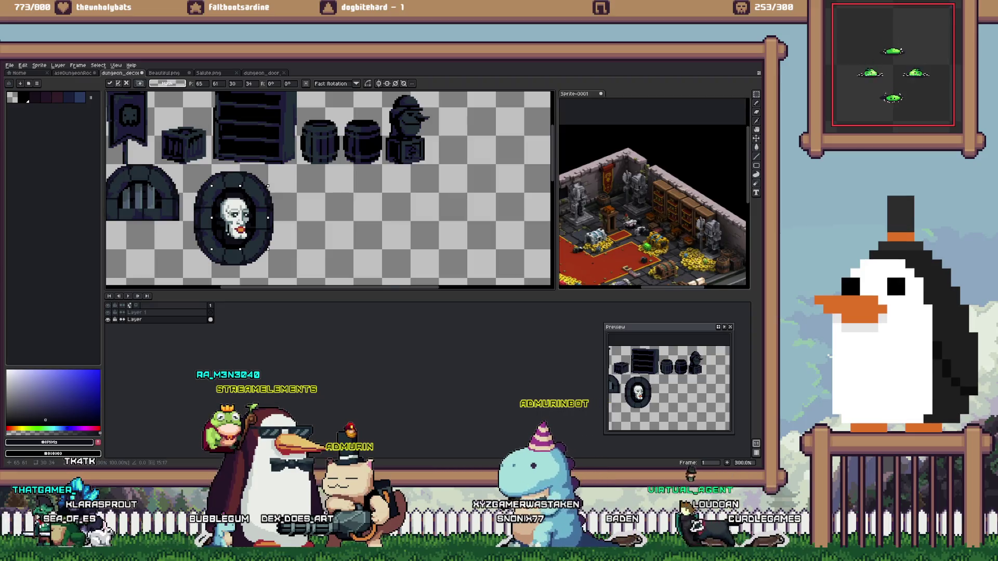
Nudge the selected skull right, out of the round frame and onto the empty canvas
key("shift+Right")
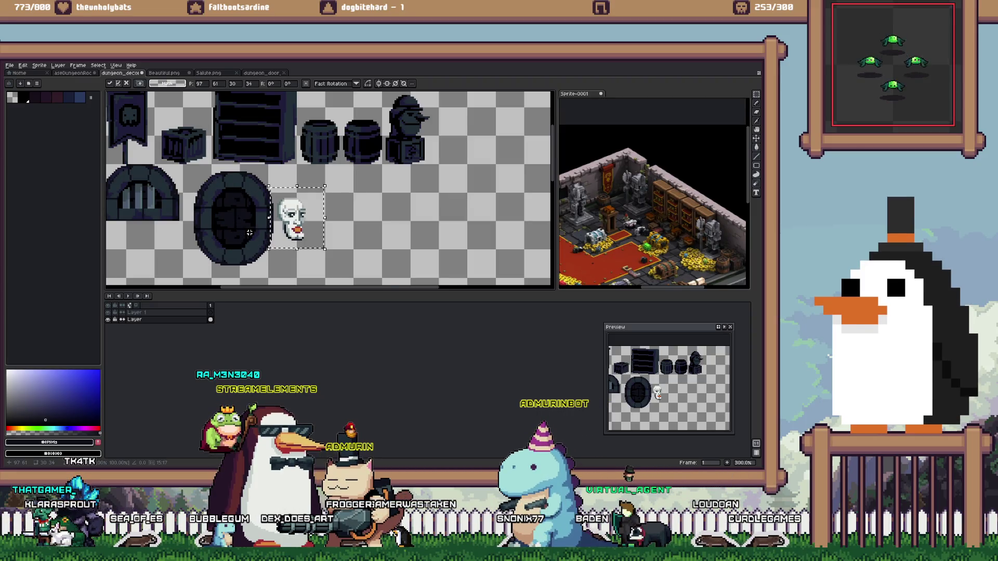
key("shift+Right")
scroll(250, 233, "up", 2)
scroll(245, 218, "up", 1)
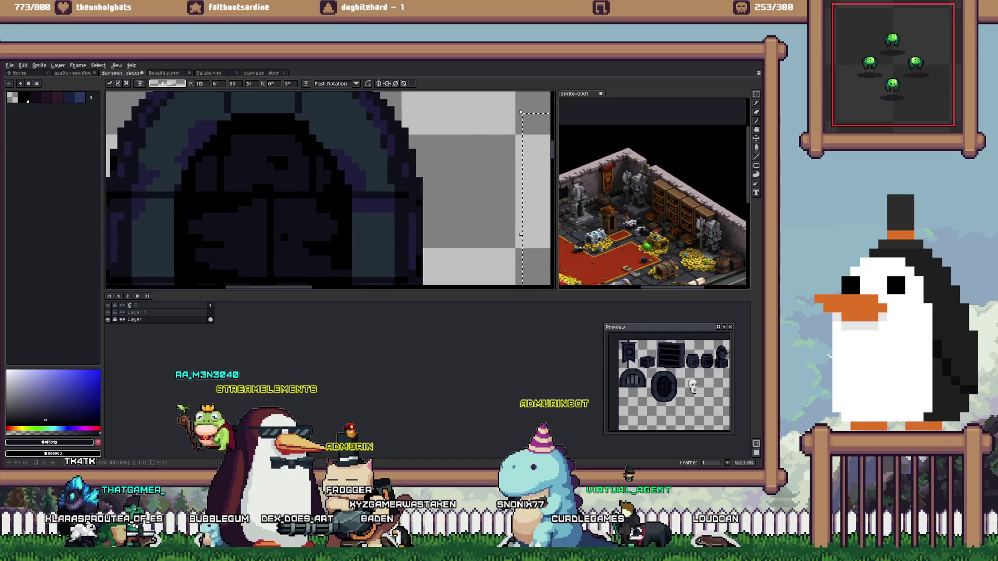
scroll(241, 204, "up", 1)
scroll(323, 185, "down", 1)
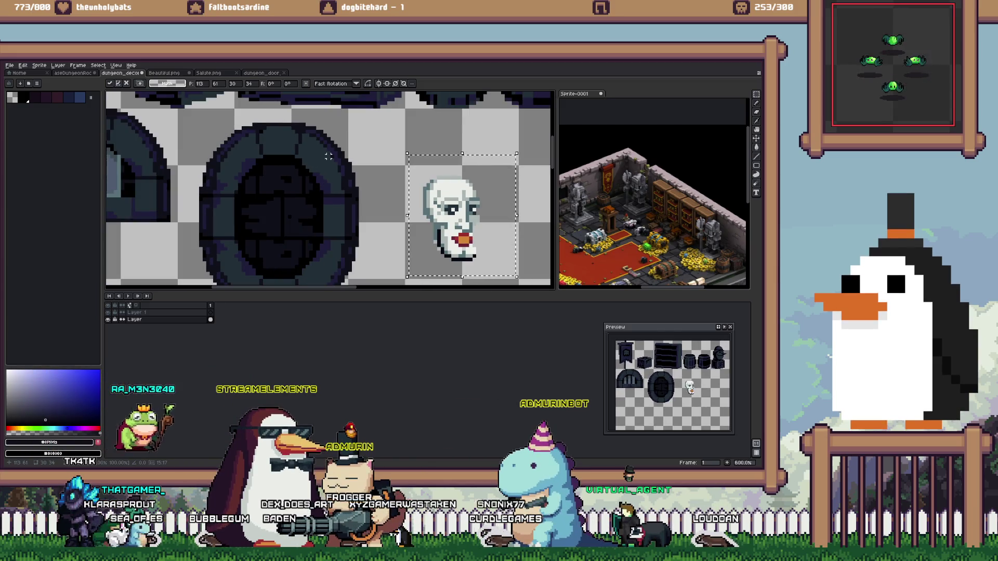
Deselect, zoom in on the round door and eyedrop its near-black colour
key("ctrl+d")
key("e")
scroll(322, 135, "down", 3)
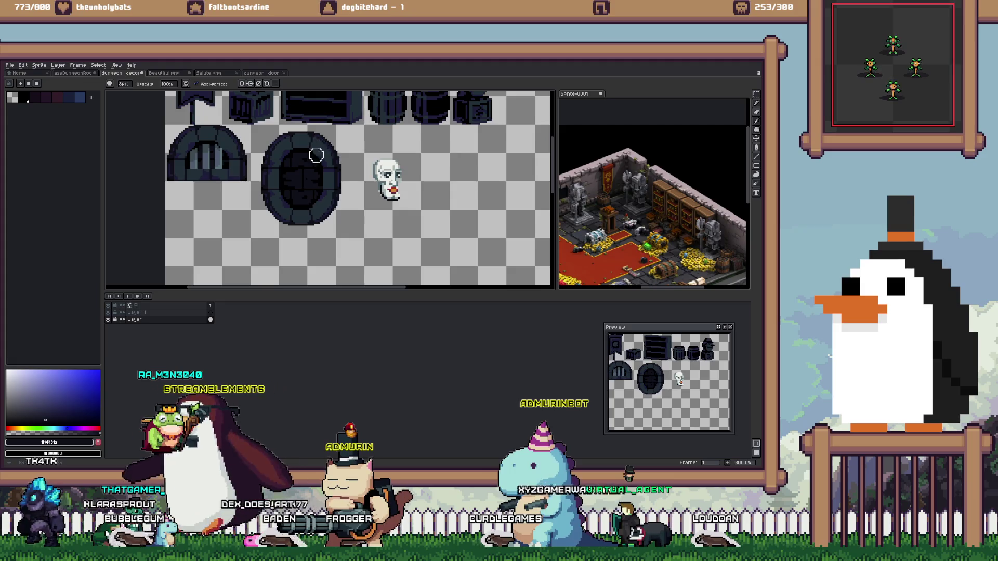
scroll(319, 152, "up", 3)
scroll(265, 177, "up", 3)
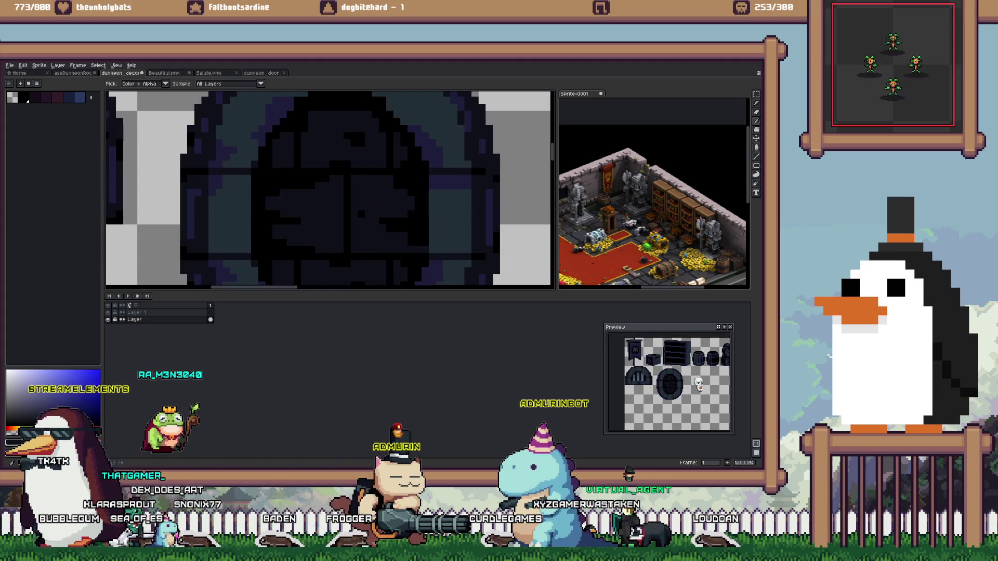
left_click(259, 175, "alt")
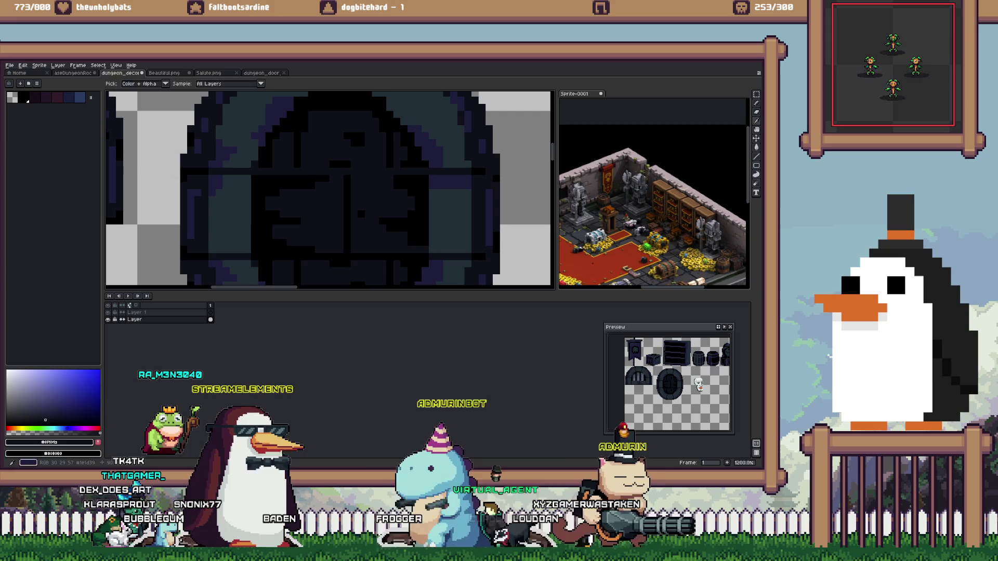
Draw a lighter purple line across the door and fill a rectangle over its middle with dark purple
left_click_drag(272, 178, 422, 179)
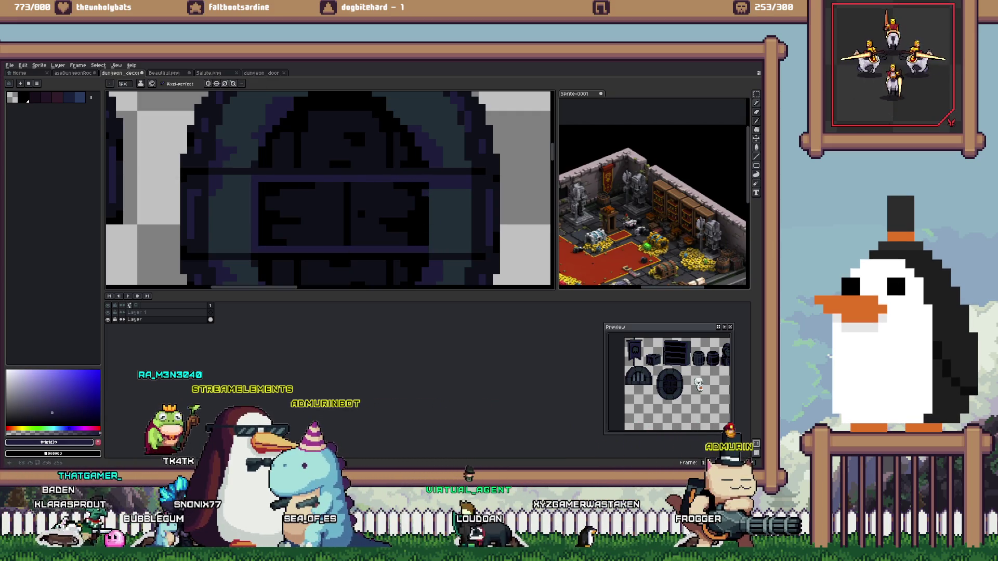
key("m")
left_click_drag(428, 183, 260, 242)
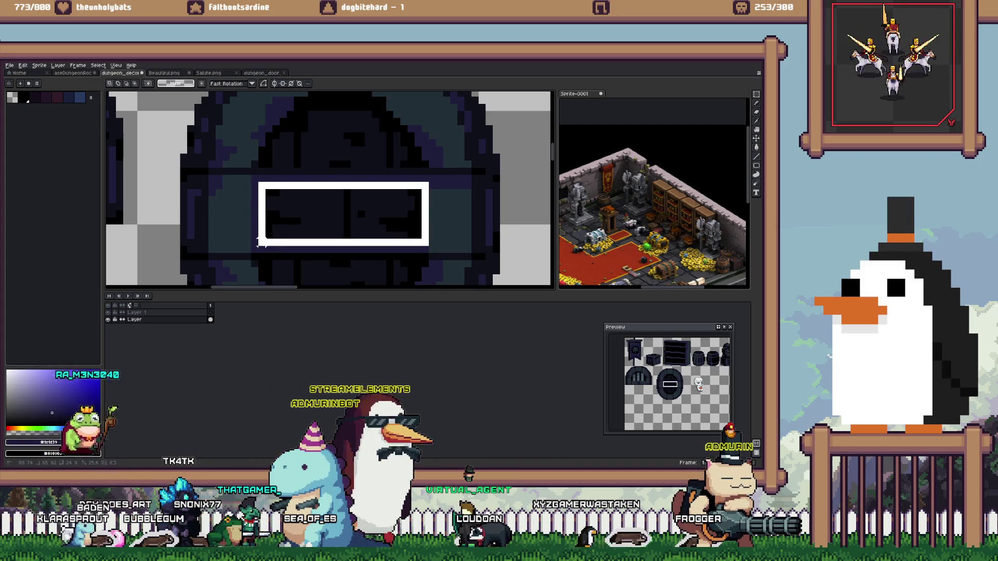
key("f")
Pick the door's darker colour and try flood-filling its lower pixels, then undo the fill
left_click(255, 257, "alt")
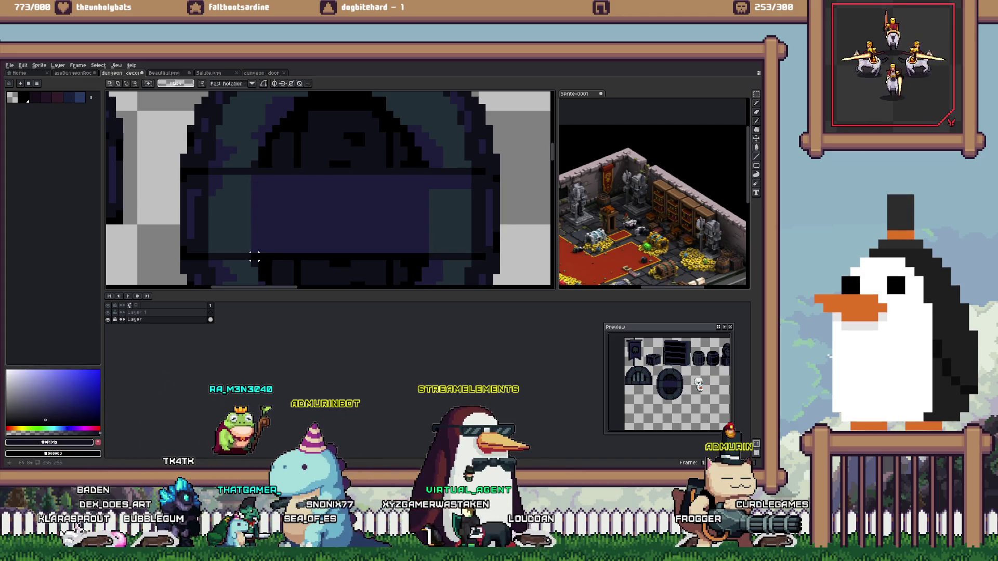
scroll(404, 264, "down", 2)
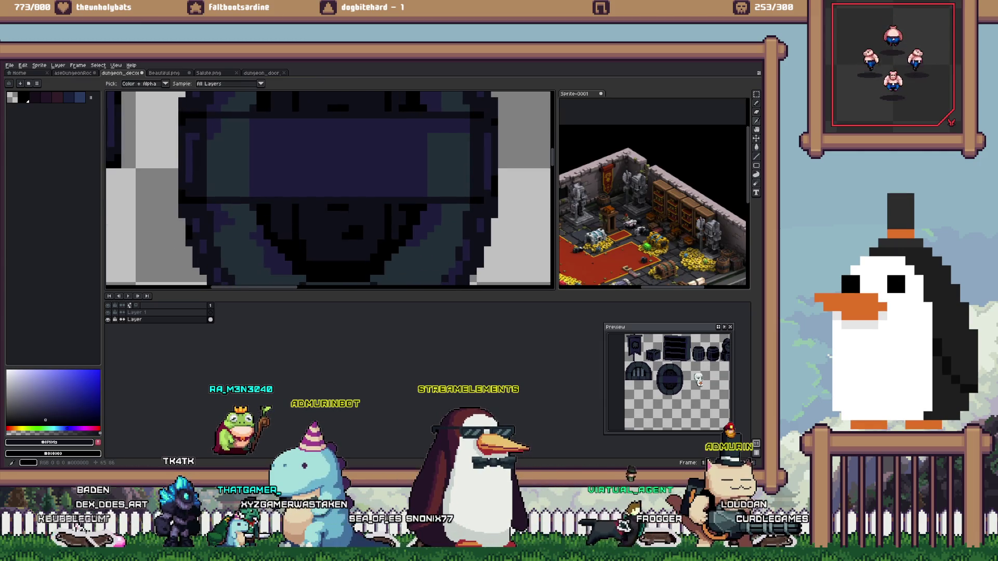
key("f")
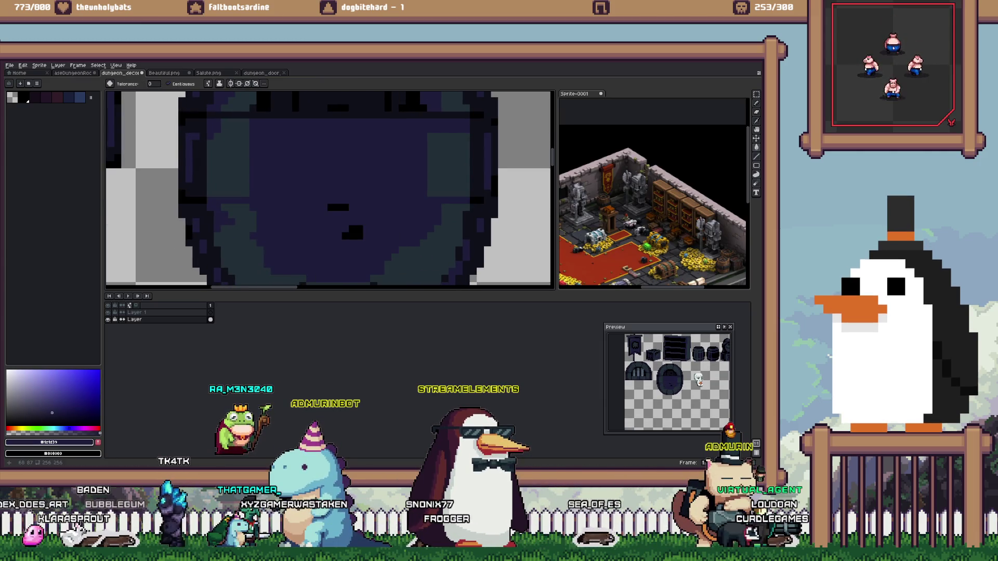
key("ctrl+z")
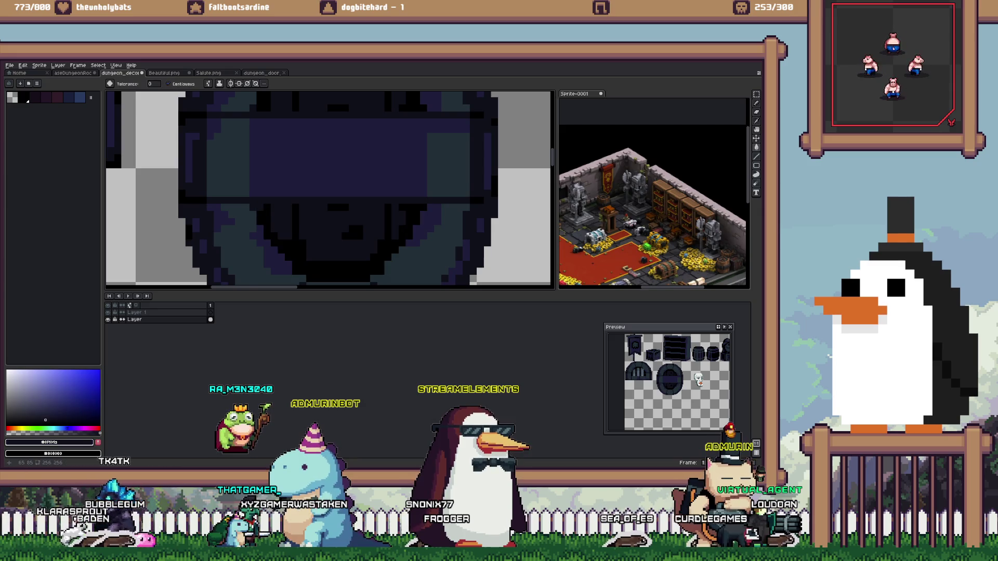
Sample the black, dark navy and darkest navy colours from the door
scroll(268, 213, "down", 3)
scroll(268, 214, "down", 1)
scroll(267, 213, "up", 4)
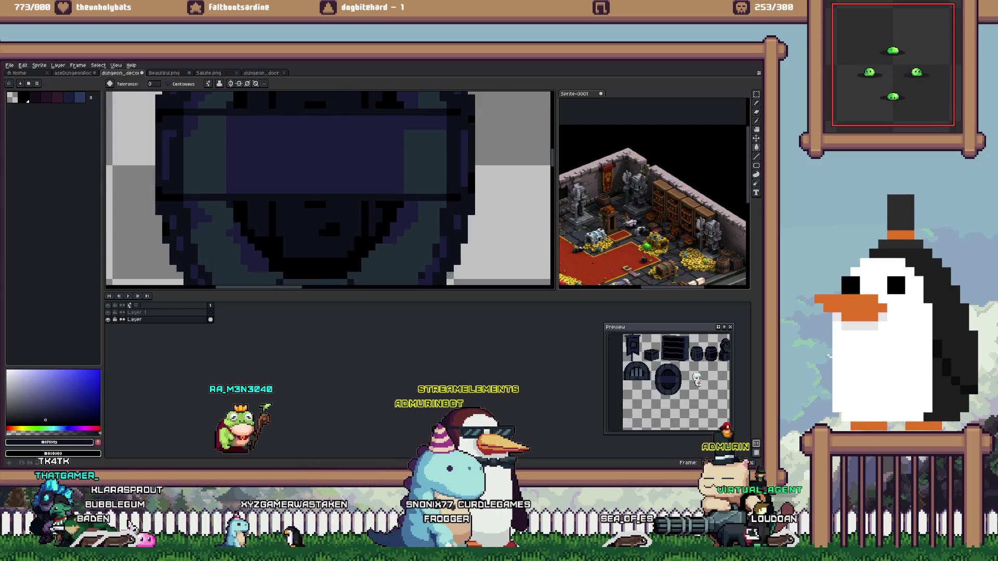
left_click(312, 267, "alt")
left_click(328, 281, "alt")
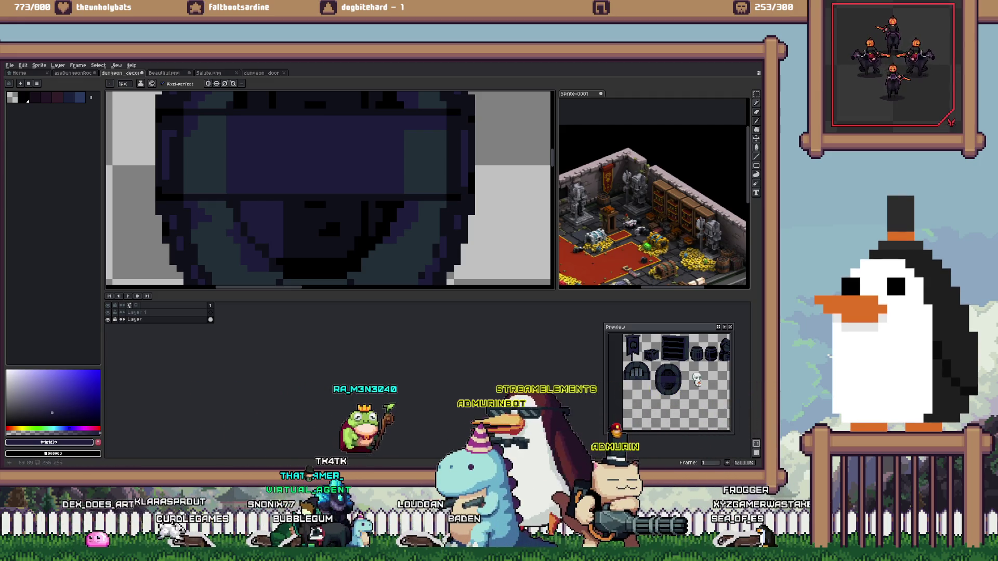
key("alt")
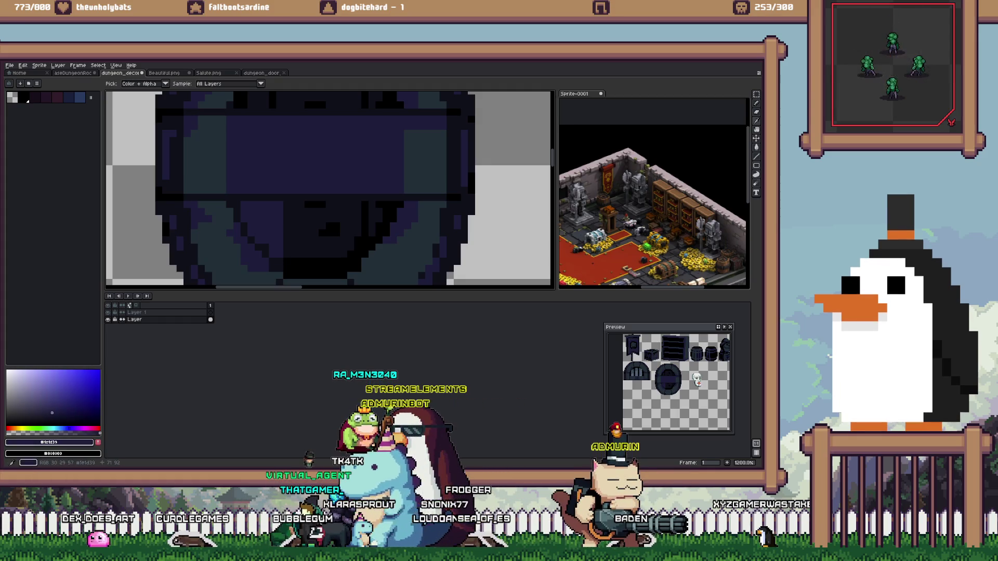
left_click(328, 229, "alt")
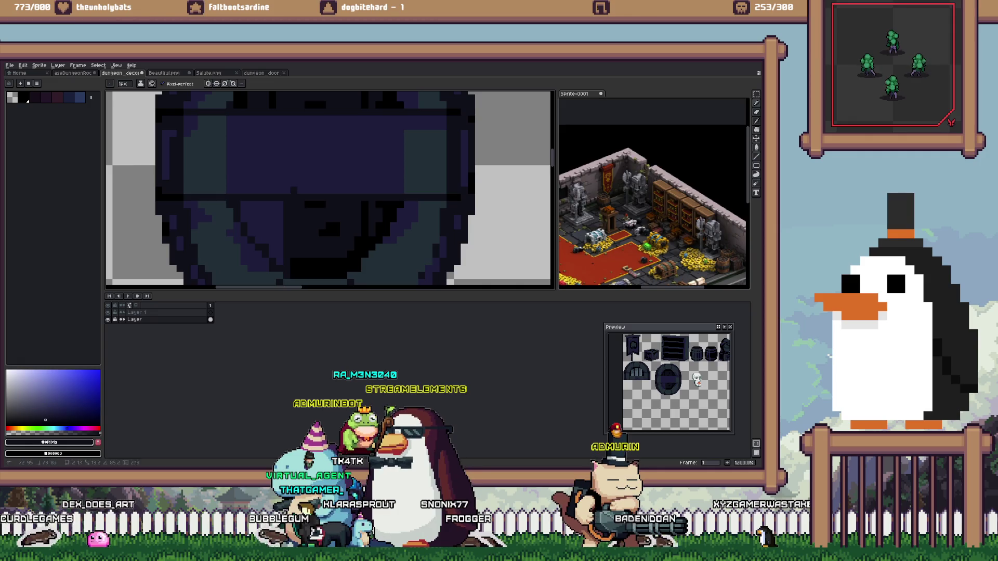
Zoom out and try a first Rectangular Marquee selection over the round door, then drop it
scroll(328, 218, "down", 1)
scroll(328, 219, "down", 1)
scroll(327, 219, "down", 1)
scroll(328, 219, "down", 1)
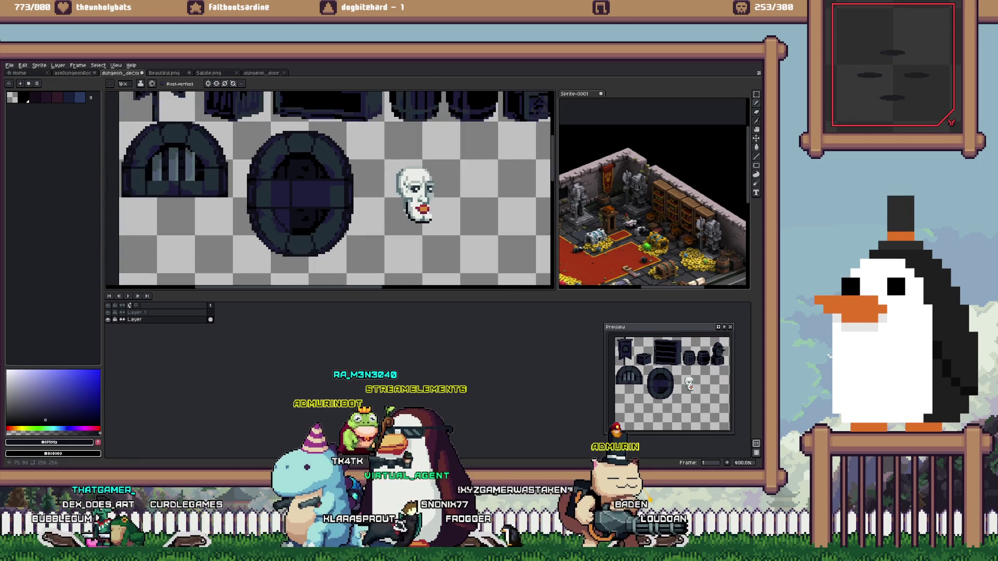
scroll(301, 239, "up", 4)
scroll(312, 208, "down", 2)
scroll(312, 208, "down", 1)
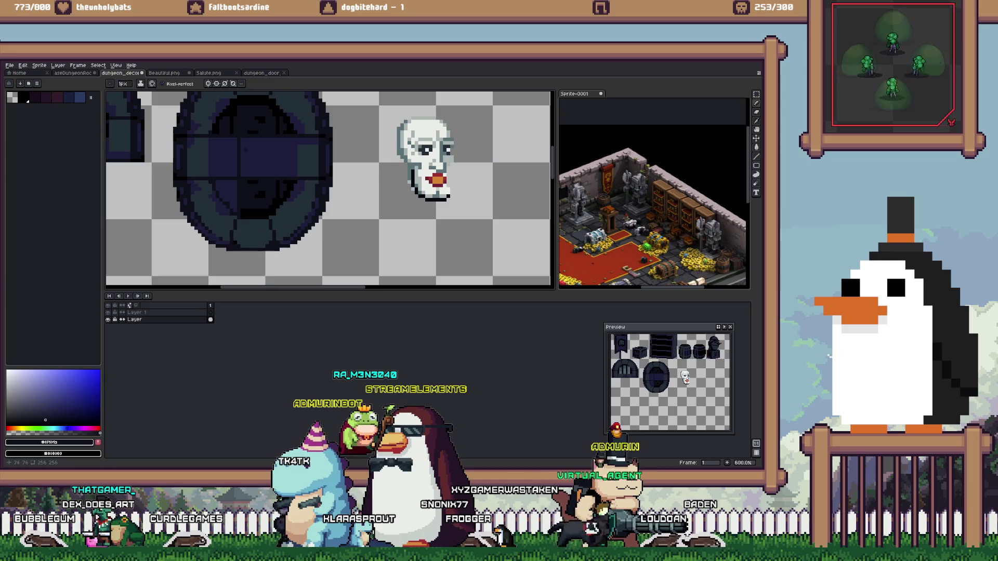
scroll(312, 208, "down", 1)
scroll(312, 208, "up", 2)
scroll(255, 223, "up", 1)
scroll(255, 223, "down", 2)
key("m")
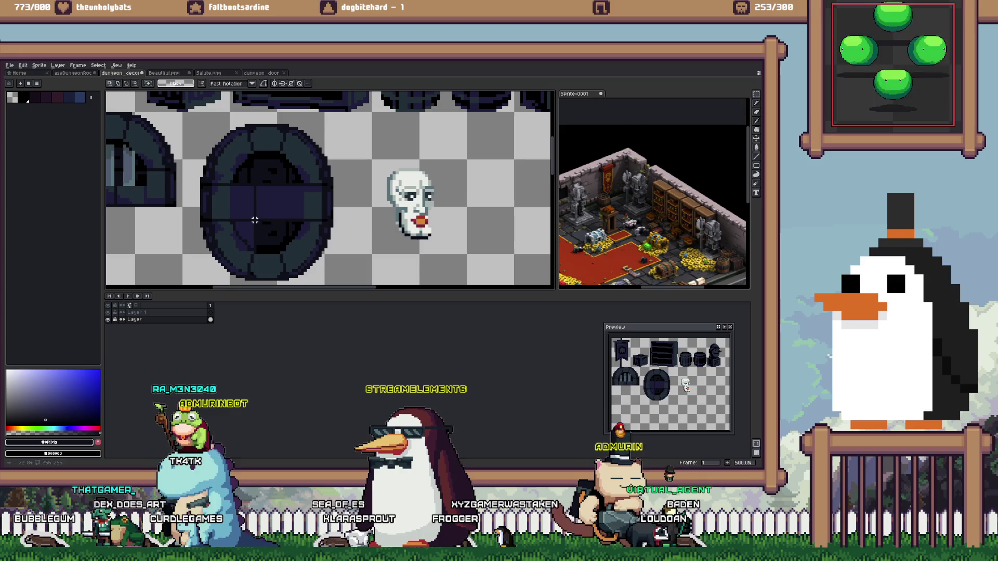
left_click_drag(231, 249, 226, 151)
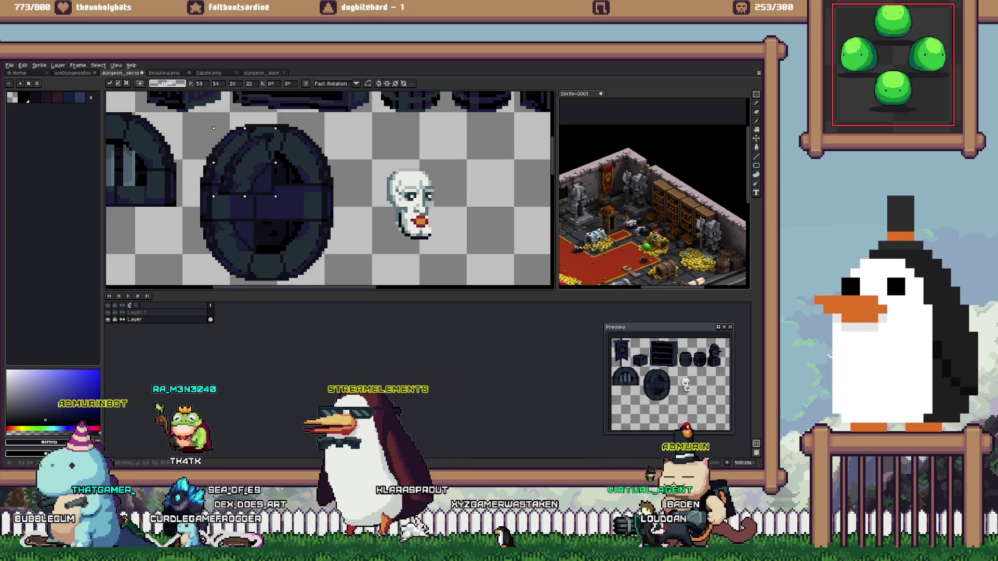
left_click(255, 126)
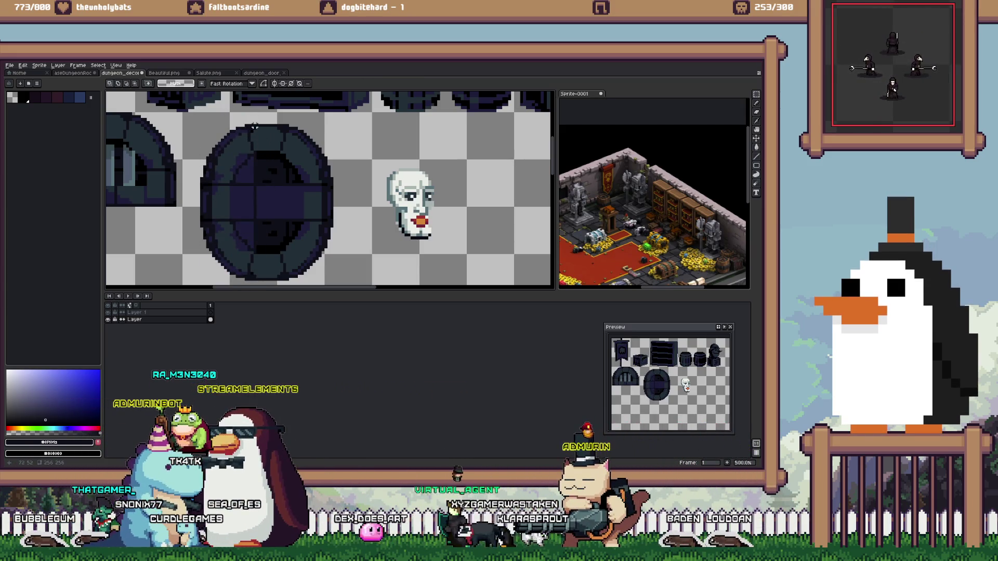
Select the round door's left half and shift it 28 px to the right
left_click_drag(252, 122, 195, 286)
left_click(237, 194)
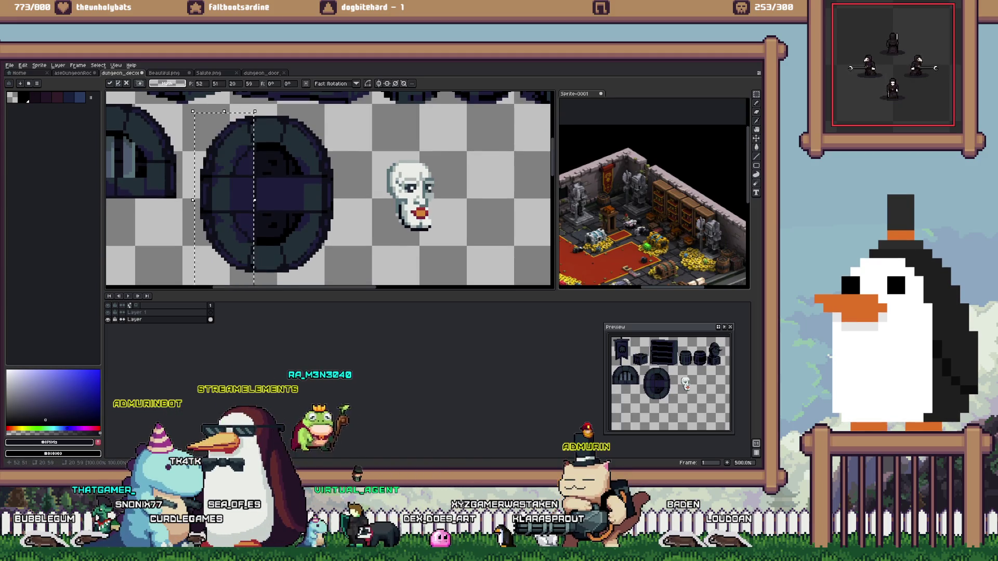
left_click(257, 110)
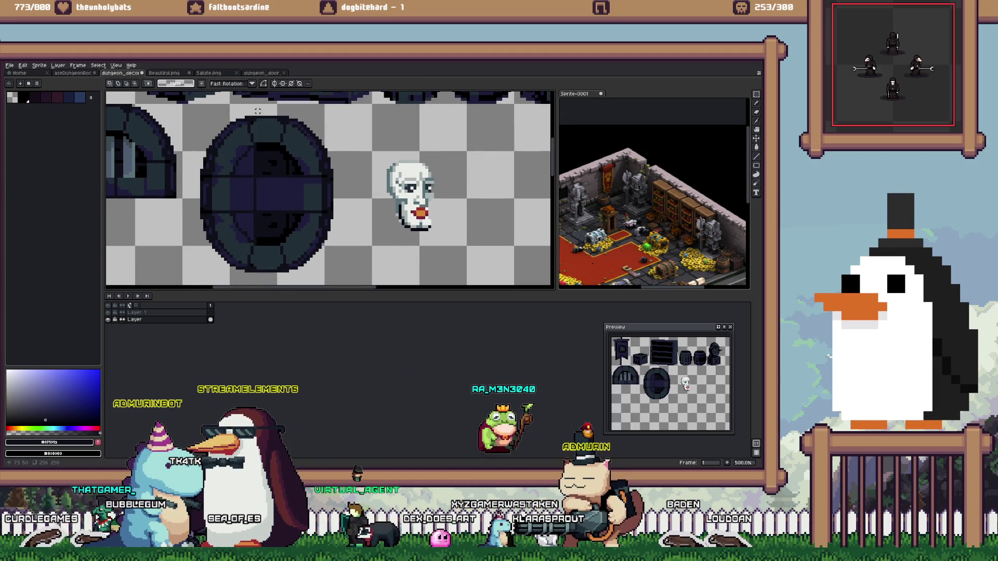
left_click_drag(257, 110, 194, 285)
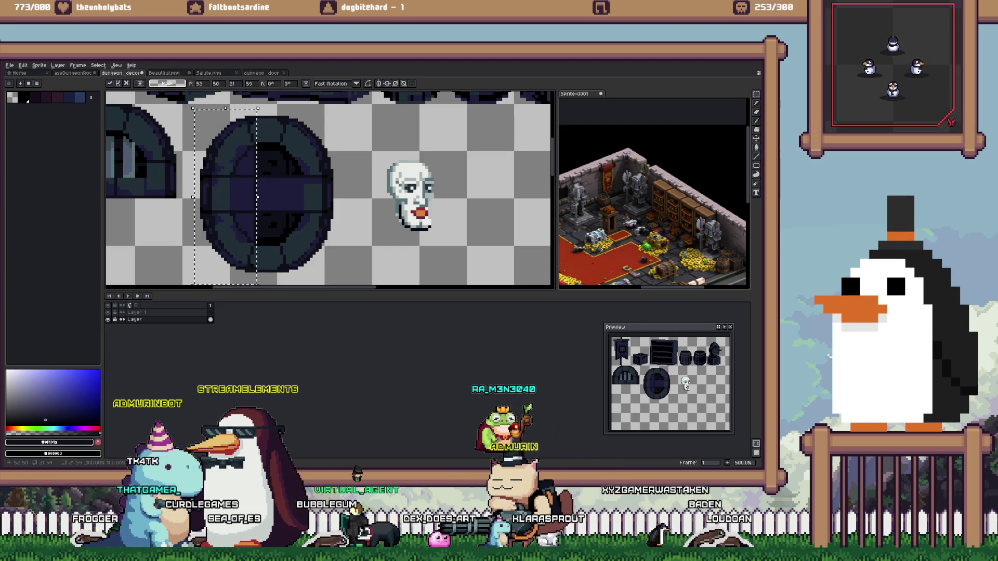
left_click_drag(219, 194, 302, 194)
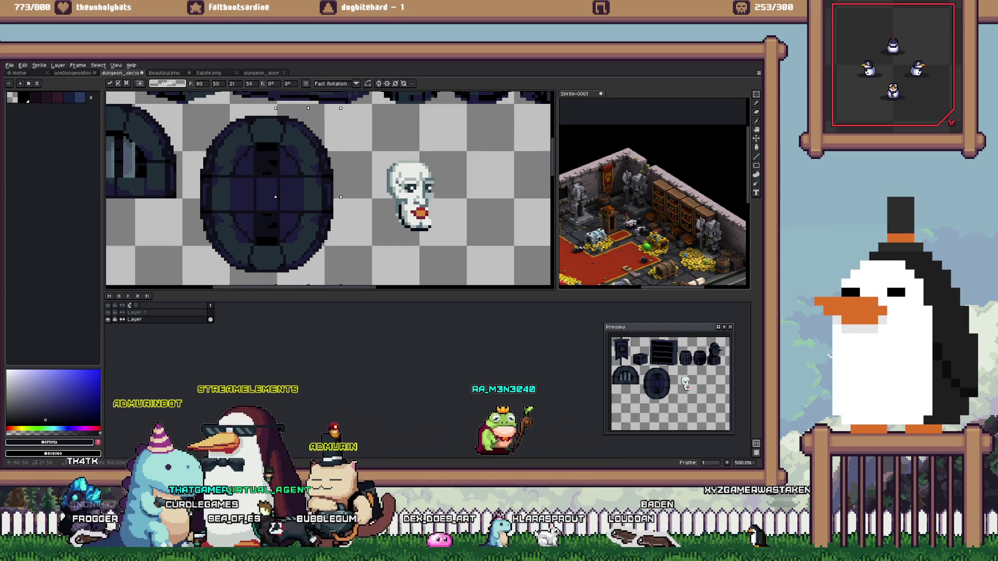
scroll(267, 197, "up", 4)
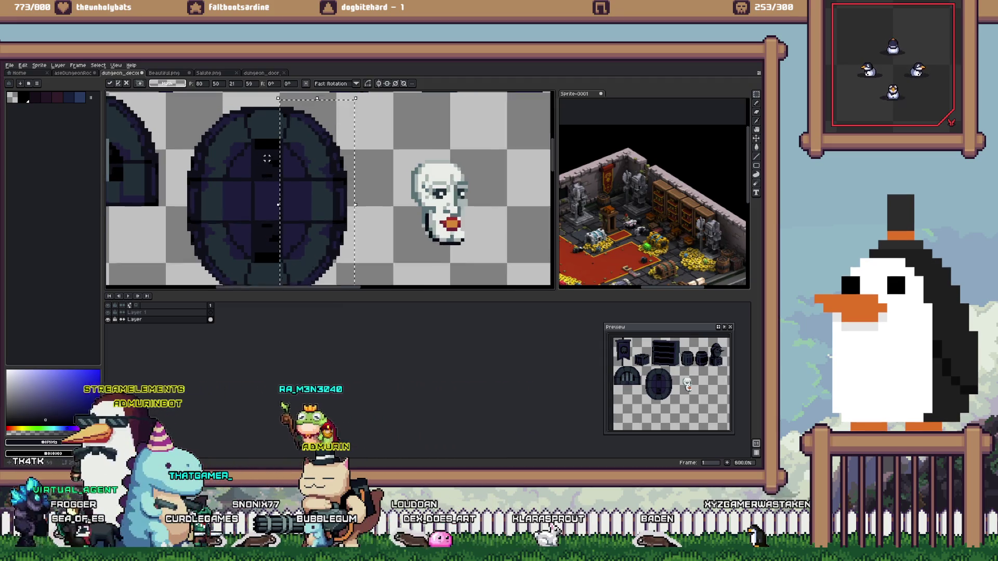
Marquee a rectangle over the door's arch and stretch it further down the door
key("b")
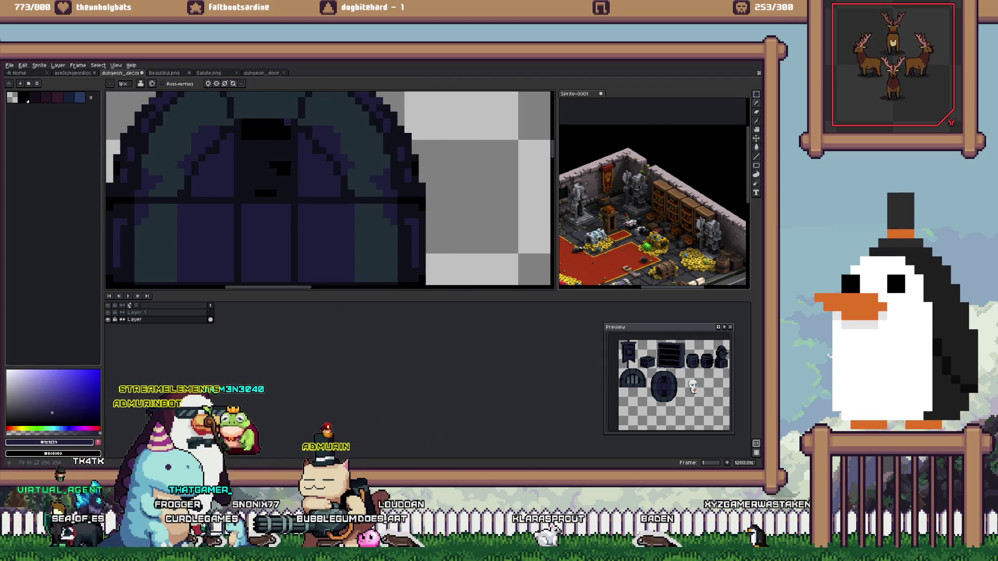
key("m")
left_click_drag(287, 129, 244, 195)
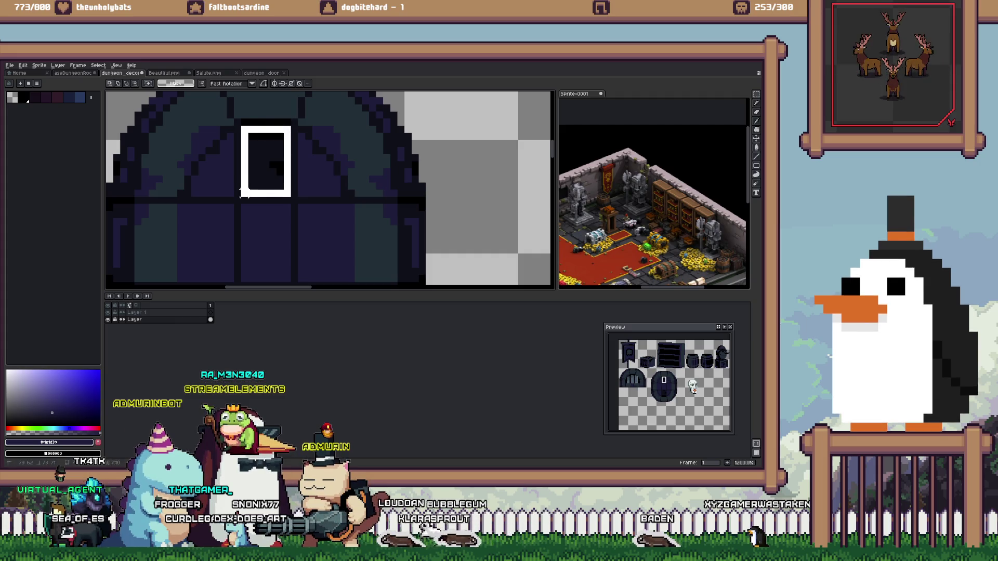
scroll(243, 193, "down", 2)
scroll(283, 221, "down", 2)
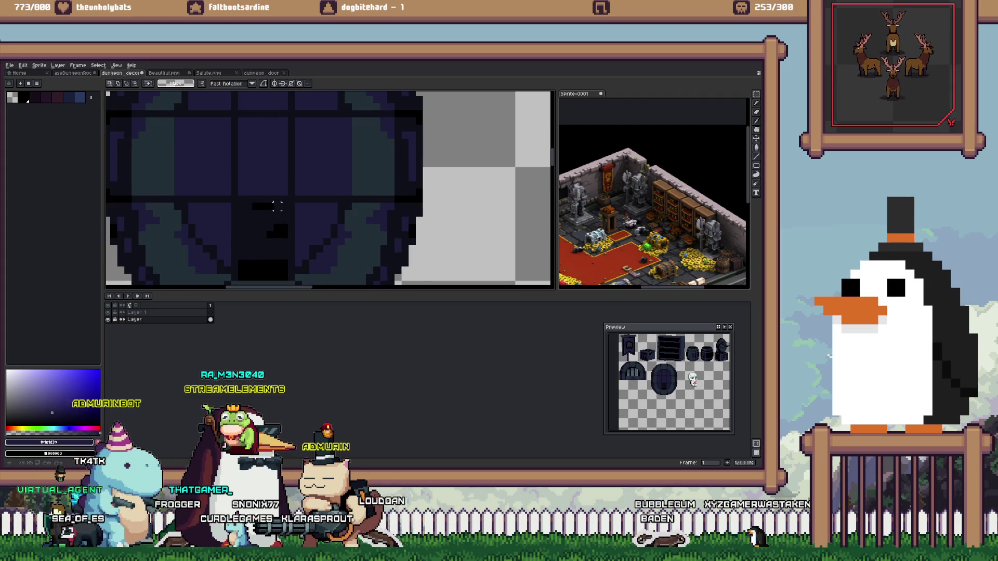
left_click_drag(269, 249, 241, 271)
key("b")
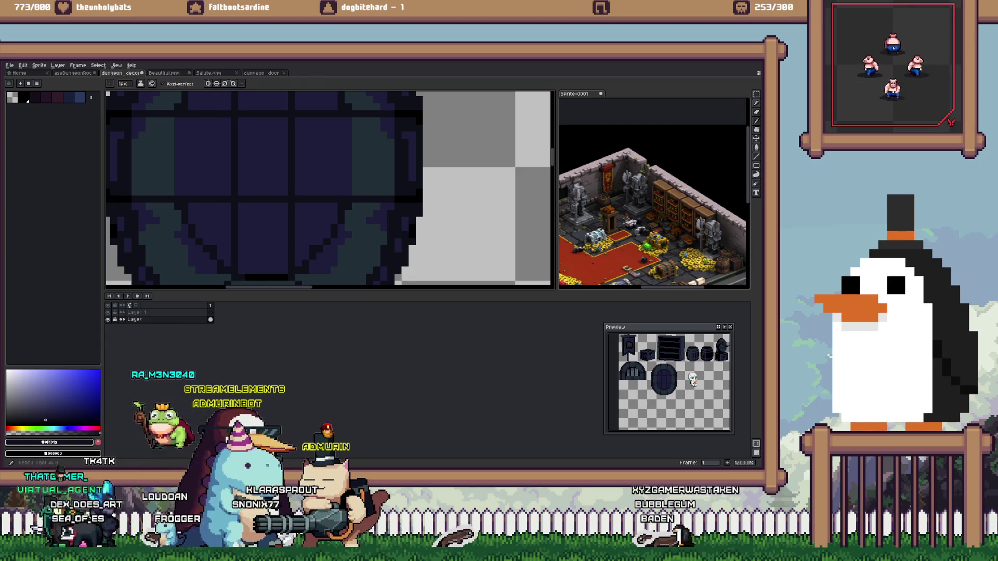
scroll(230, 266, "down", 3)
scroll(263, 185, "up", 4)
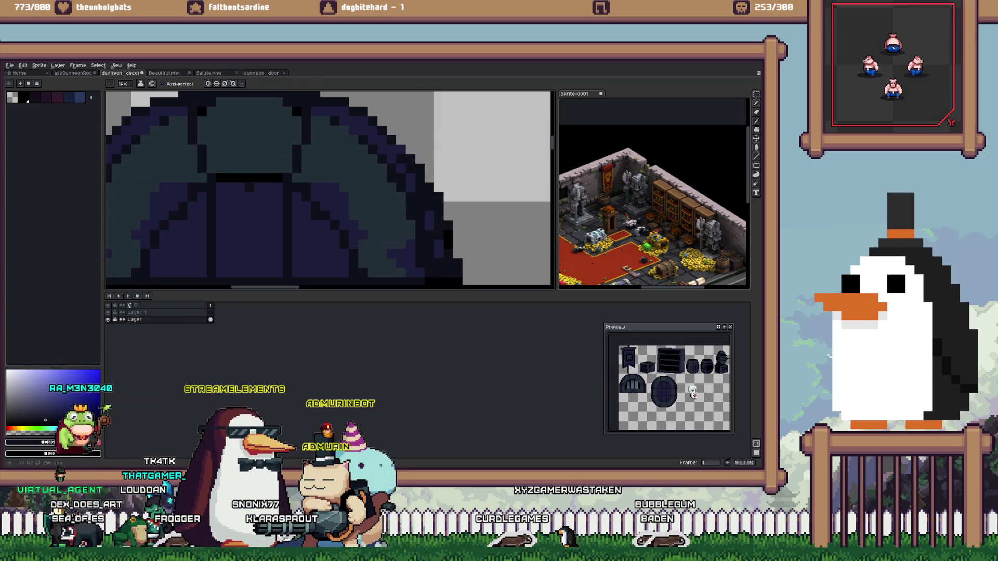
Sample the dark teal, shrink the brush to 2 px and paint teal strokes into the door's panels
left_click(249, 158, "alt")
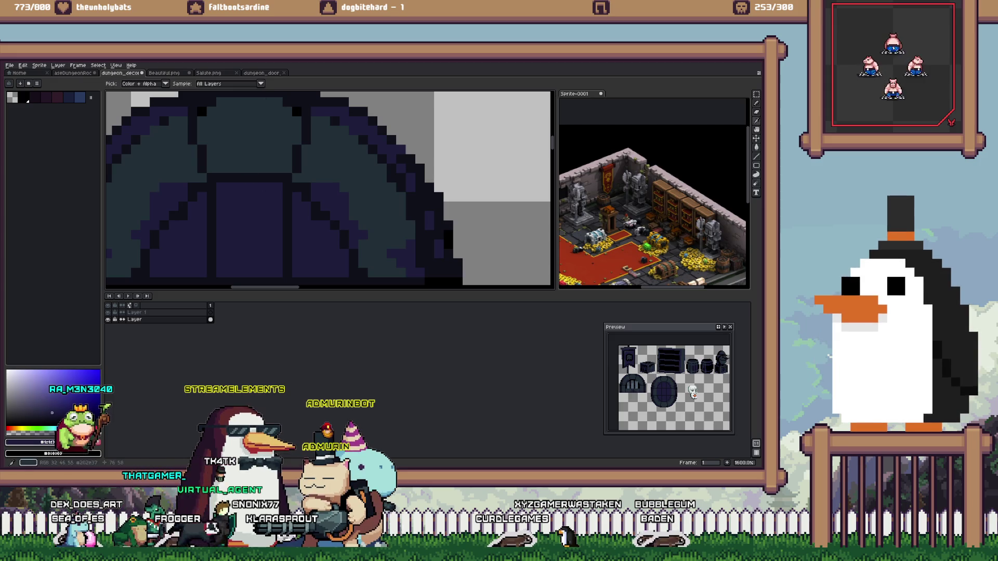
left_click(249, 156, "alt")
scroll(249, 156, "down", 1)
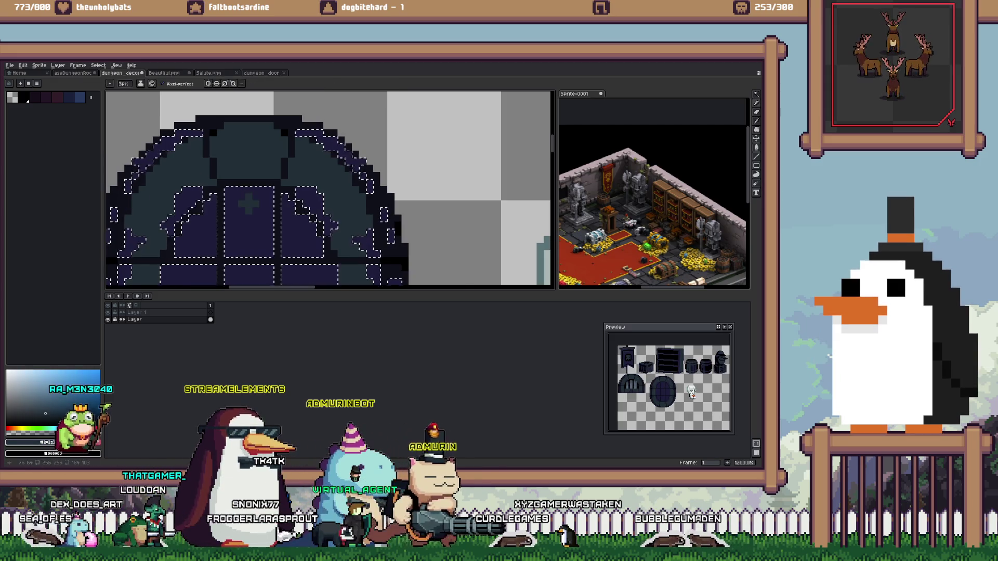
key("minus")
mouse_move(249, 203)
left_mouse_down()
mouse_move(224, 242)
mouse_move(206, 236)
left_mouse_up()
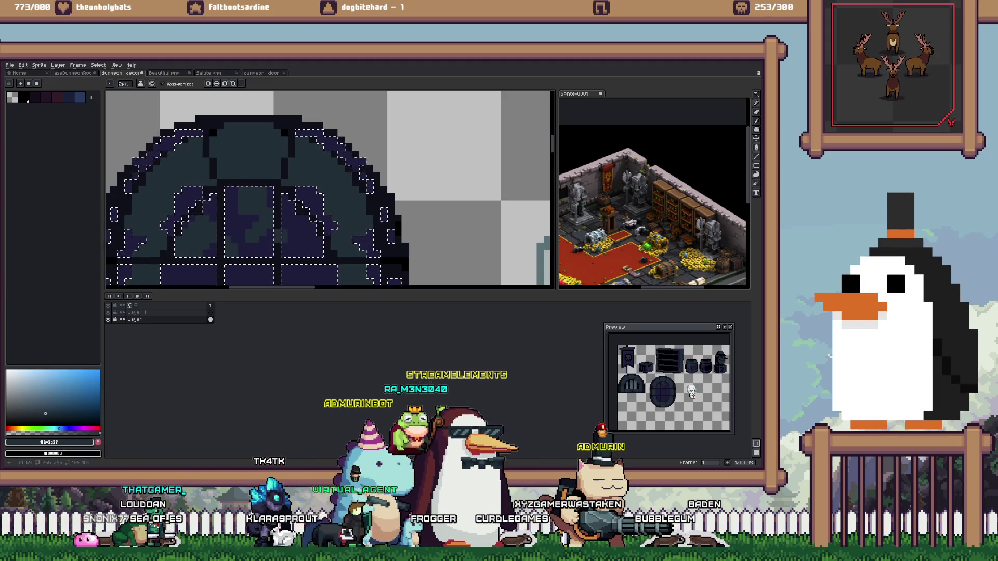
left_click_drag(291, 233, 275, 138)
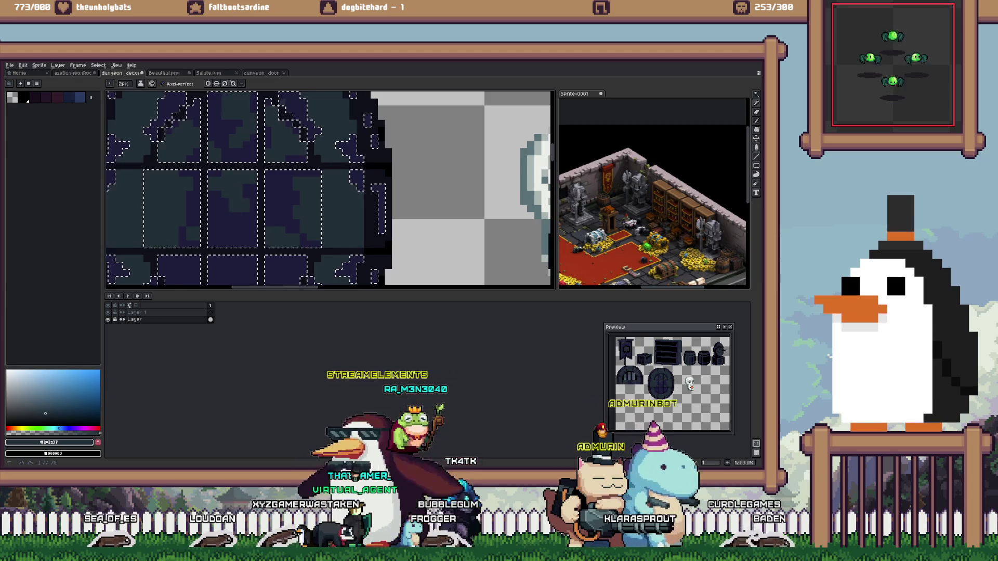
scroll(327, 187, "down", 2)
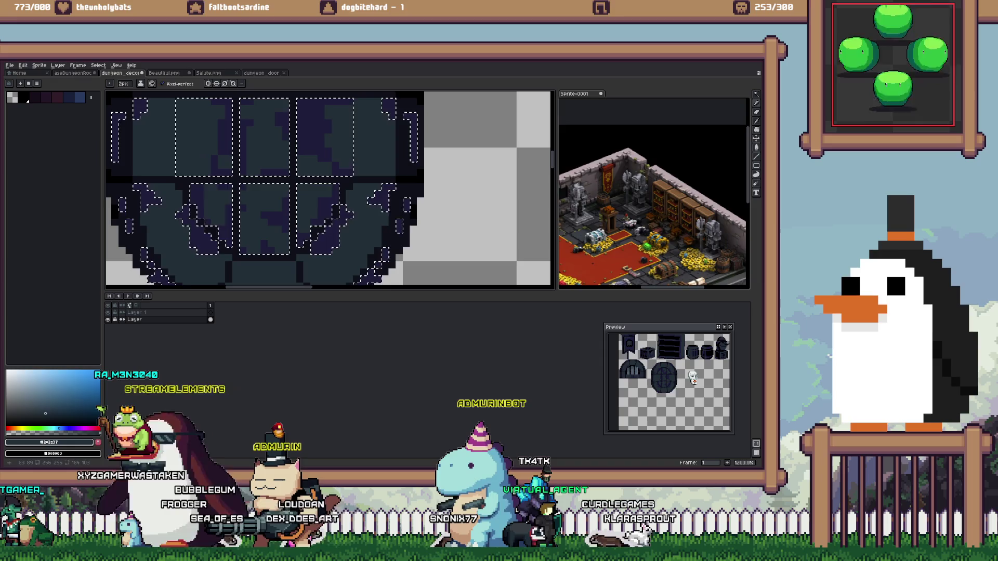
scroll(405, 198, "down", 5)
scroll(406, 197, "up", 3)
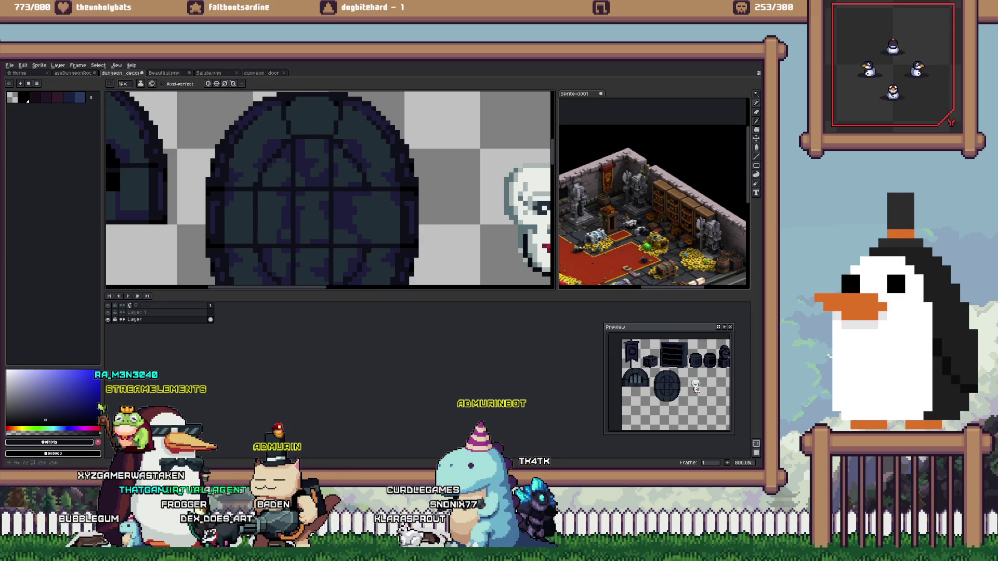
scroll(471, 185, "down", 5)
Marquee-select the skull, try moving it into the round window, then undo the move
scroll(470, 186, "down", 1)
scroll(470, 186, "up", 2)
key("m")
left_click_drag(471, 185, 404, 266)
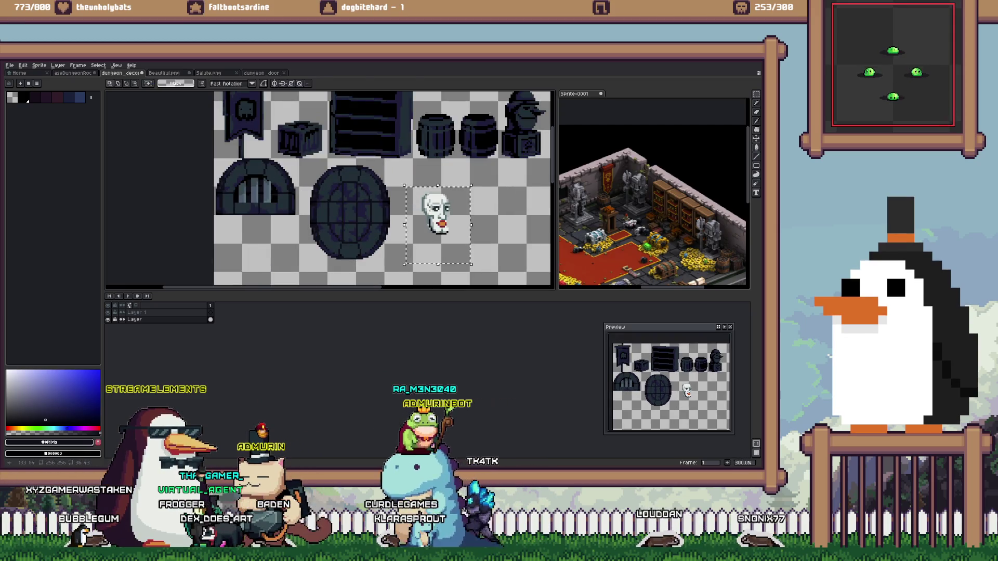
left_click_drag(437, 219, 352, 218)
key("ctrl+z")
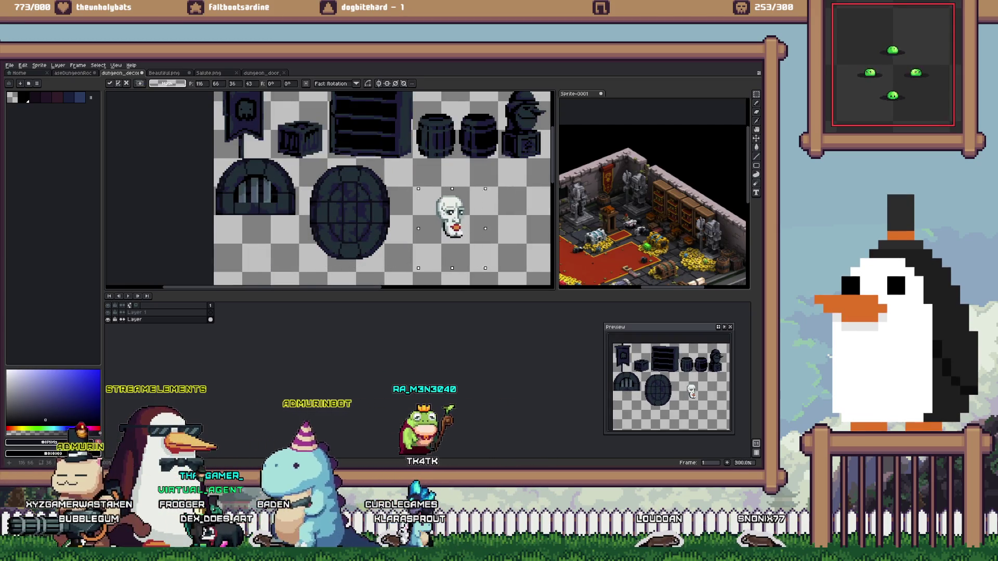
Drag the skull over the round window and nudge it one pixel right
scroll(382, 192, "up", 1)
scroll(382, 192, "up", 1)
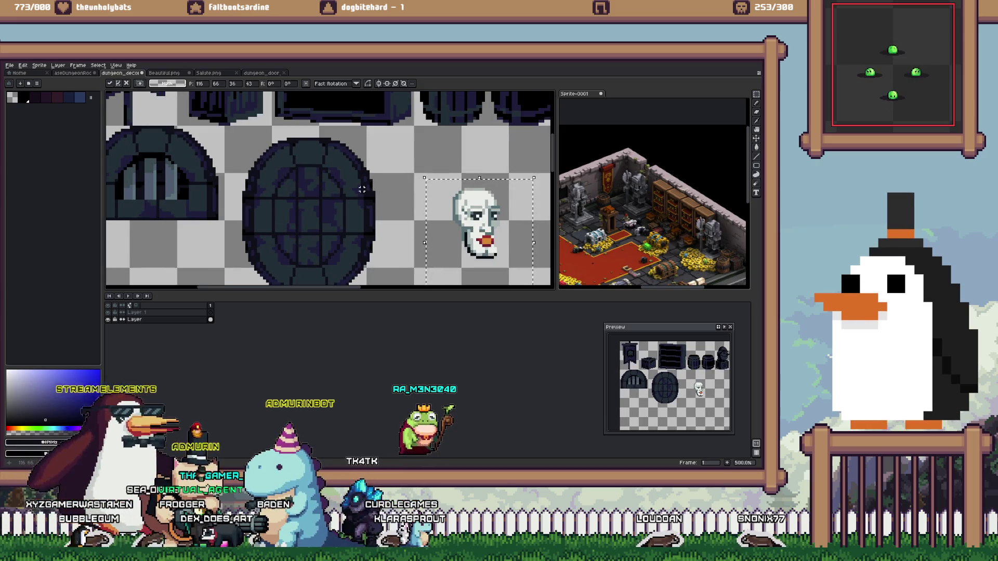
left_click_drag(361, 189, 322, 175)
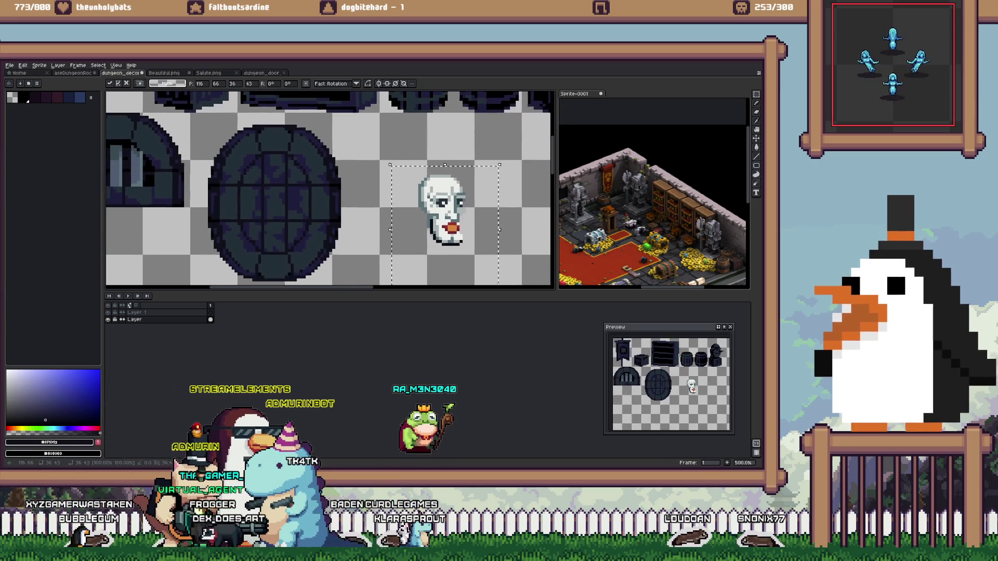
mouse_move(440, 208)
left_mouse_down()
mouse_move(291, 203)
mouse_move(403, 195)
mouse_move(390, 208)
left_mouse_up()
key("Right")
Paint Bucket the skull's white area dark blue-grey #202e37, undoing the unwanted fills
scroll(274, 172, "up", 2)
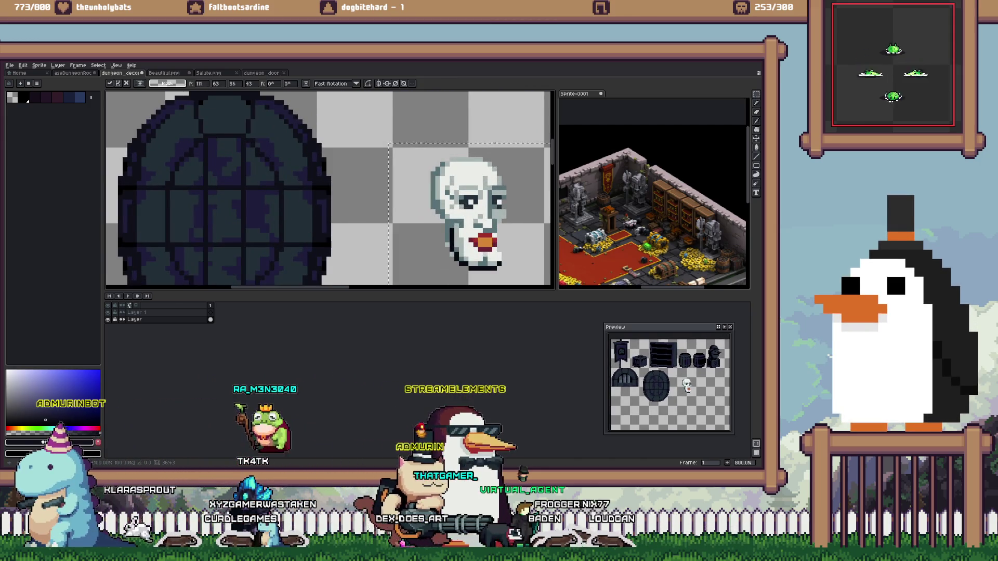
key("g")
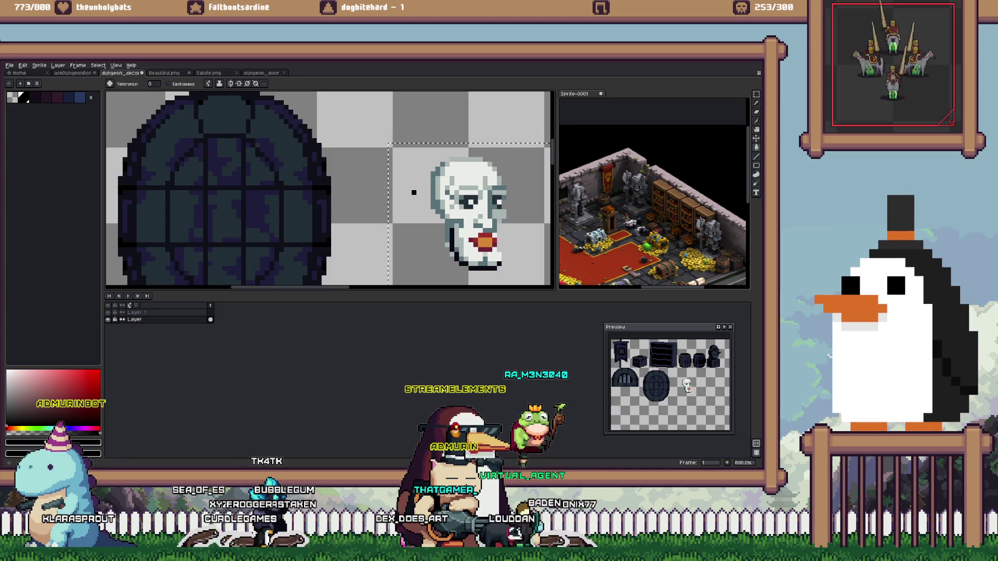
key("ctrl+z")
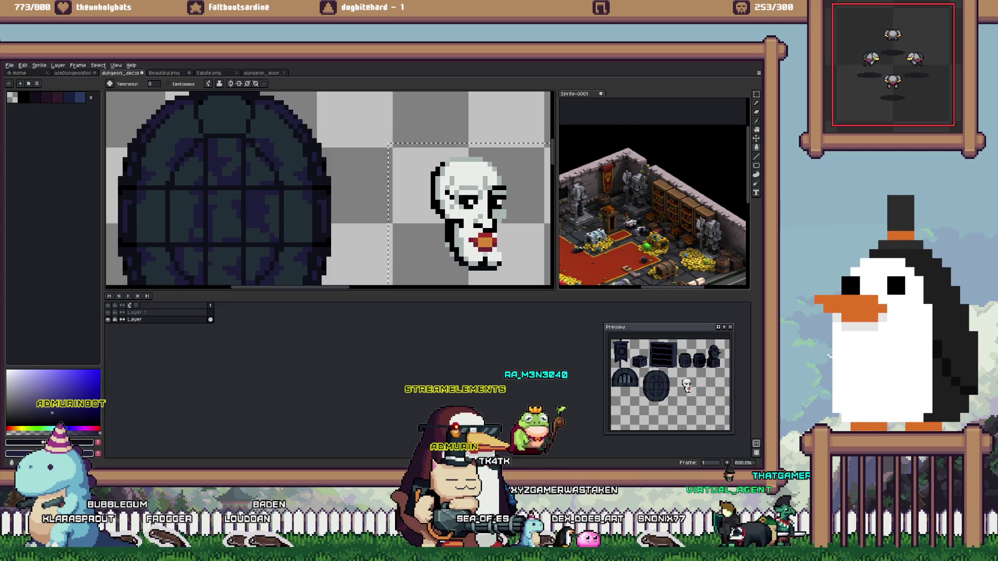
left_click(471, 190)
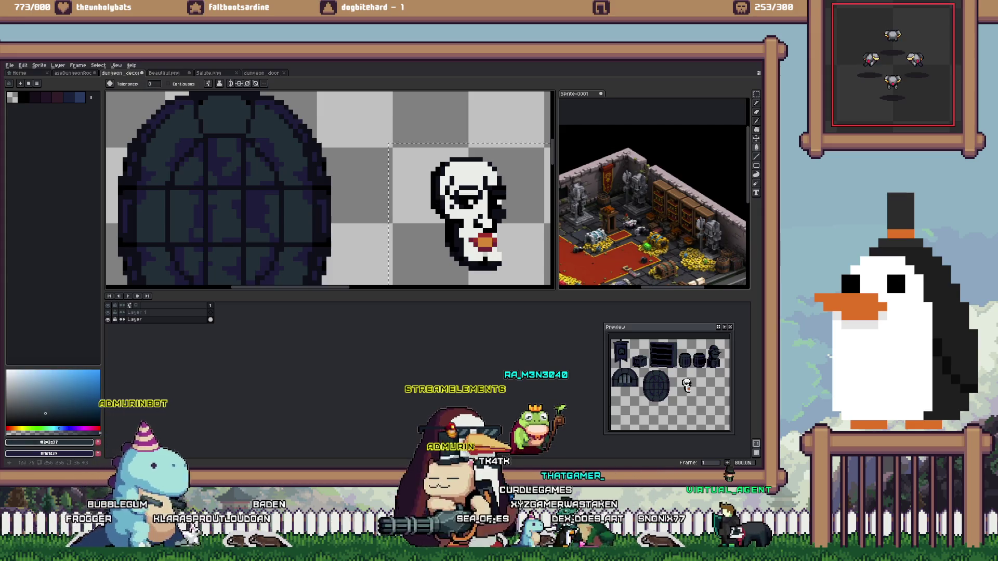
left_click(483, 214)
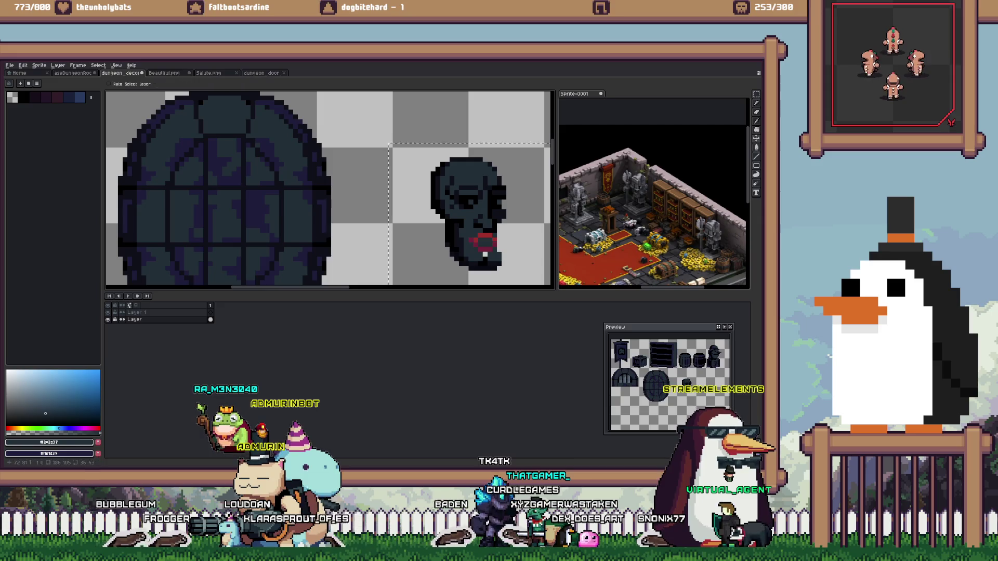
left_click(485, 240, "alt")
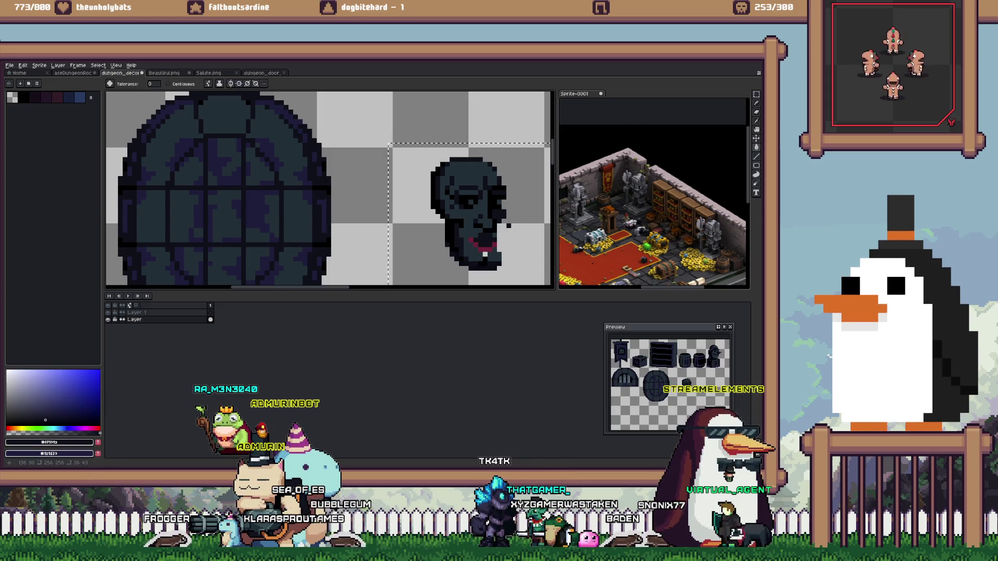
left_click(484, 240)
key("alt")
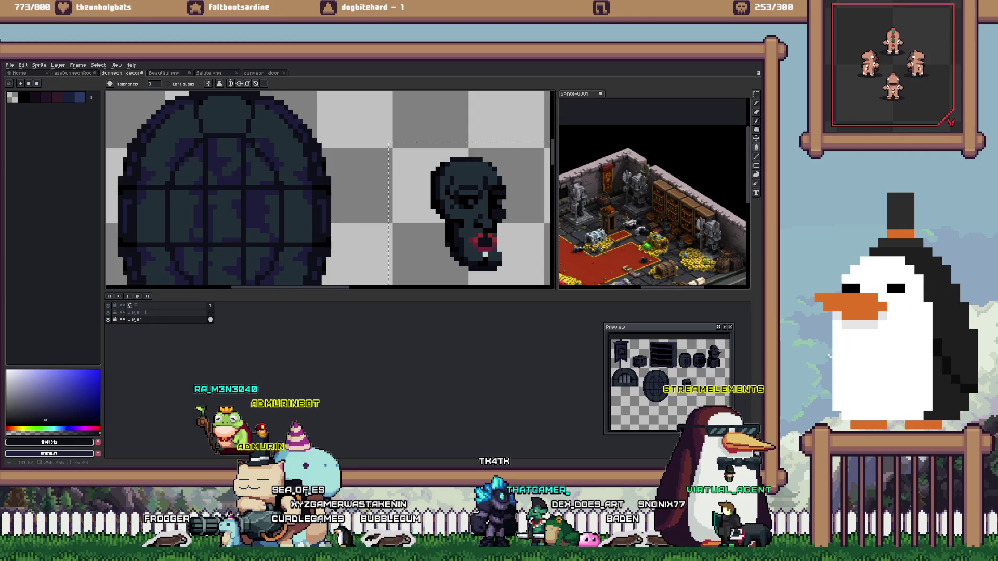
key("ctrl+z")
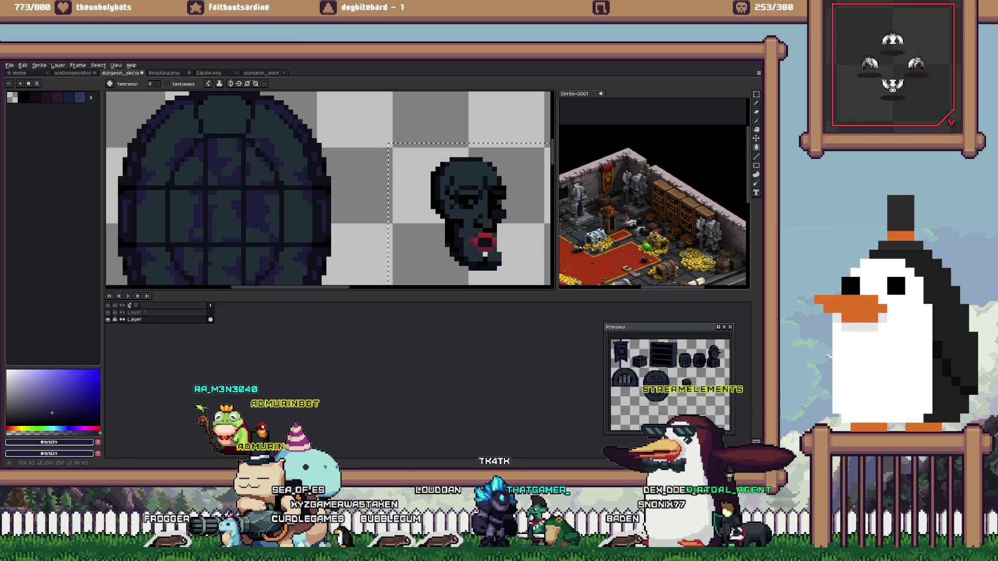
key("ctrl+z")
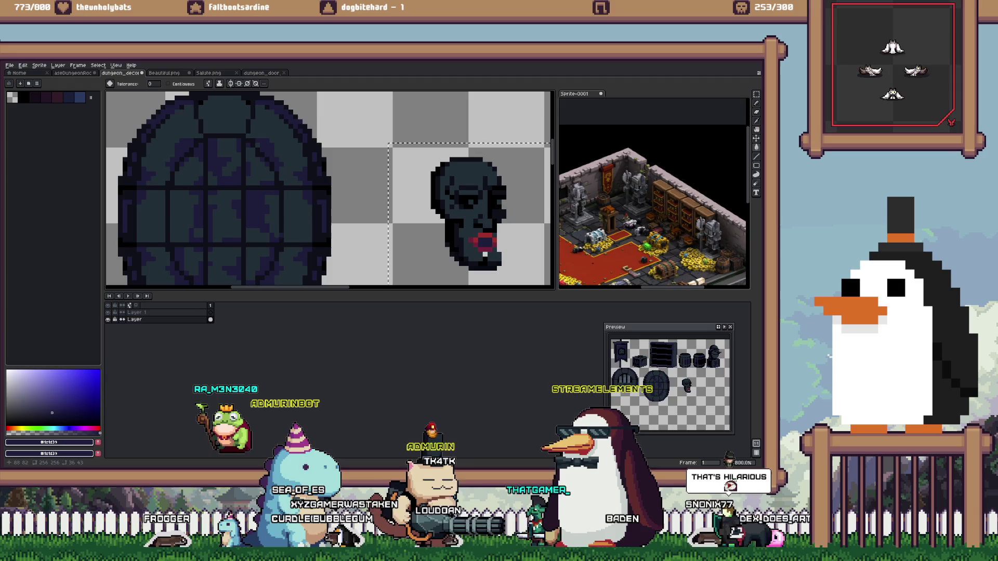
Pick a near-black colour from the canvas
left_click(473, 157, "alt")
scroll(473, 157, "up", 1)
scroll(483, 176, "down", 2)
scroll(478, 160, "down", 2)
scroll(479, 160, "up", 3)
Sample #202e37 from the canvas, try moving the skull onto the window, then cancel
key("i")
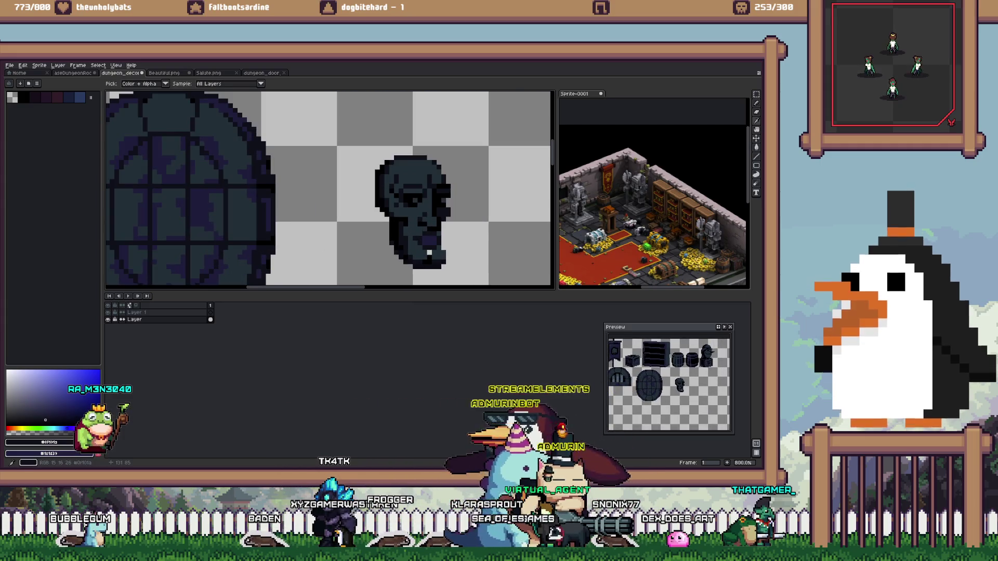
left_click(442, 245, "alt")
scroll(442, 244, "down", 1)
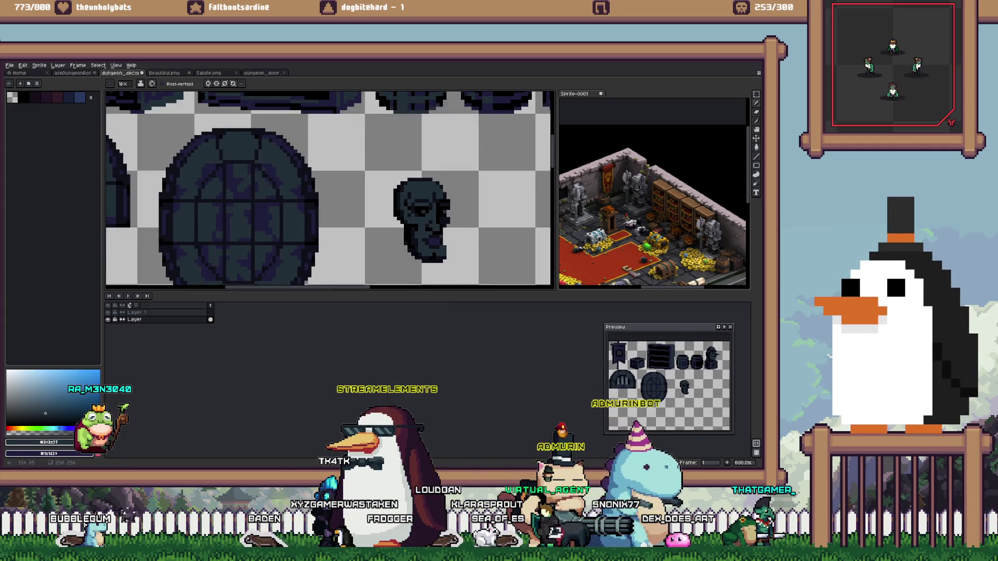
scroll(460, 259, "down", 1)
key("m")
left_click_drag(424, 224, 402, 230)
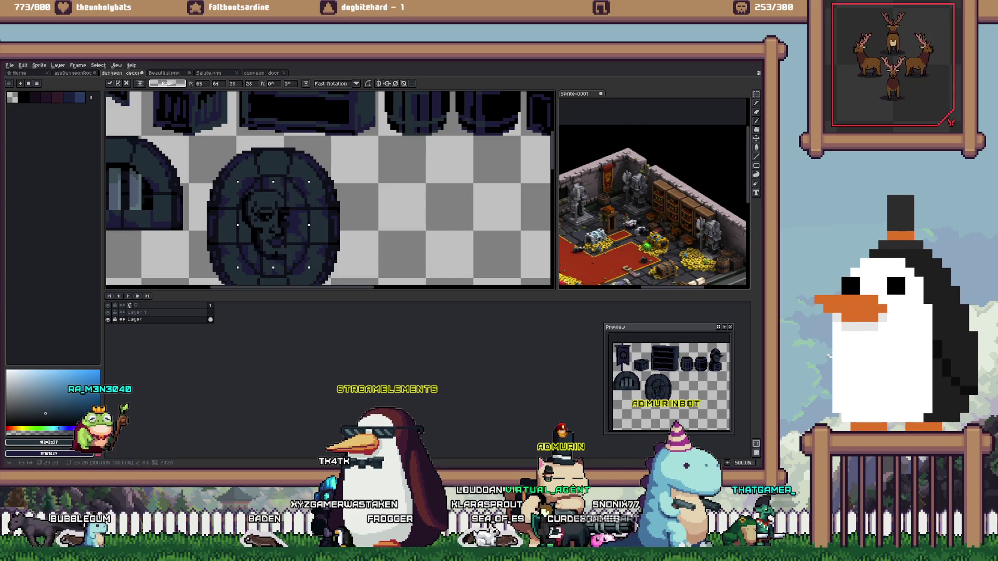
key("Escape")
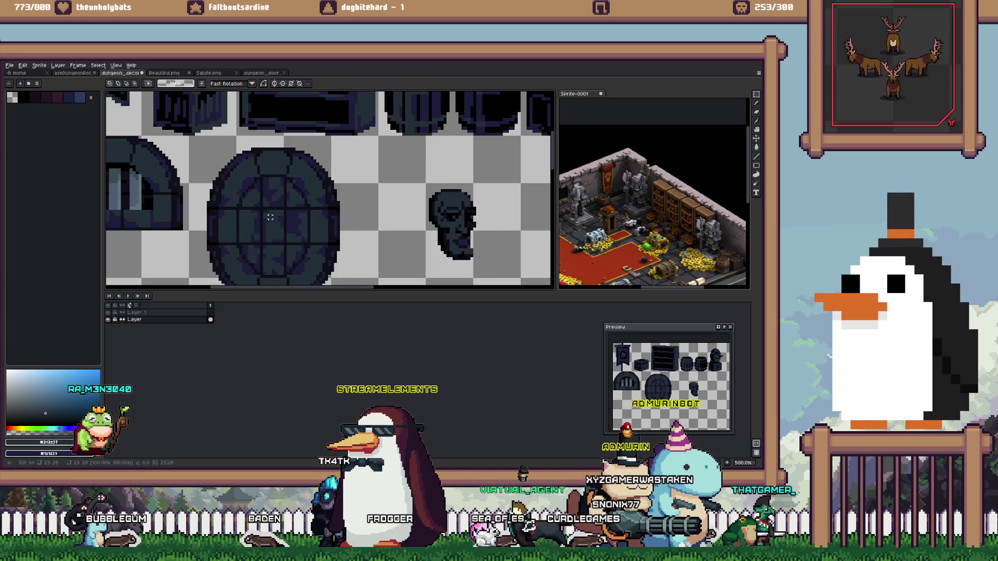
Cut the skull out and paste it onto Layer 1, placed over the round door
left_click(276, 194)
scroll(276, 194, "up", 2)
key("b")
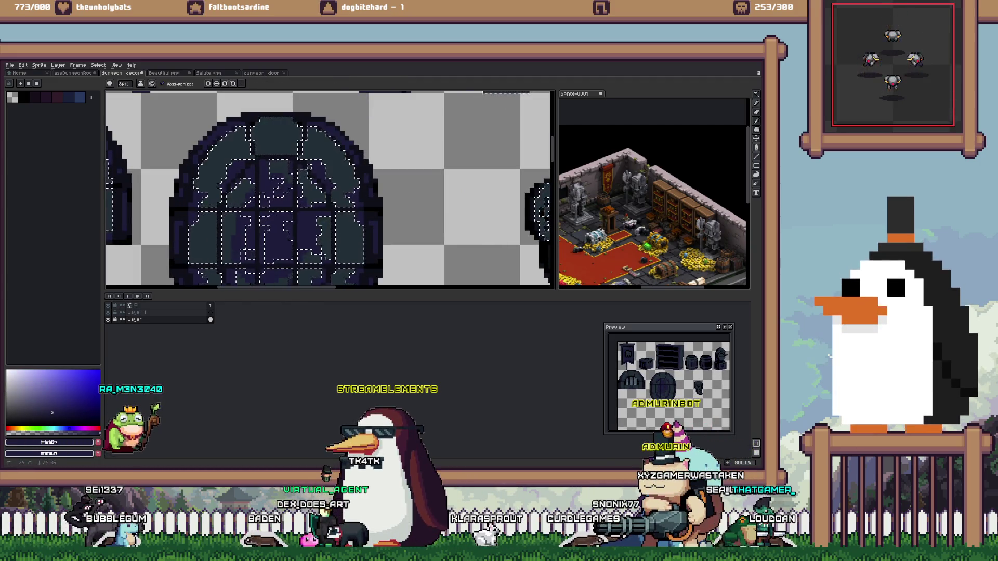
scroll(299, 143, "down", 1)
key("m")
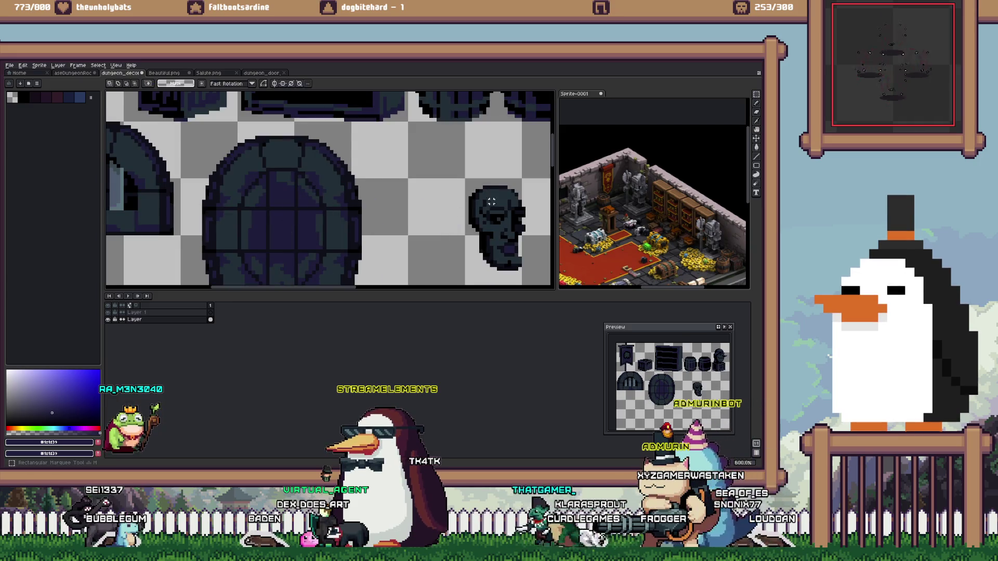
left_click_drag(460, 156, 546, 282)
key("Delete")
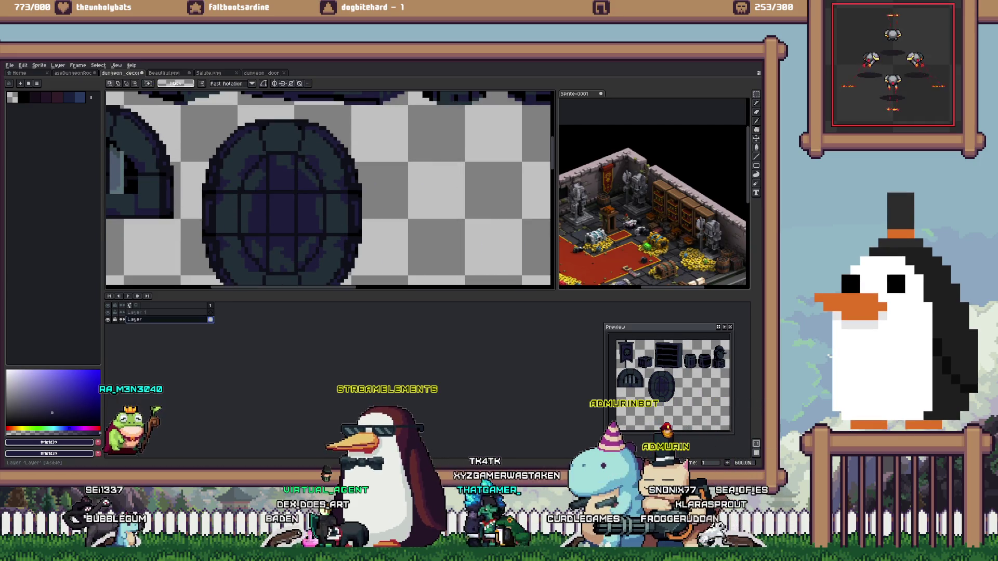
left_click(156, 313)
key("ctrl+v")
left_click_drag(490, 202, 291, 212)
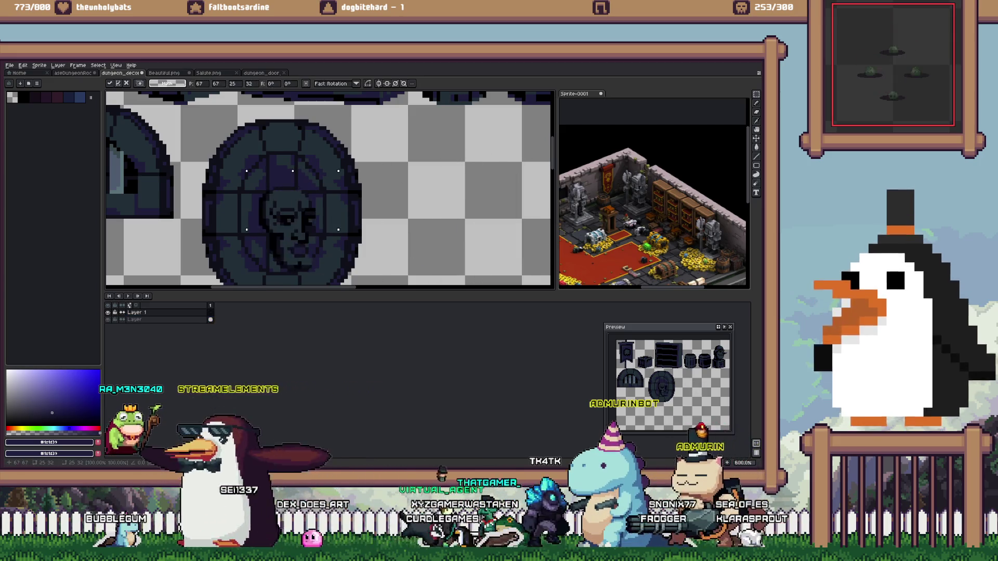
key("Return")
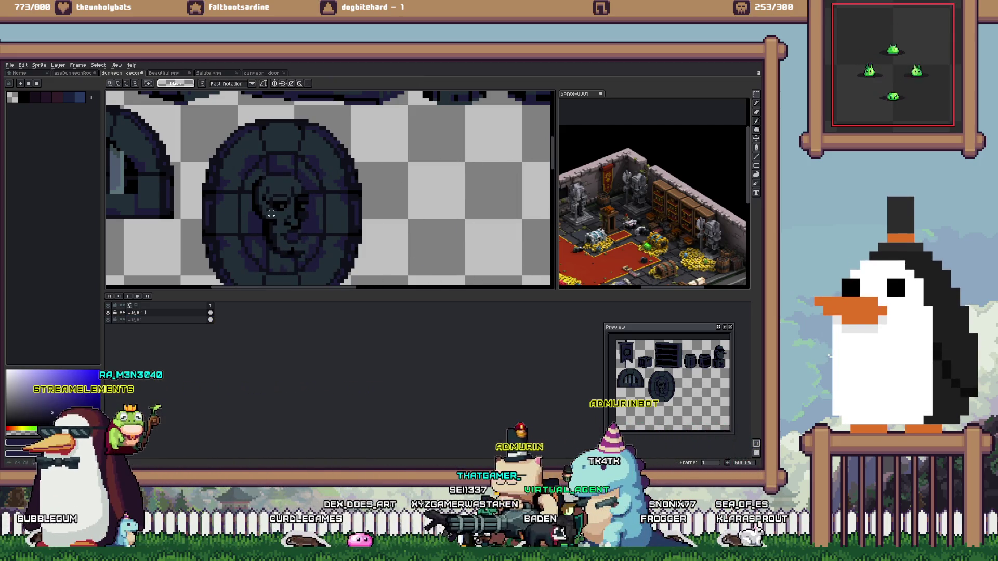
Magic Wand-select the pasted skull's pixels, make the layer below active and deselect
scroll(261, 206, "up", 3)
key("w")
left_click(261, 207)
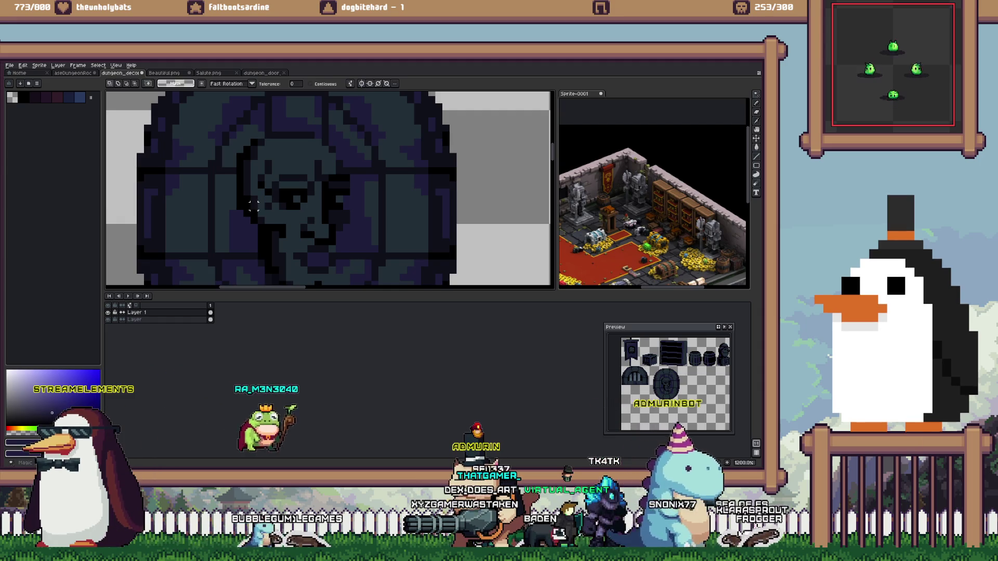
scroll(289, 207, "down", 2)
scroll(289, 207, "down", 1)
scroll(289, 207, "up", 2)
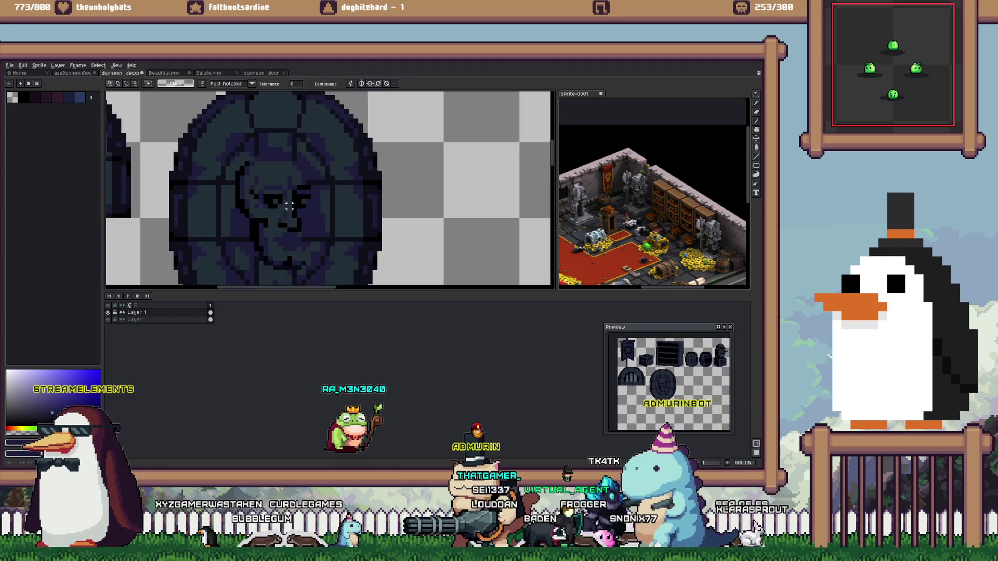
key("alt+Down")
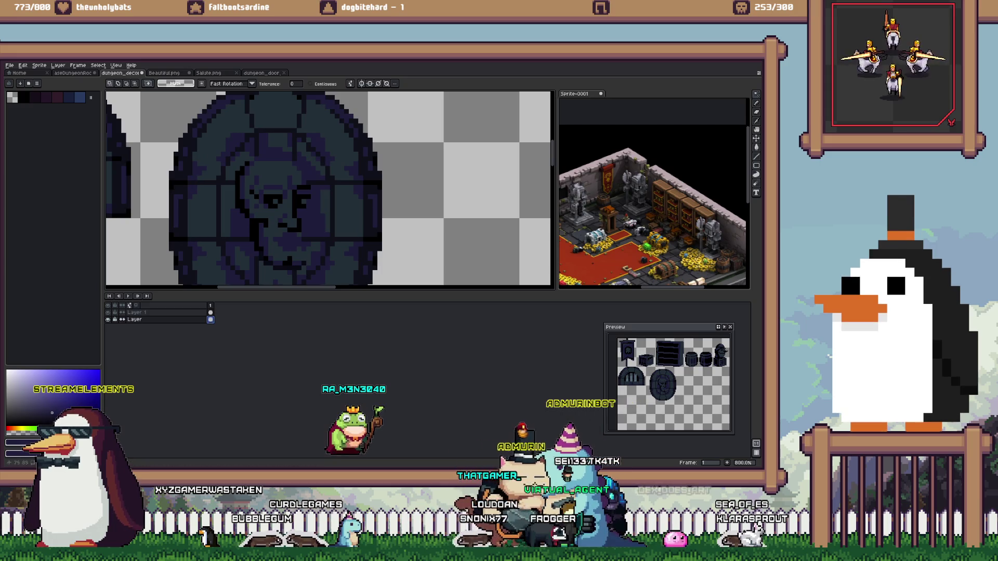
key("b")
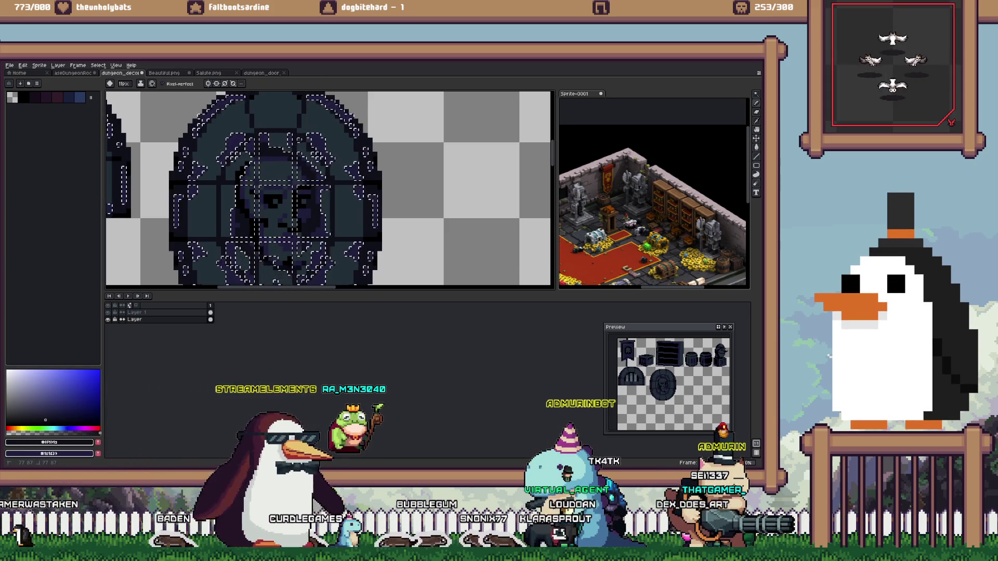
key("ctrl+d")
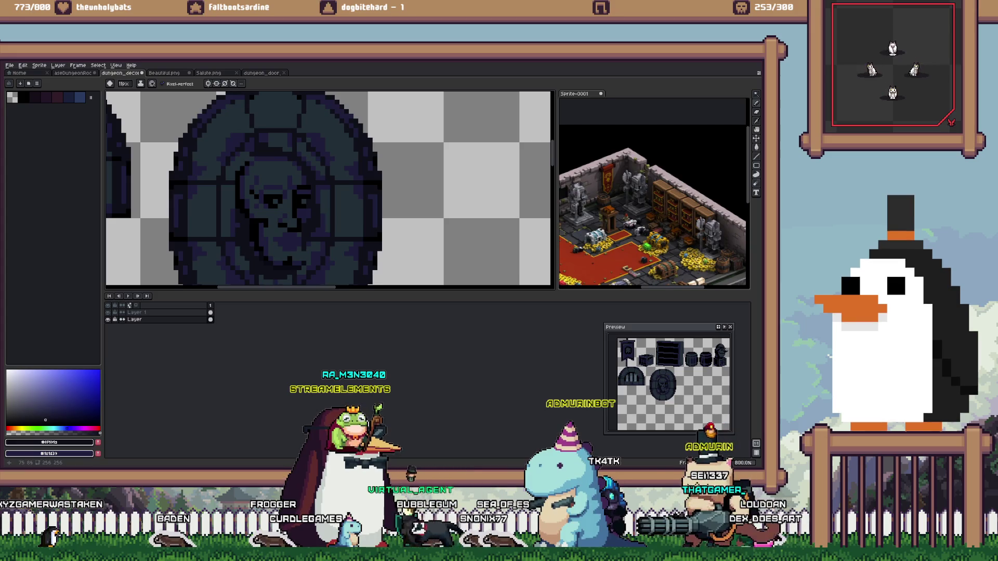
Zoom in on the skull face, Magic Wand-select it, pick the black swatch, then clear the selection
key("v")
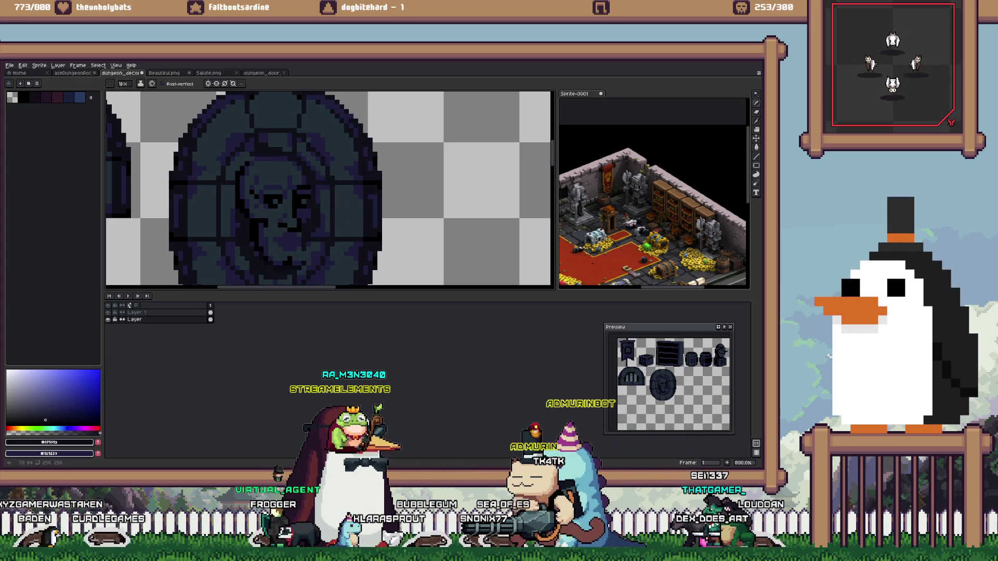
scroll(283, 234, "up", 3)
key("alt+Up")
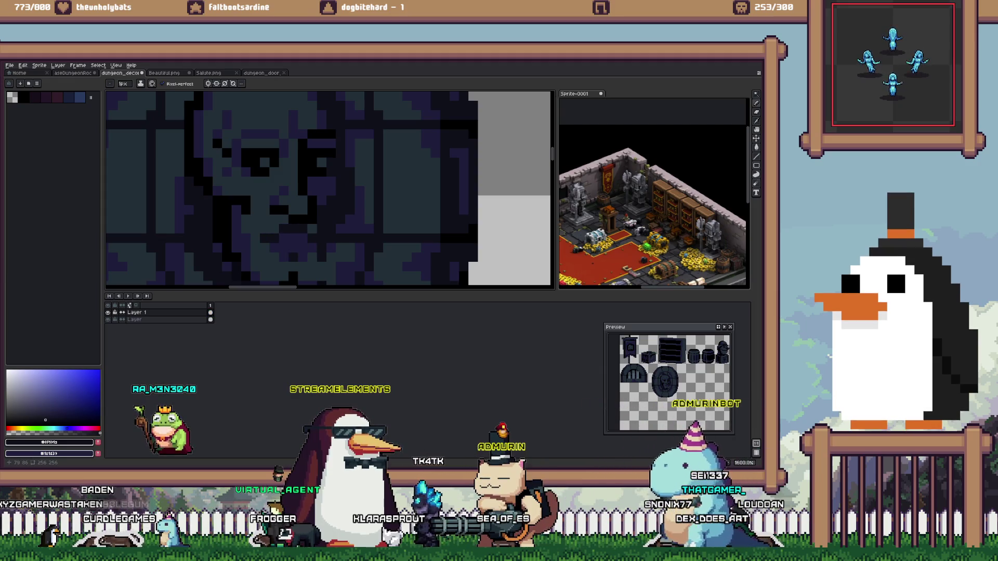
scroll(309, 237, "down", 1)
scroll(309, 236, "down", 6)
scroll(309, 236, "down", 1)
scroll(309, 236, "up", 2)
scroll(331, 228, "up", 1)
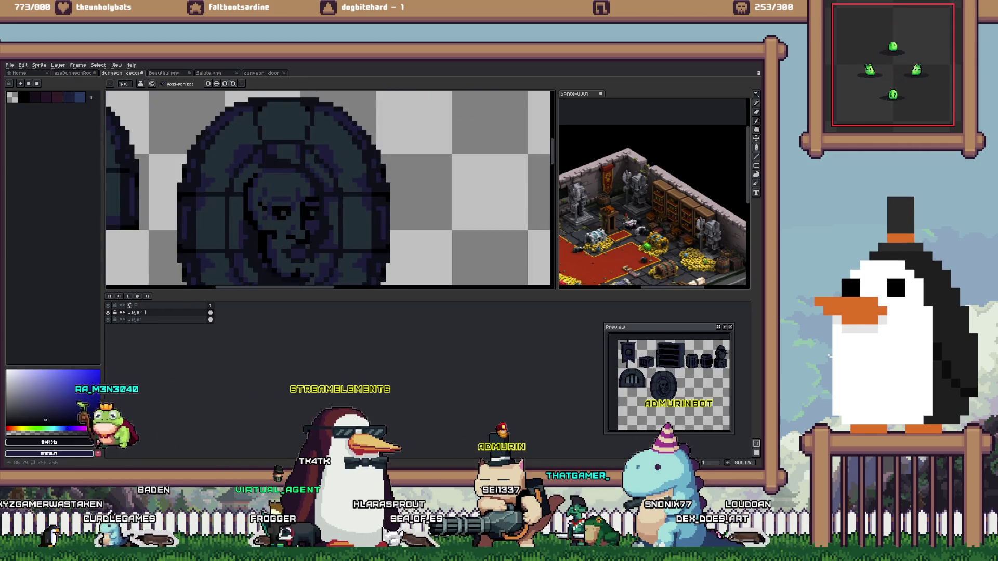
key("w")
left_click(281, 218)
left_click(23, 97)
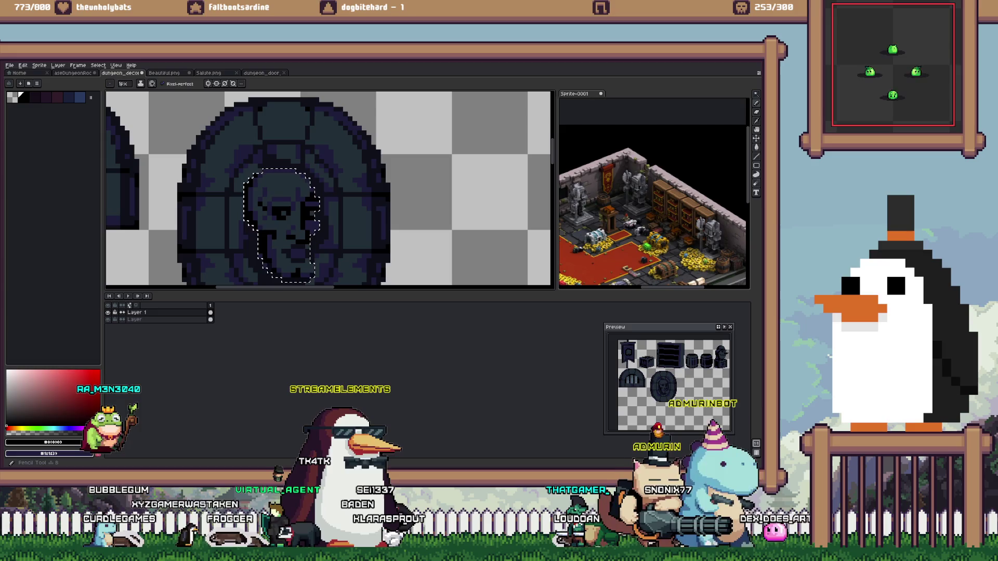
key("ctrl+j")
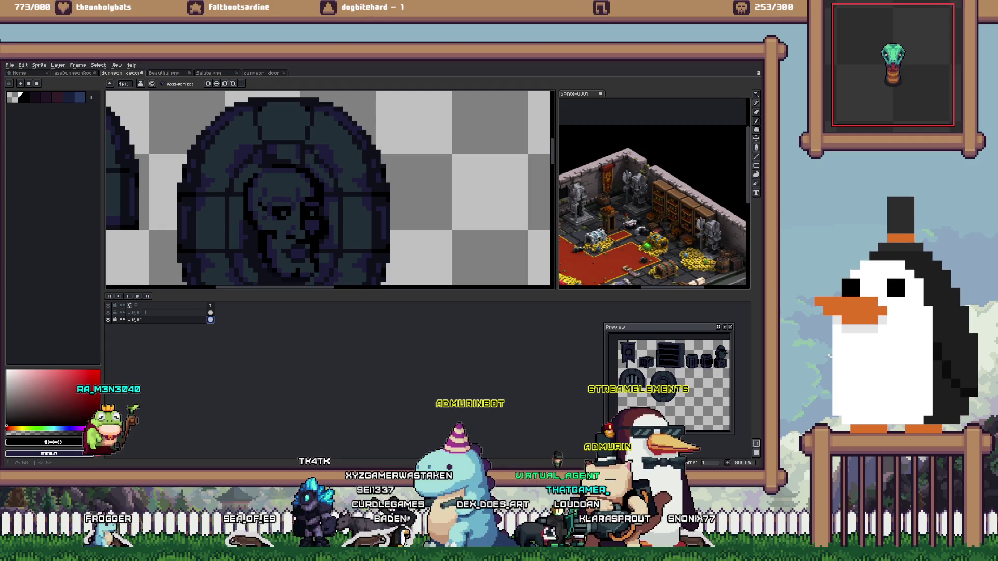
scroll(336, 229, "down", 3)
Marquee the skull face and paste a loose copy of it beside the medallion
scroll(335, 226, "down", 2)
scroll(335, 221, "down", 1)
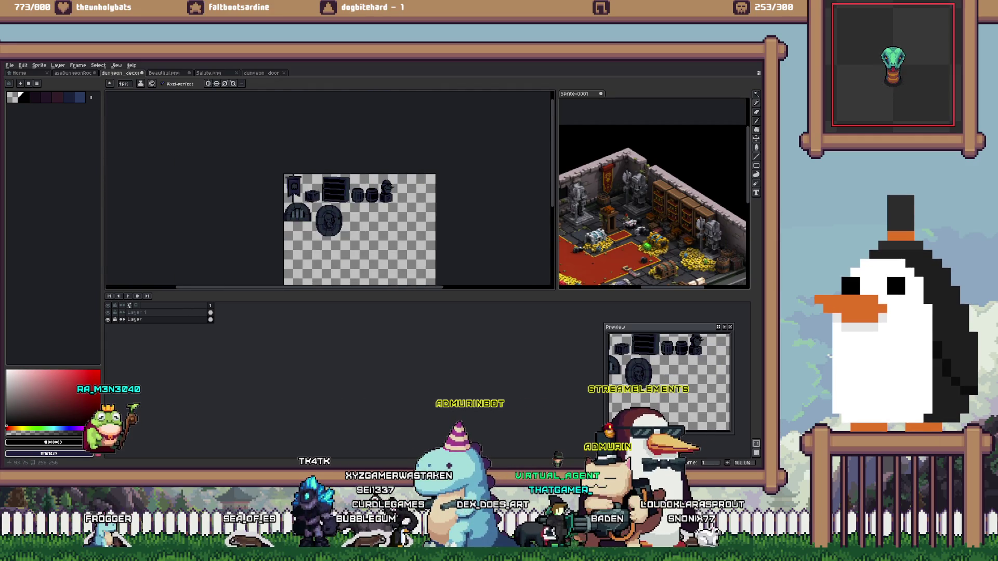
scroll(336, 221, "up", 1)
scroll(337, 221, "up", 3)
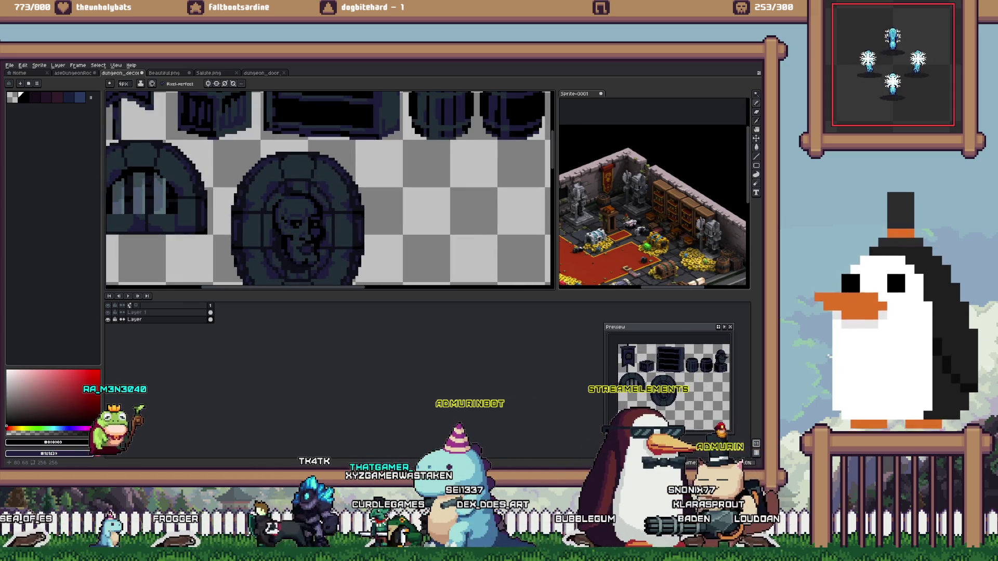
scroll(317, 212, "down", 1)
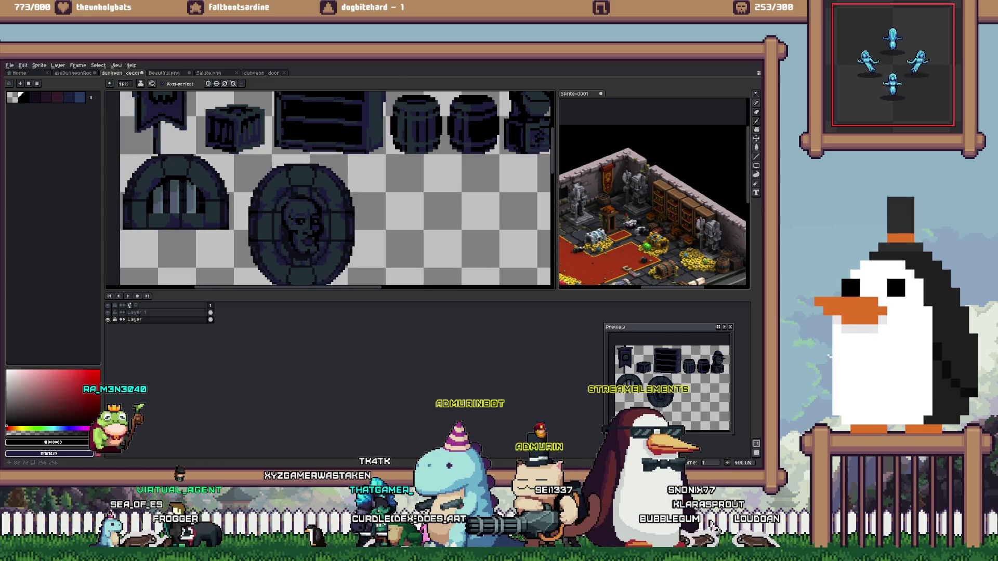
key("m")
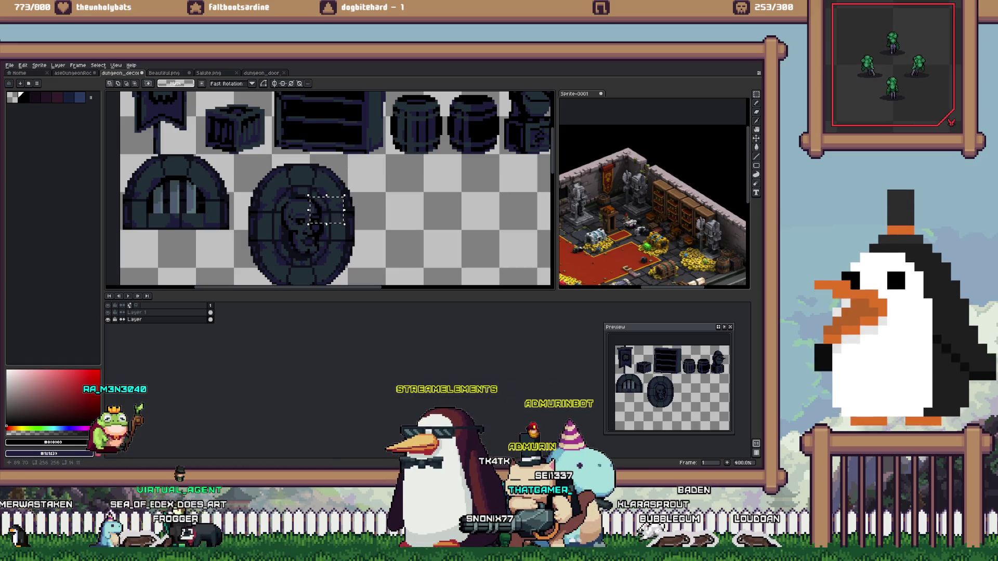
left_click_drag(268, 275, 268, 271)
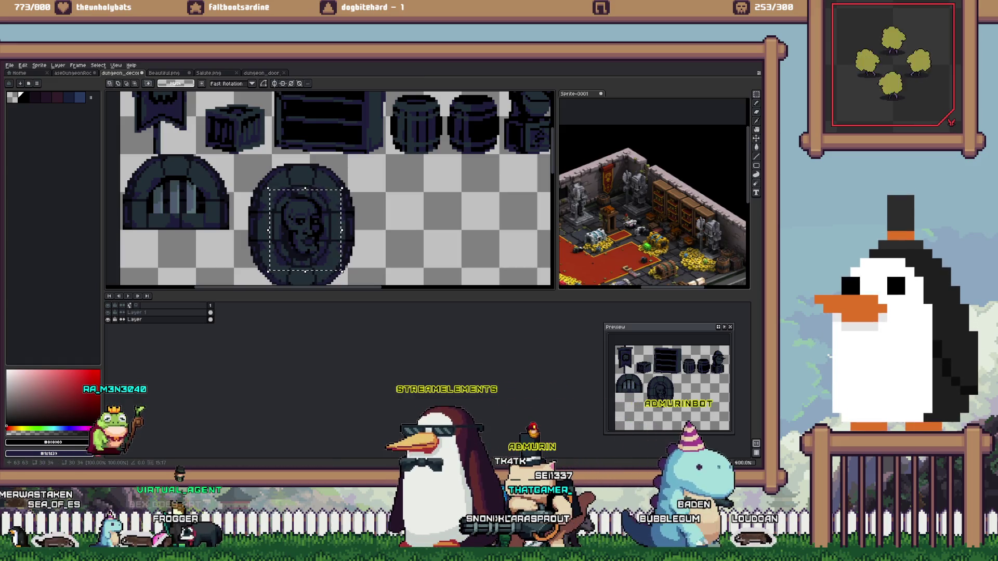
key("ctrl+x")
key("ctrl+z")
key("ctrl+v")
left_click_drag(293, 234, 445, 236)
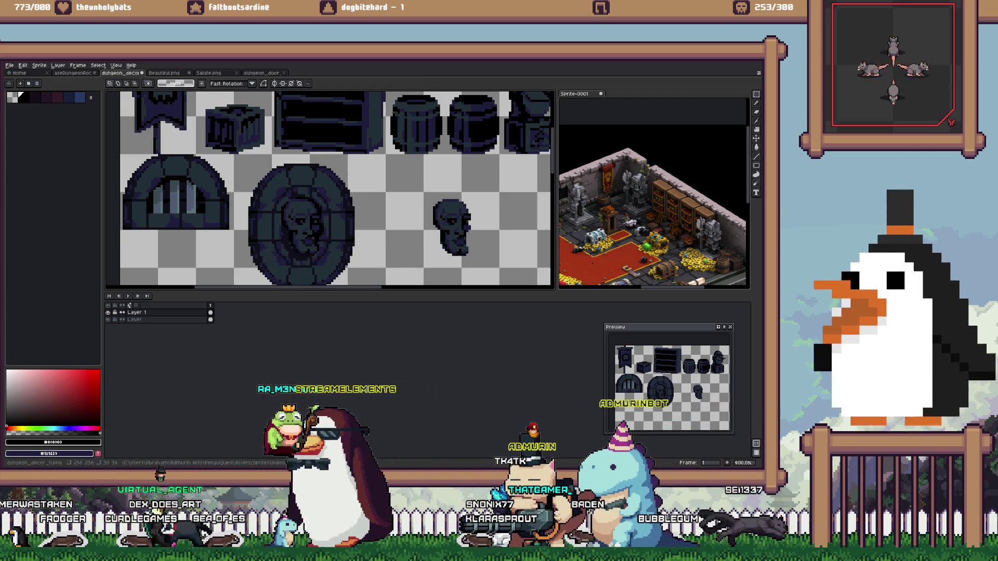
Paste a copy of the medallion further right and commit it
scroll(388, 144, "down", 1)
key("ctrl+z")
key("ctrl+z")
key("ctrl+z")
key("ctrl+y")
key("ctrl+v")
left_click_drag(301, 208, 552, 210)
key("Return")
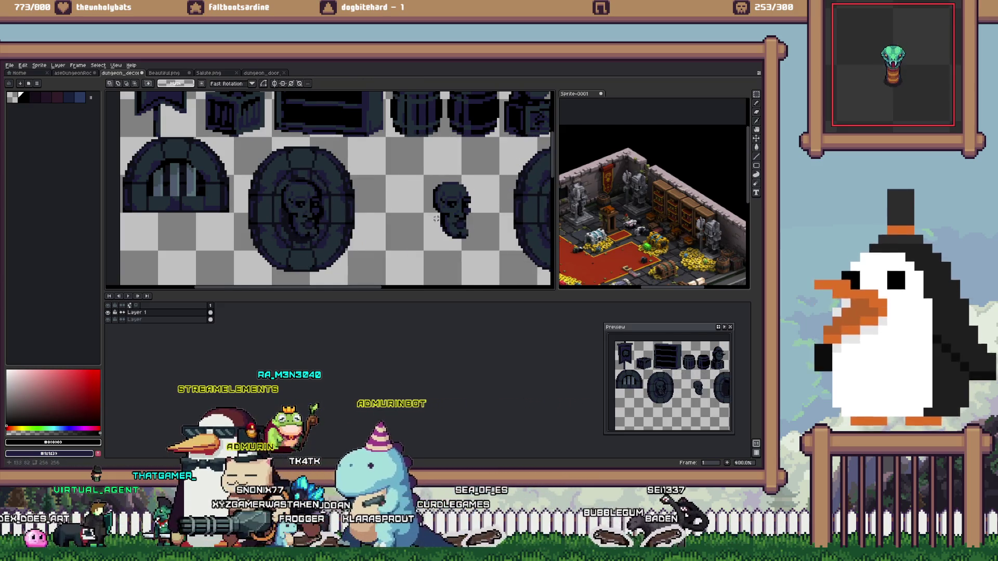
scroll(385, 162, "right", 3)
scroll(371, 157, "right", 3)
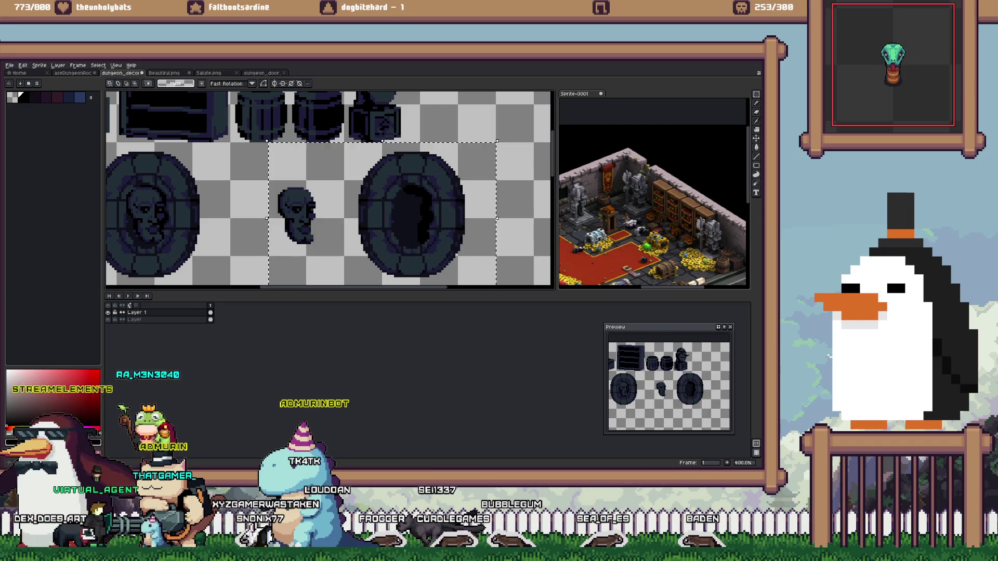
scroll(290, 246, "down", 1)
key("ctrl+z")
Undo the recent pastes and try fitting the dark skull head into the left medallion
key("ctrl+z")
key("ctrl+z")
key("ctrl+z")
key("ctrl+z")
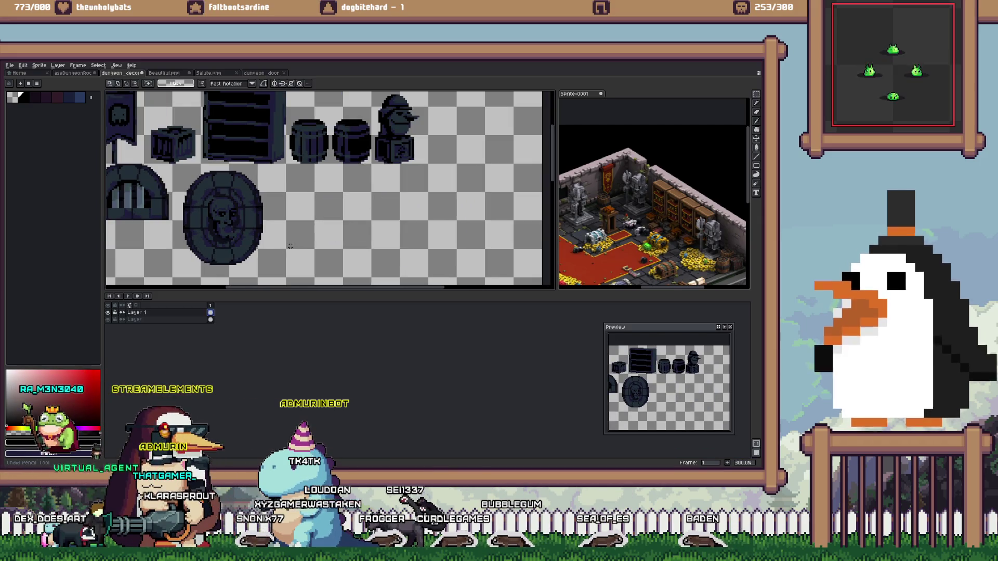
key("ctrl+z")
key("ctrl+z")
key("ctrl+z")
key("ctrl+z")
key("ctrl+z")
key("ctrl+z")
key("ctrl+z")
key("ctrl+z")
key("ctrl+z")
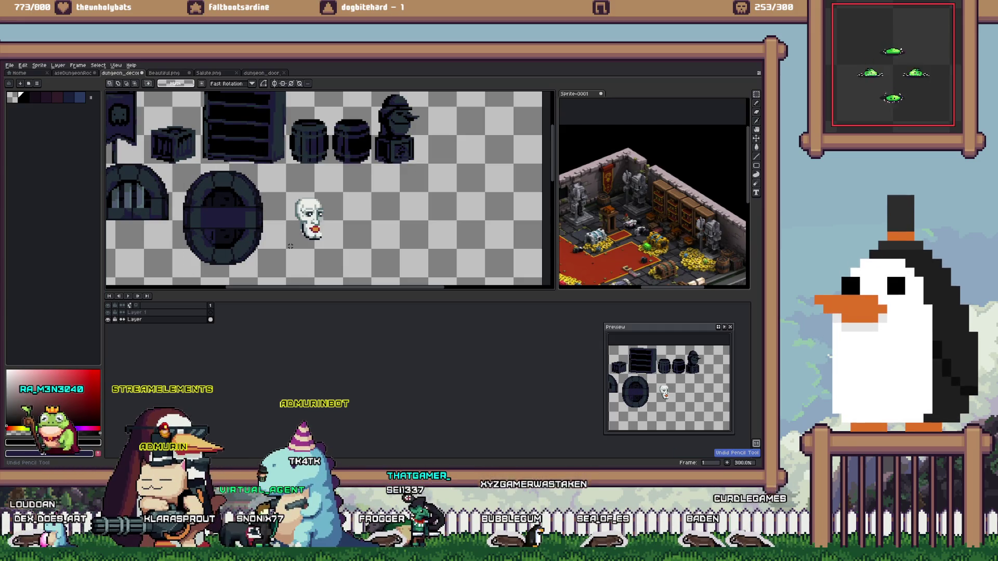
key("ctrl+z")
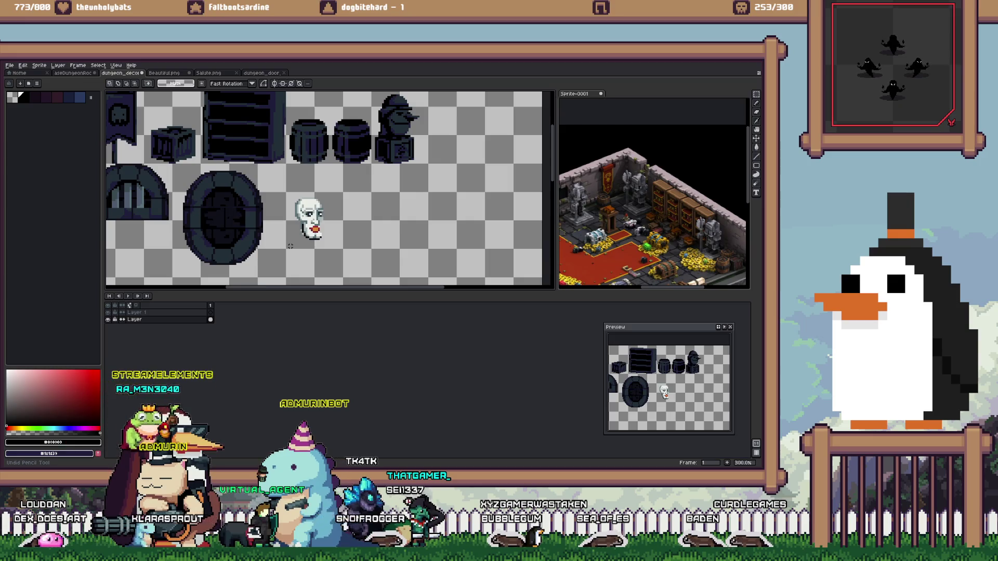
key("ctrl+z")
key("ctrl+z")
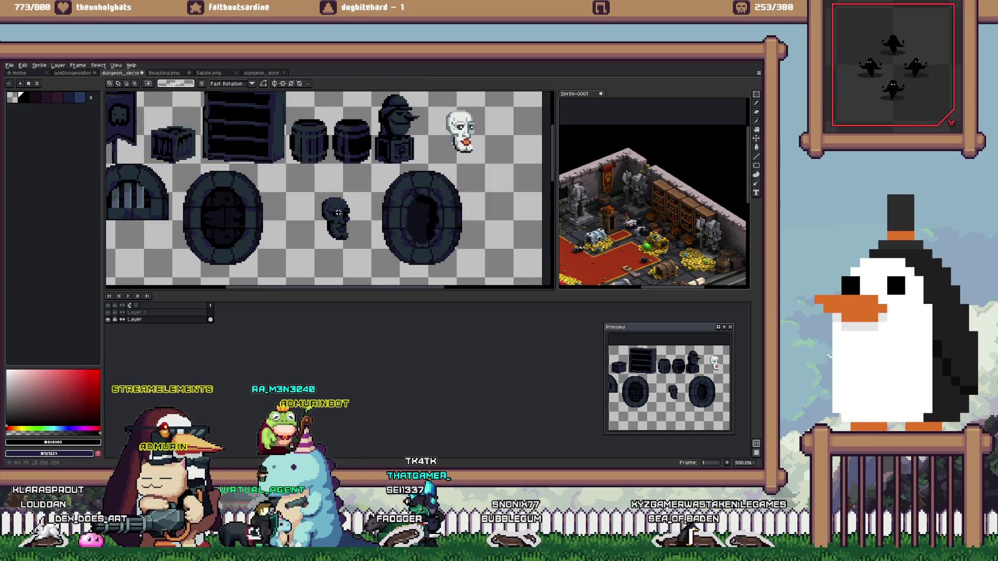
left_click_drag(337, 219, 227, 218)
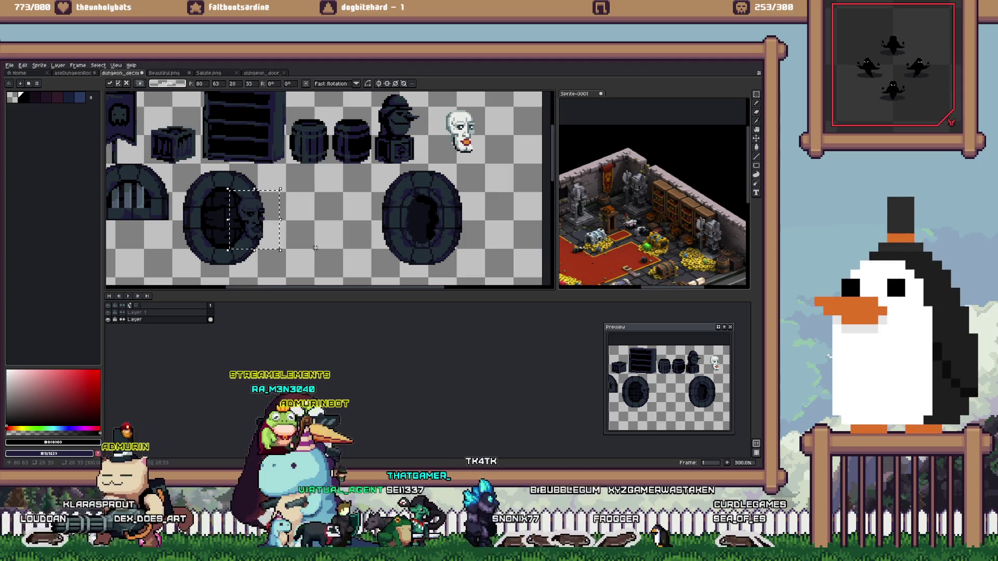
key("Right")
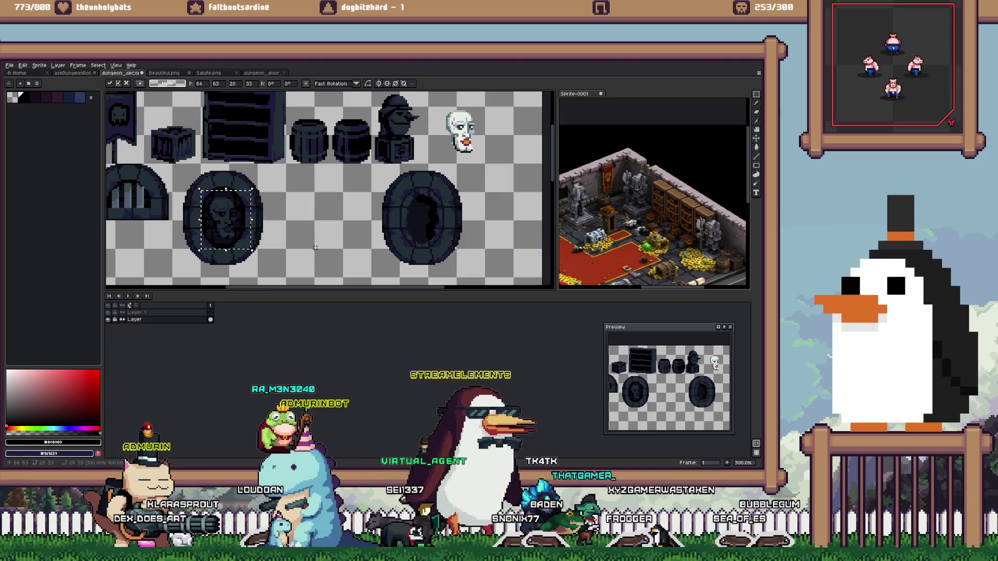
key("Right")
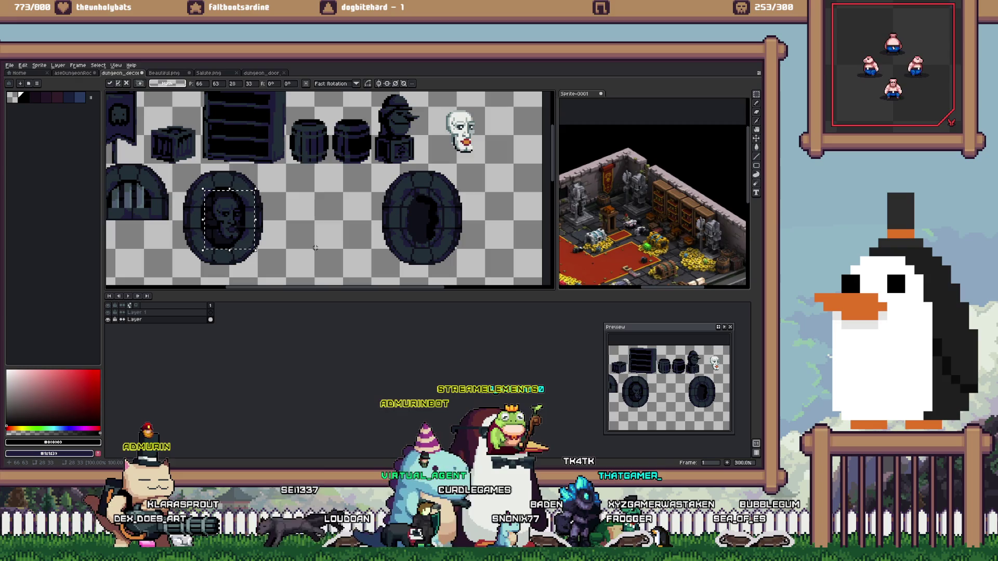
left_click_drag(232, 247, 316, 248)
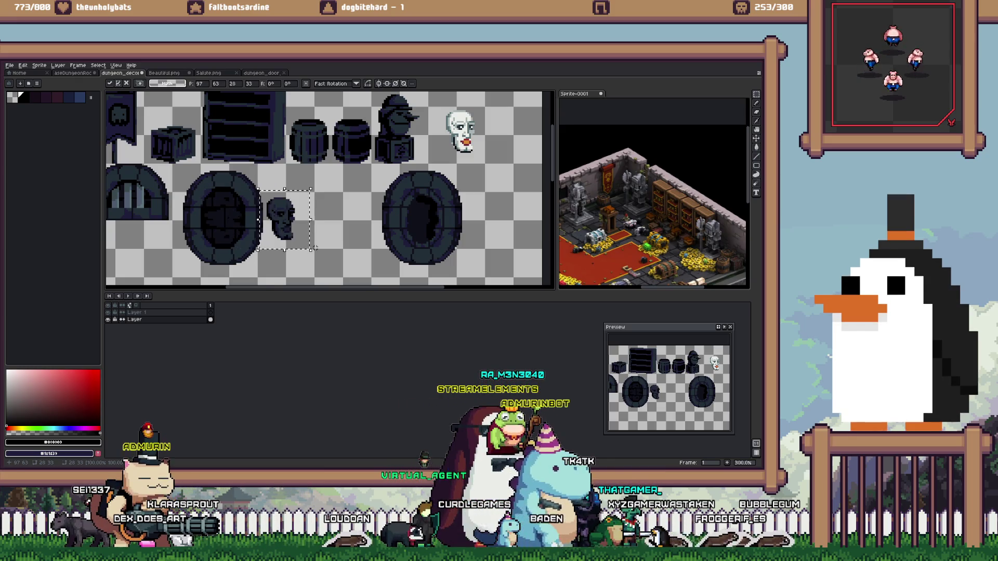
key("ctrl+d")
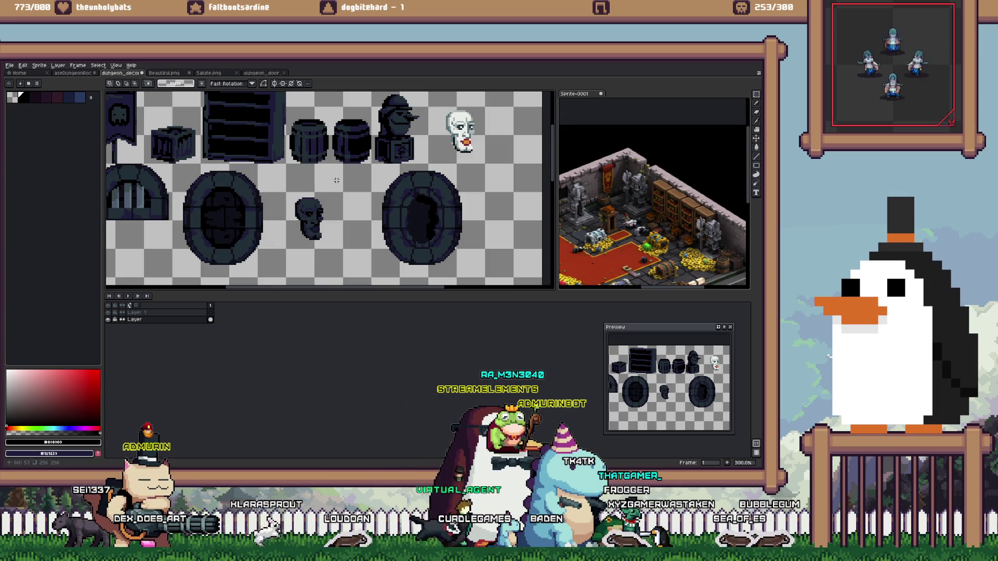
key("ctrl+z")
Select the small skull head and place it inside the right medallion
left_click_drag(309, 219, 424, 218)
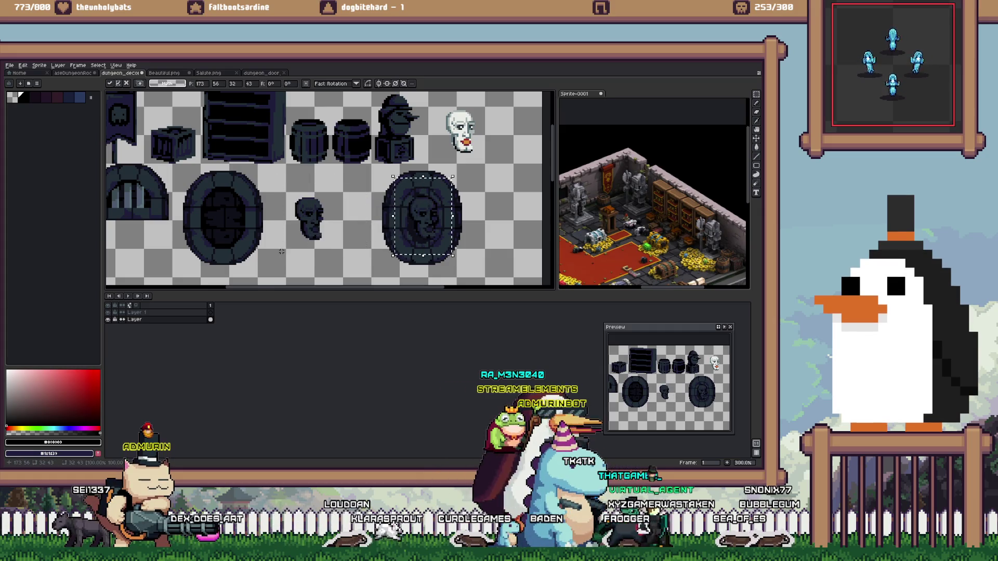
key("ctrl+z")
key("ctrl+z")
key("ctrl+z")
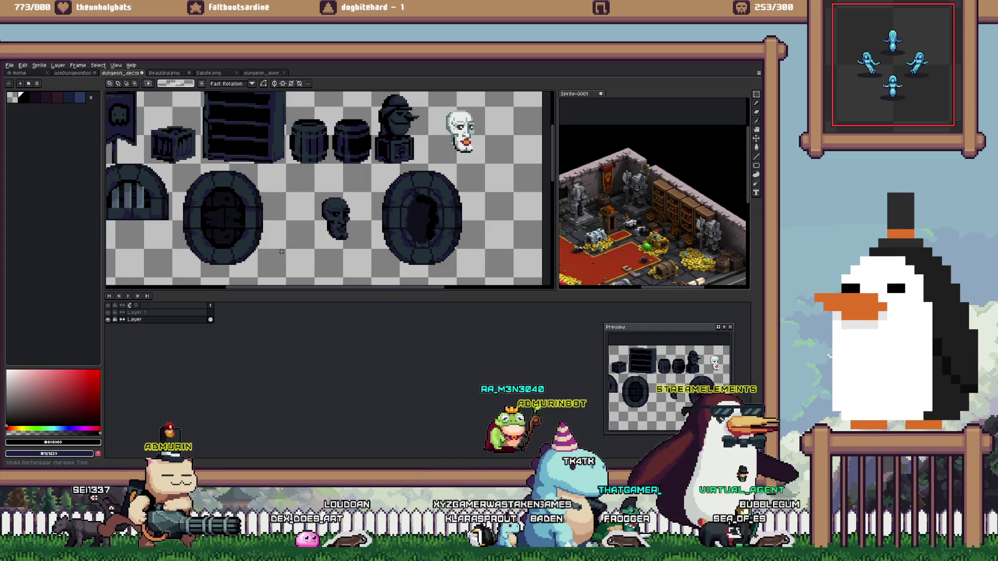
left_click_drag(314, 163, 486, 280)
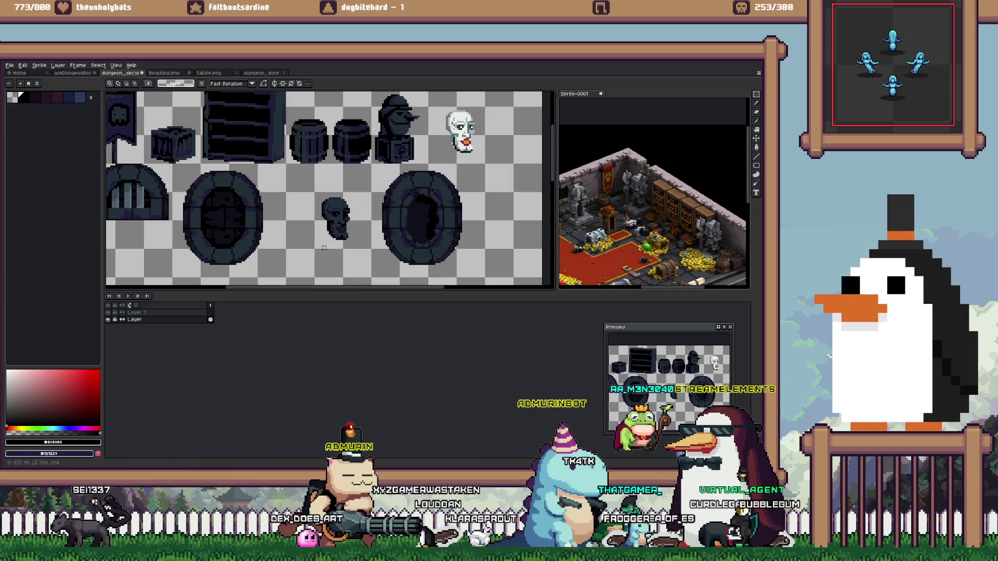
left_click_drag(304, 188, 364, 268)
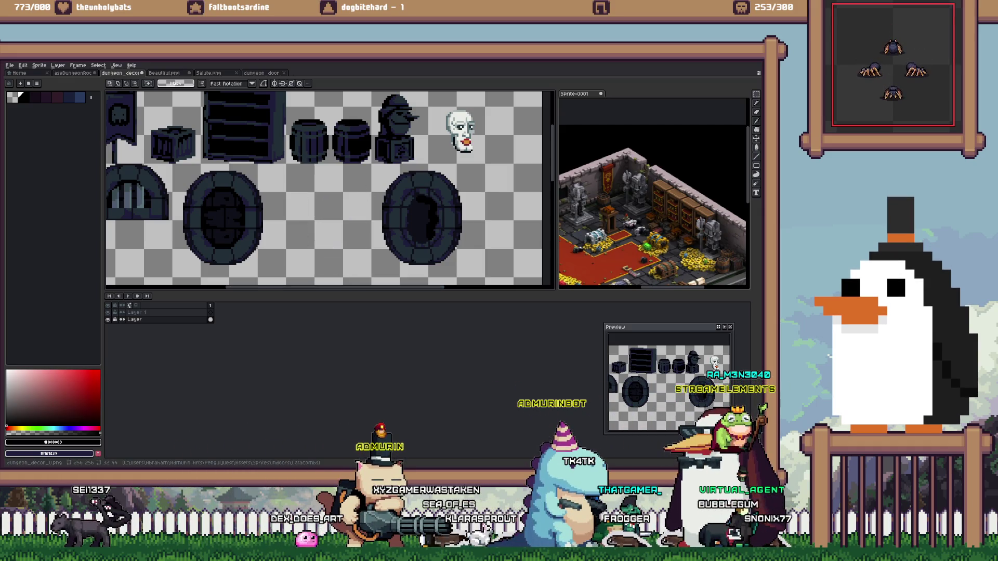
left_click(335, 219, "ctrl")
left_click_drag(335, 218, 223, 219)
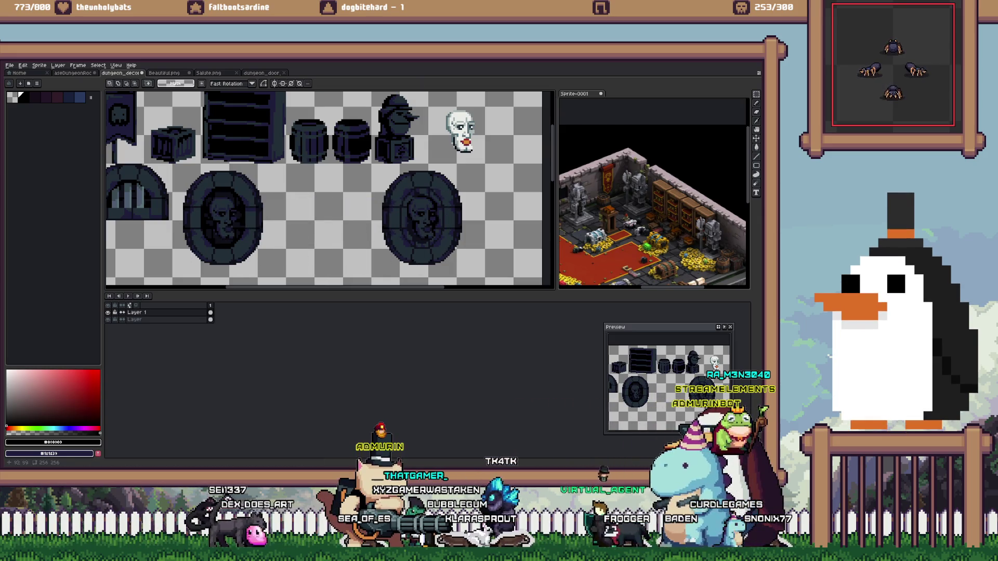
Shift the right medallion frame left, closer to the first medallion
left_click_drag(373, 166, 463, 260)
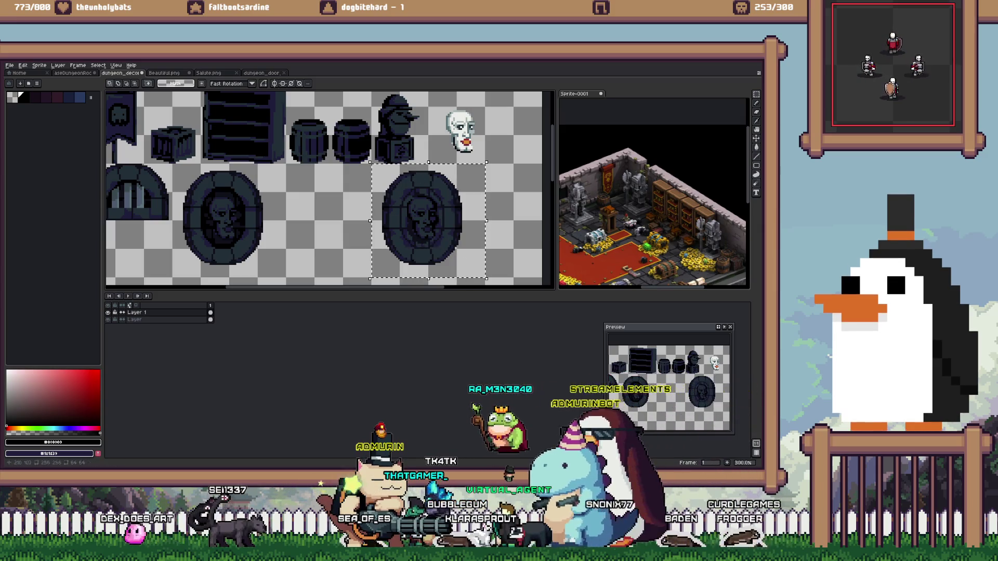
left_click_drag(428, 221, 344, 221)
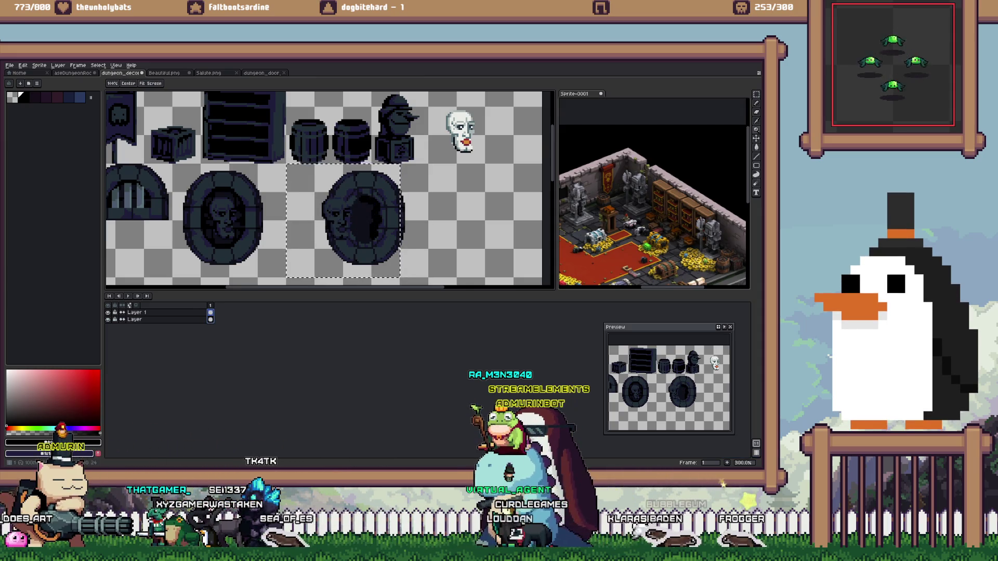
key("ctrl+z")
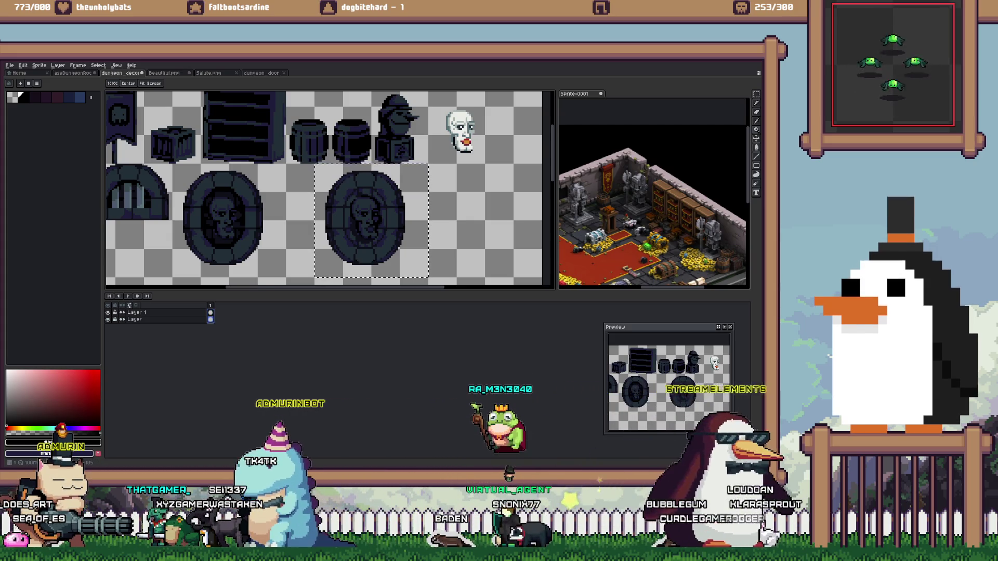
left_click_drag(364, 221, 307, 221)
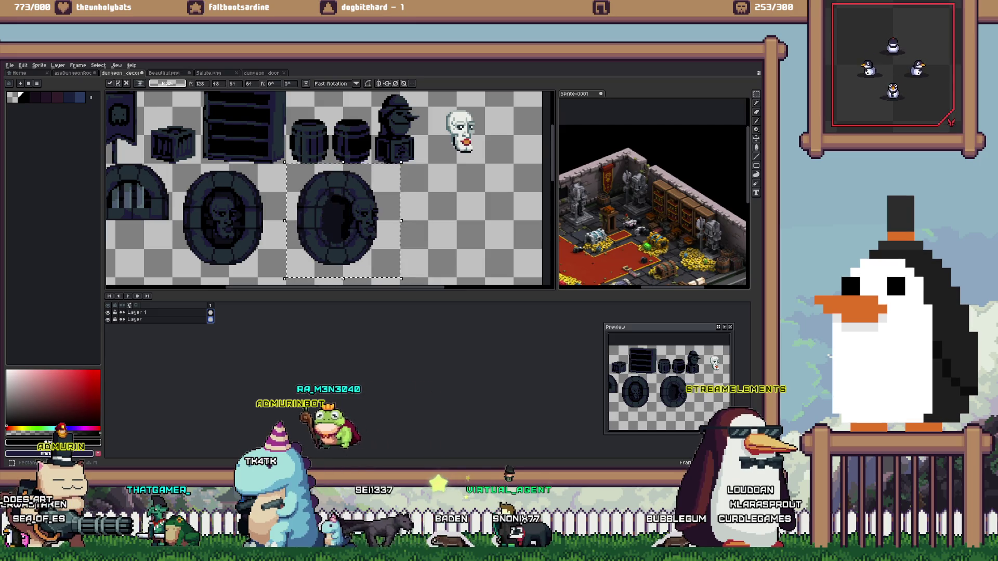
key("ctrl+z")
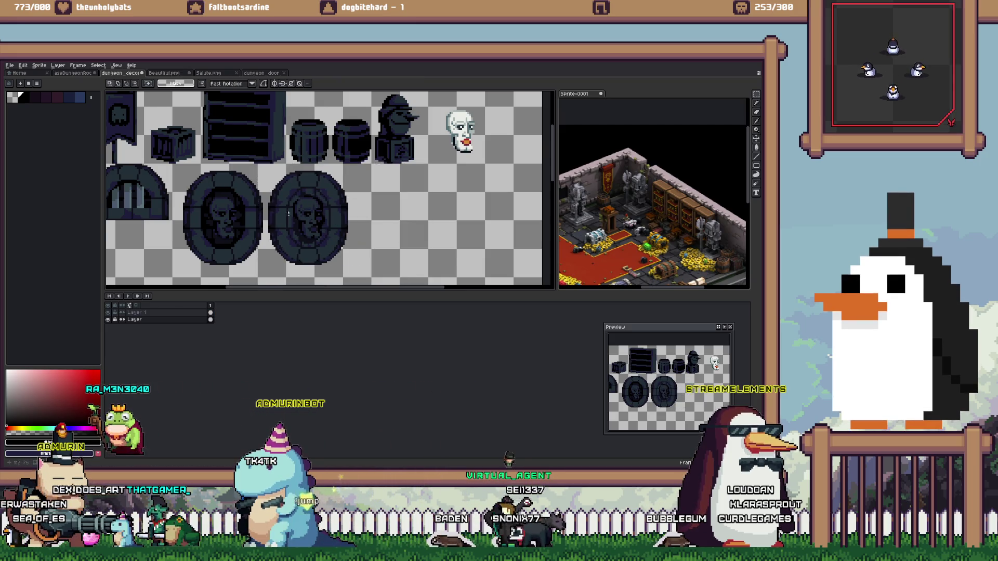
Try Magic Wand and rectangular selections around the medallion rings and faces
scroll(297, 209, "up", 2)
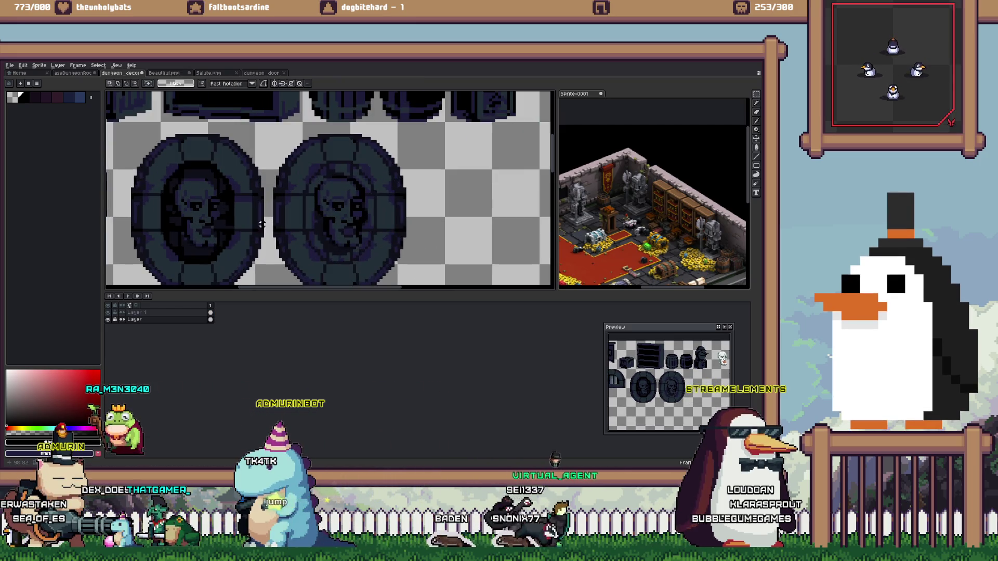
left_click(312, 206)
key("b")
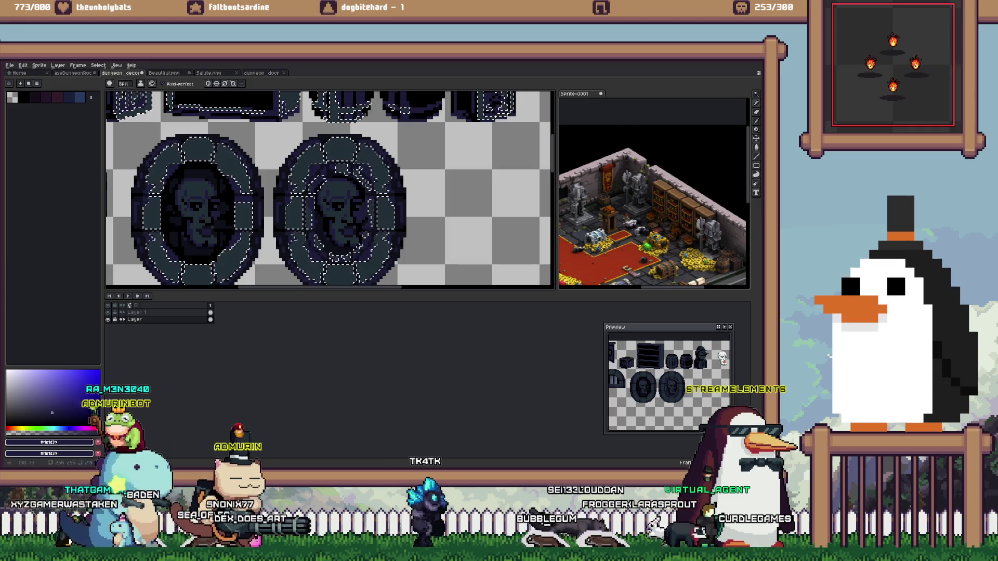
key("ctrl+d")
scroll(376, 213, "down", 3)
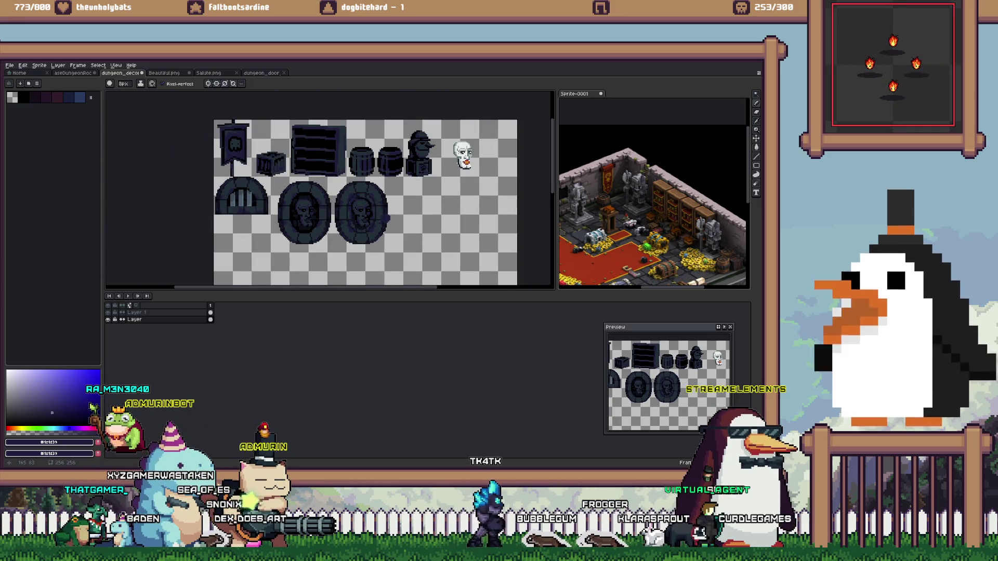
scroll(380, 216, "up", 3)
key("m")
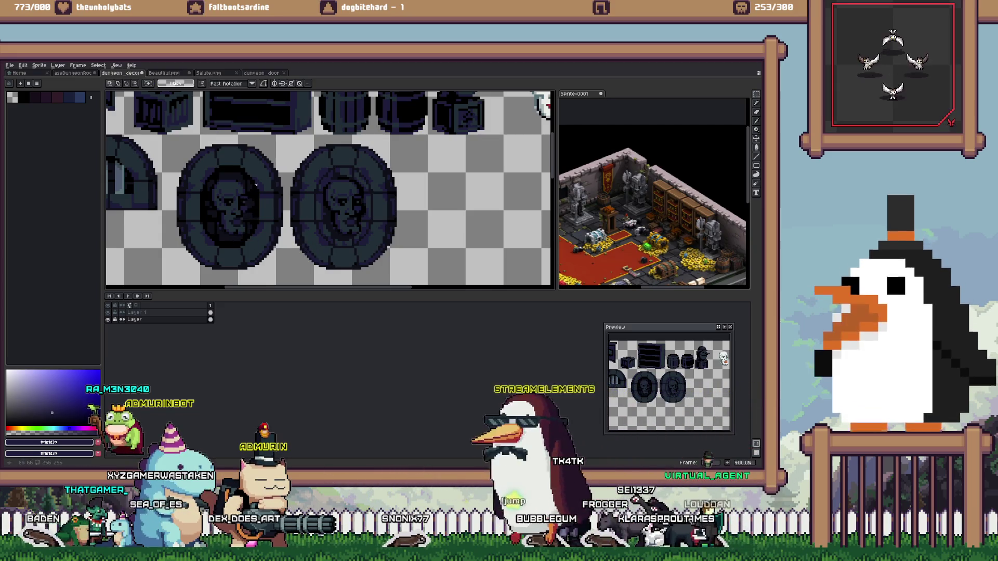
left_click_drag(188, 148, 280, 269)
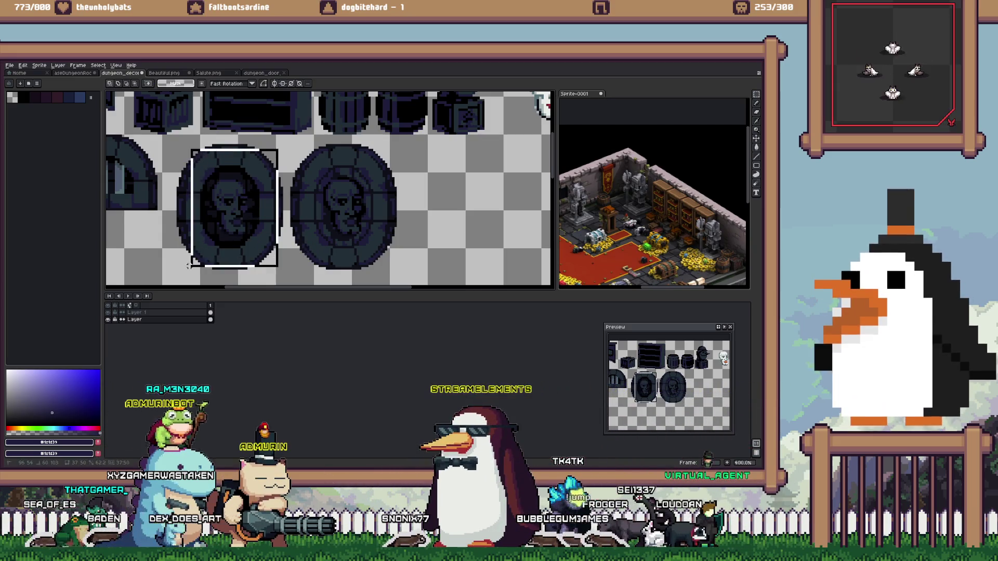
left_click(355, 222)
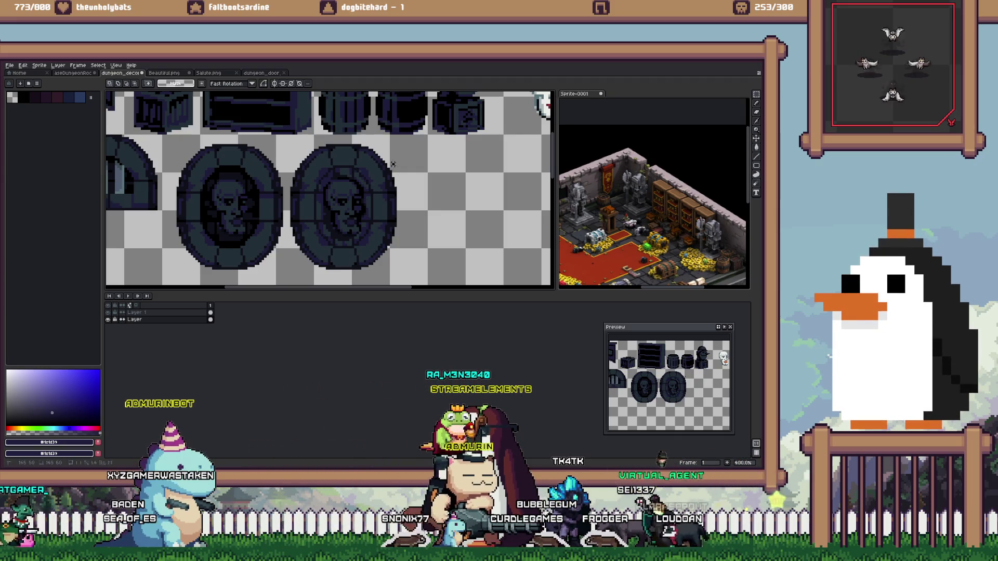
left_click_drag(396, 163, 308, 251)
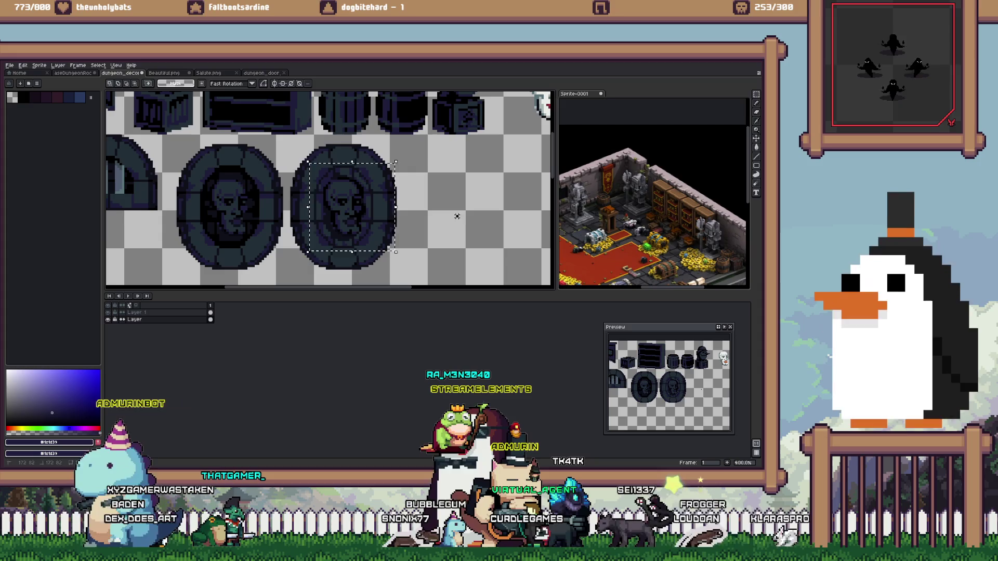
mouse_move(209, 249)
left_mouse_down()
mouse_move(191, 259)
mouse_move(199, 250)
left_mouse_up()
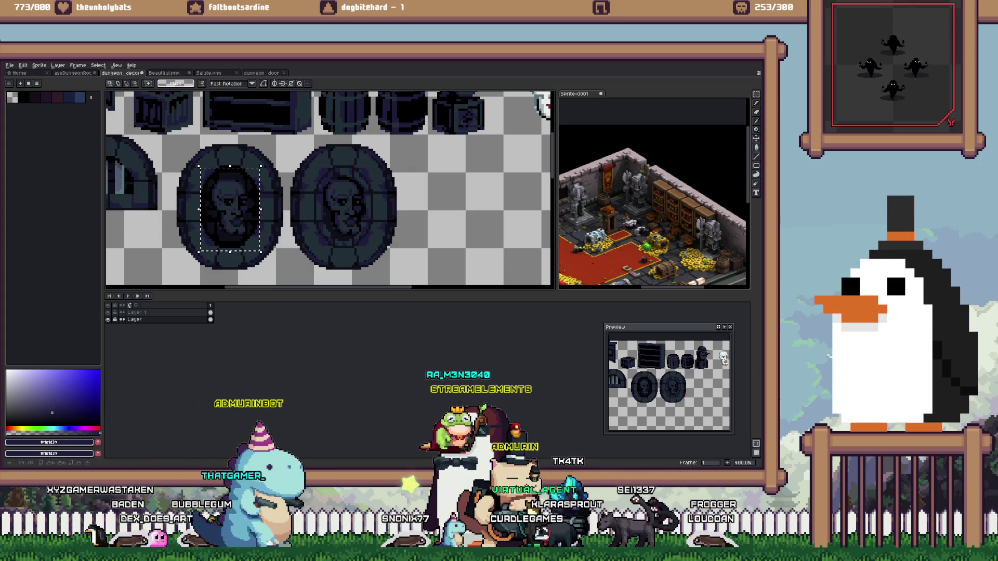
scroll(254, 209, "up", 3)
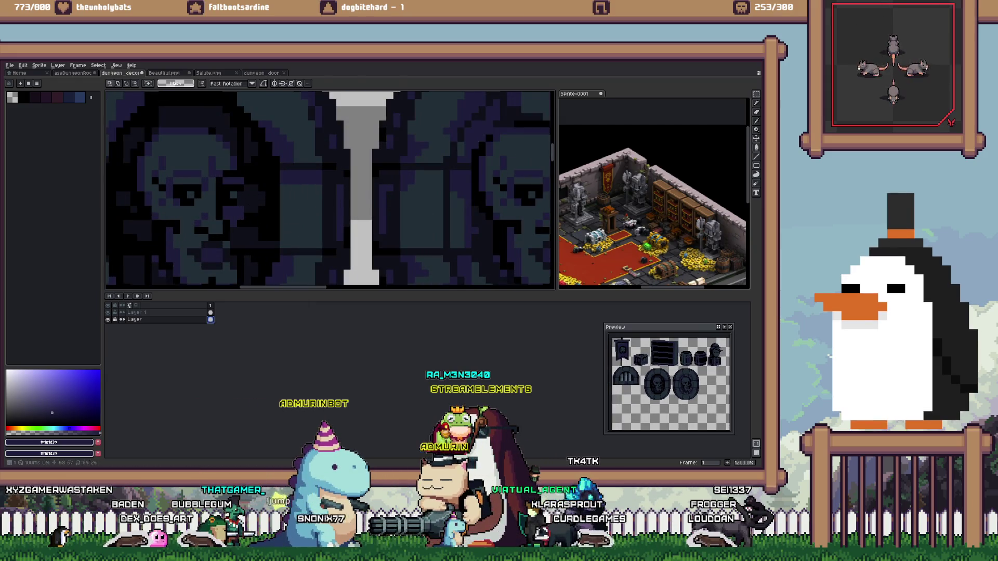
left_click(247, 231)
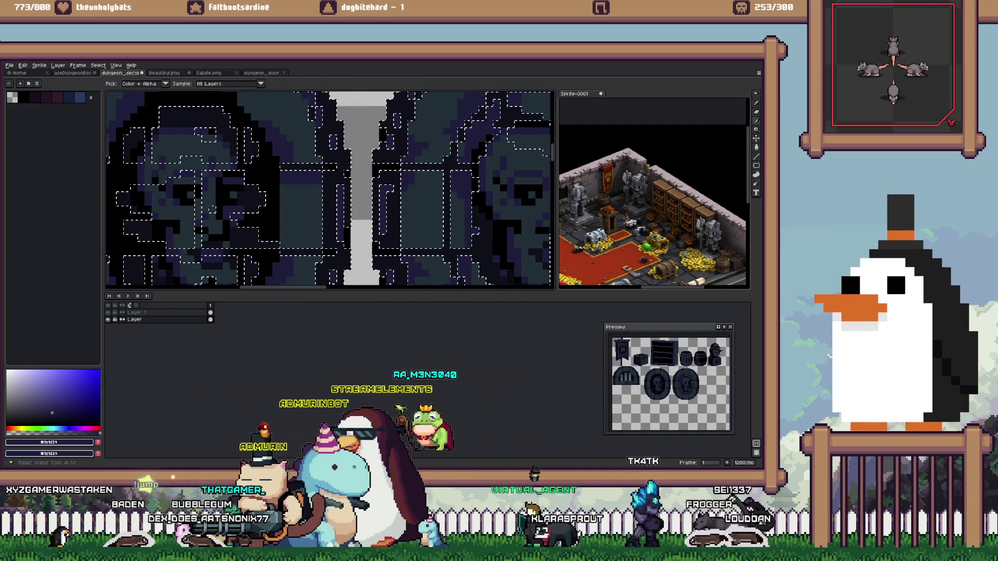
key("b")
key("plus")
key("plus")
key("plus")
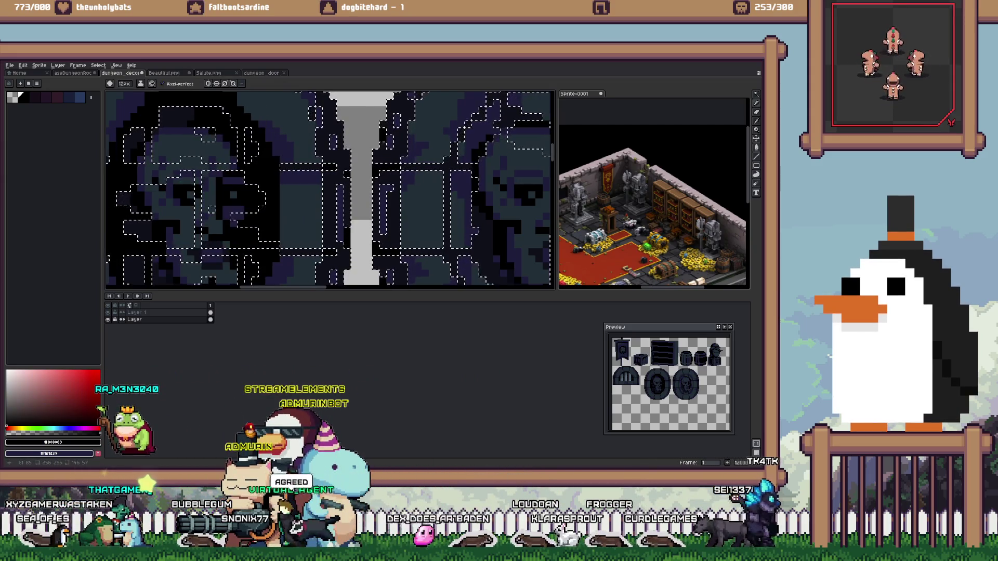
scroll(307, 198, "down", 4)
scroll(307, 198, "down", 2)
scroll(307, 197, "down", 1)
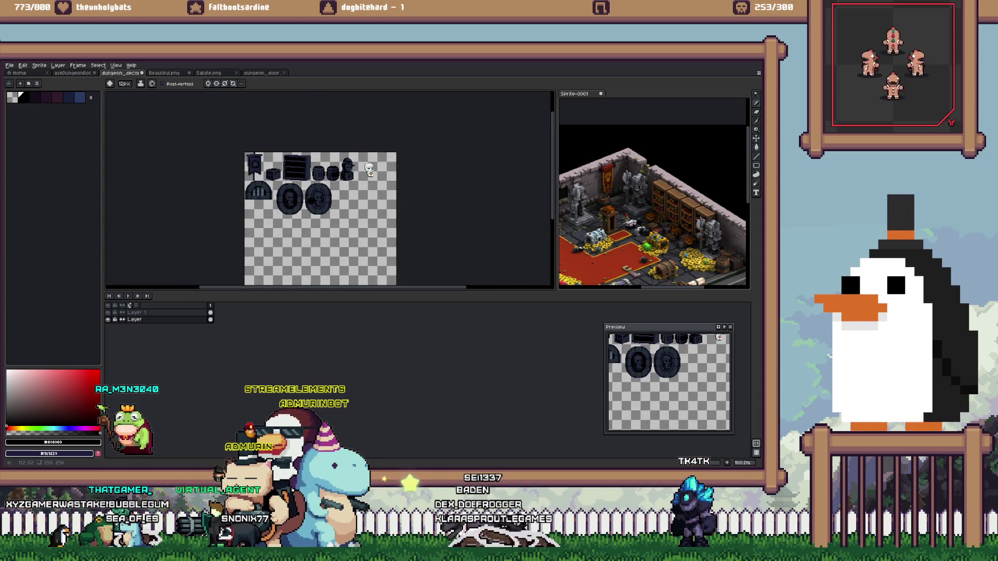
scroll(305, 197, "up", 1)
scroll(306, 196, "up", 1)
key("m")
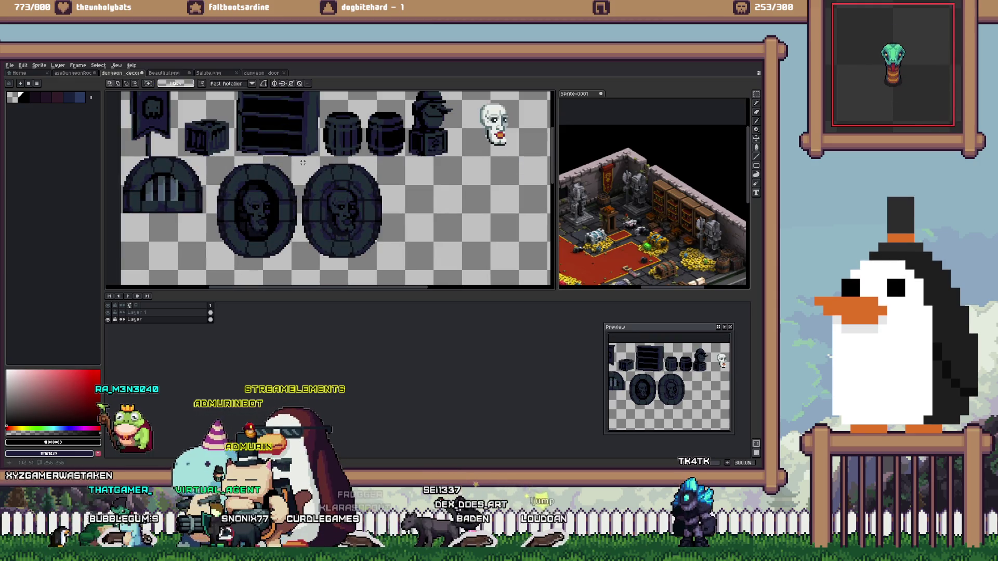
Delete the second skull medallion and save the dungeon_decor sheet
left_click_drag(302, 163, 352, 234)
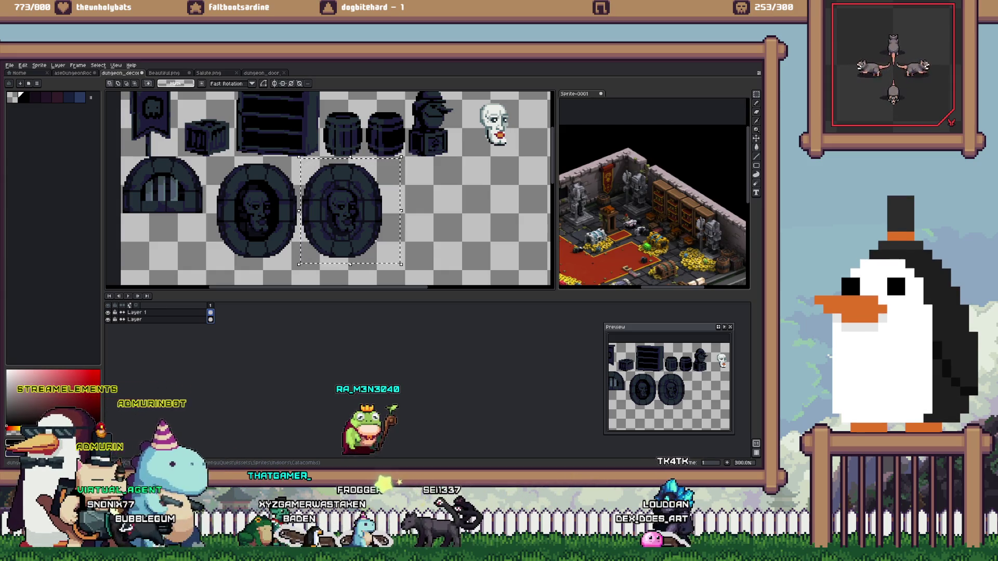
key("Delete")
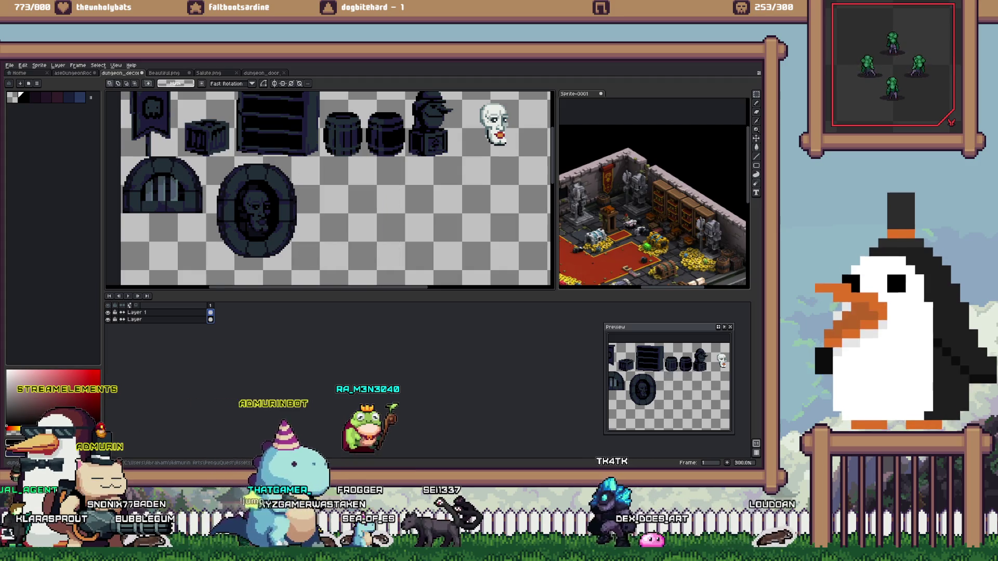
scroll(261, 198, "down", 1)
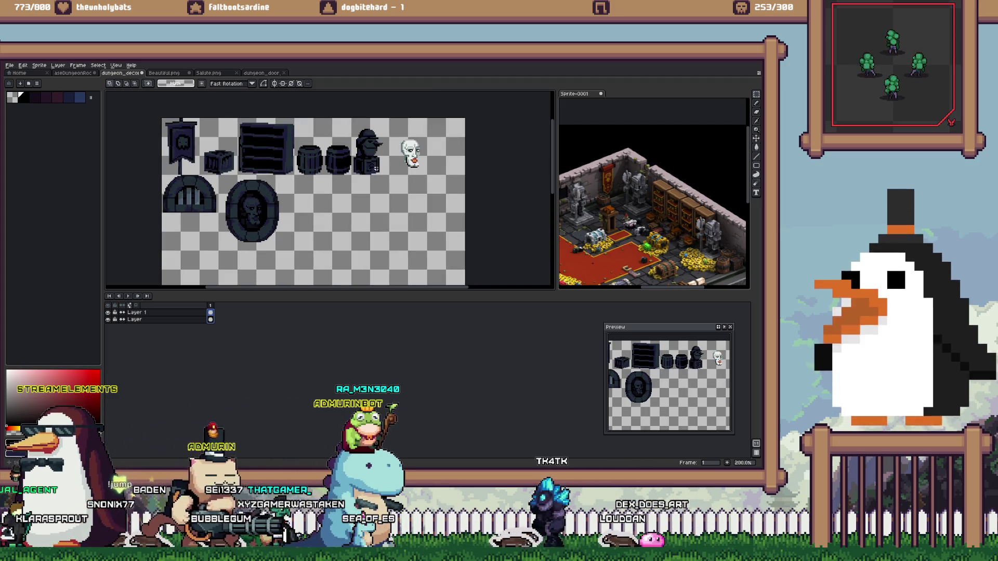
left_click_drag(395, 131, 438, 186)
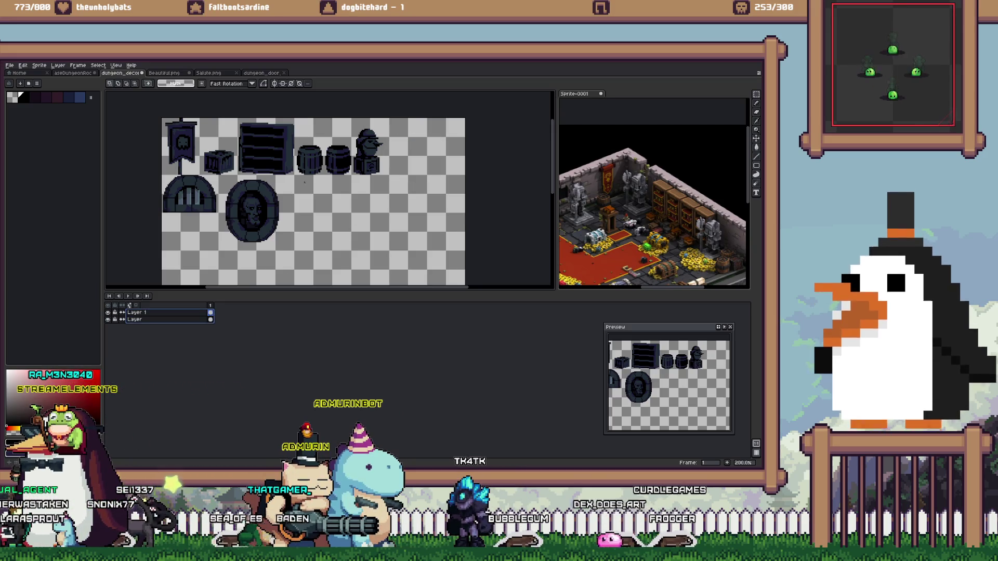
left_click(203, 195)
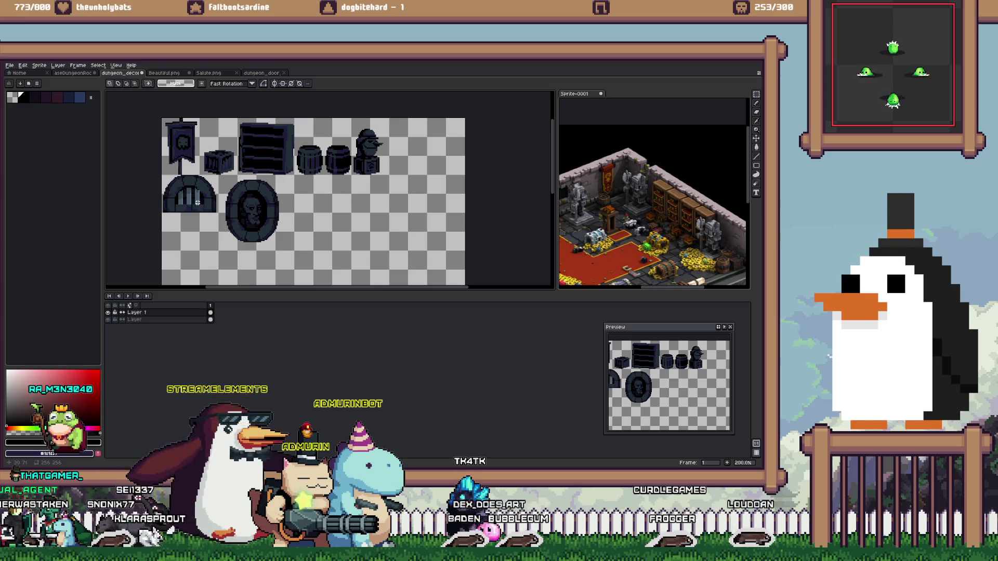
key("ctrl+s")
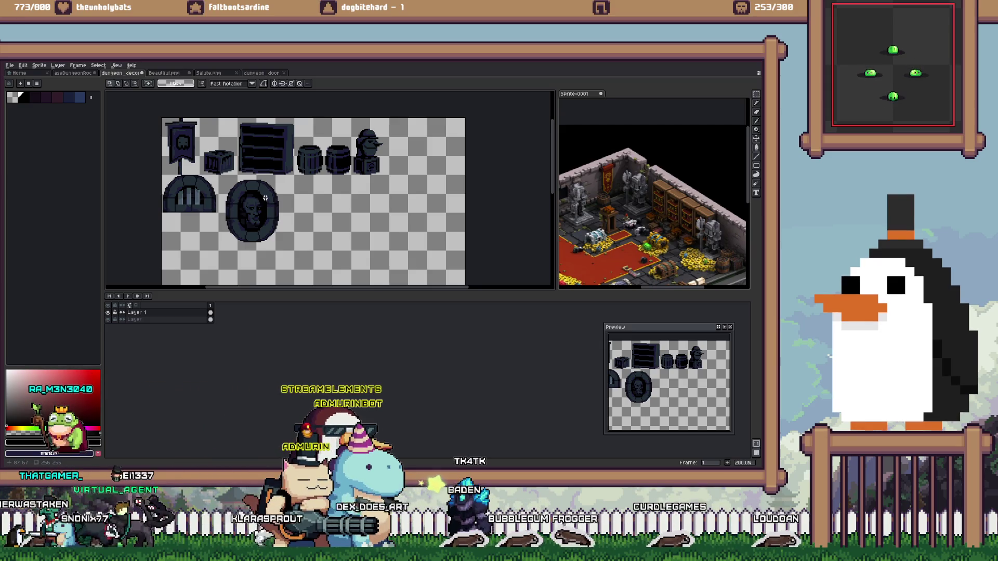
Shift the remaining skull portrait about 16 px left, then switch to Unity
left_click(225, 195)
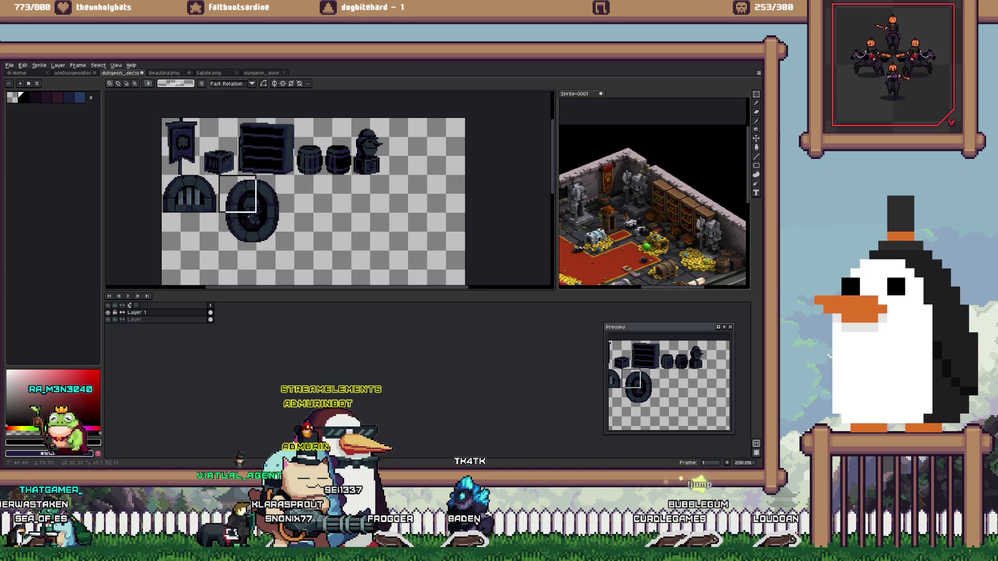
left_click_drag(218, 173, 295, 251)
left_click(167, 319)
key("ctrl+v")
left_click_drag(252, 213, 243, 214)
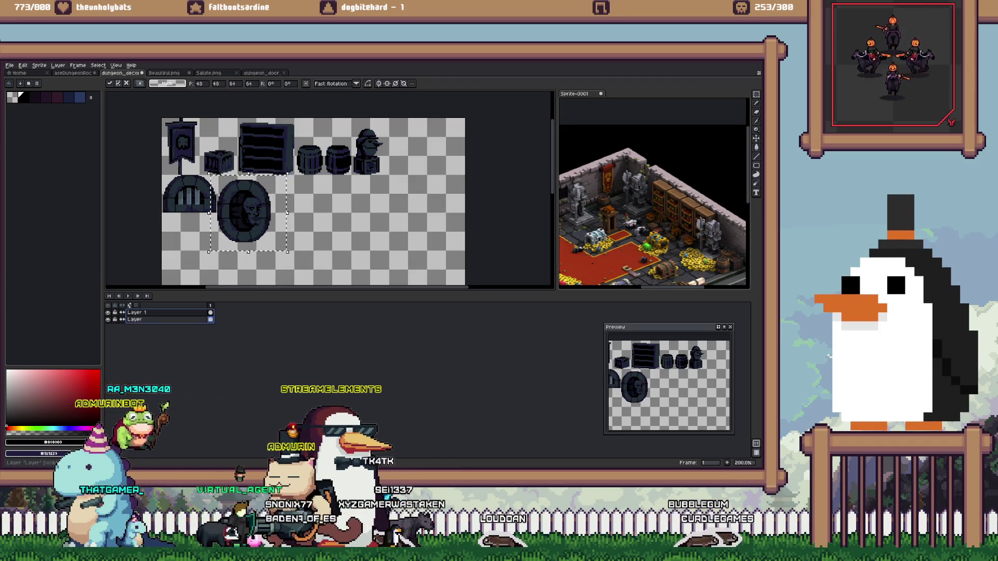
key("Return")
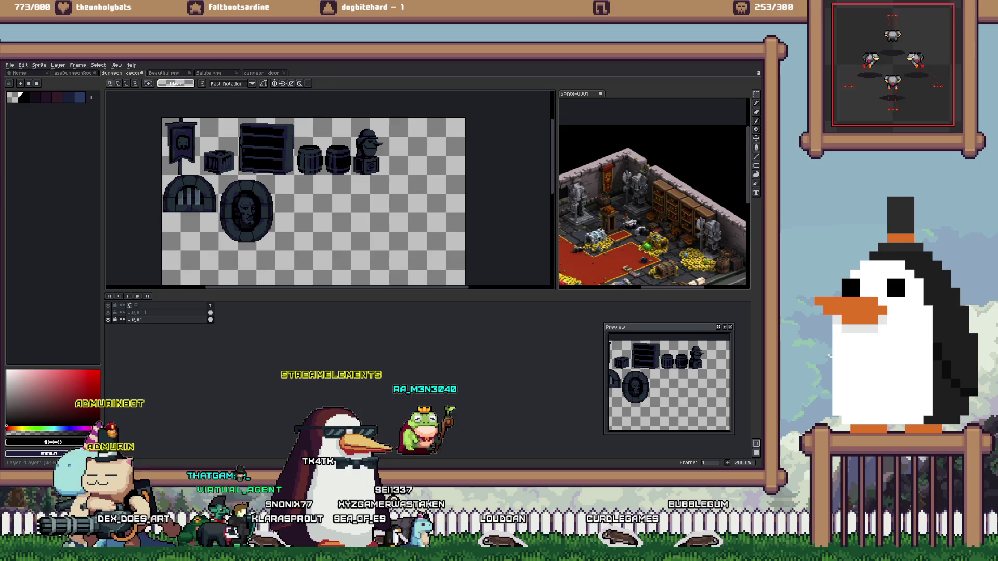
key("alt+Tab")
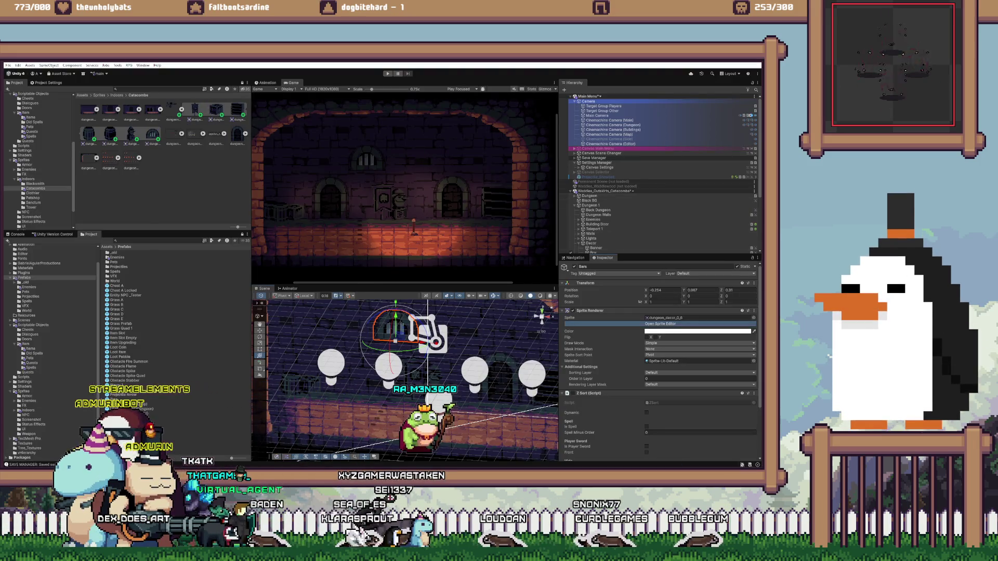
Slice the medallion in the Sprite Editor with a Bottom Center pivot
left_click(661, 324)
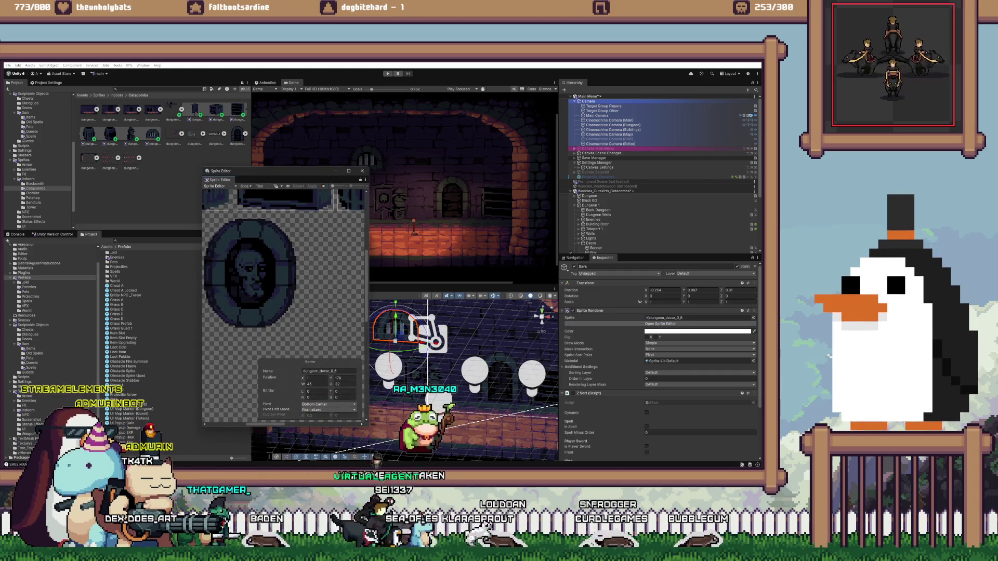
left_click_drag(278, 217, 299, 263)
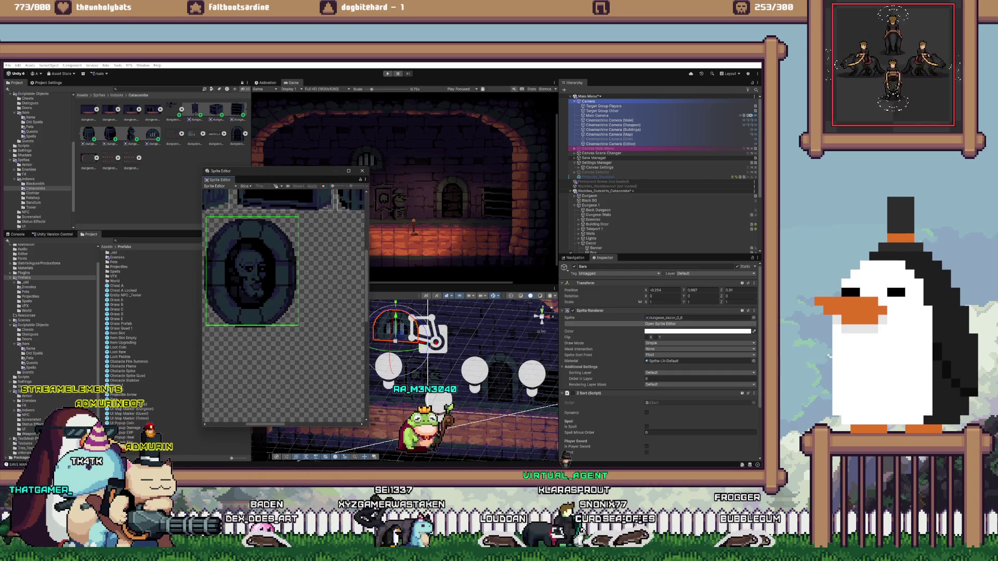
left_click_drag(216, 331, 207, 328)
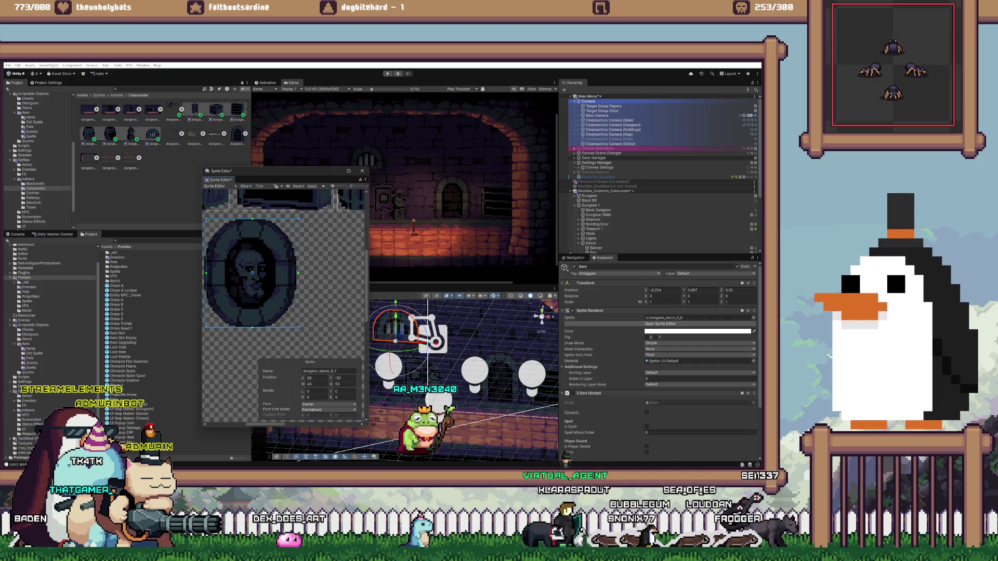
left_click(328, 404)
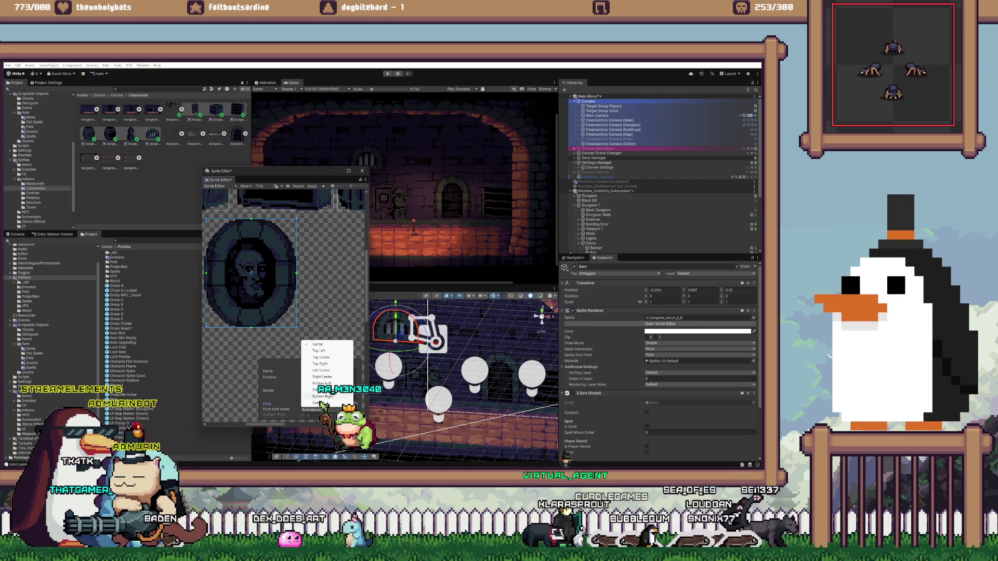
left_click(321, 390)
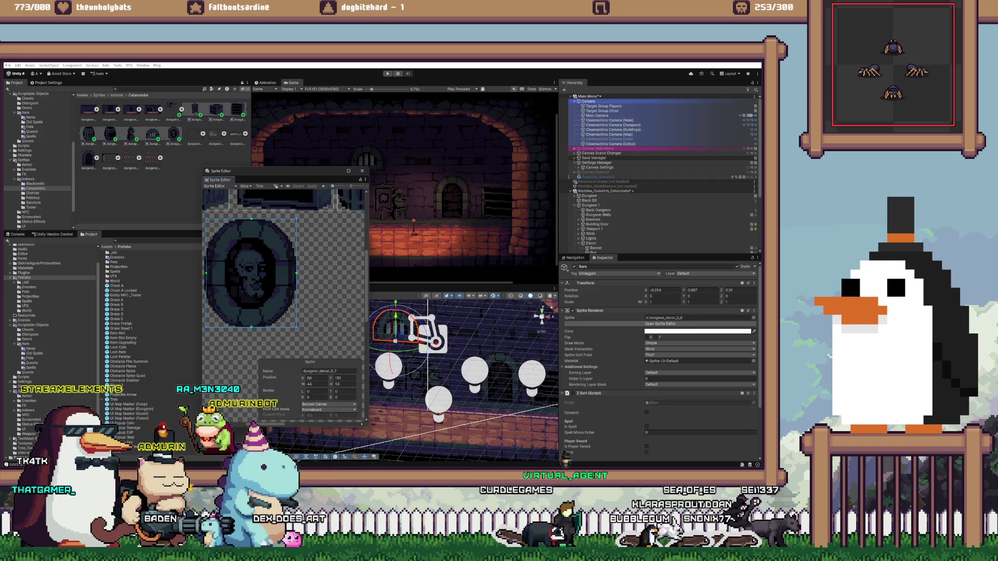
Duplicate Bars into Bars (1) and close the Sprite Editor
scroll(661, 208, "down", 3)
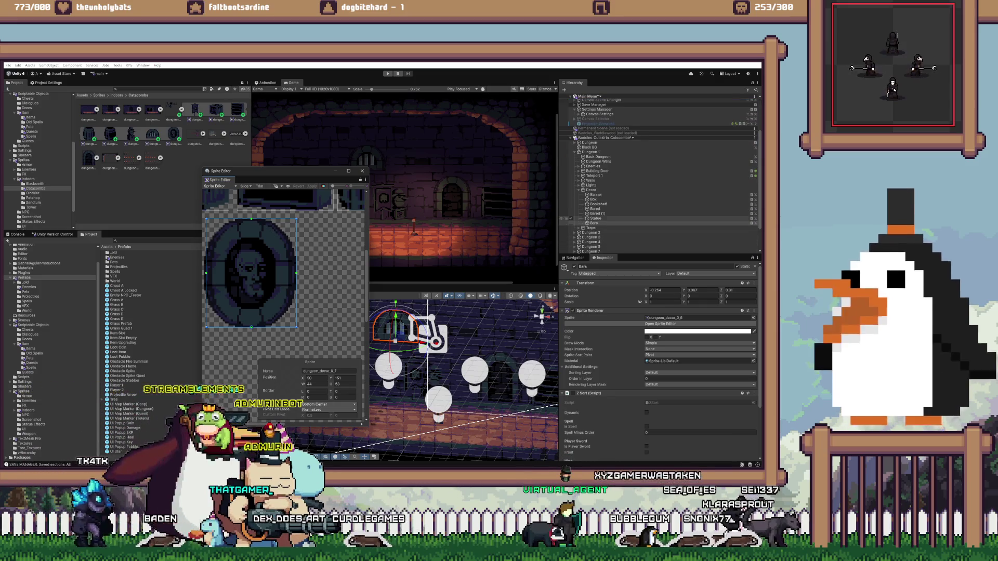
key("ctrl+d")
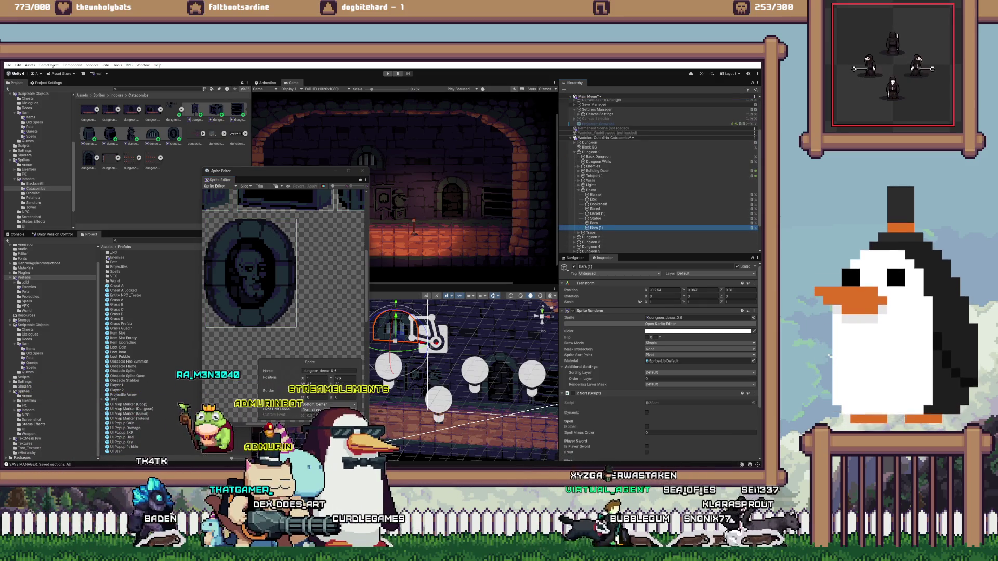
left_click(363, 171)
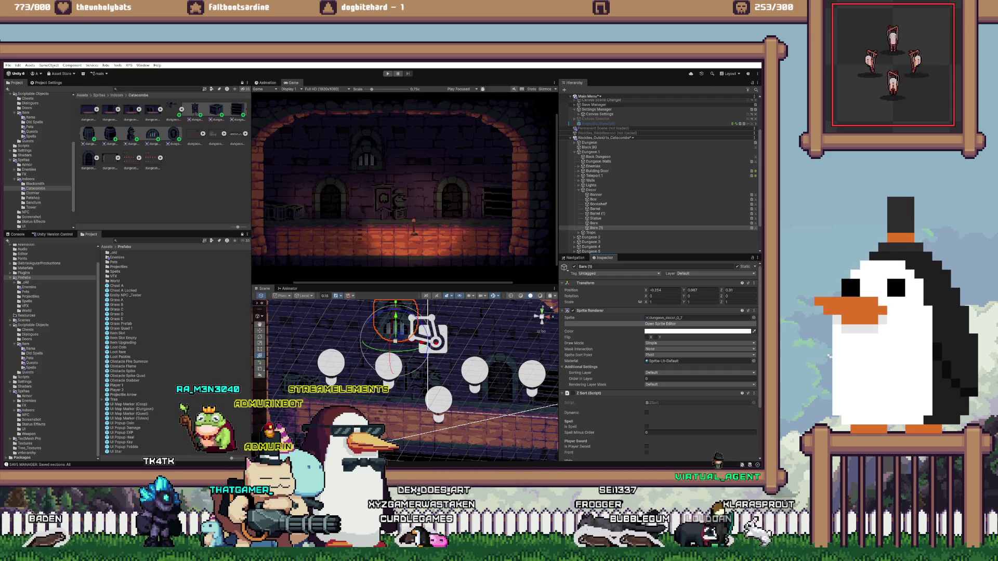
Drag Bars (1) from the room's centre to the catacomb room's left side, slightly lower
mouse_move(395, 319)
left_mouse_down()
mouse_move(448, 320)
mouse_move(474, 345)
mouse_move(473, 363)
left_mouse_up()
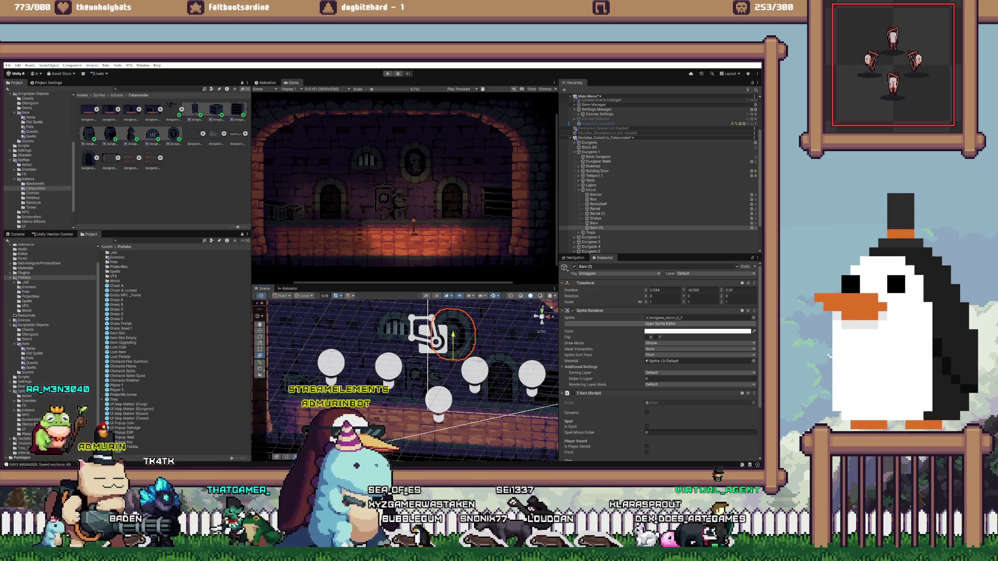
left_click_drag(478, 363, 477, 362)
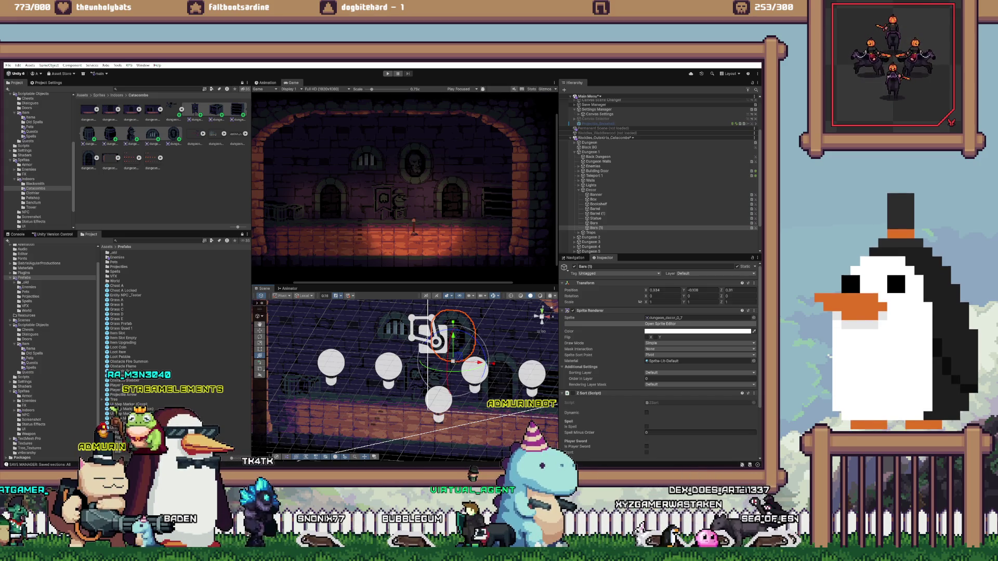
left_click_drag(477, 363, 478, 357)
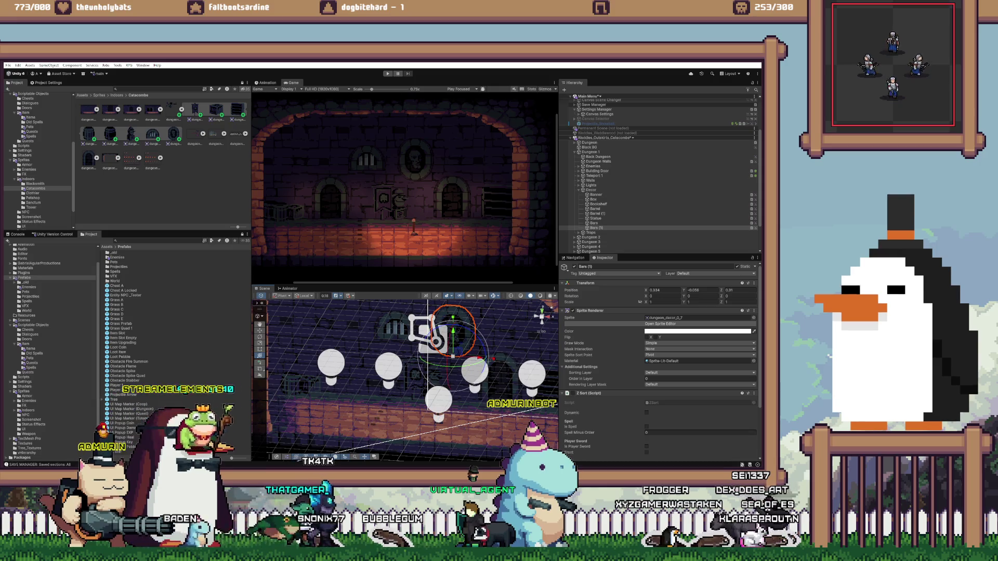
left_click_drag(481, 358, 321, 347)
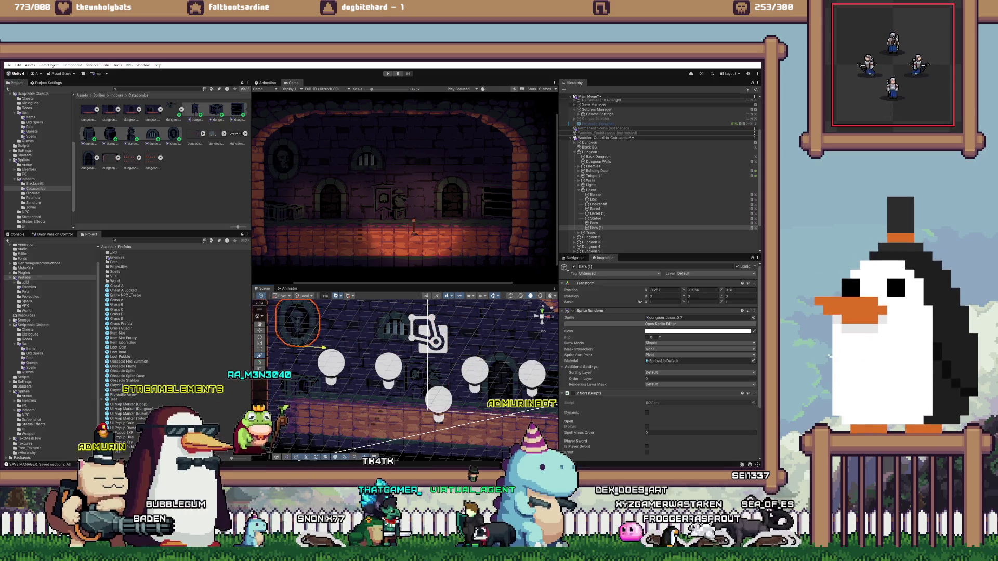
left_click_drag(298, 319, 298, 327)
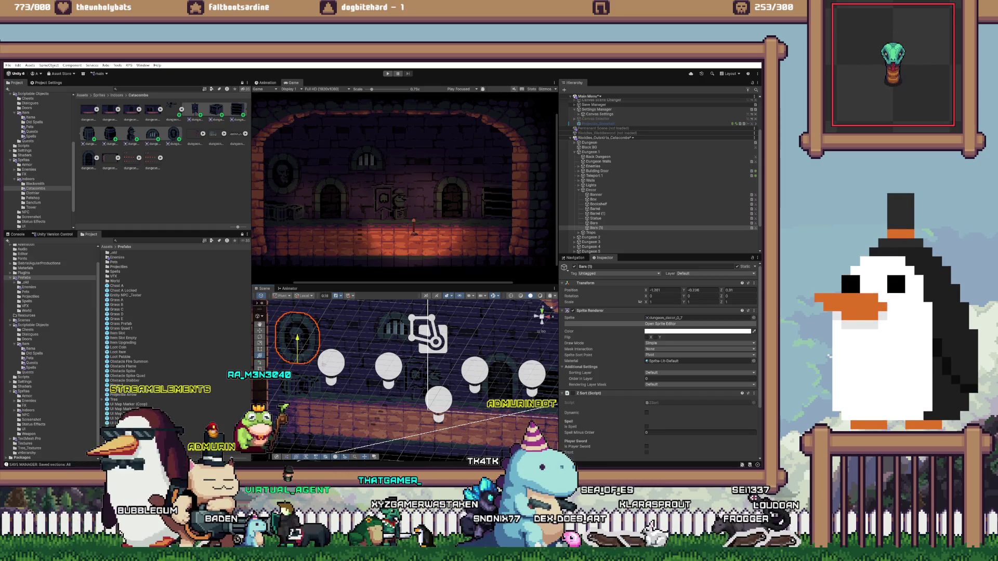
left_click_drag(298, 338, 298, 338)
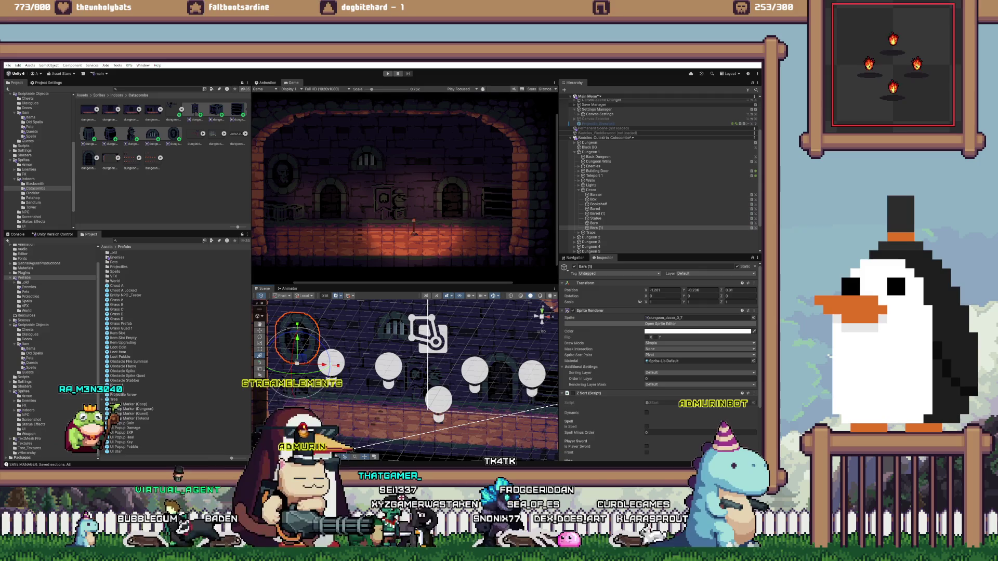
Move Light Post Dungeon (1) to the catacomb room's left edge, around X -1.986
left_click(579, 190)
right_click(643, 138)
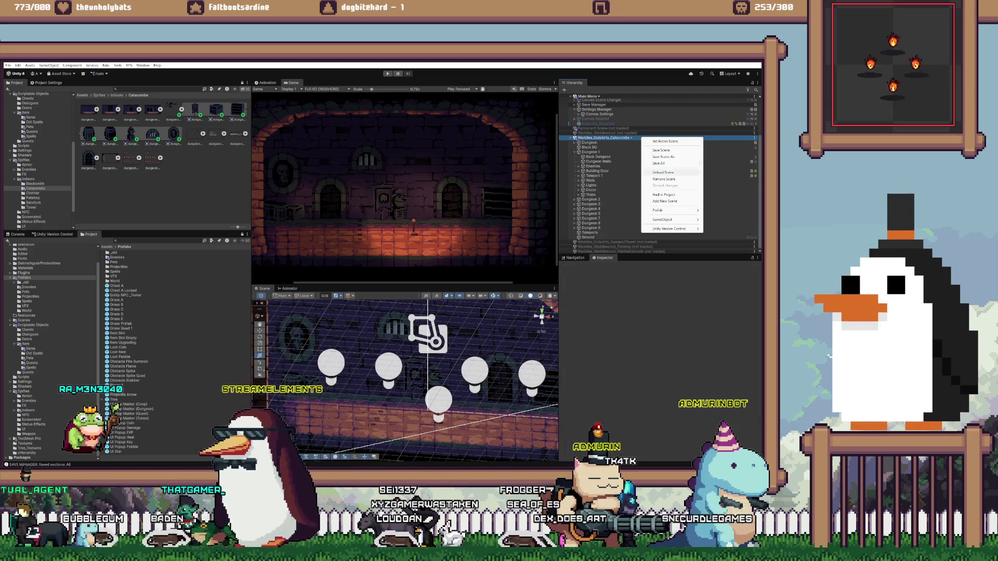
right_click(638, 138)
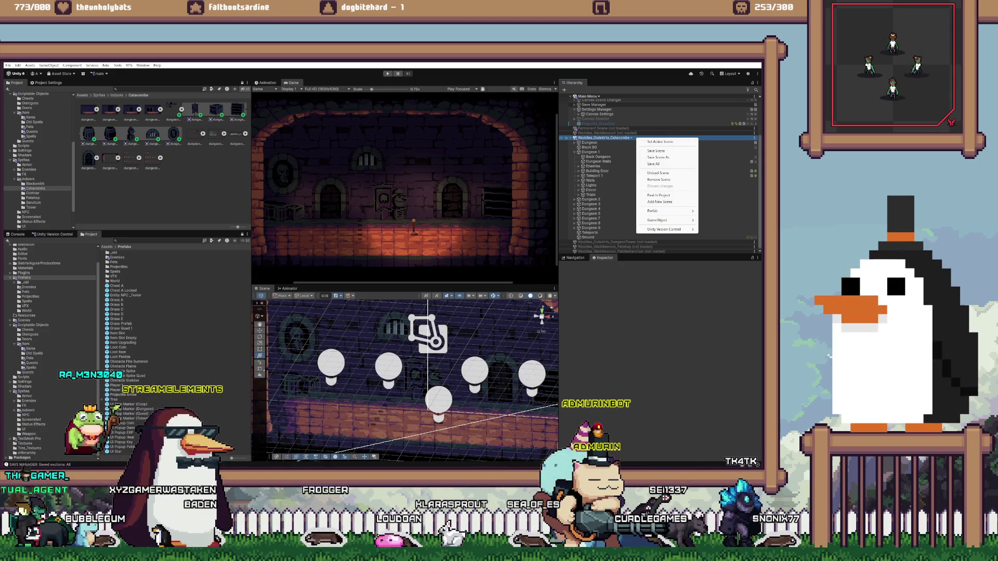
left_click(439, 399)
left_click(439, 399)
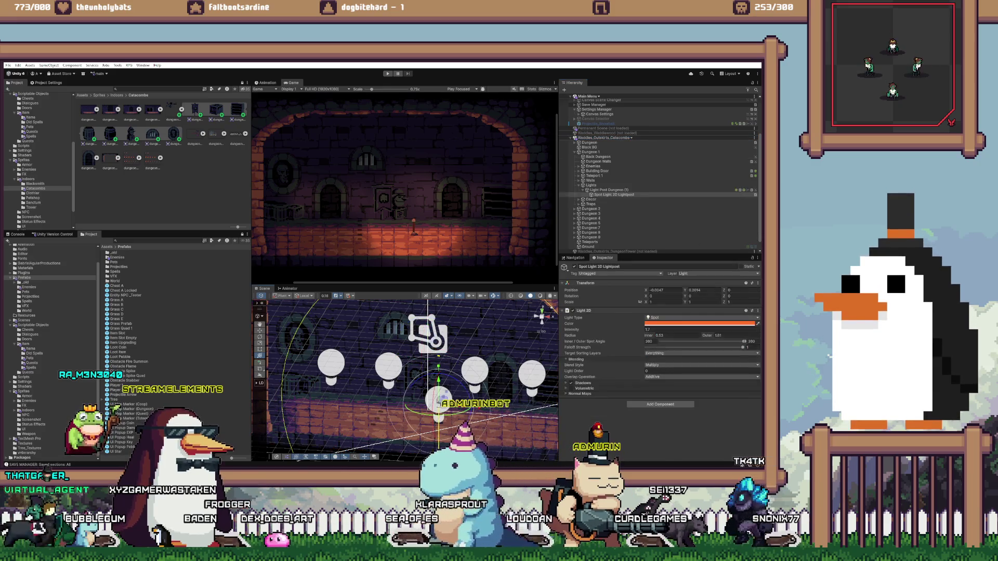
left_click(440, 399)
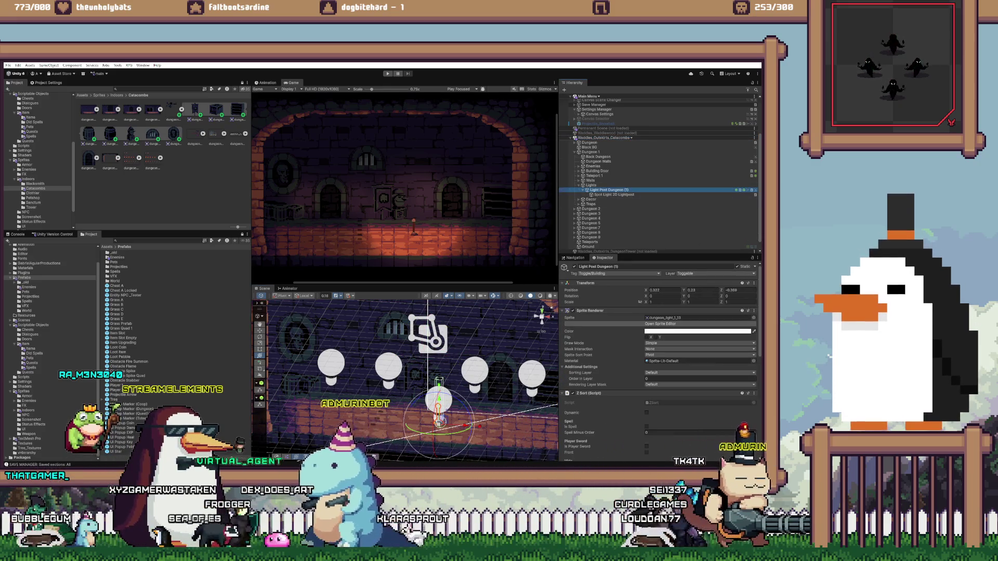
left_click_drag(439, 423, 286, 413)
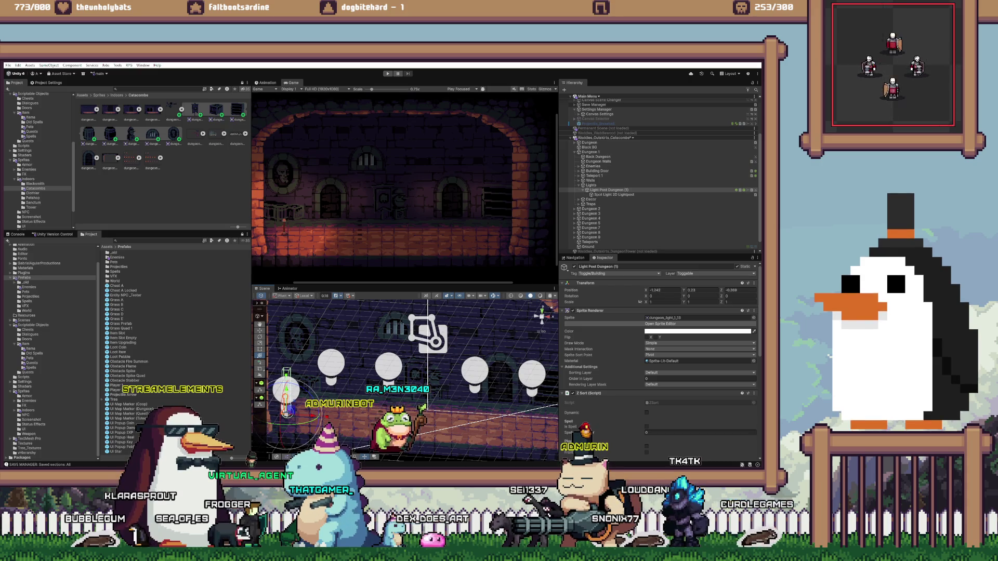
left_click_drag(292, 403, 275, 428)
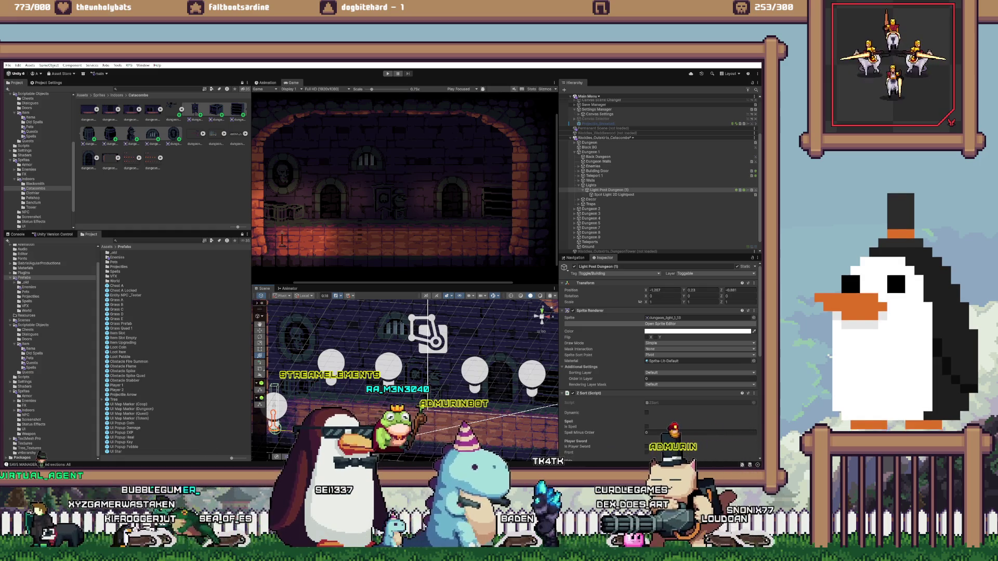
left_click_drag(275, 427, 476, 440)
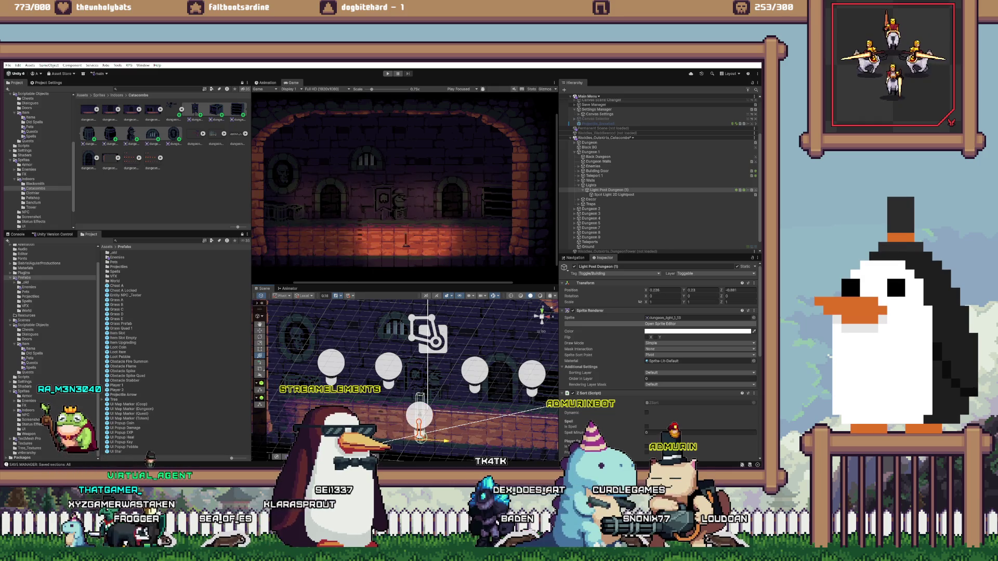
left_click_drag(476, 441, 377, 436)
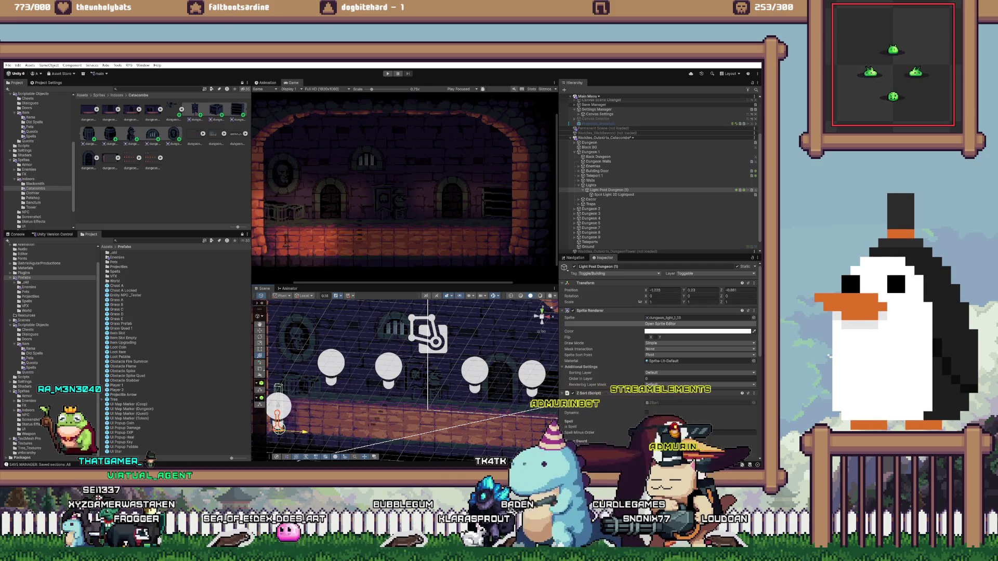
mouse_move(376, 436)
left_mouse_down()
mouse_move(387, 435)
mouse_move(271, 434)
mouse_move(302, 433)
left_mouse_up()
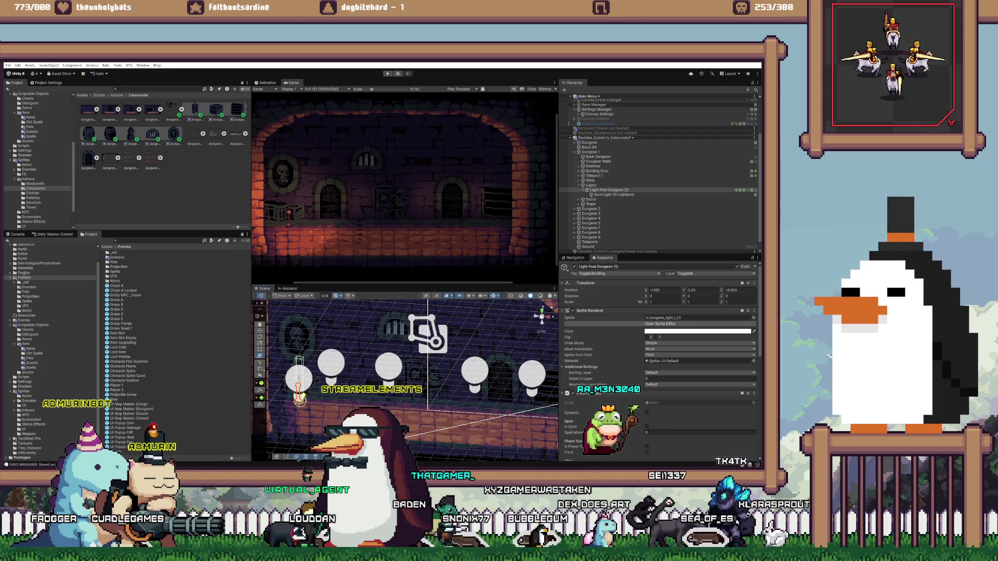
left_click_drag(299, 403, 280, 402)
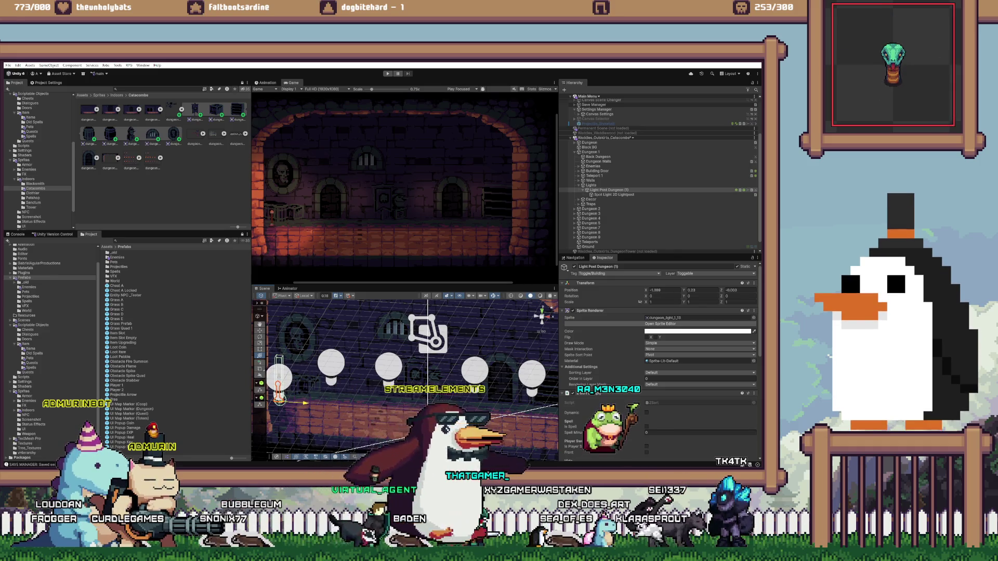
Unload the Waddles_Outskirts_Catacombs scene, leaving only Main Menu
key("e")
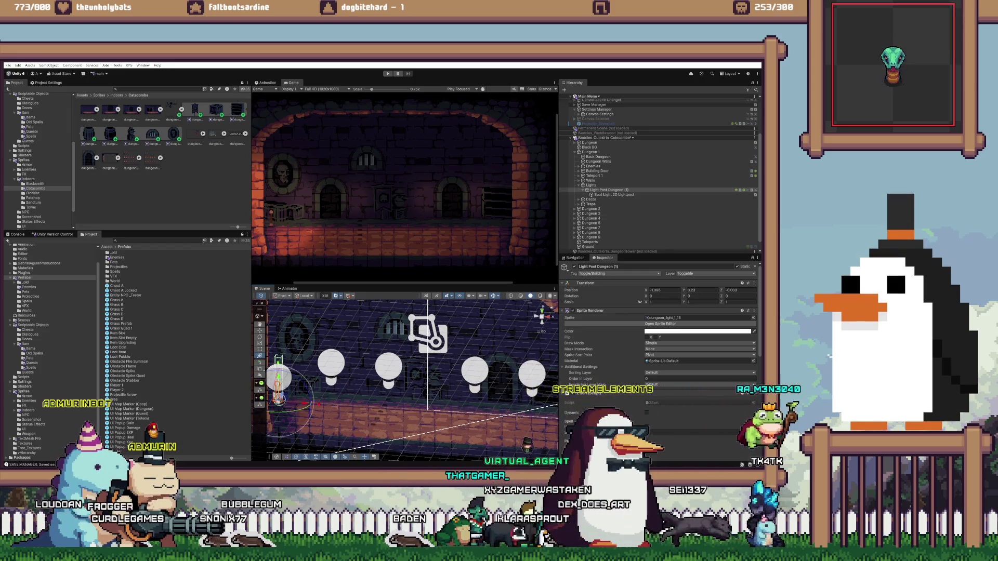
key("ctrl+a")
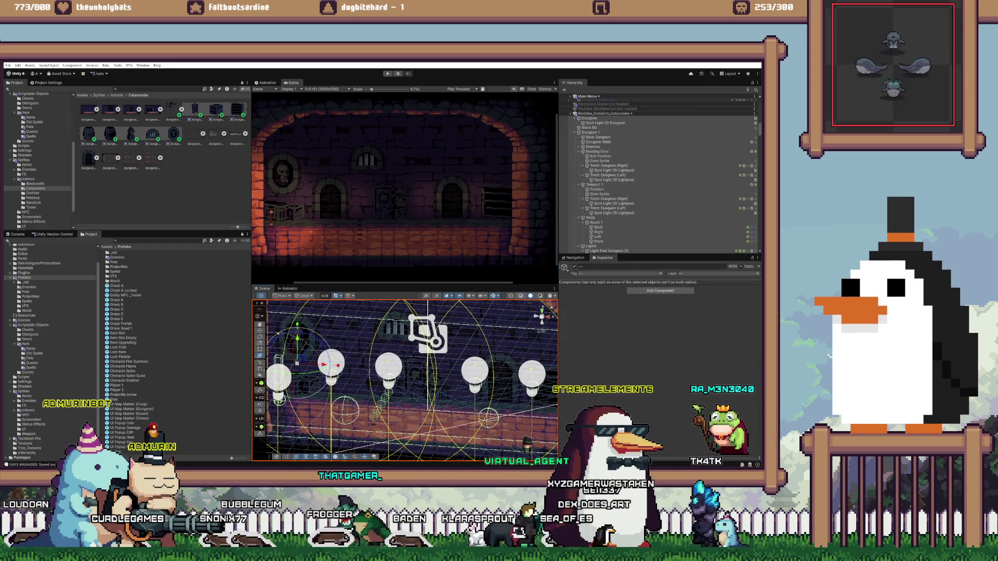
right_click(635, 113)
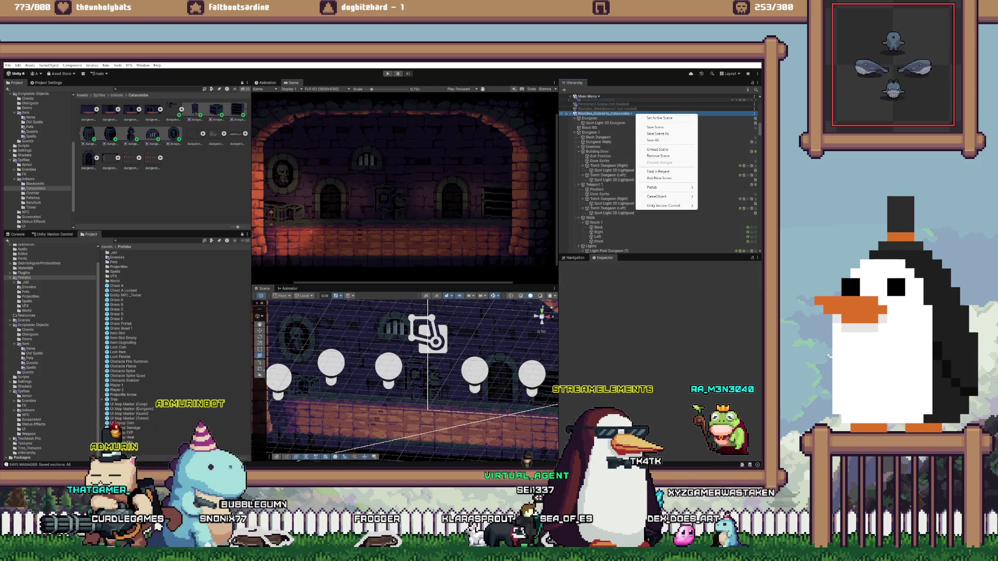
left_click(658, 149)
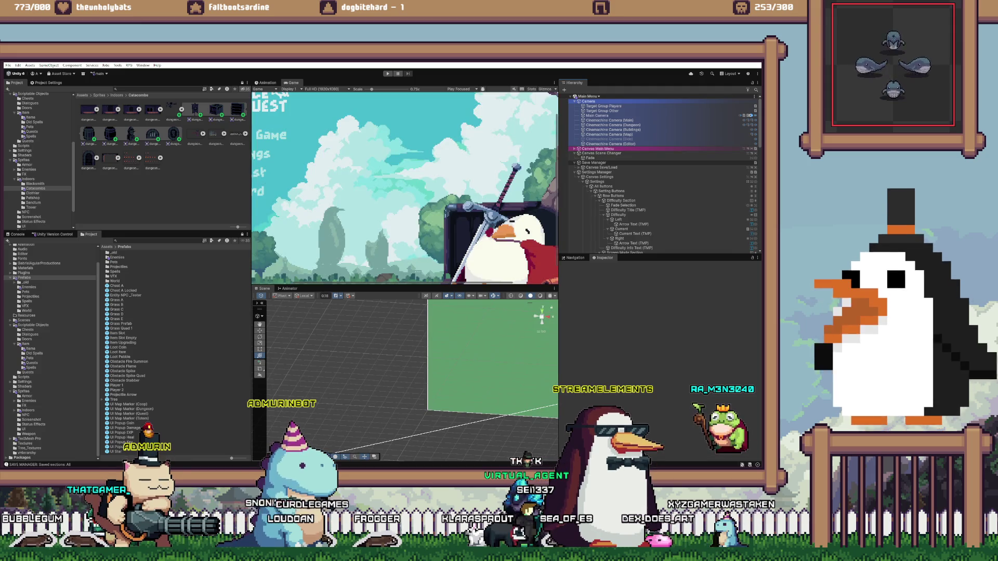
Enter Play mode and continue the saved game from the Waddle Quest main menu
key("ctrl+p")
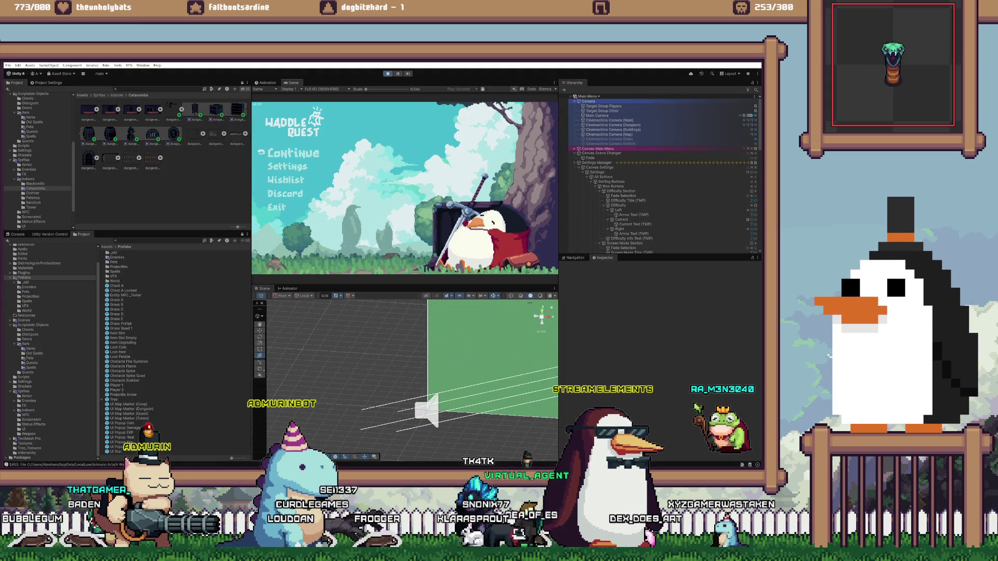
key("Return")
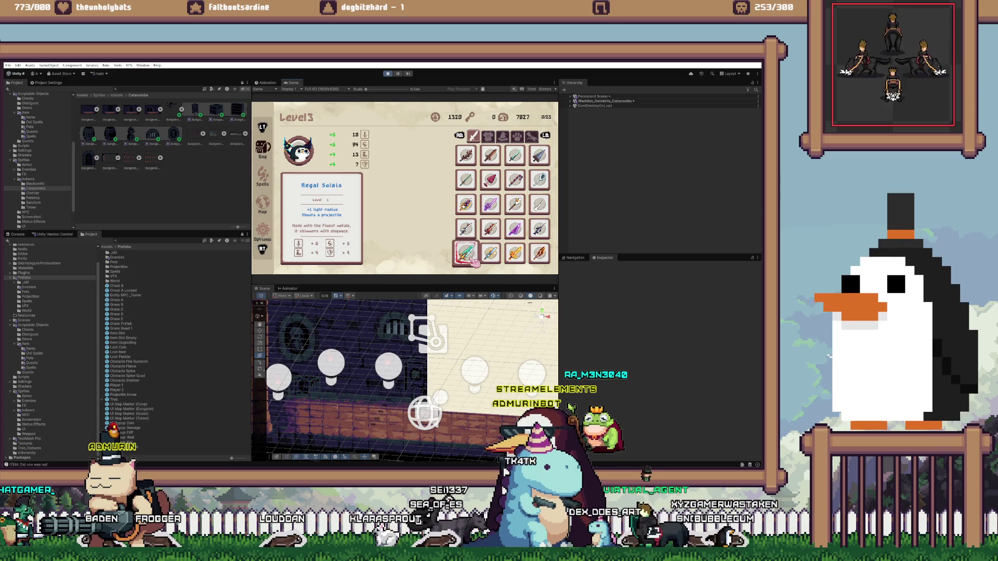
Browse the armor and pets inventory pages, then close the inventory
key("e")
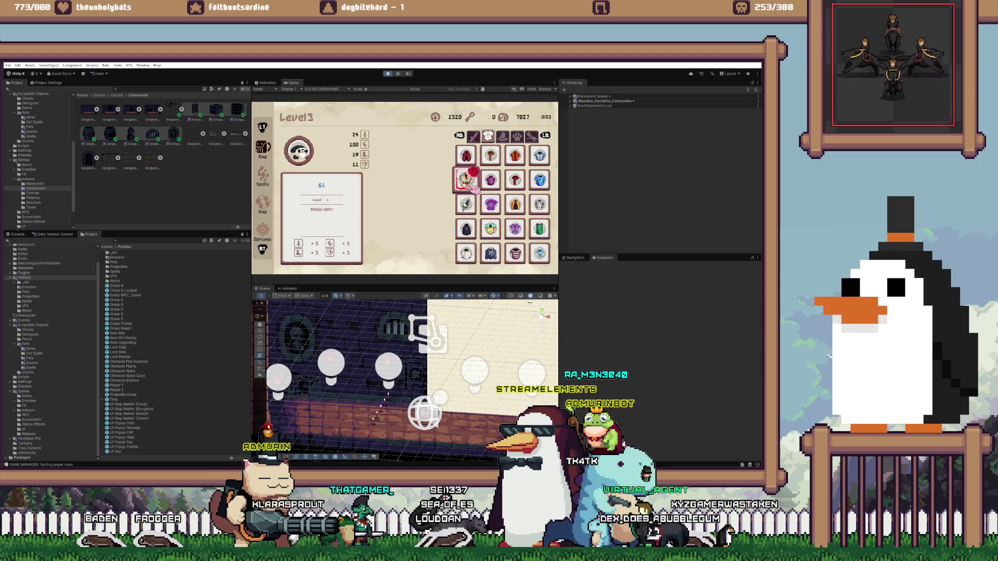
key("e")
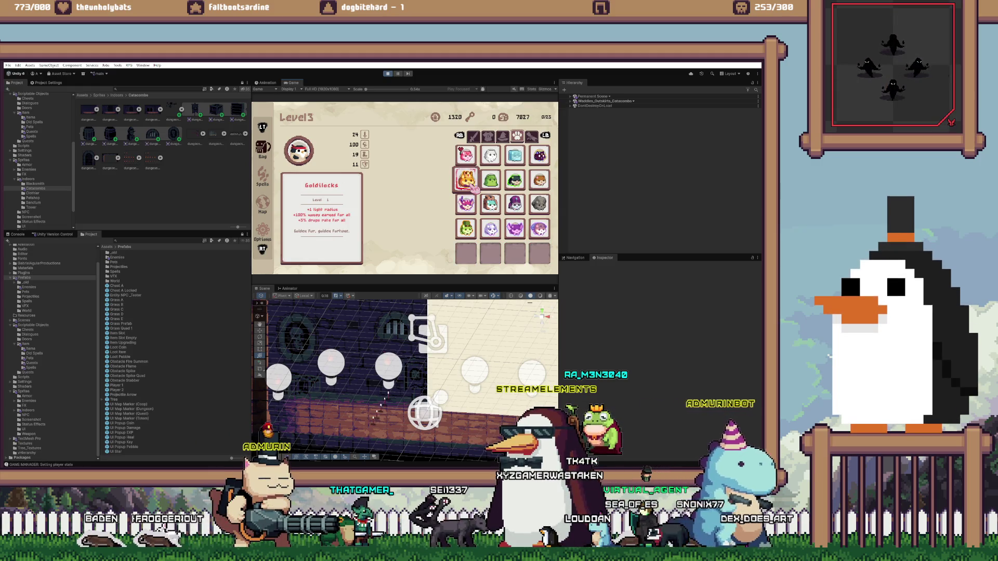
key("Escape")
Travel to another catacomb room and walk through it attacking enemies
key("e")
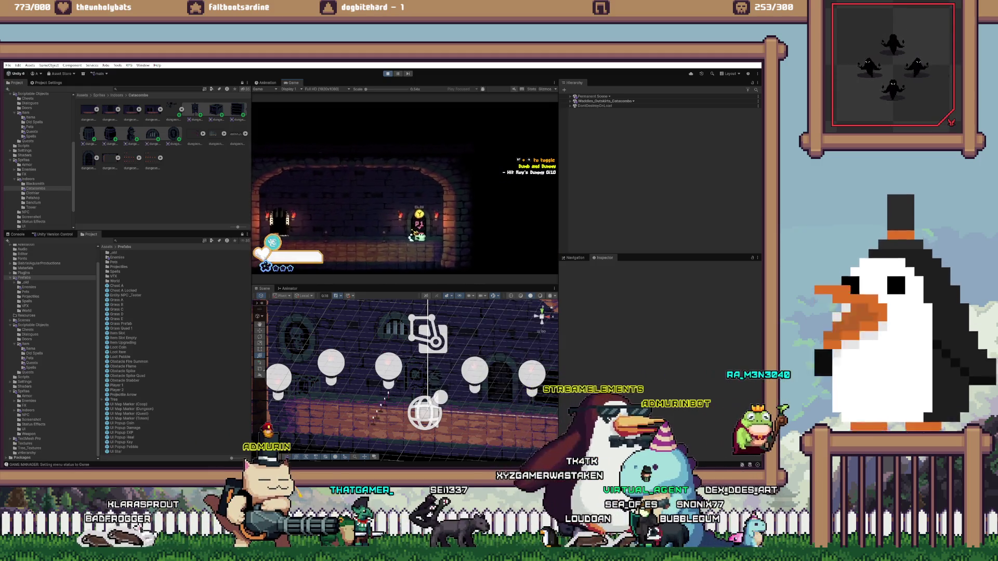
key("d")
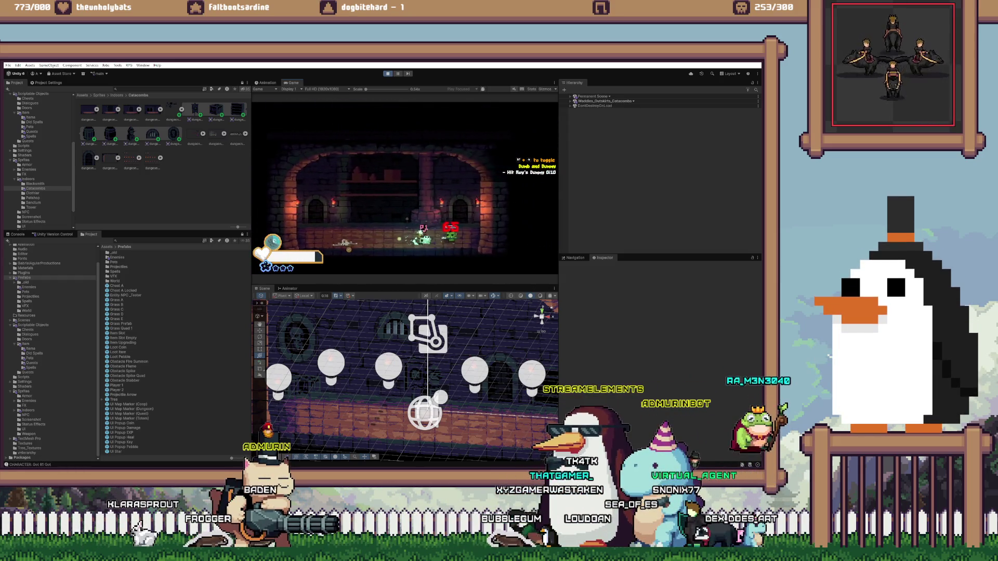
key("j")
key("a")
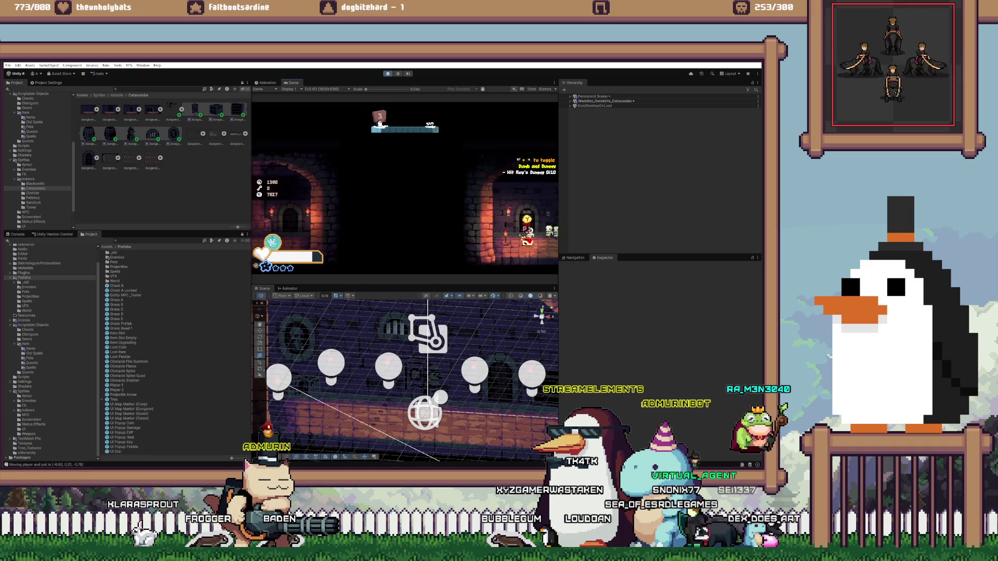
key("j")
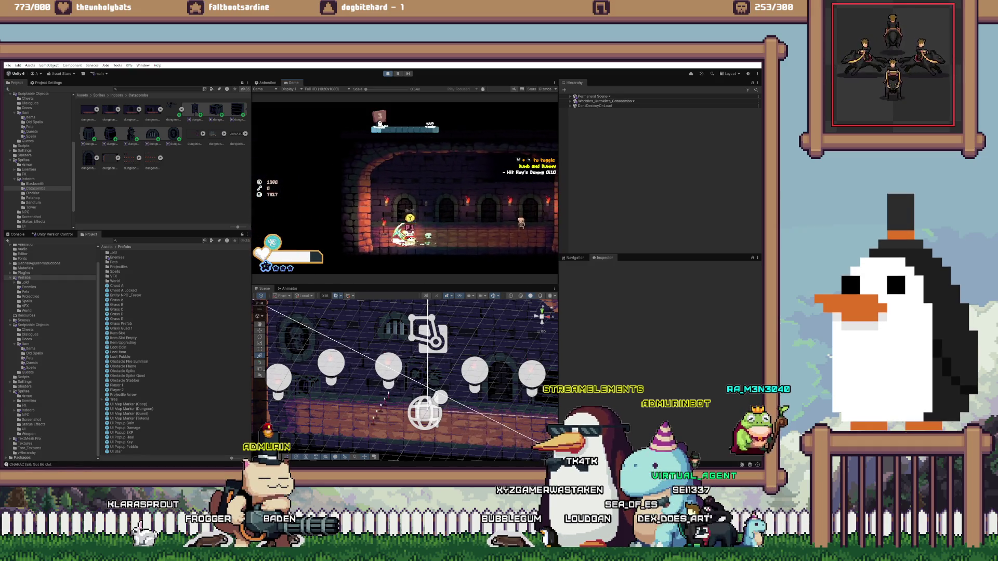
key("d")
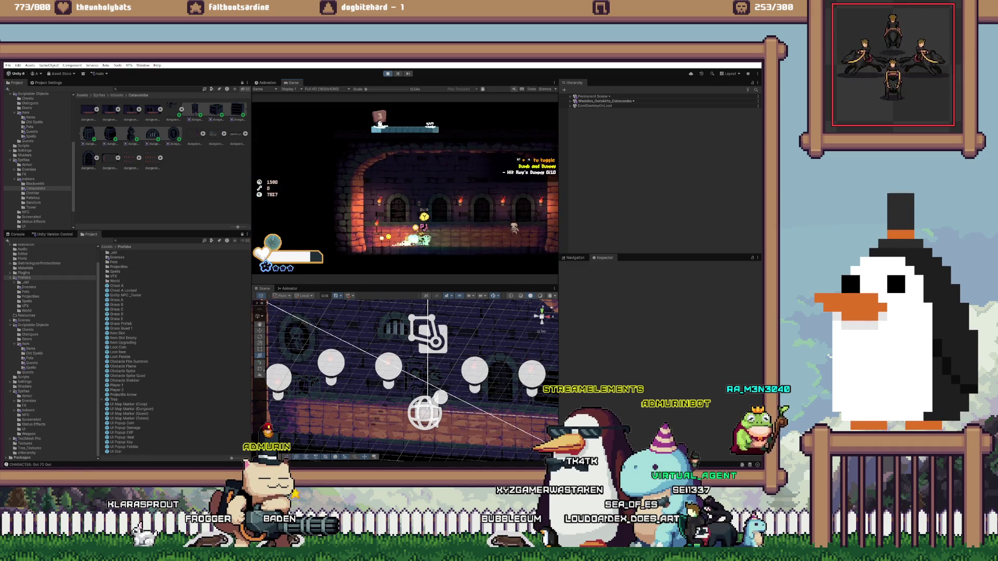
key("j")
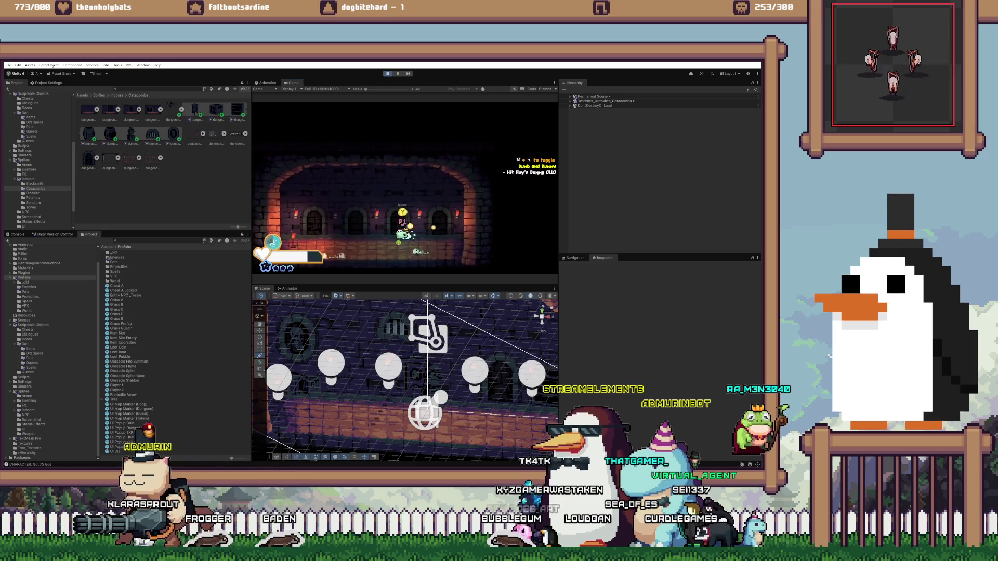
Fight the skeletons and pass through doorways until reaching the forest village
key("w")
key("j")
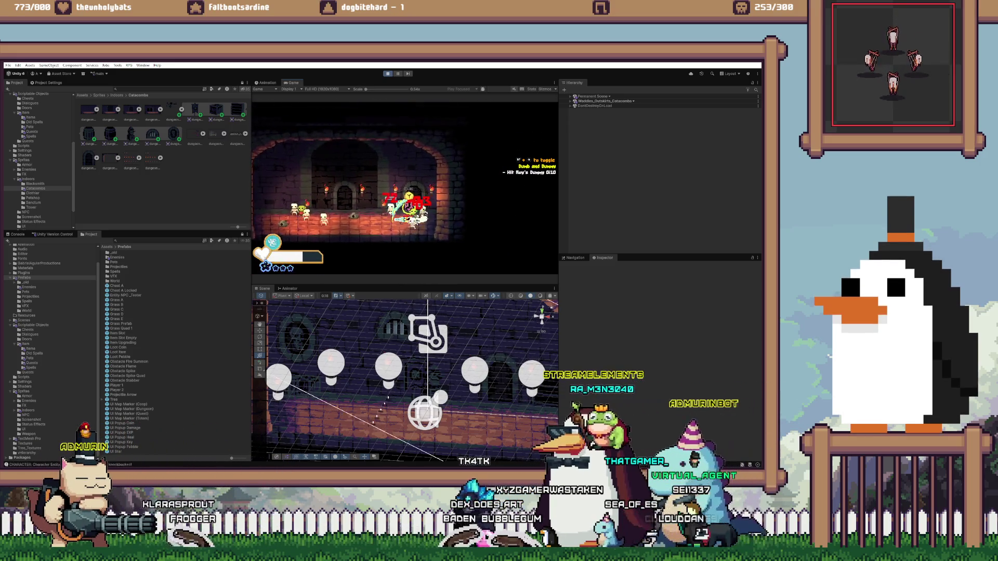
key("j")
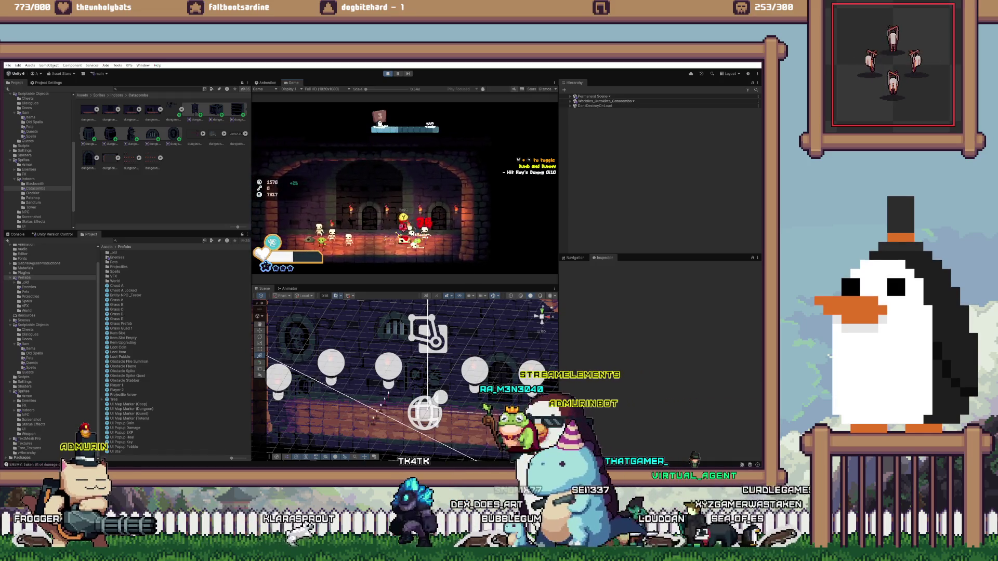
key("j")
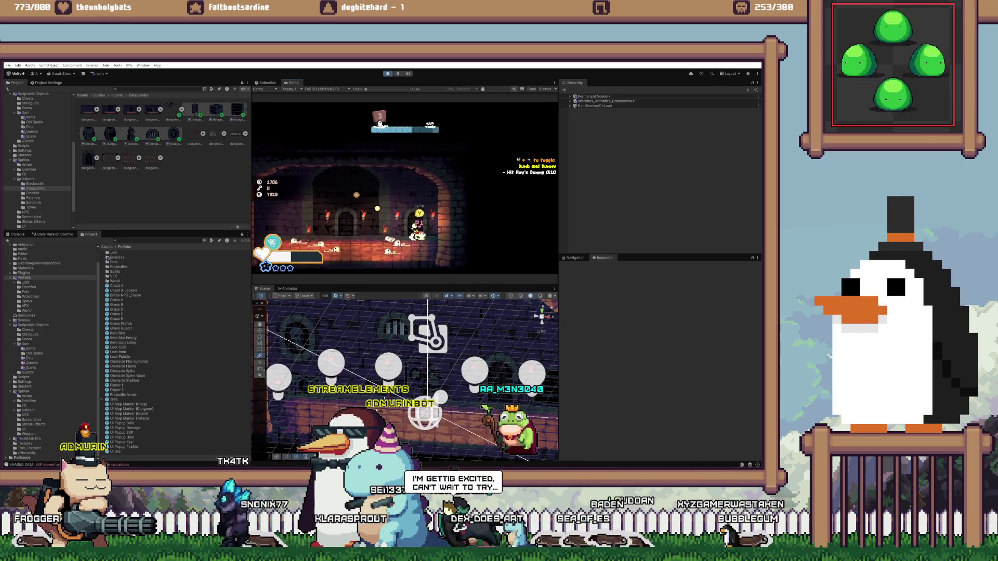
key("e")
key("j")
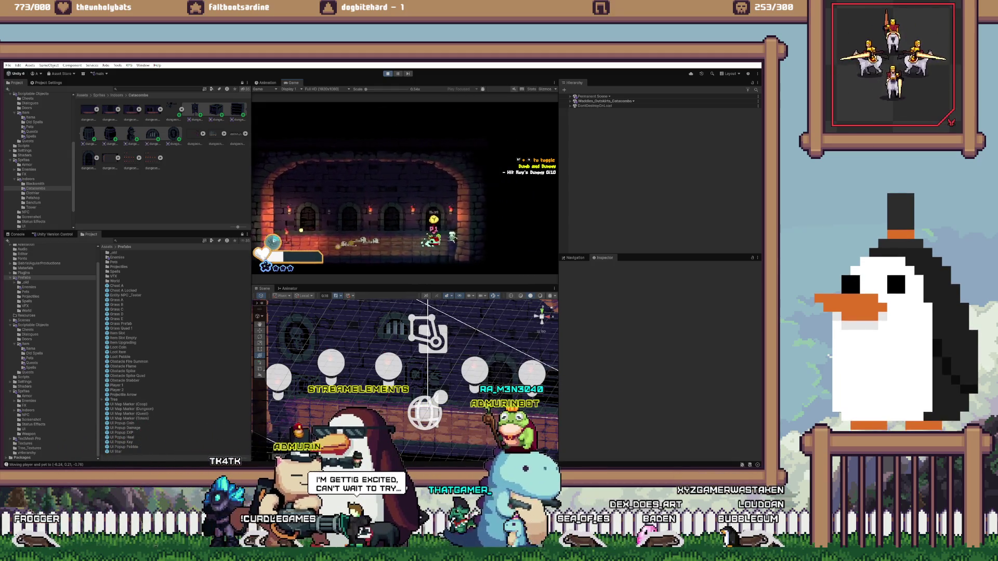
key("e")
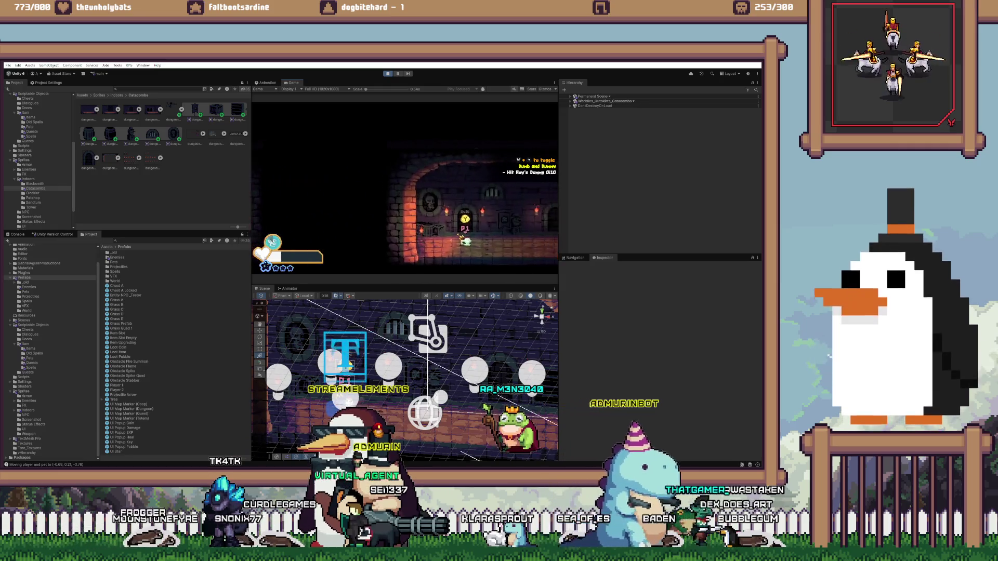
key("d")
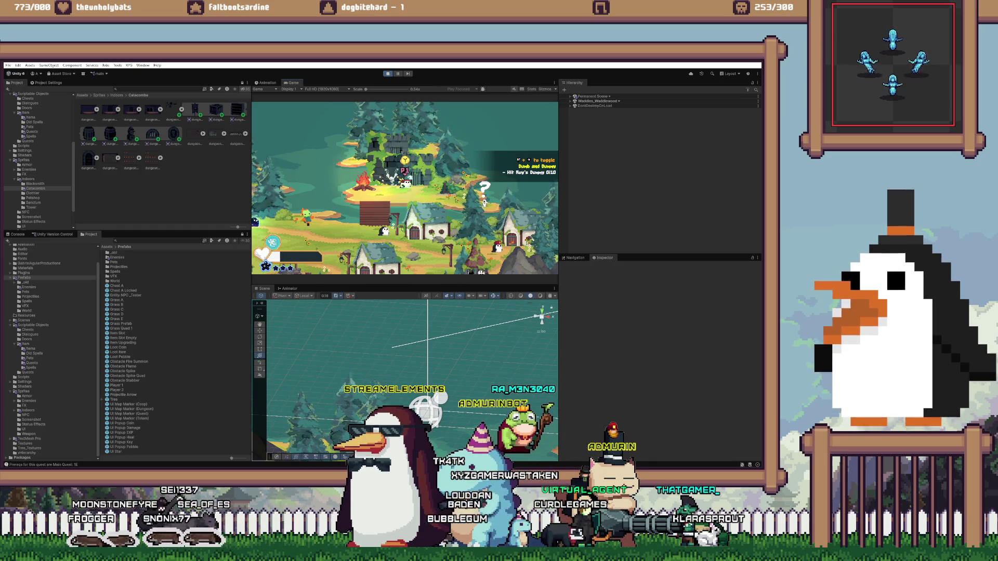
Browse inventory categories to the Picking Rightly quest, then switch to Aseprite
key("Tab")
key("Down")
key("e")
key("e")
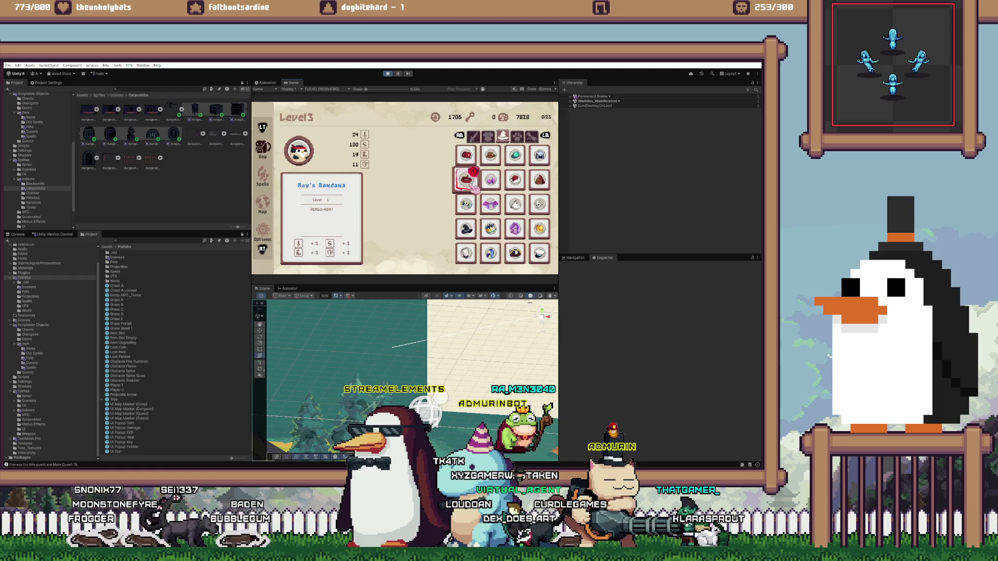
key("e")
key("e")
key("Up")
key("Right")
key("Right")
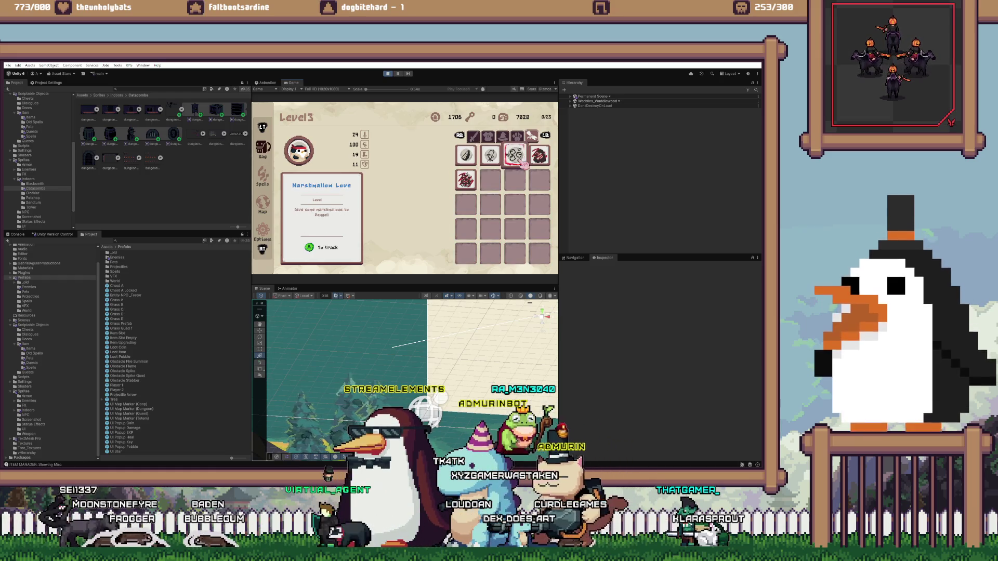
key("Left")
key("Left")
key("Down")
key("Up")
key("Right")
key("Right")
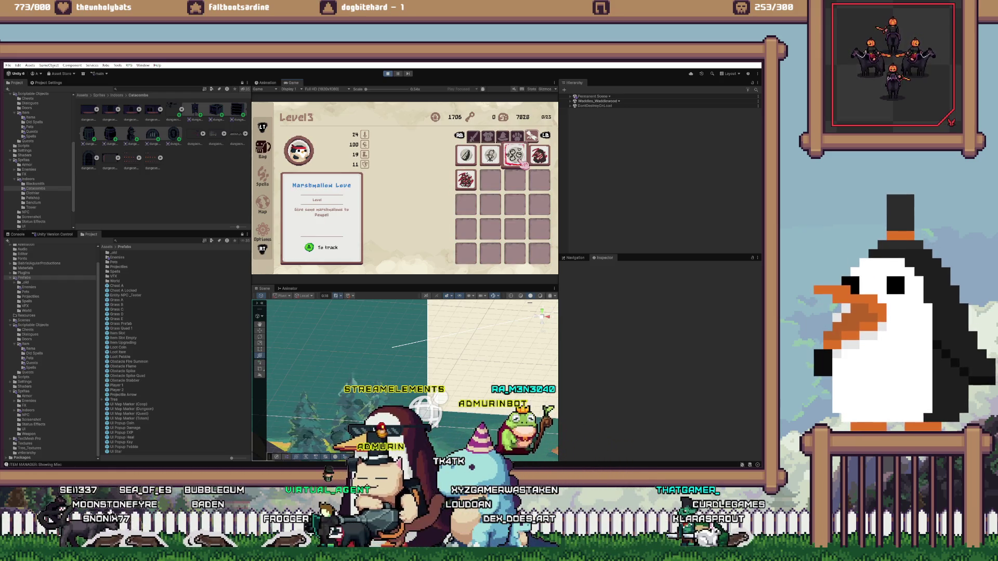
key("Right")
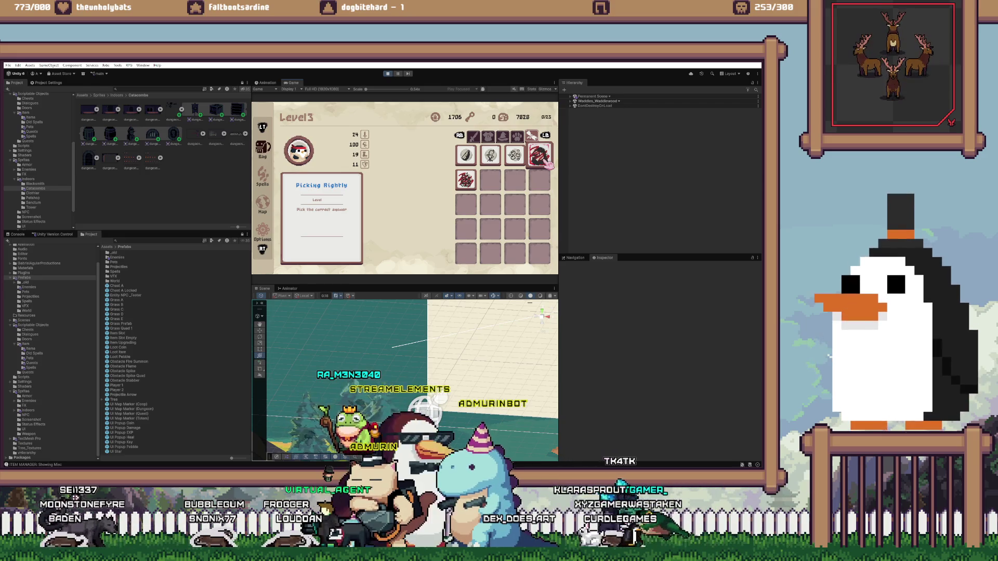
key("alt+Tab")
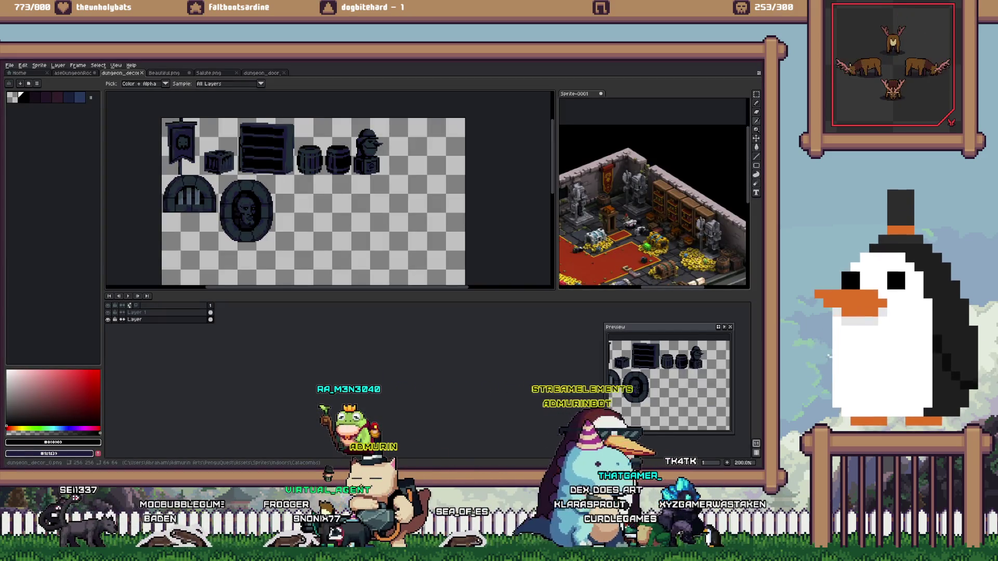
Start opening a file, go up from Catacombs to the Sprites folder, and peek into the UI folder
key("ctrl+o")
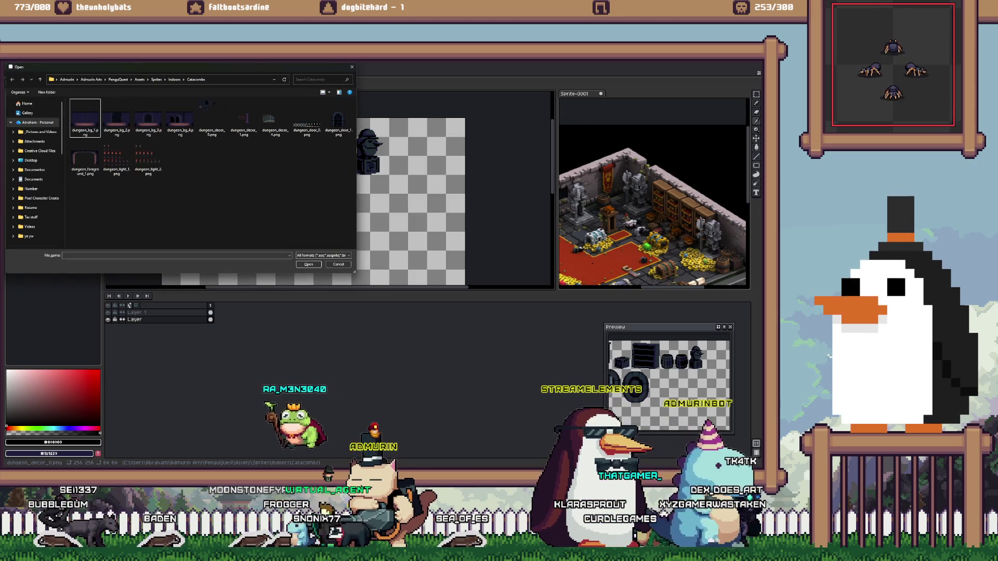
key("alt+Up")
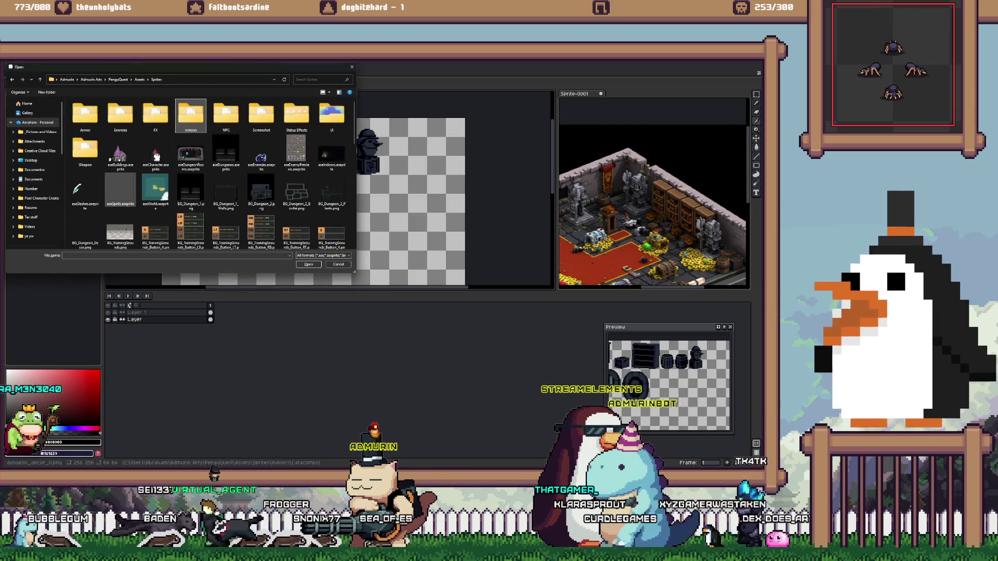
key("alt+Up")
scroll(247, 199, "down", 3)
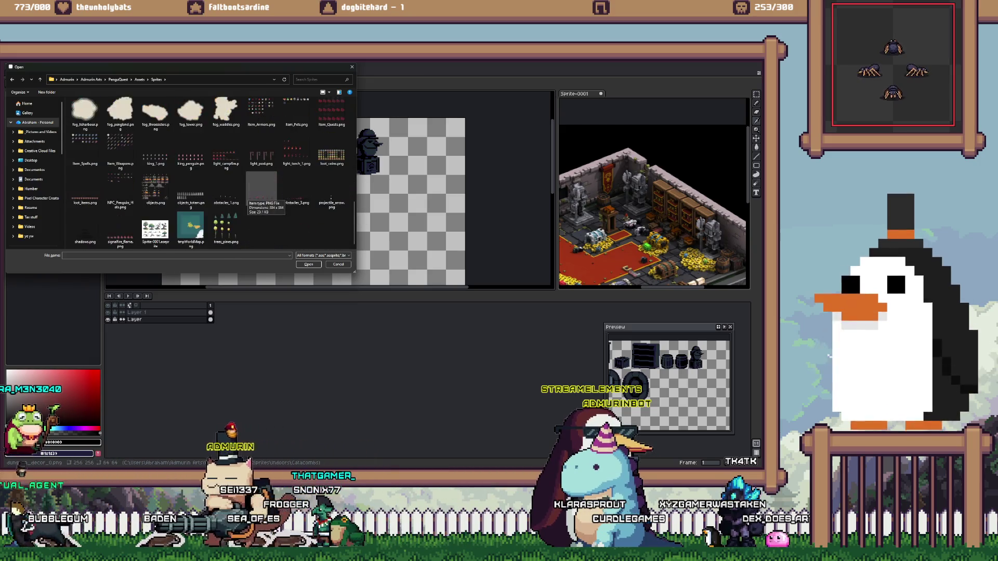
scroll(247, 199, "up", 5)
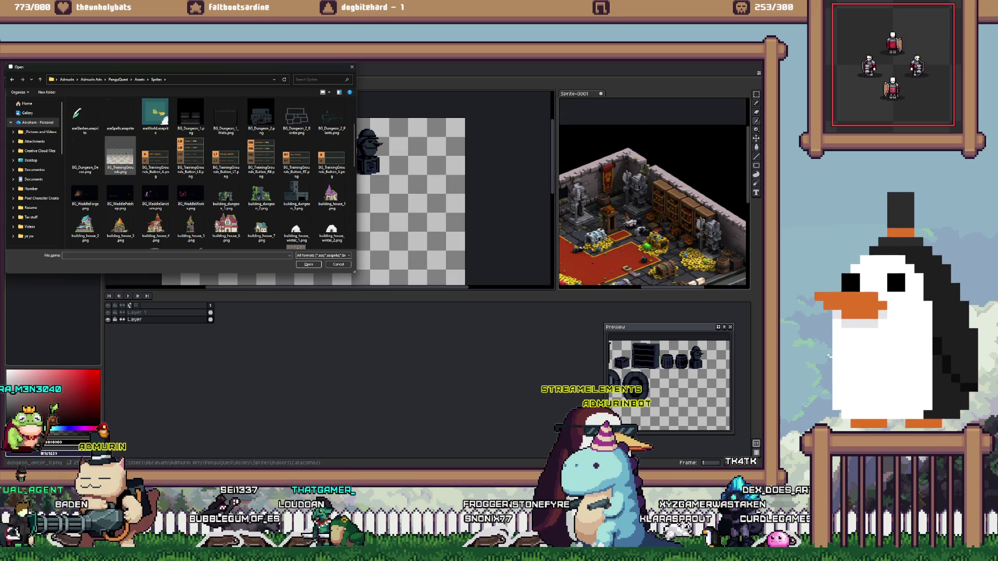
scroll(156, 156, "up", 3)
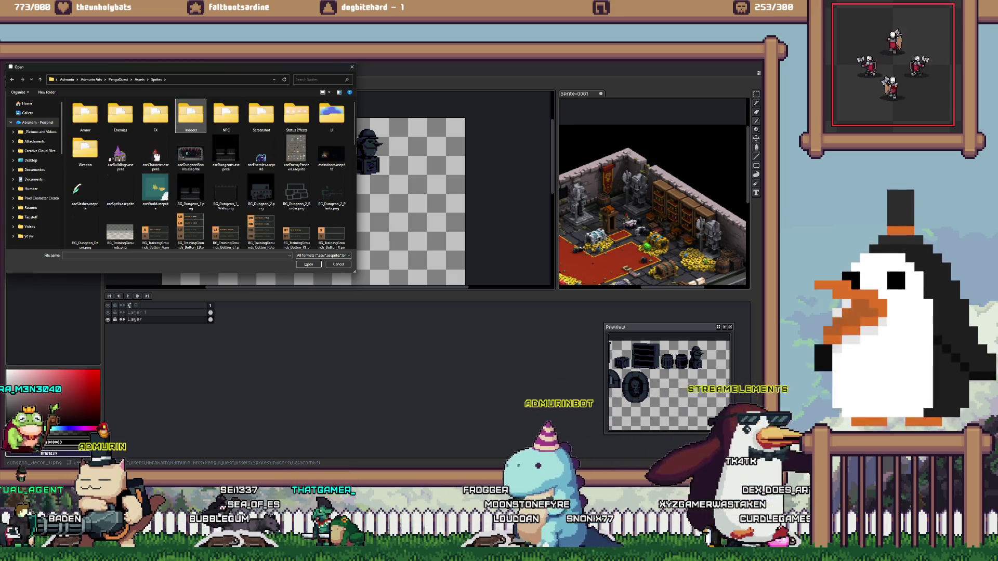
double_click(332, 114)
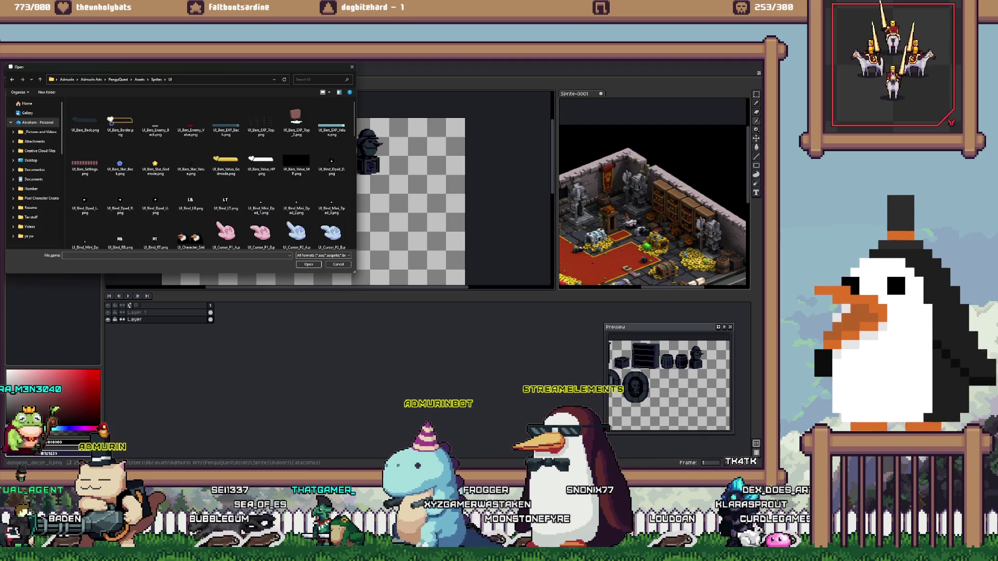
left_click(156, 79)
Scroll down the Sprites folder and open the item_Quests.png sprite sheet
scroll(156, 188, "down", 5)
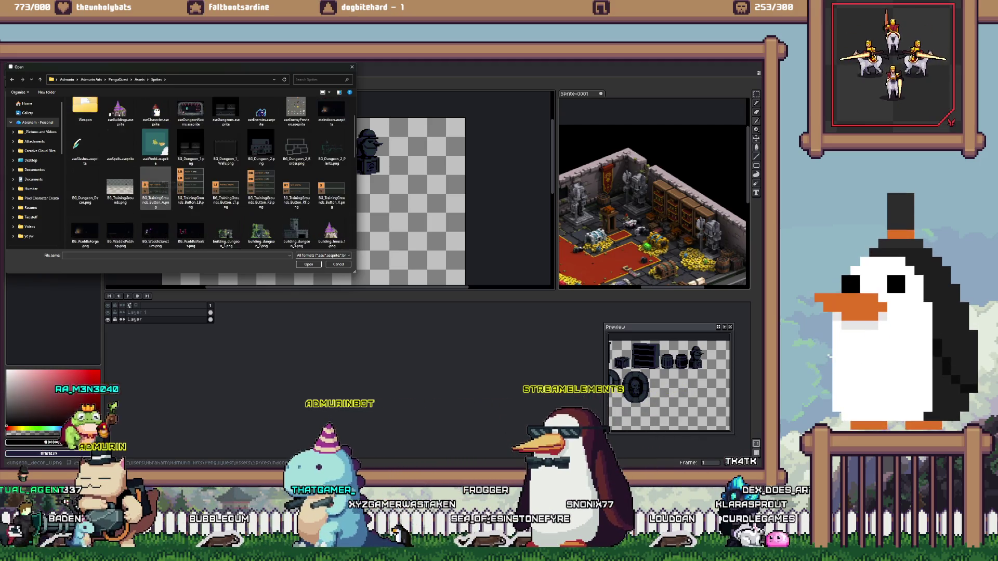
scroll(156, 189, "down", 2)
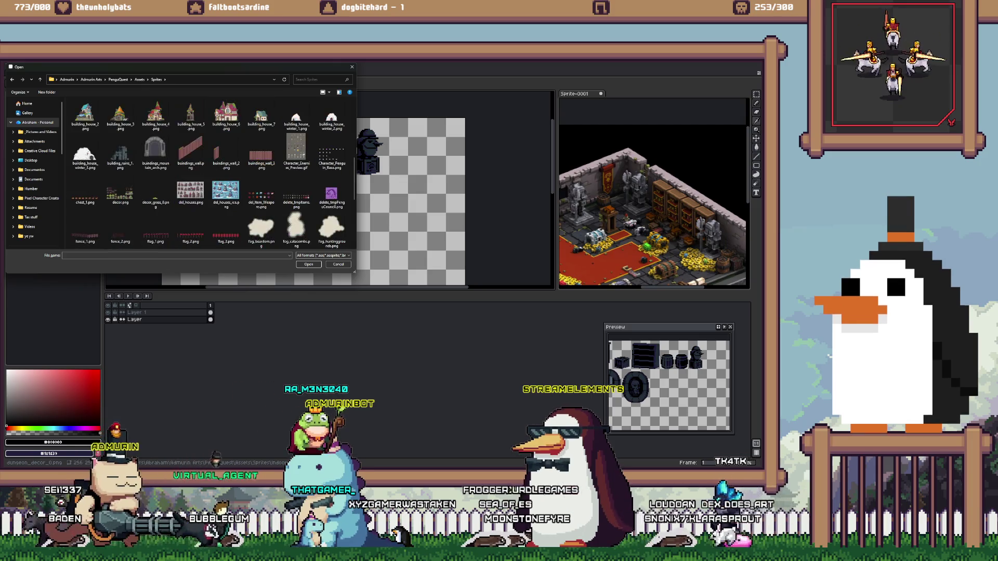
scroll(120, 203, "down", 2)
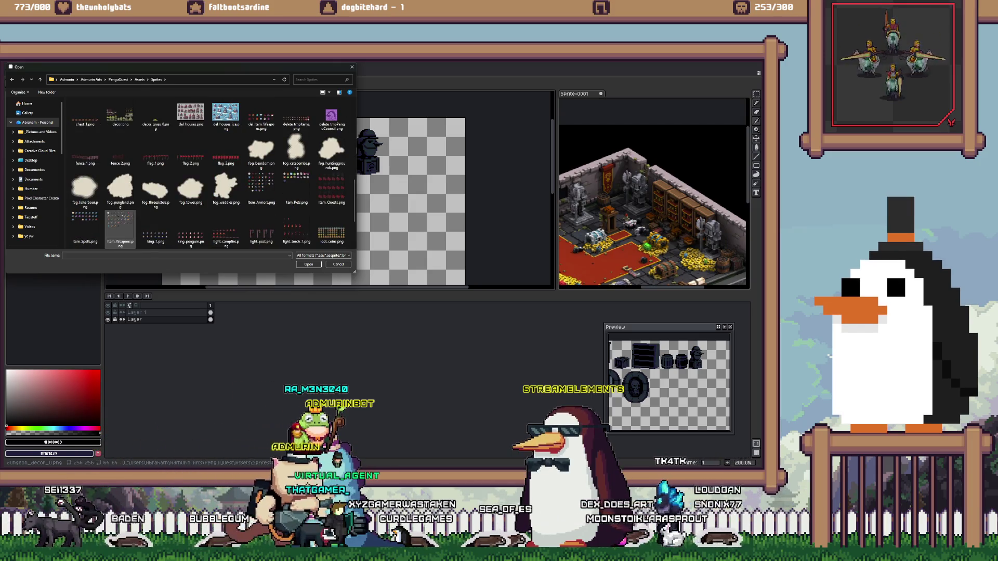
scroll(121, 231, "down", 2)
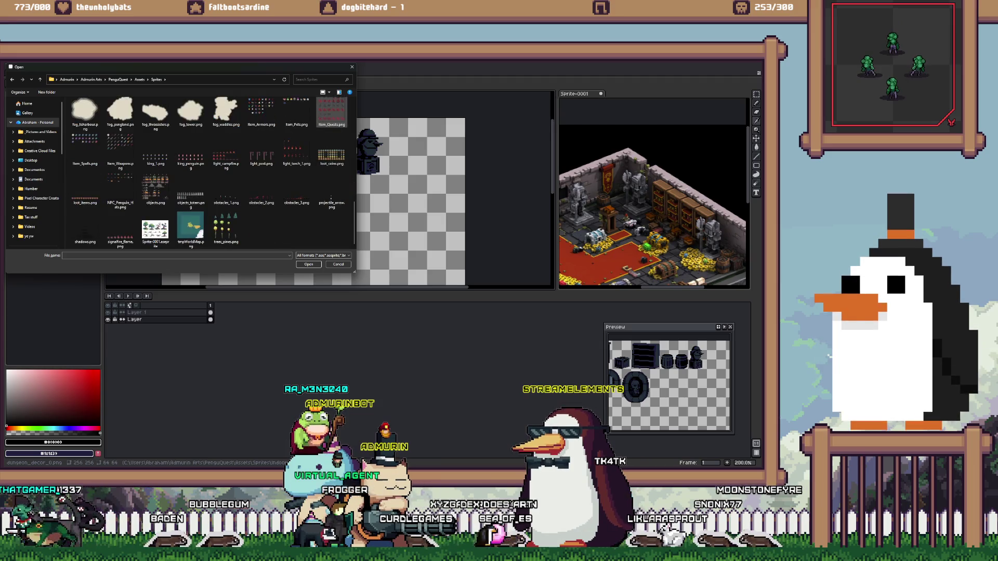
key("Escape")
scroll(263, 136, "up", 1)
scroll(263, 136, "up", 1)
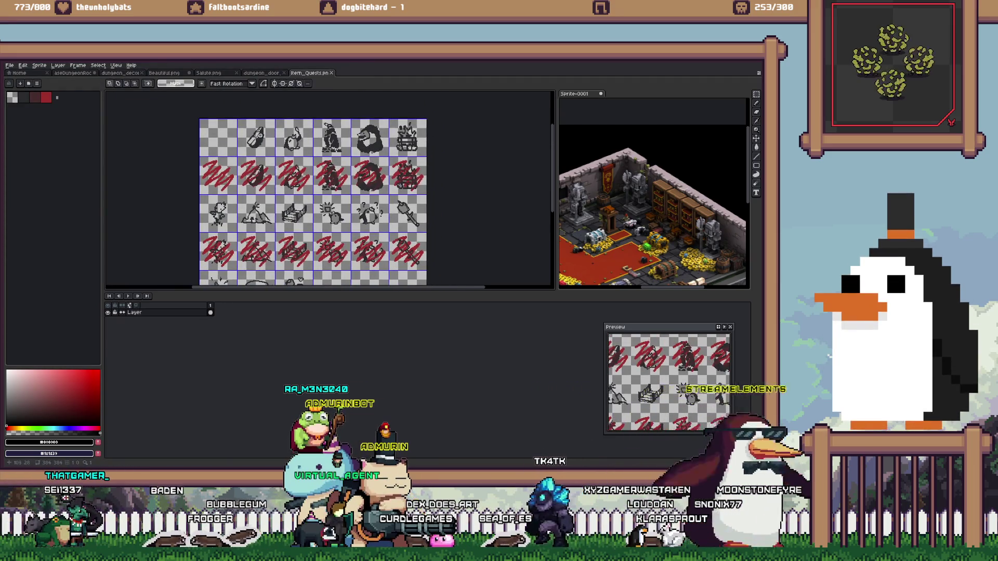
Zoom in and out around the item_Quests sheet to inspect the crossed-out quest icons
scroll(264, 135, "up", 1)
scroll(263, 135, "up", 1)
scroll(283, 182, "down", 1)
scroll(284, 182, "down", 1)
scroll(223, 216, "down", 1)
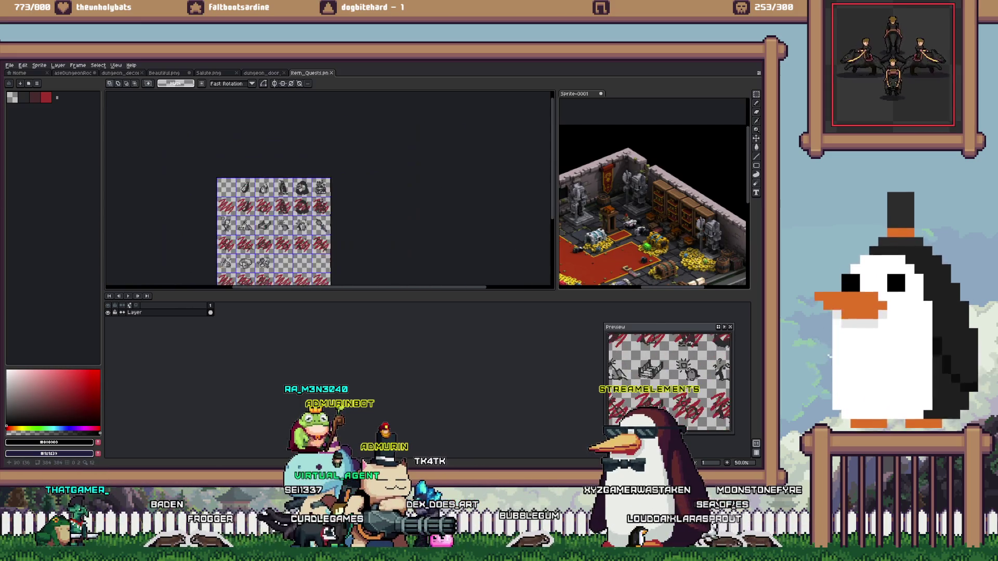
scroll(224, 217, "up", 2)
scroll(224, 216, "up", 1)
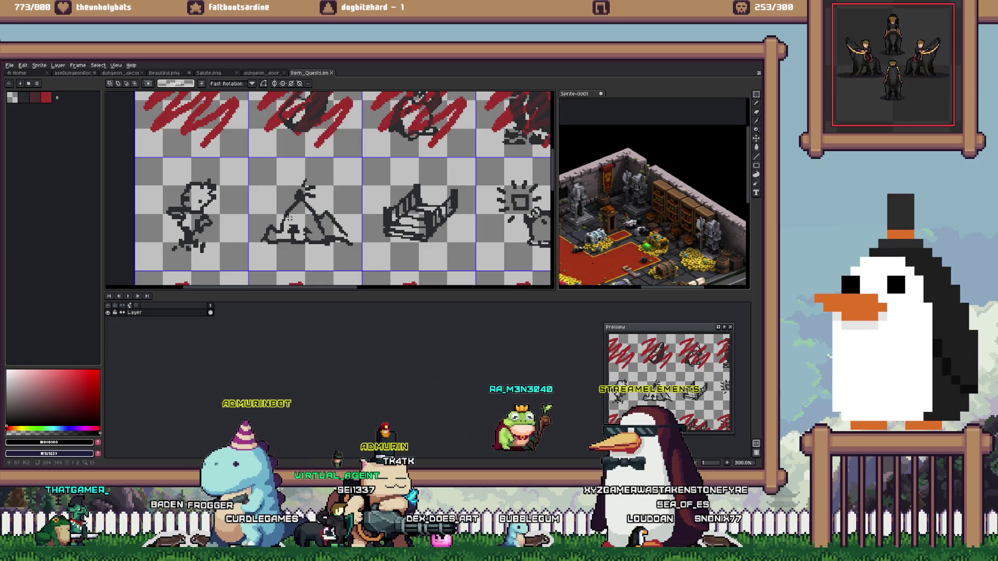
scroll(223, 216, "down", 2)
scroll(223, 217, "down", 1)
scroll(291, 215, "up", 1)
scroll(291, 214, "up", 1)
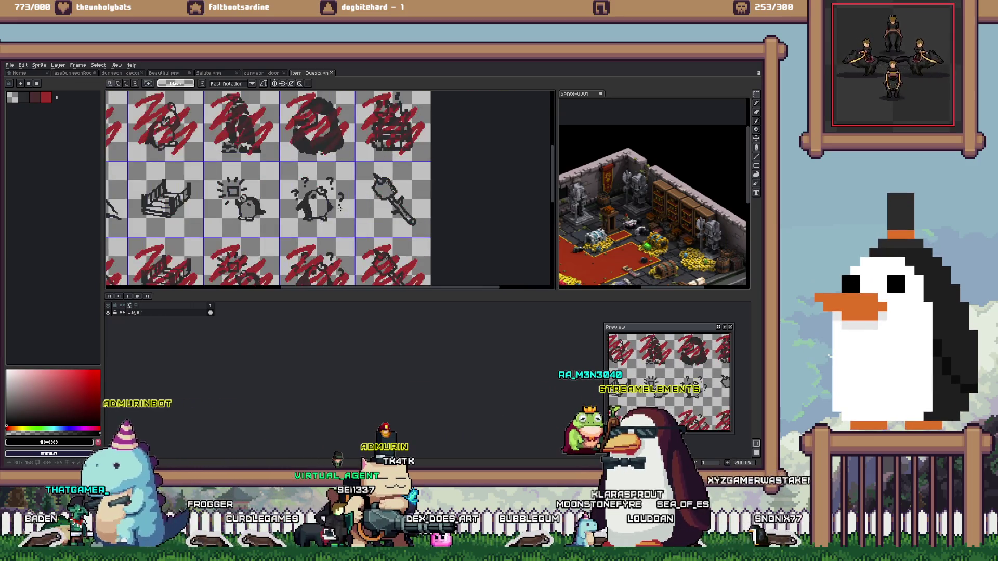
scroll(288, 205, "down", 1)
scroll(289, 202, "up", 1)
scroll(289, 201, "down", 1)
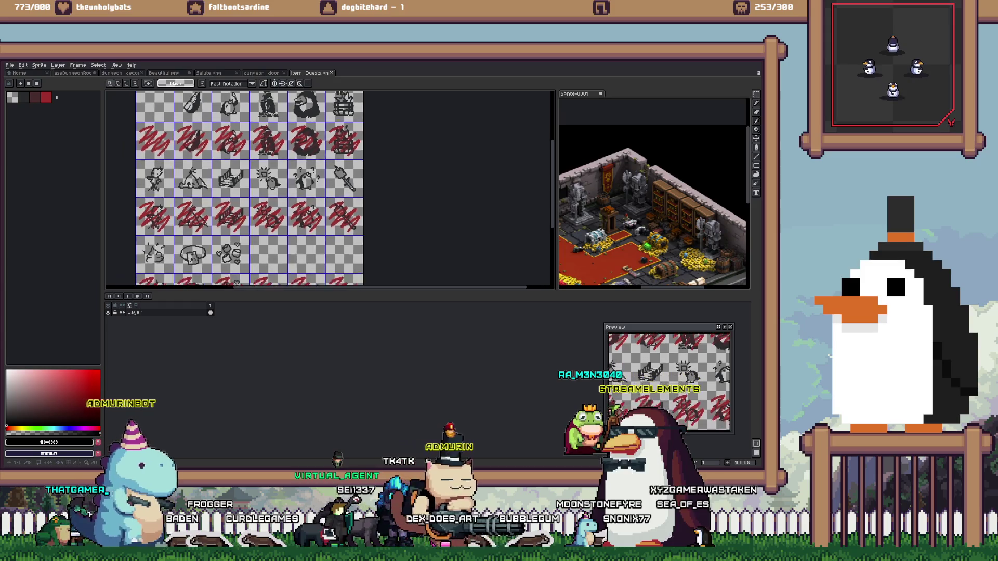
scroll(289, 203, "up", 1)
scroll(290, 227, "down", 1)
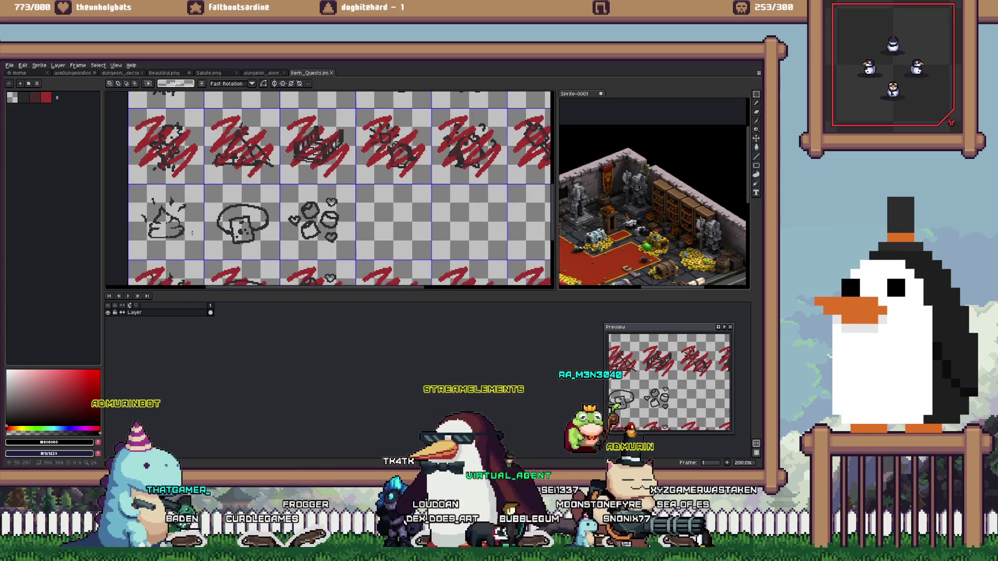
scroll(290, 227, "up", 1)
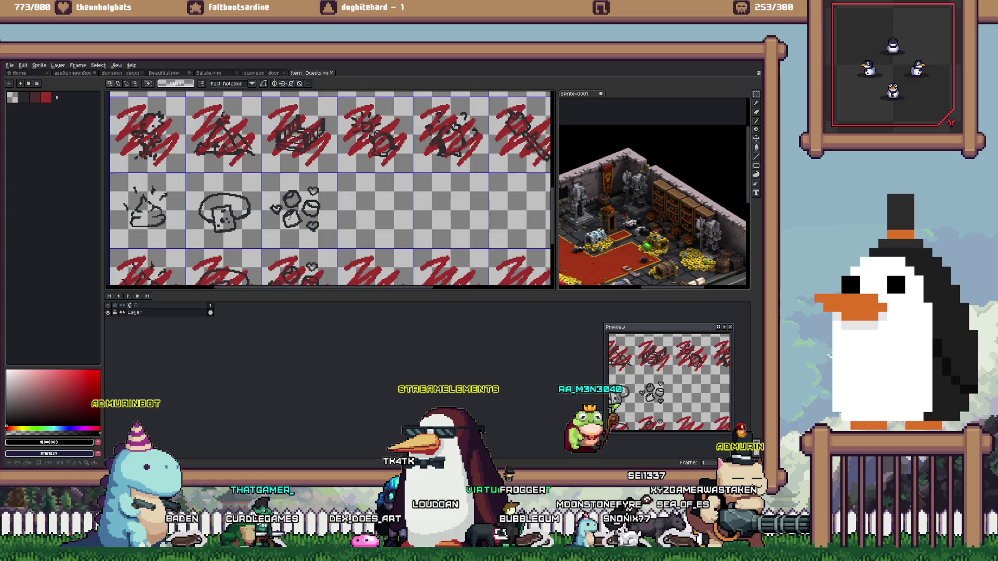
scroll(289, 217, "down", 1)
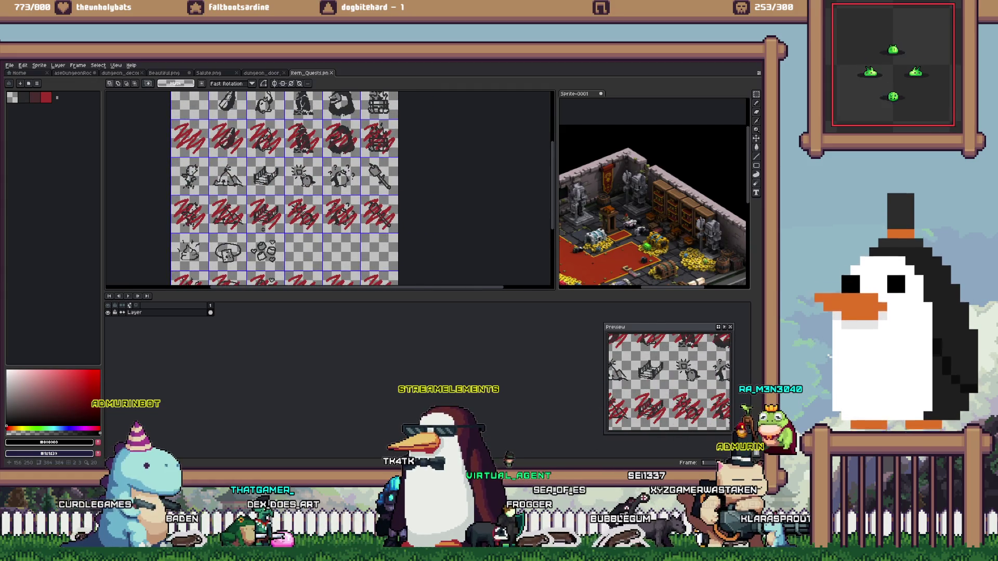
scroll(177, 206, "up", 3)
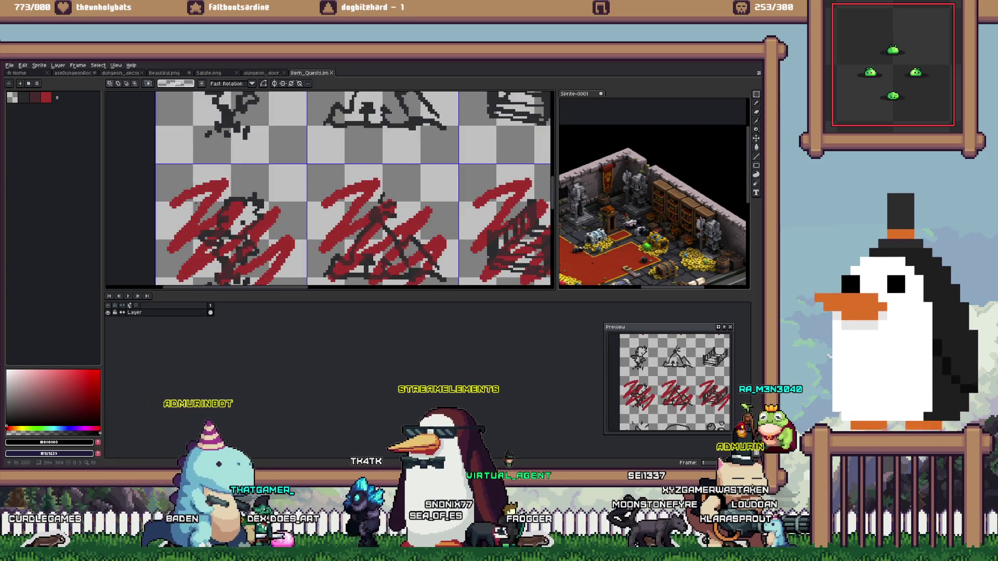
scroll(229, 222, "down", 1)
scroll(230, 222, "down", 1)
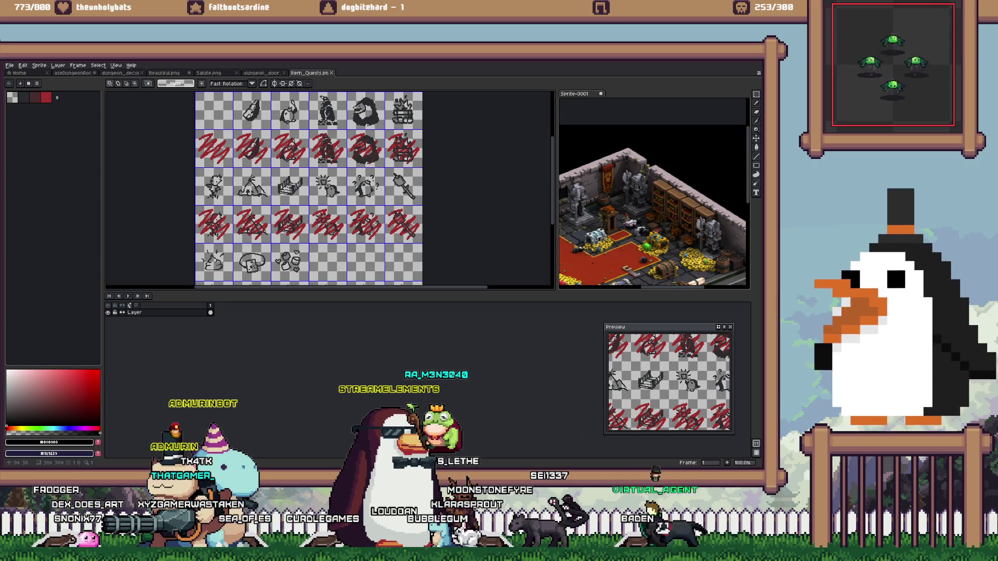
scroll(274, 175, "up", 1)
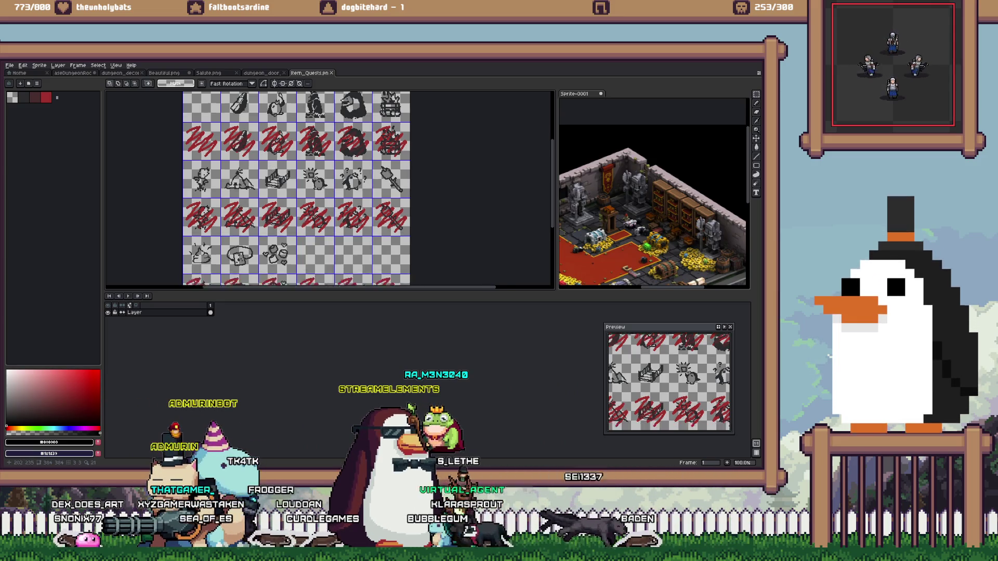
scroll(265, 161, "down", 2)
scroll(258, 146, "up", 2)
scroll(251, 134, "up", 1)
scroll(272, 176, "up", 2)
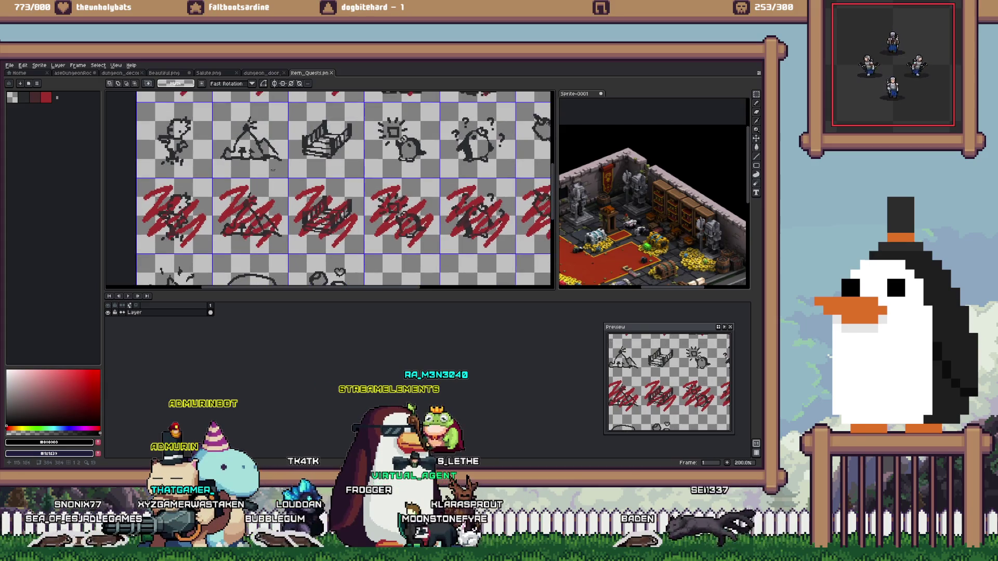
Close the item_Quests, dungeon_door and Salute.png sprites
key("ctrl+w")
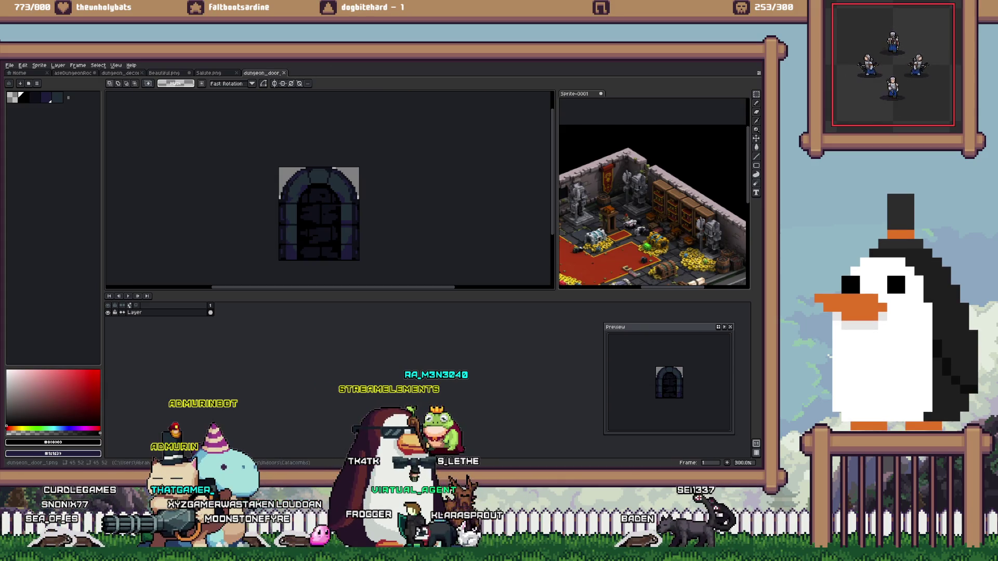
key("ctrl+w")
key("ctrl+w")
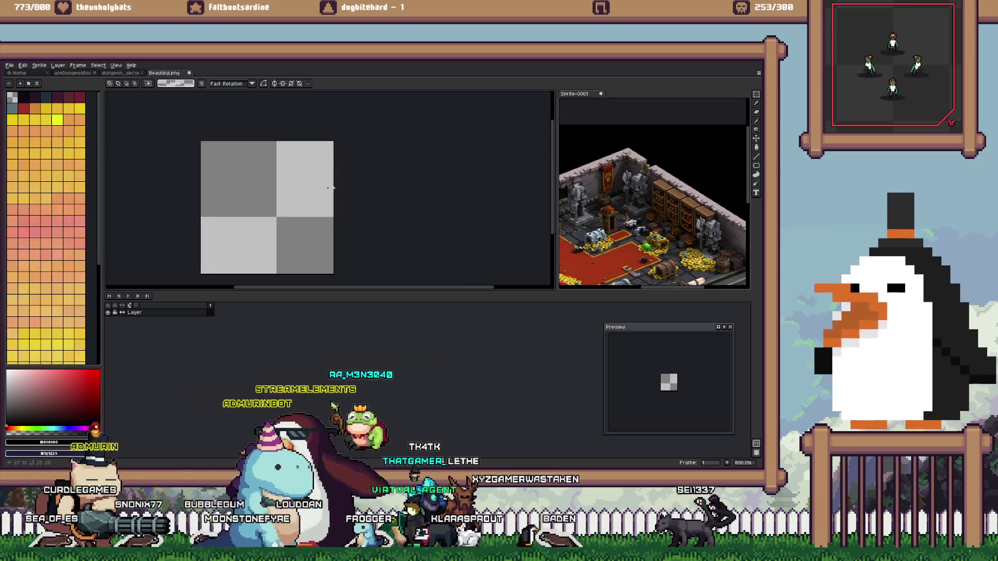
key("ctrl+shift+Tab")
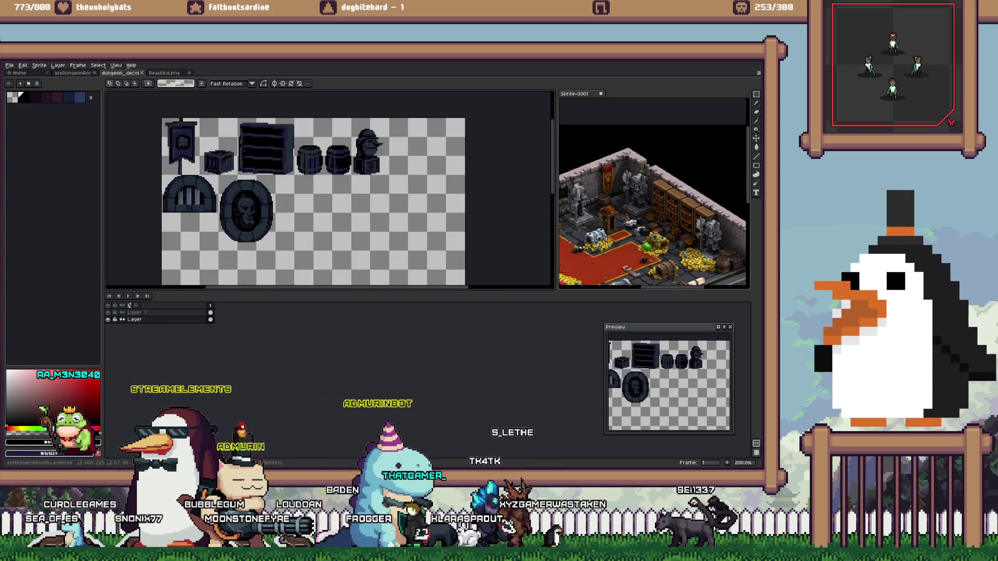
Bring up the catacombs dungeon room at 100% zoom, then switch to Unity
key("ctrl+shift+Tab")
scroll(312, 169, "down", 4)
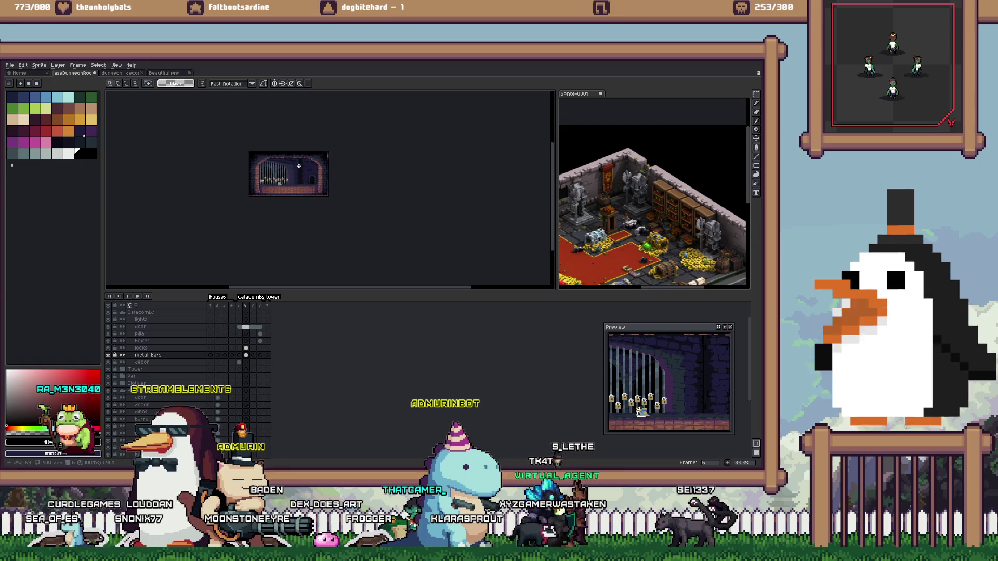
scroll(312, 169, "up", 2)
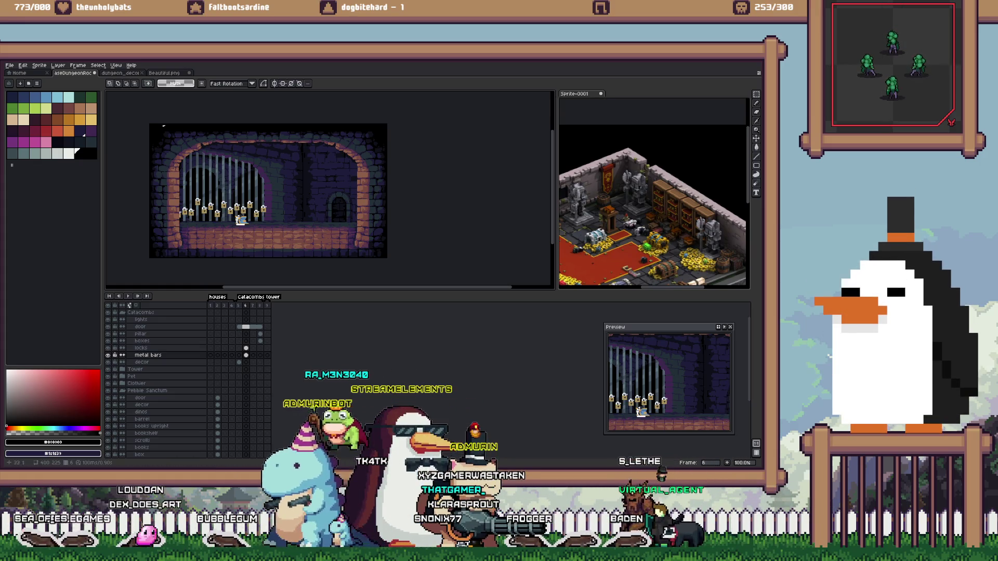
key("alt+Tab")
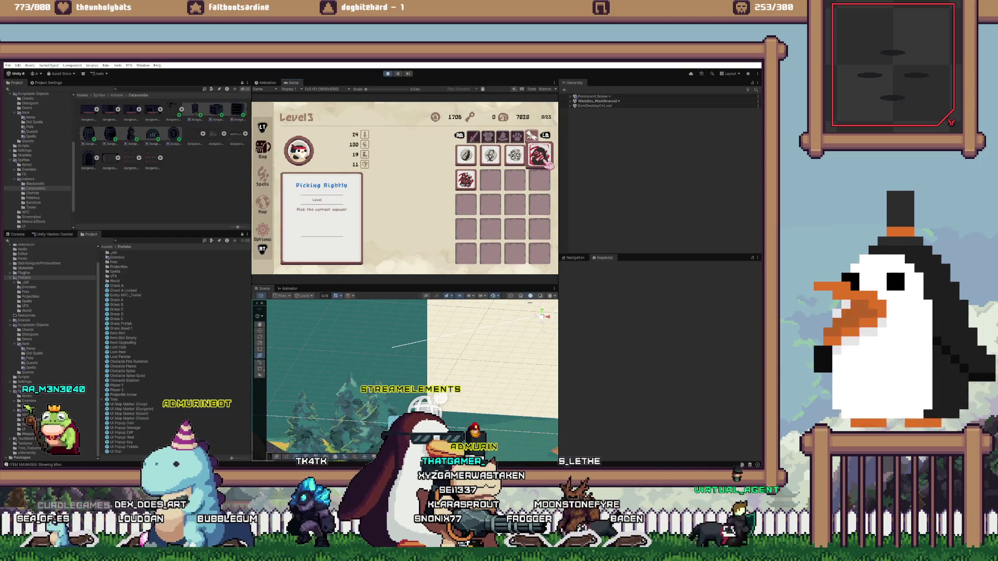
Stop the running game, collapse Save and Settings Manager, and deactivate Canvas Main Menu
key("ctrl+p")
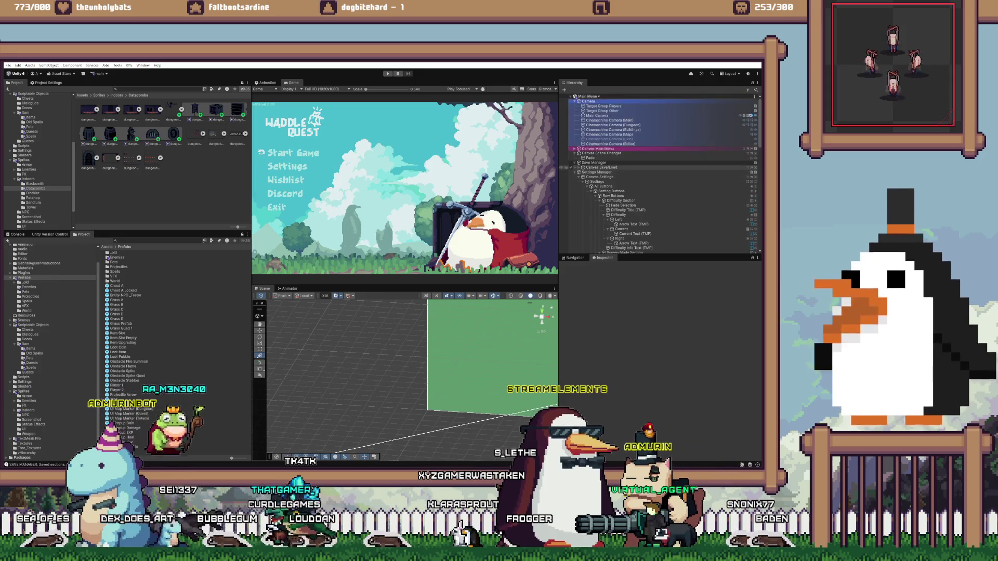
left_click(575, 163)
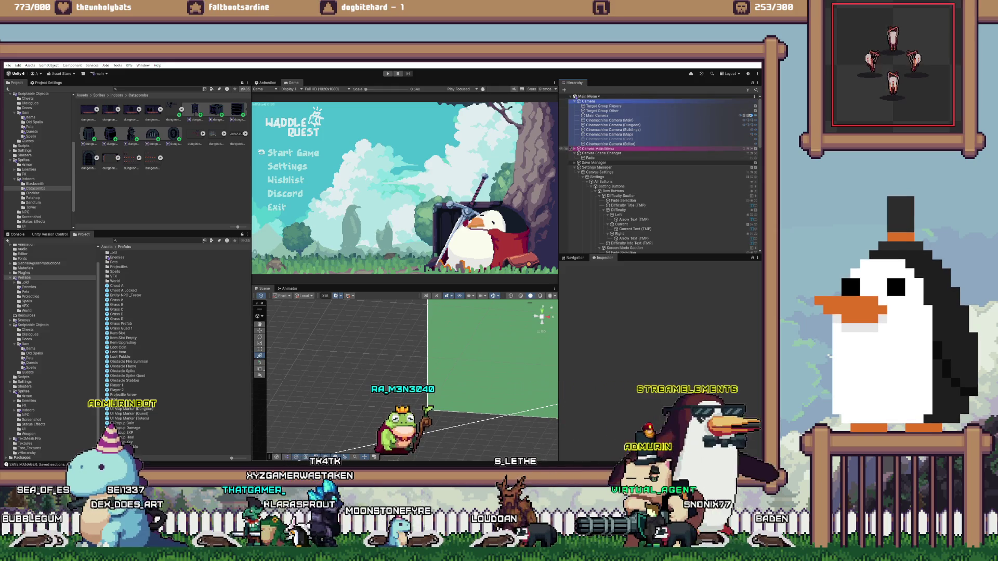
key("alt+shift+a")
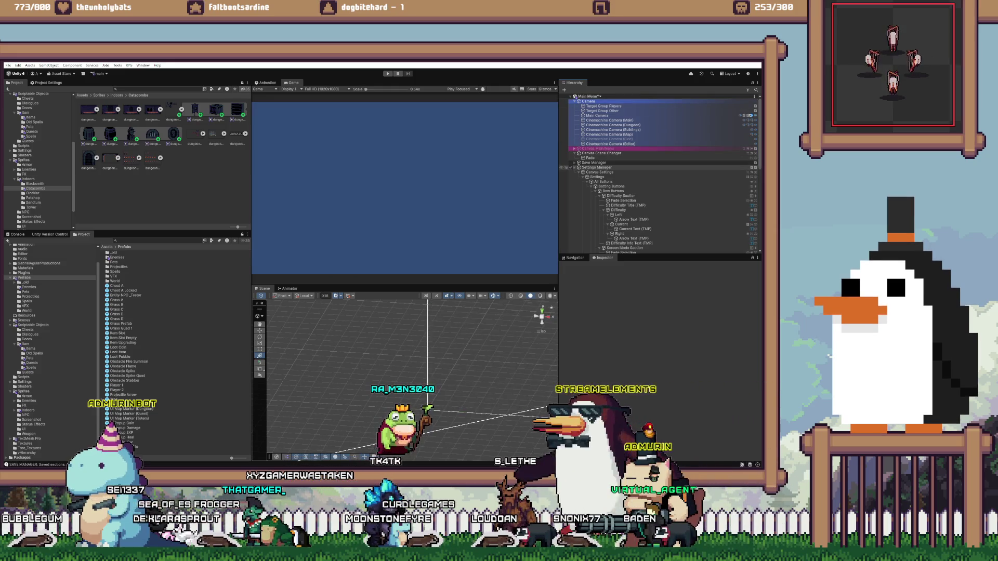
left_click(574, 167)
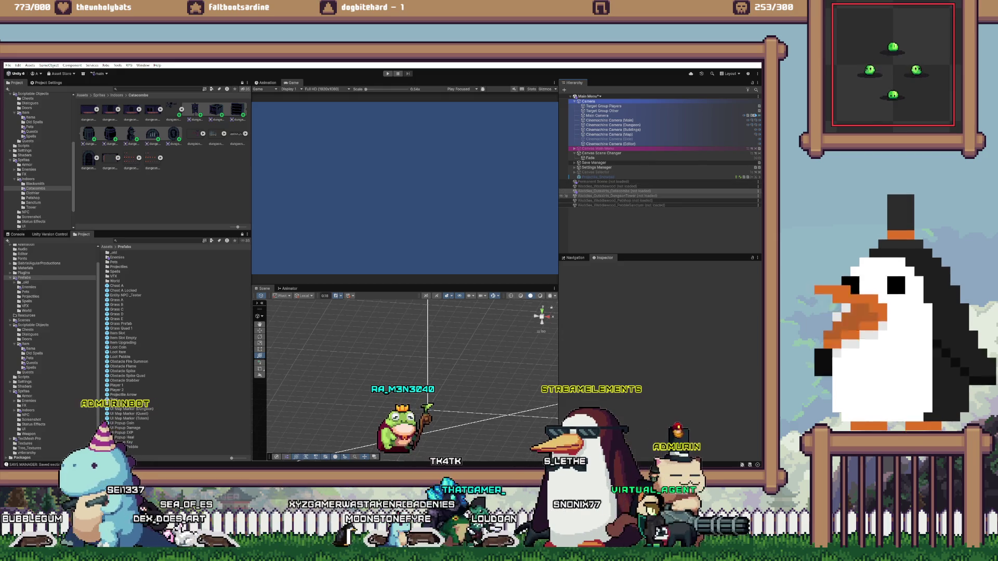
Load the Woodies_Outskirts_Catacombs scene from its hierarchy context menu
right_click(622, 191)
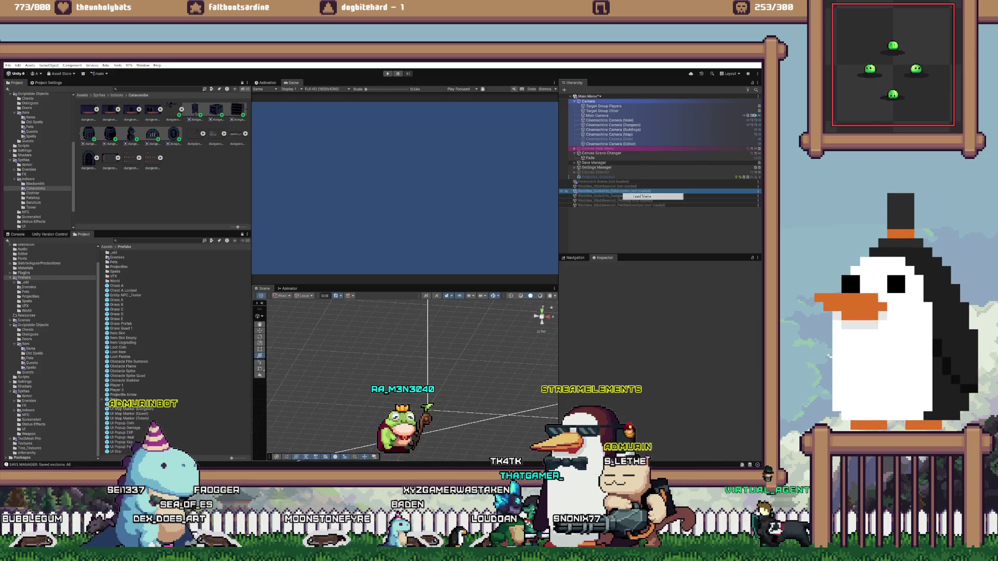
left_click(642, 196)
scroll(406, 187, "up", 5)
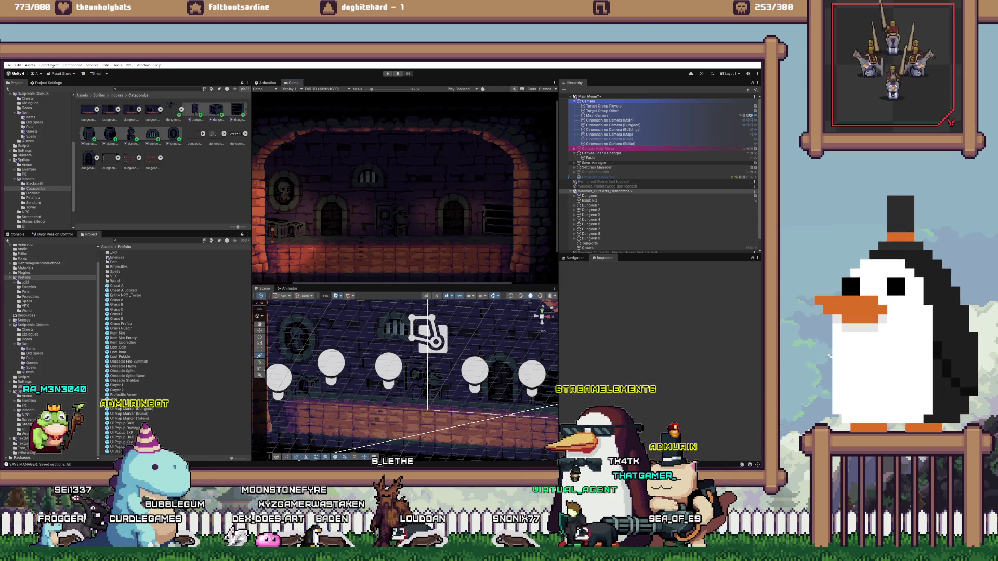
In Aseprite, zoom to 200% over the arch with a 2 px pencil, then bring up the browser
key("alt+Tab")
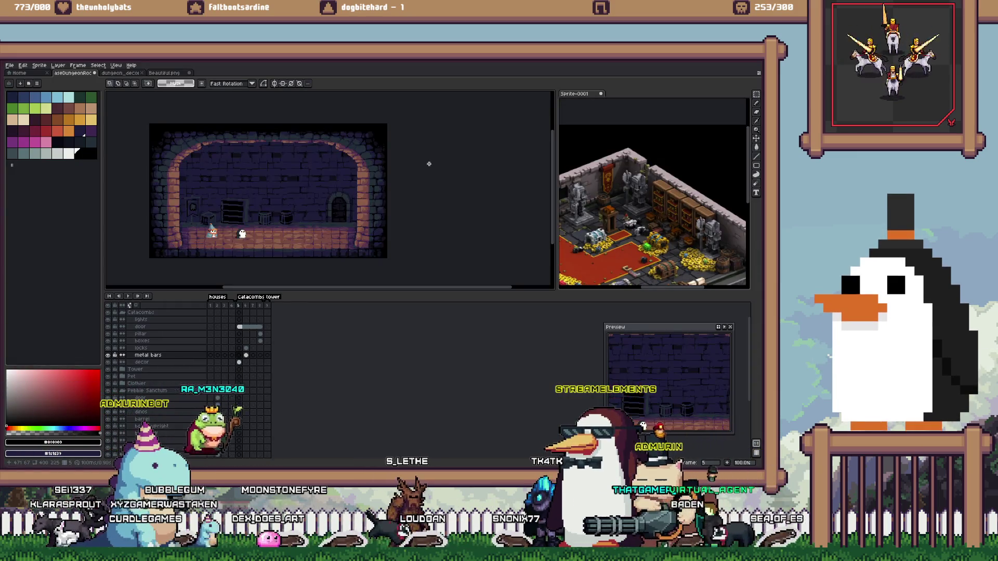
scroll(175, 168, "up", 1)
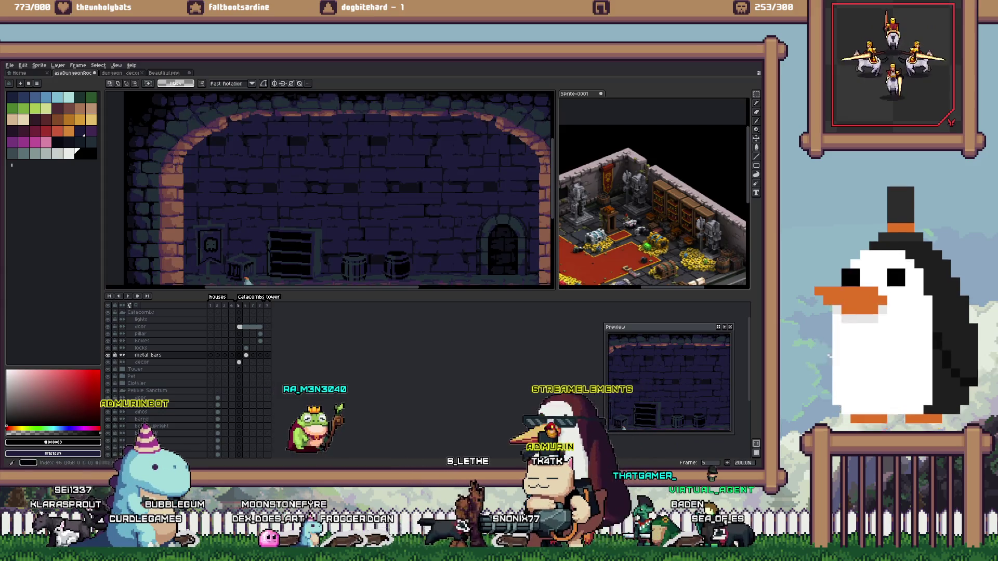
key("b")
left_click_drag(239, 190, 274, 183)
key("minus")
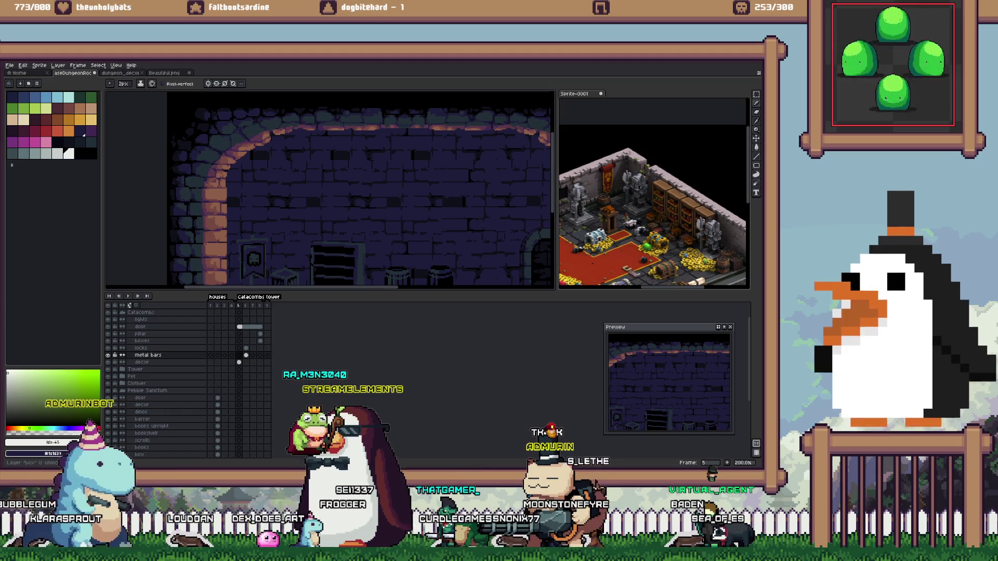
left_click(185, 442)
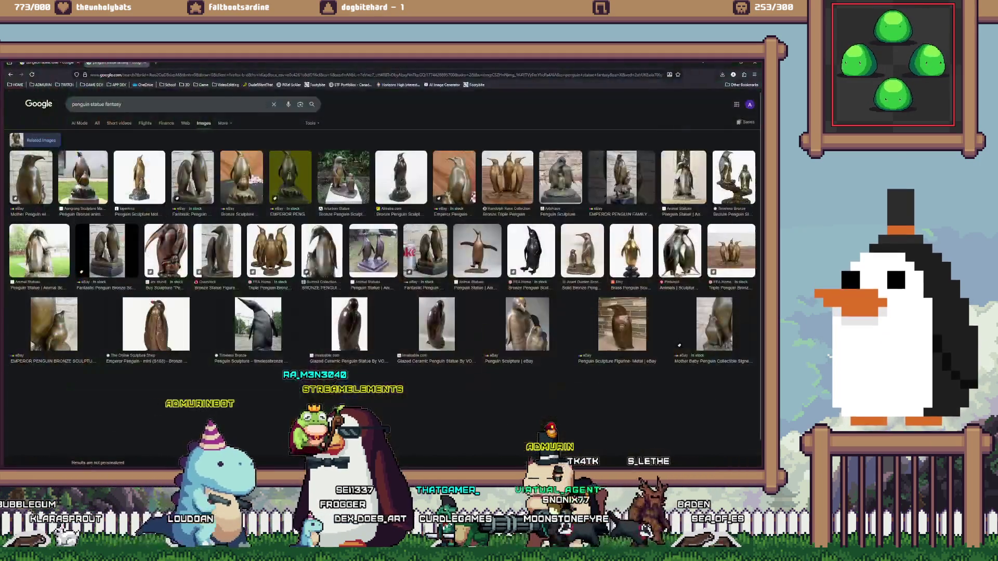
Search images for 'pixel art cobwebs' and preview the Shutterstock, Freepik and Terraria Wiki results
key("slash")
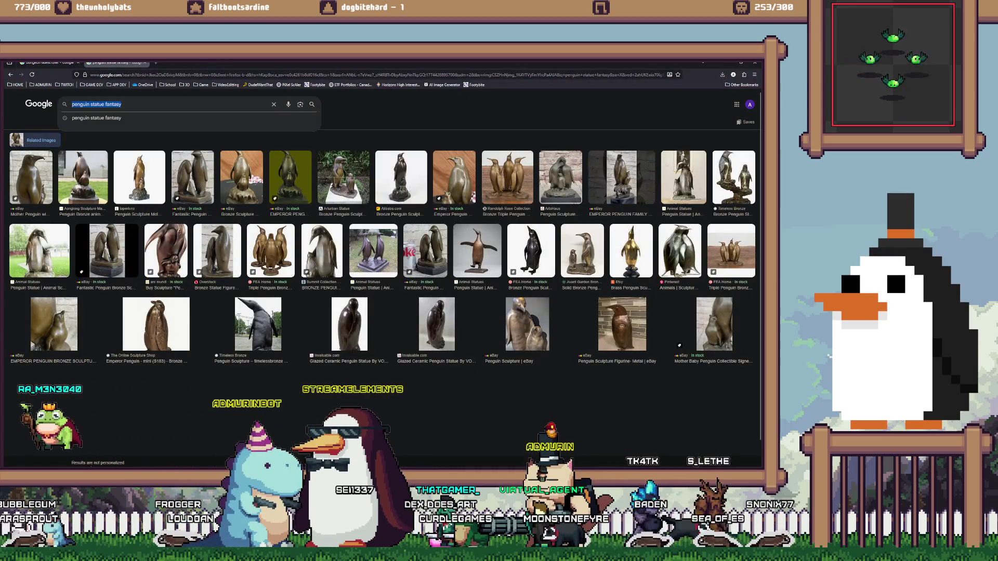
type("pixel art co")
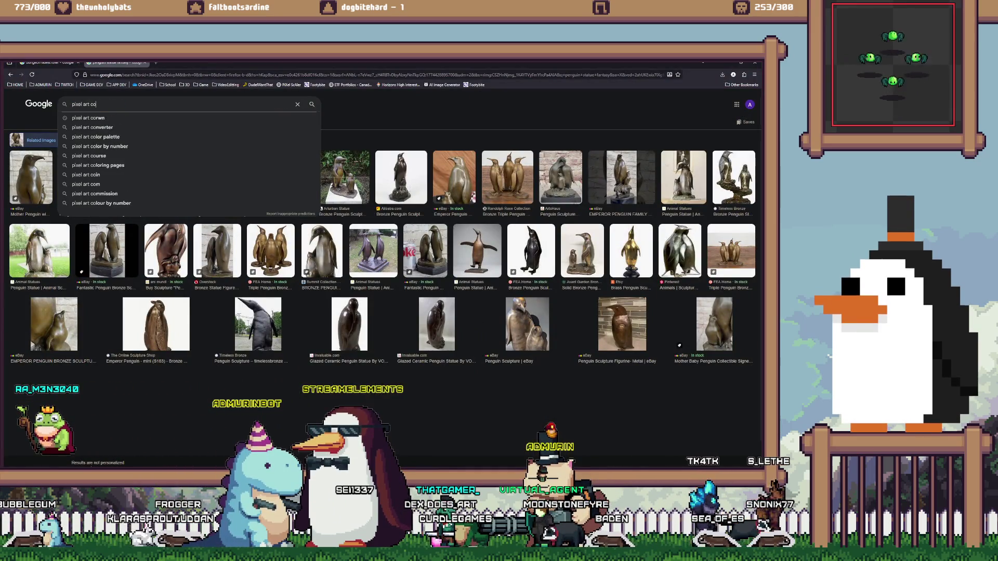
type("bwebs")
key("Return")
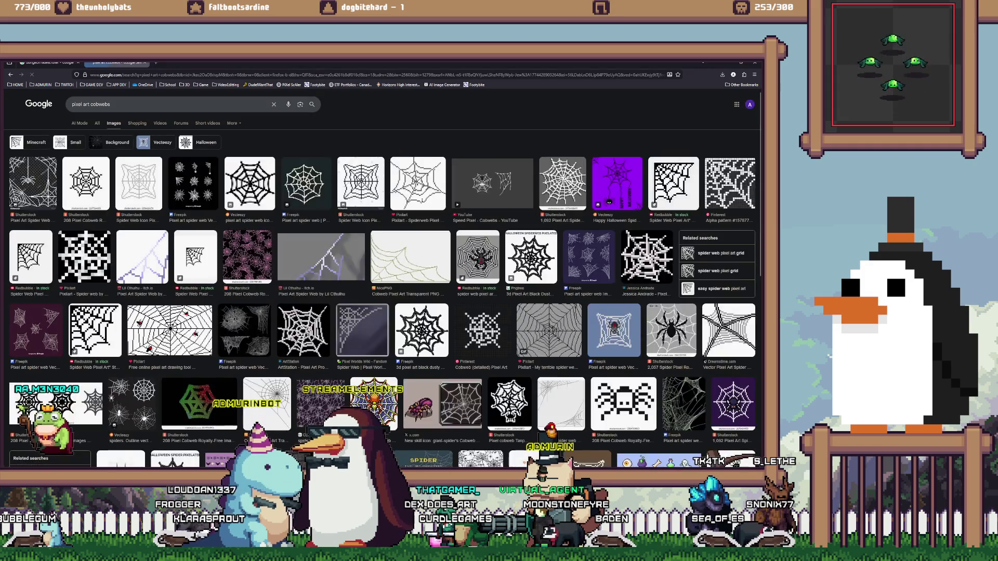
left_click(33, 183)
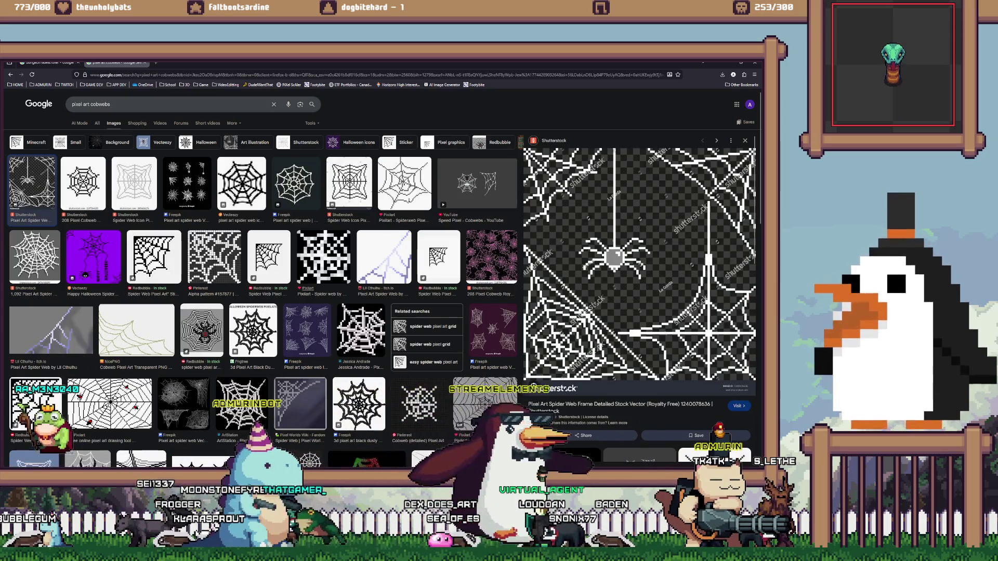
scroll(260, 291, "down", 3)
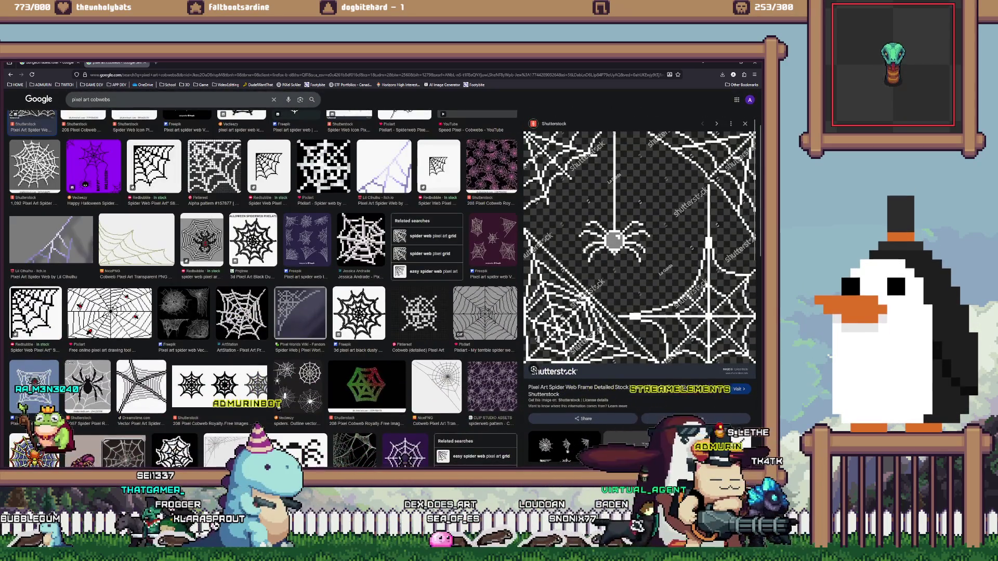
left_click(183, 313)
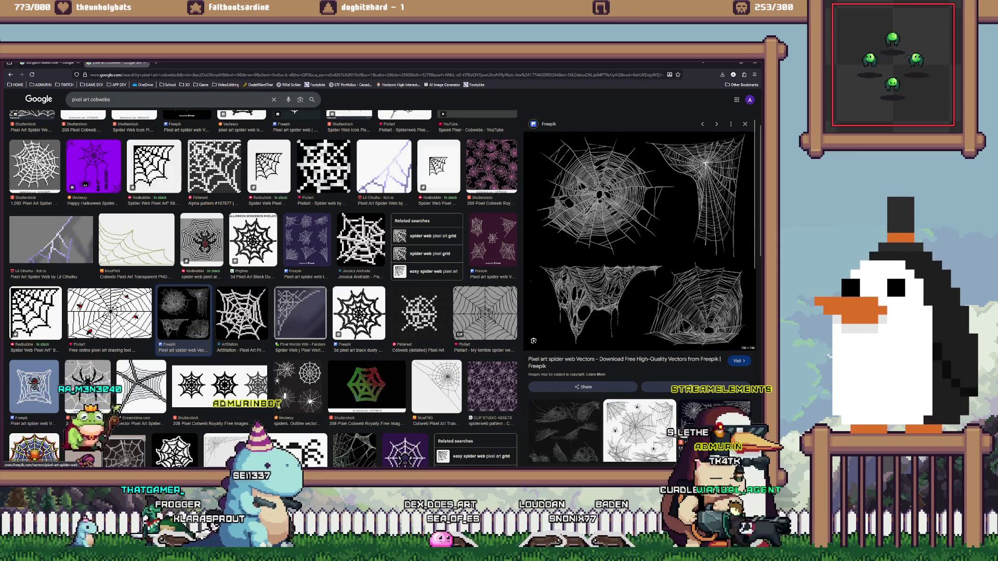
scroll(259, 291, "down", 3)
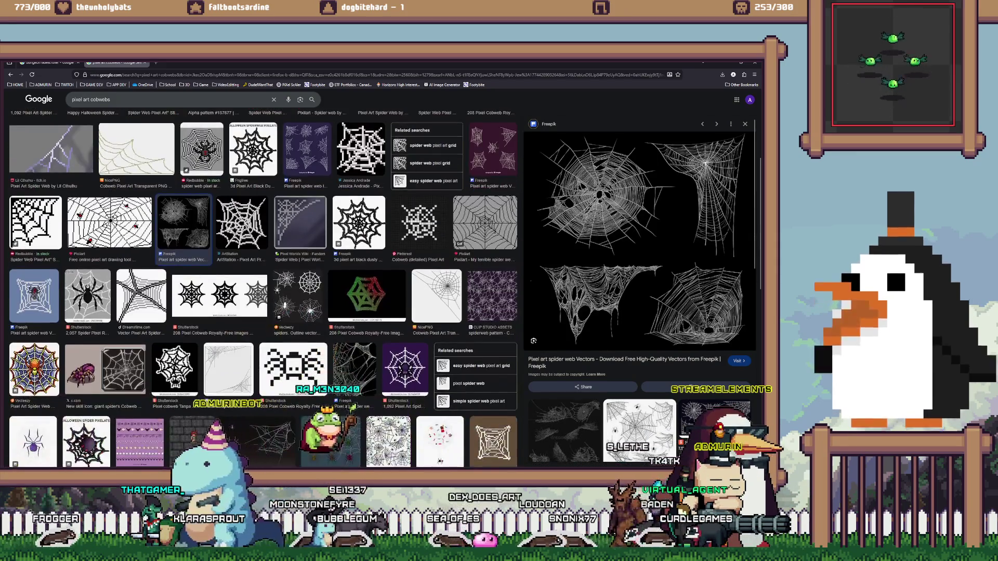
scroll(260, 291, "down", 5)
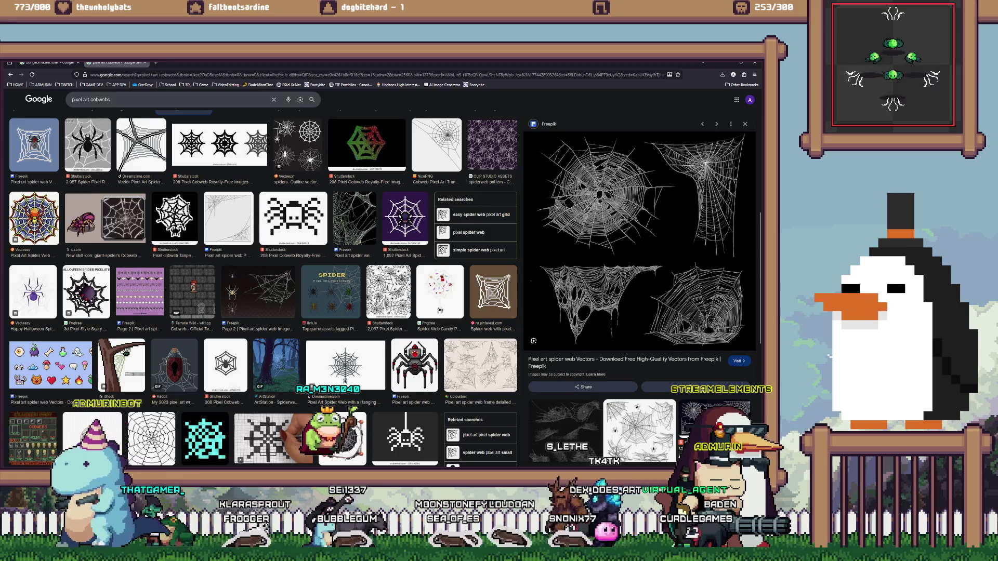
left_click(192, 291)
Scroll through more results and open the Shutterstock 208 Pixel Cobweb collection page
scroll(264, 289, "down", 2)
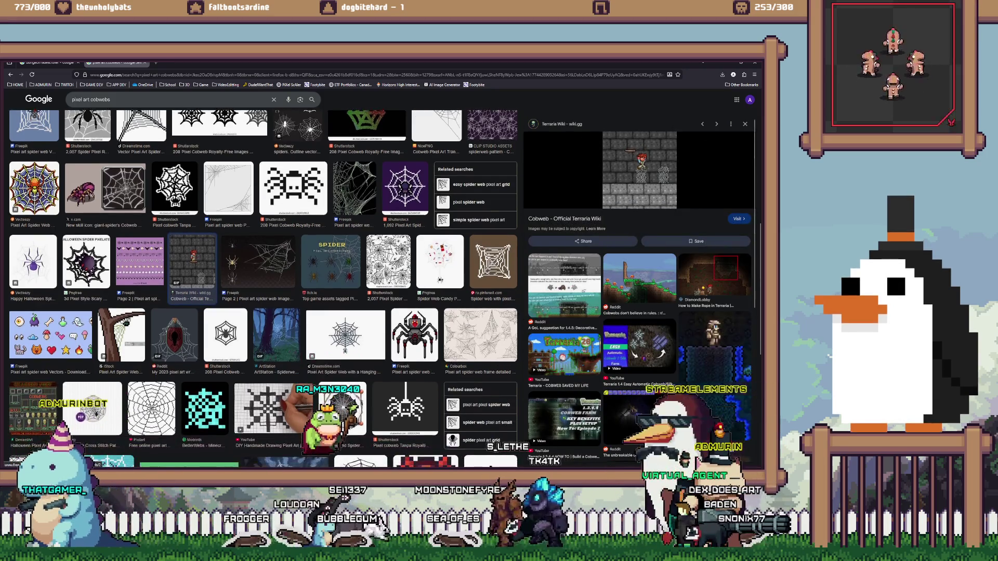
scroll(263, 289, "down", 3)
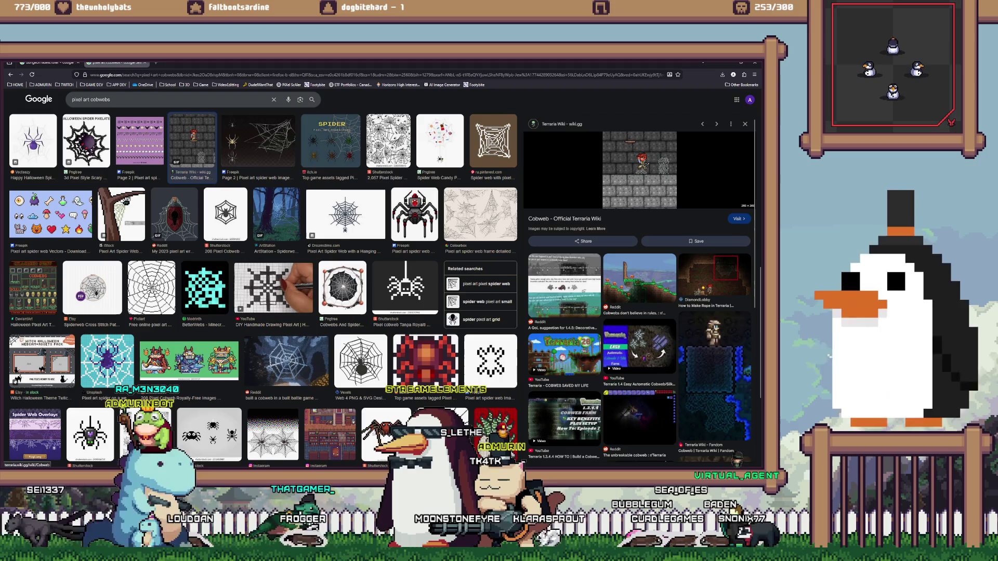
scroll(264, 288, "down", 3)
scroll(264, 288, "down", 2)
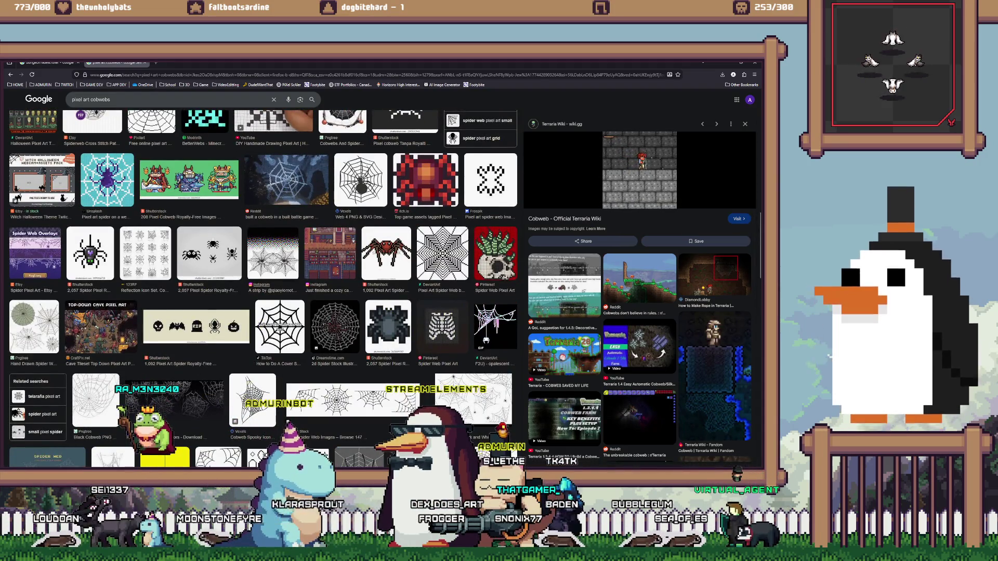
scroll(264, 289, "up", 5)
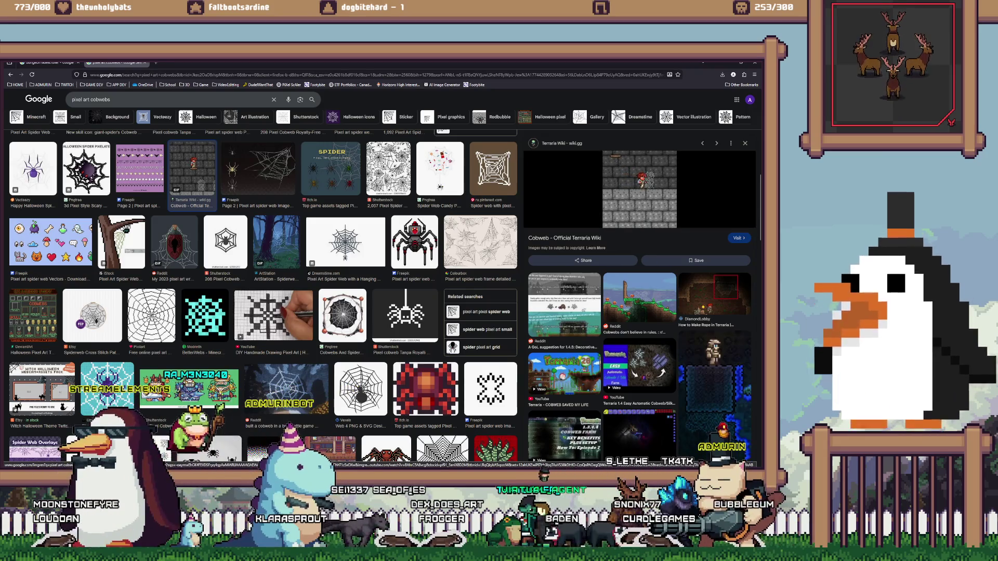
scroll(264, 299, "up", 5)
scroll(263, 291, "up", 2)
scroll(264, 292, "up", 2)
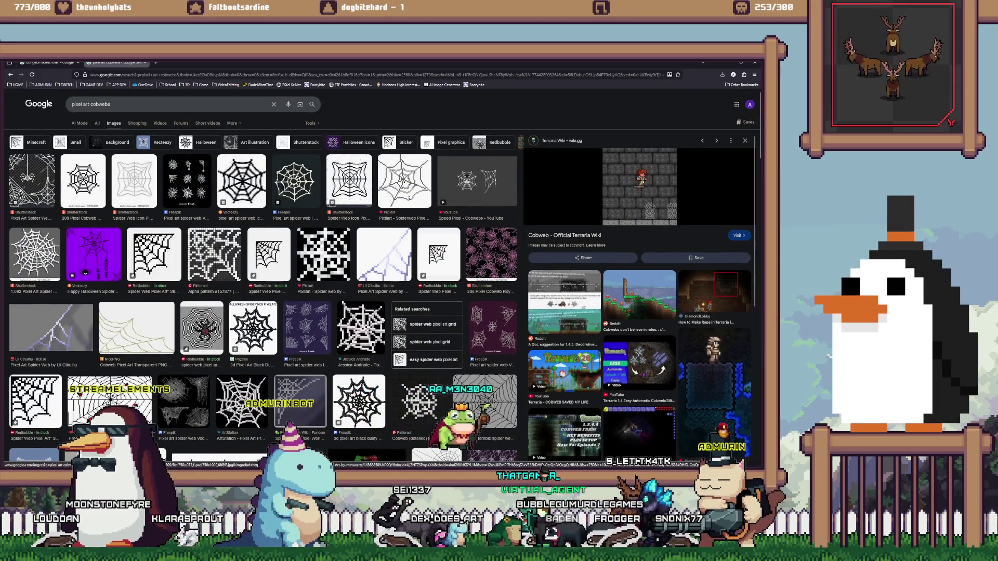
left_click(492, 254)
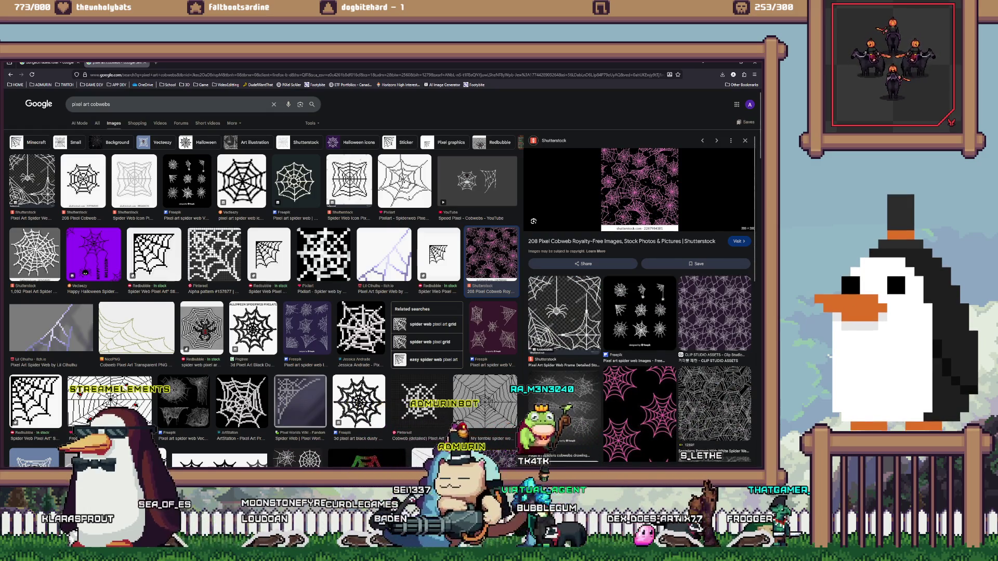
left_click(739, 241)
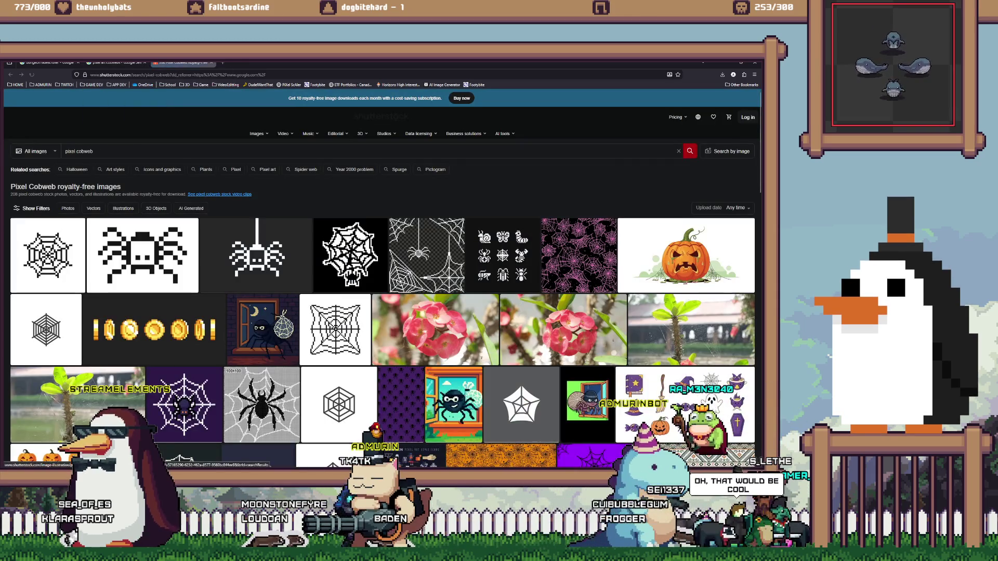
Open the seamless pink stylized cobwebs pattern from the Shutterstock results grid
left_click(579, 255)
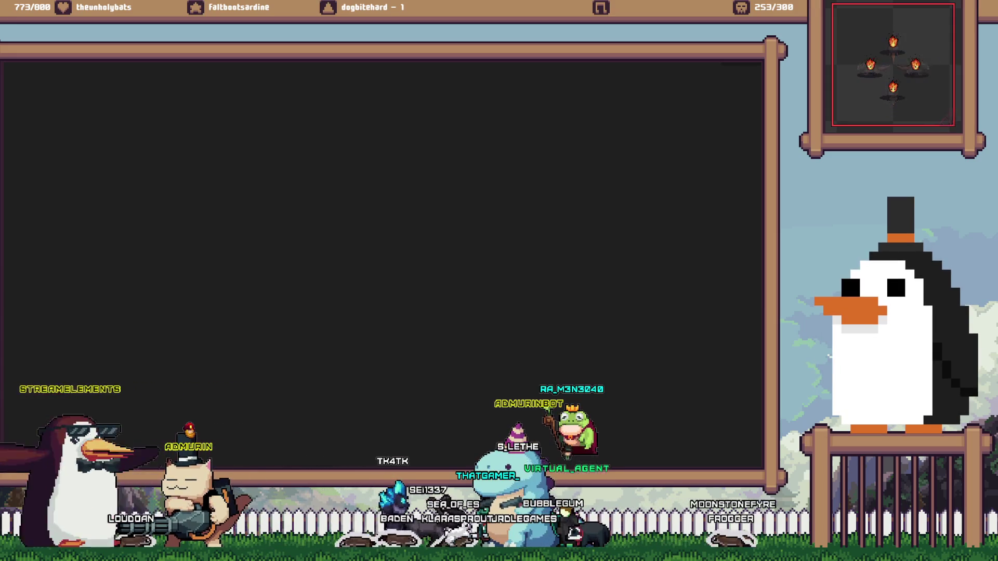
In the VS Code quest notes, delete the trailing blank lines at the end
left_click(314, 442)
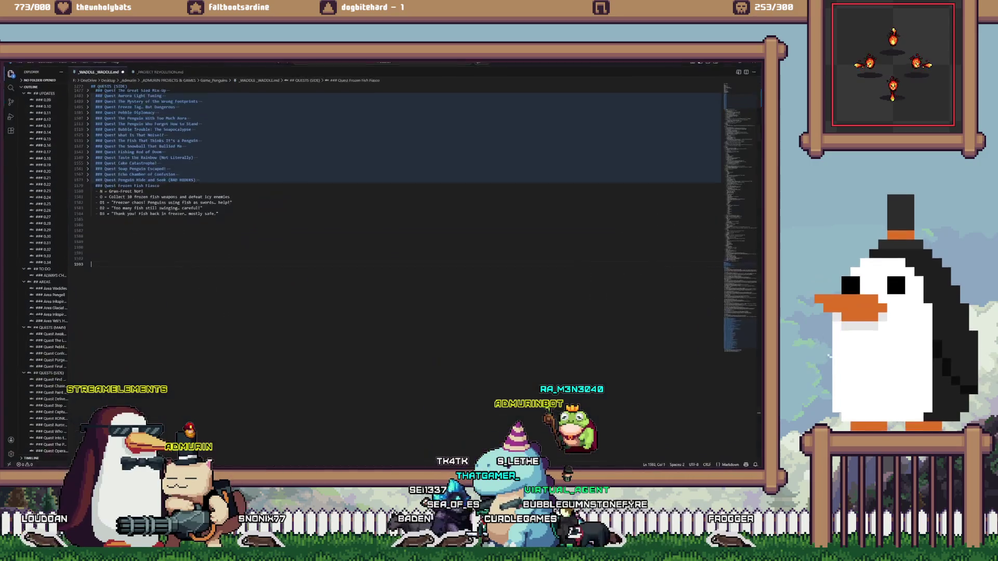
scroll(406, 260, "down", 20)
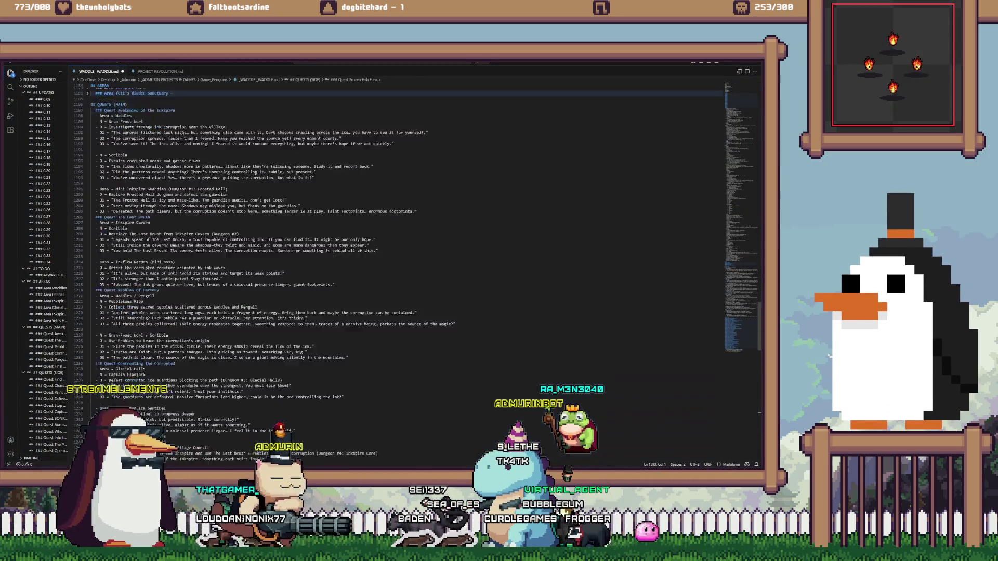
key("BackSpace")
key("BackSpace")
key("BackSpace")
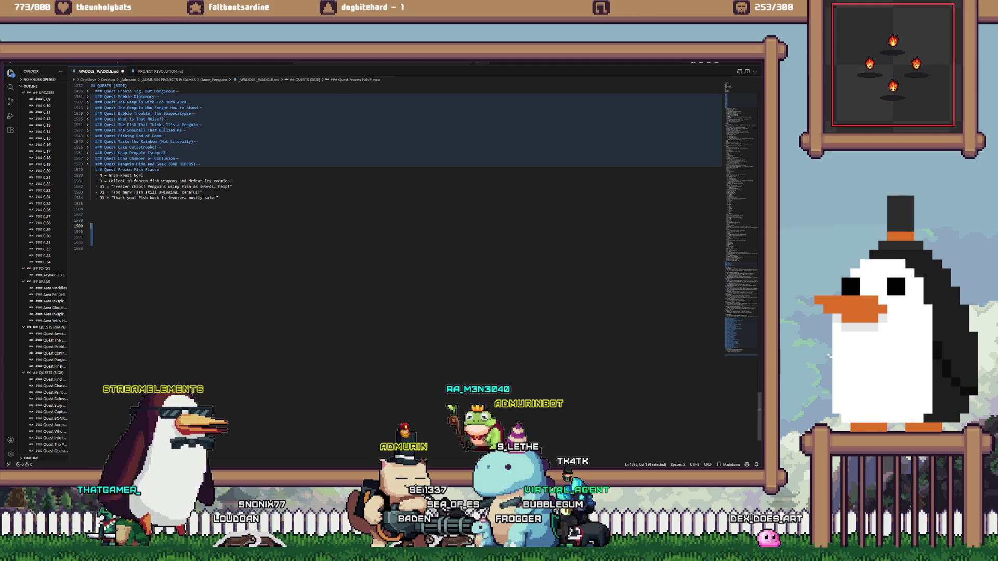
key("BackSpace")
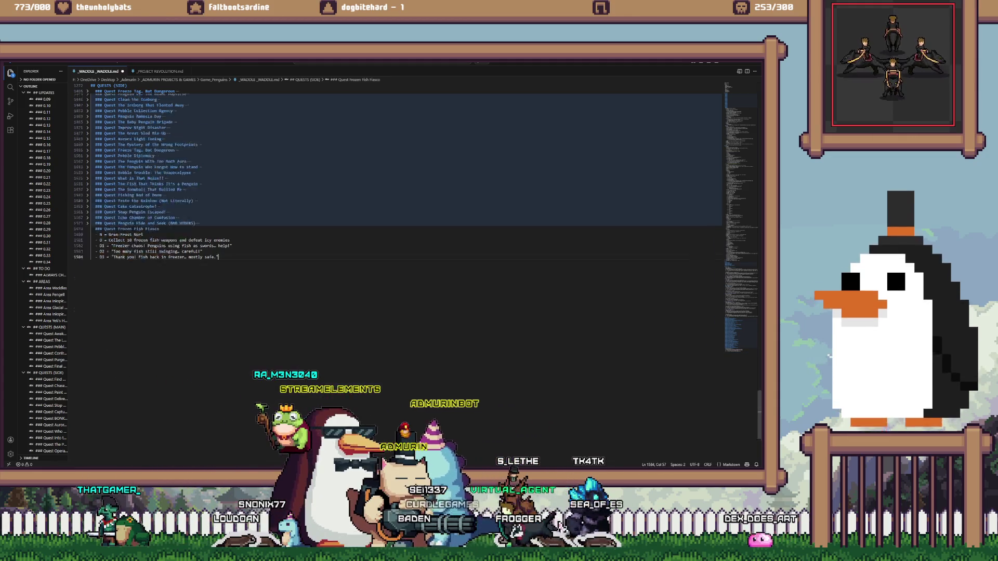
Expand and fold the Find My Perfect Pebble and other side-quest sections to read them
scroll(406, 260, "up", 5)
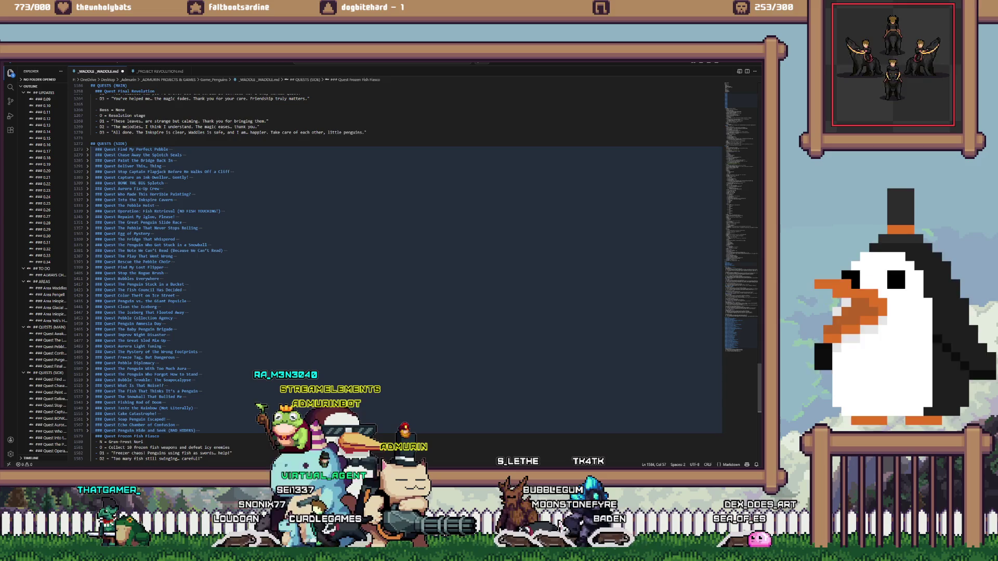
left_click(87, 149)
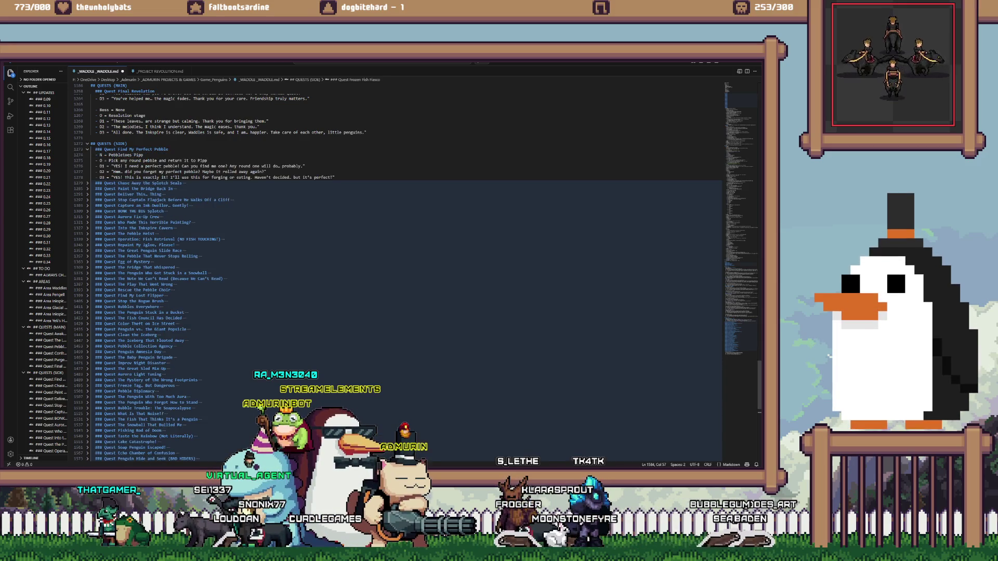
left_click(87, 149)
left_click(87, 150)
left_click(87, 149)
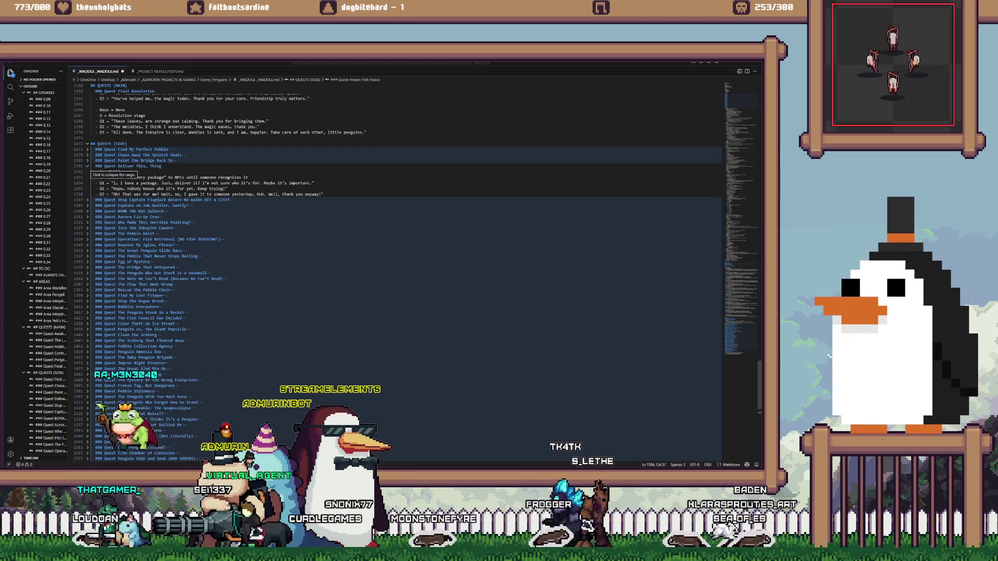
scroll(406, 260, "up", 1)
scroll(398, 276, "up", 3)
scroll(397, 276, "up", 7)
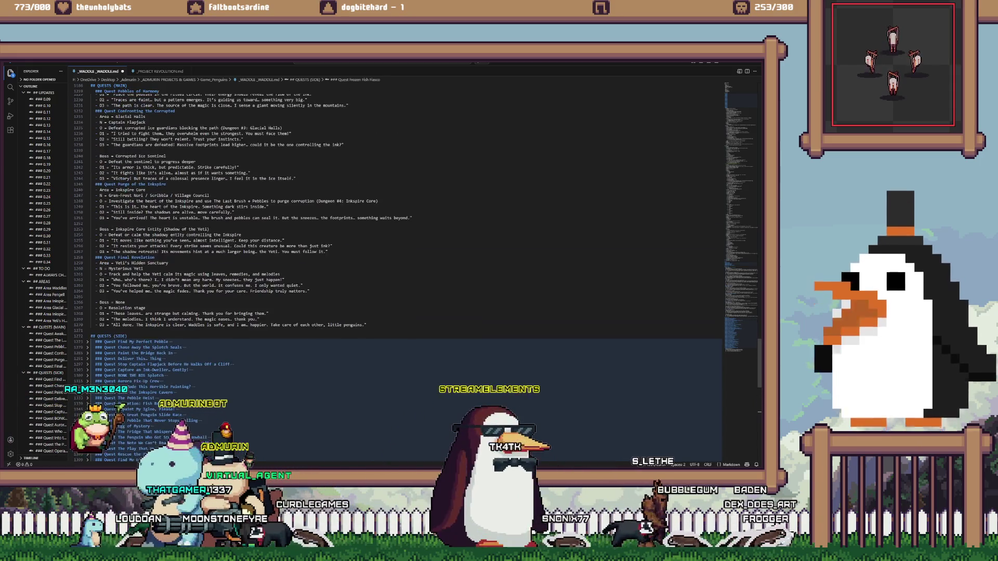
scroll(398, 260, "up", 5)
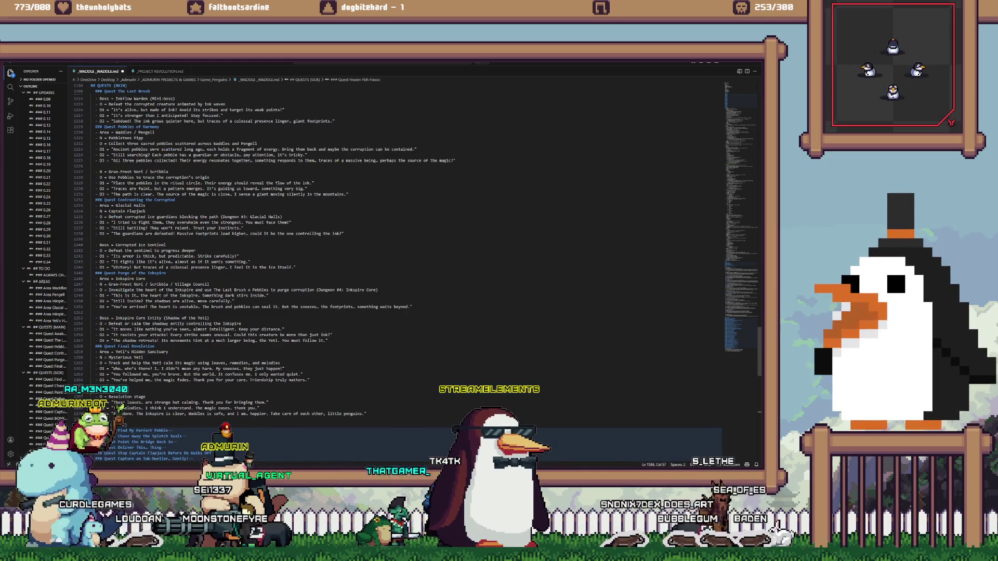
Highlight every 'Inkspire' occurrence and briefly select the list of area names
double_click(156, 273)
scroll(156, 273, "up", 3)
scroll(156, 273, "up", 3)
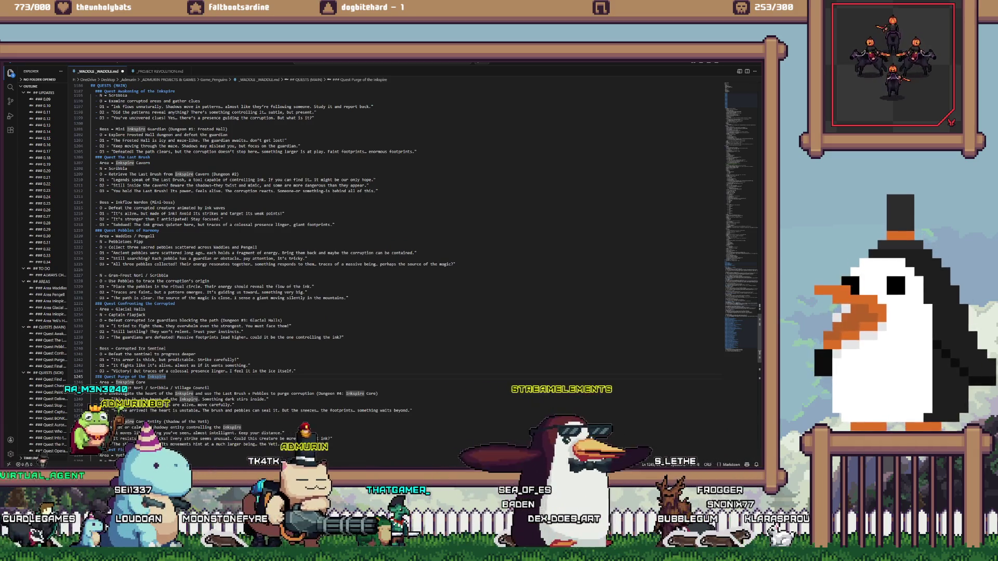
scroll(398, 266, "up", 3)
scroll(398, 265, "up", 3)
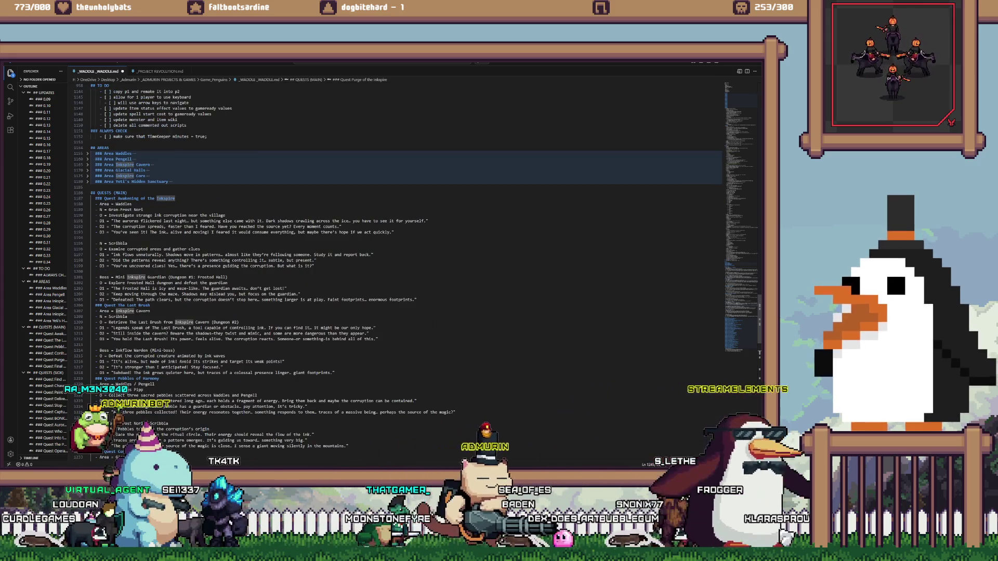
left_click_drag(115, 203, 128, 317)
left_click(150, 311)
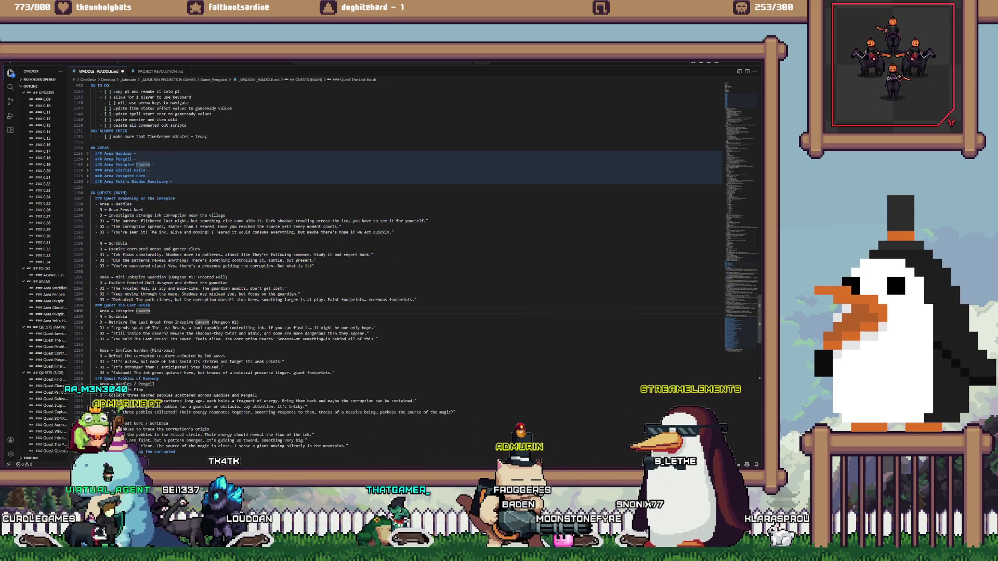
Scroll up to the TO DO list's enemy and trap notes
scroll(398, 271, "up", 3)
scroll(398, 271, "up", 5)
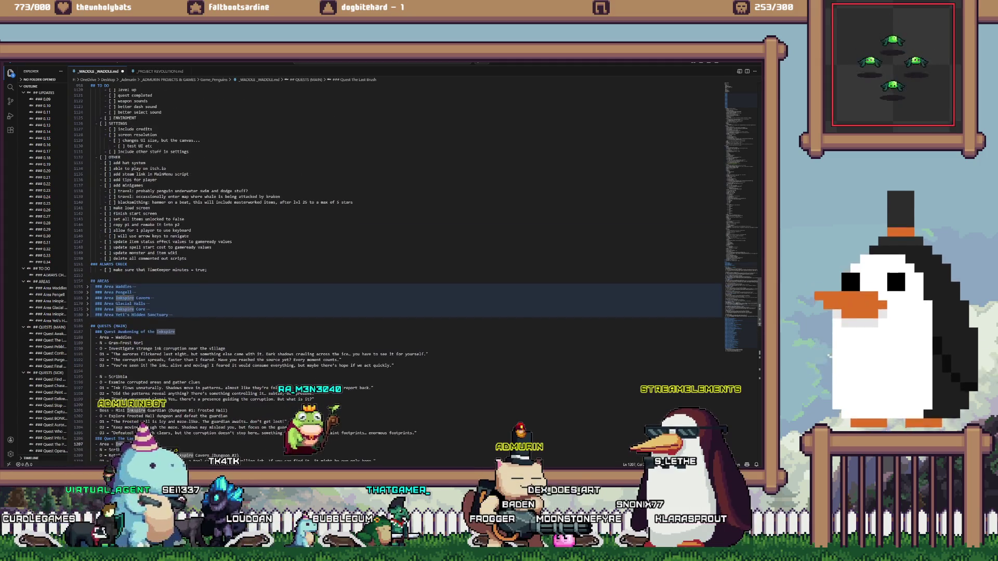
scroll(398, 271, "up", 5)
scroll(397, 270, "up", 3)
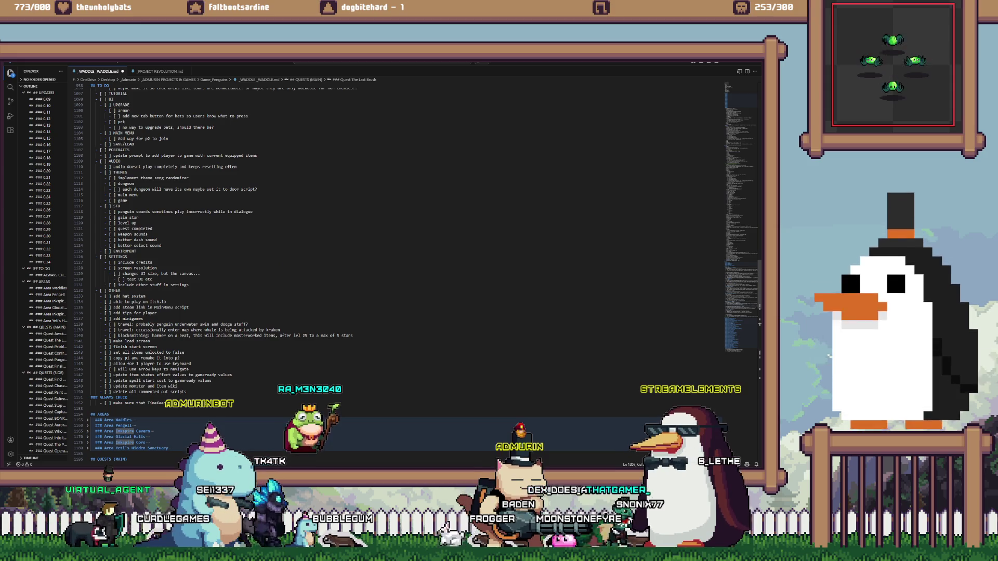
scroll(398, 271, "up", 5)
scroll(398, 270, "up", 5)
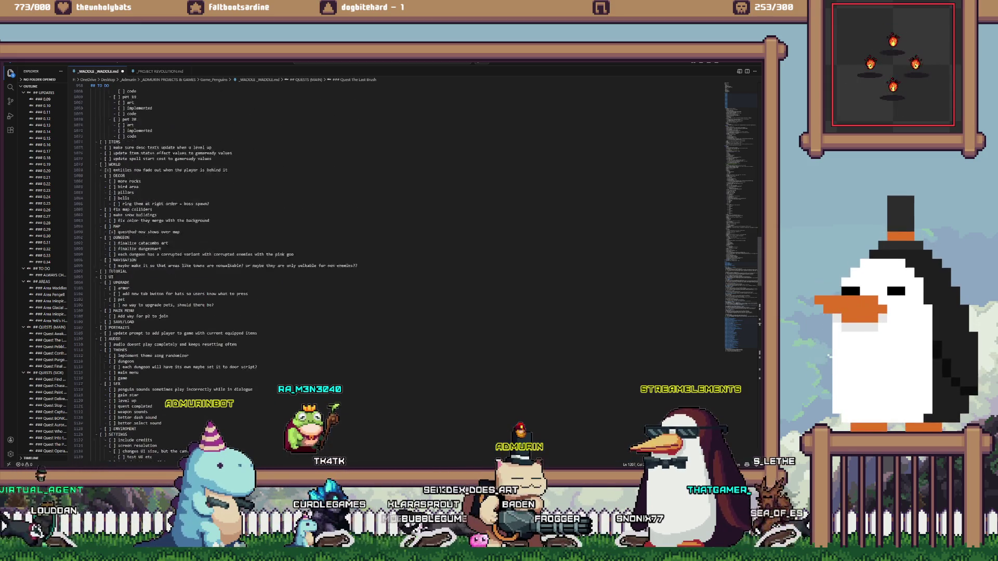
scroll(397, 270, "up", 6)
scroll(398, 270, "up", 12)
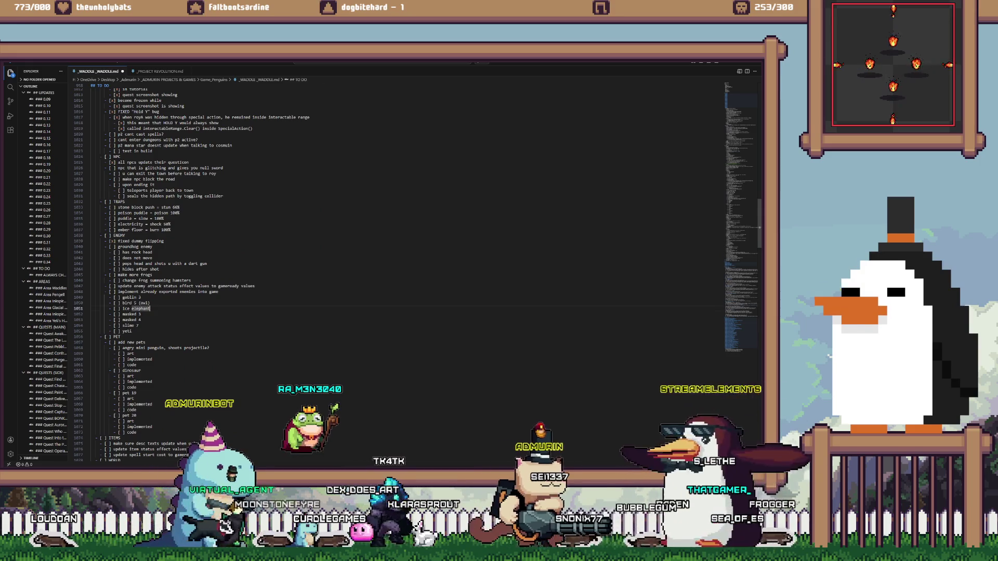
left_click(151, 258)
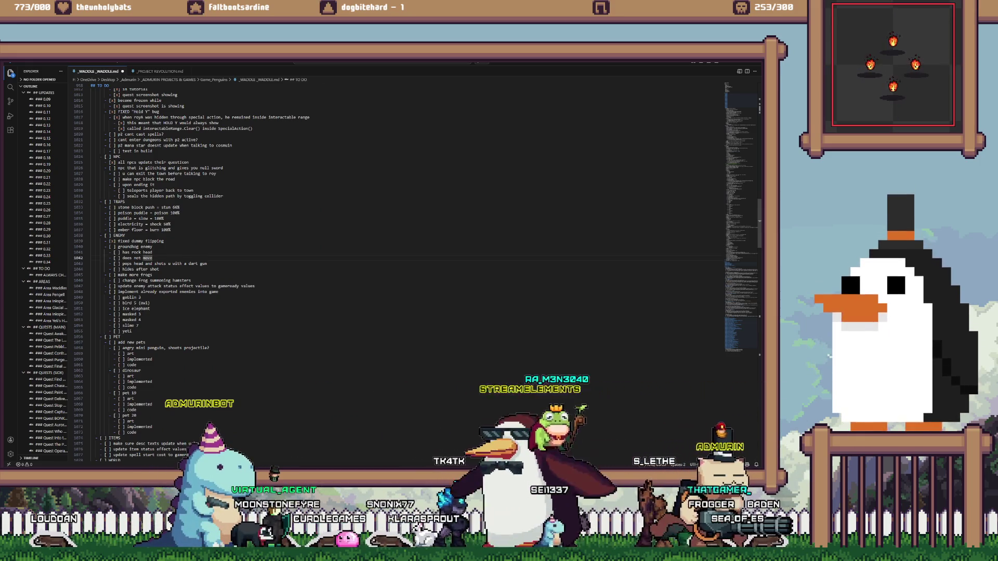
scroll(398, 270, "up", 3)
scroll(398, 270, "up", 3)
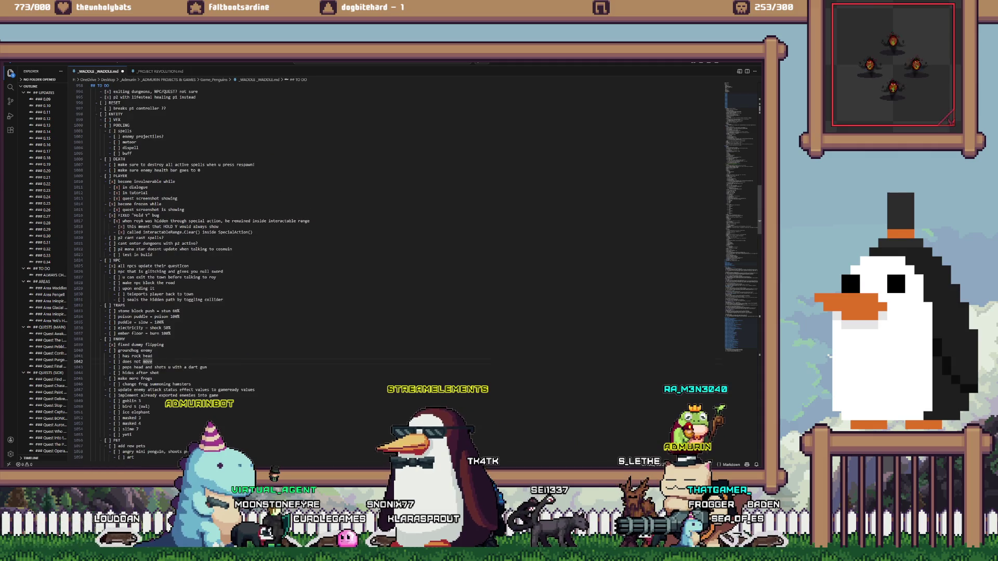
Add a '- [ ] cobweb = slow 80%' checklist line under the ember floor trap
key("Return")
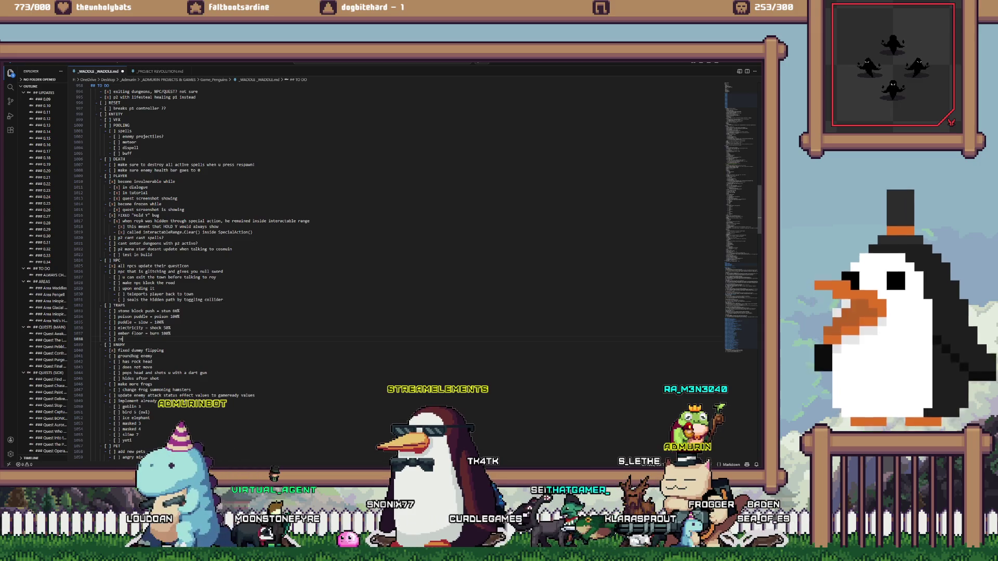
type("bweb = slo")
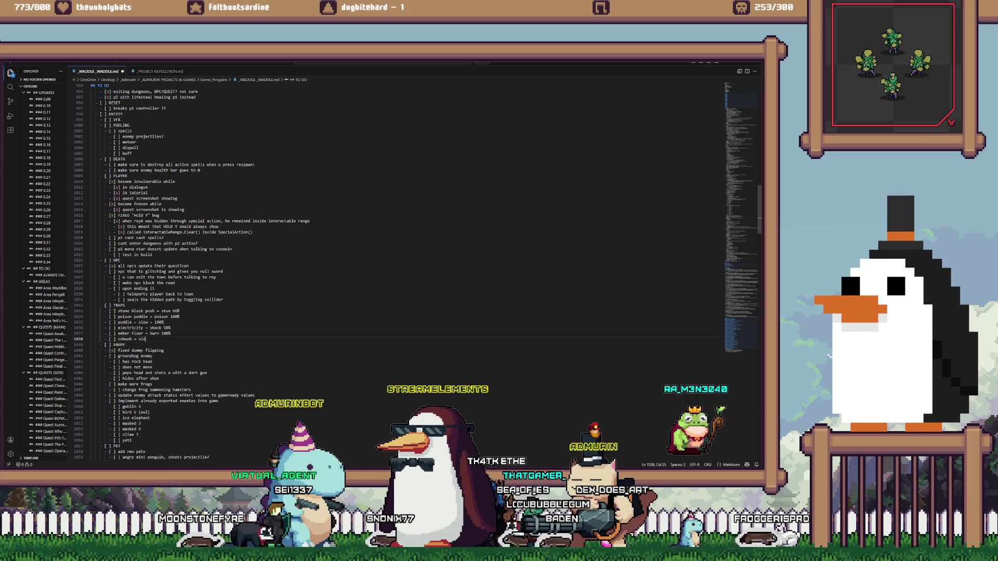
type("w 80%")
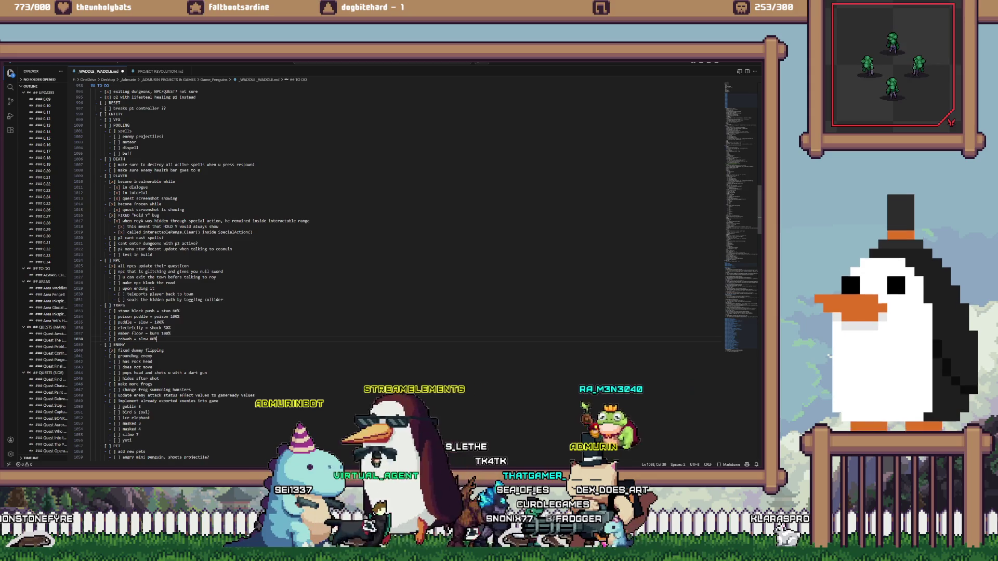
left_click(171, 333)
scroll(343, 260, "up", 1)
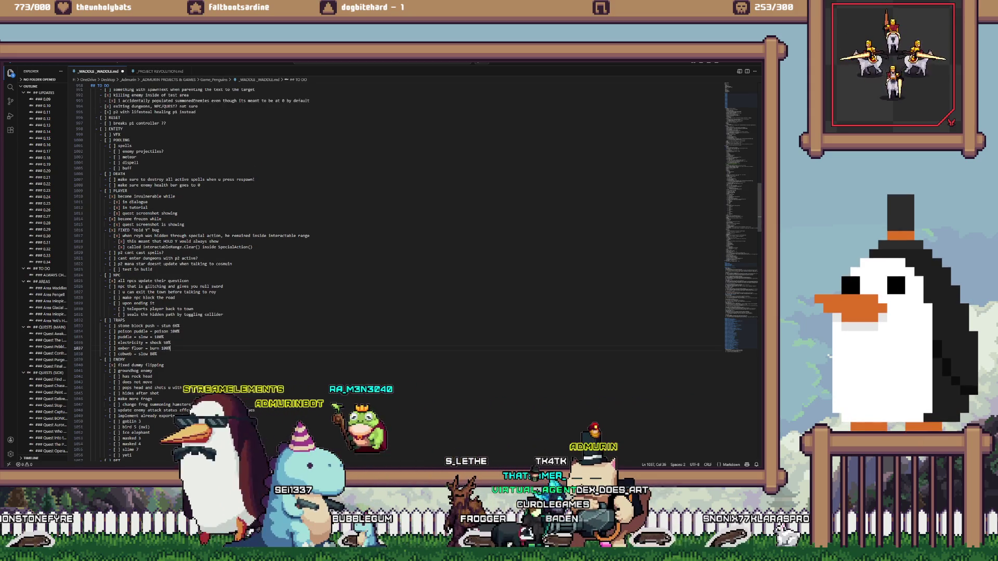
Compare the trap lines against the pink cobweb reference, then switch to Unity
key("alt+Tab")
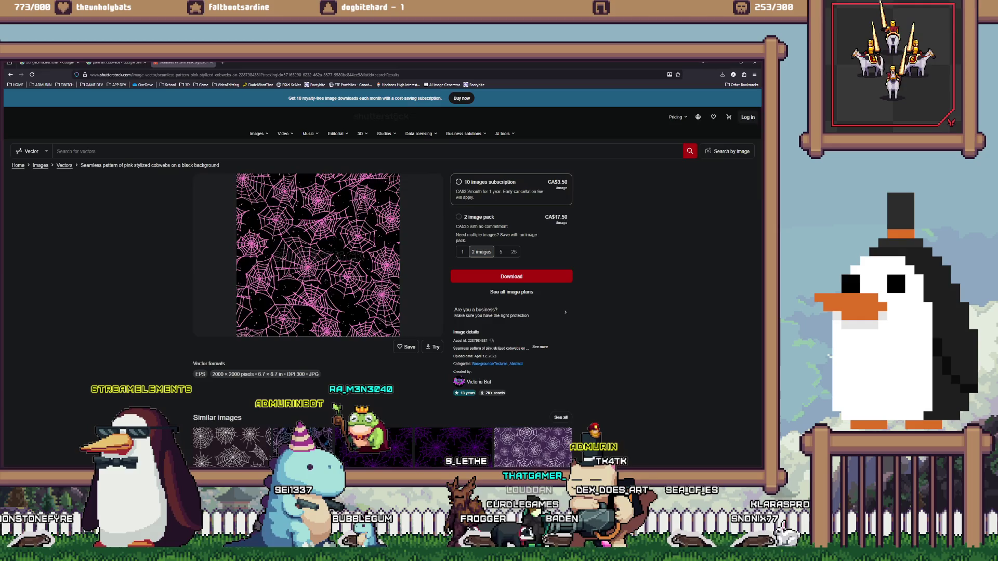
key("alt+Tab")
left_click_drag(157, 354, 125, 337)
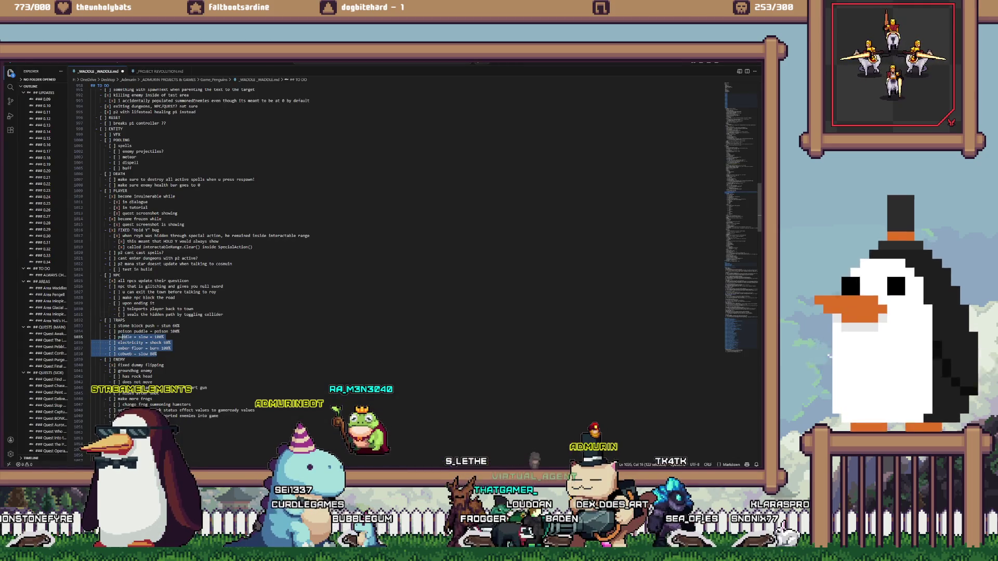
left_click(170, 343)
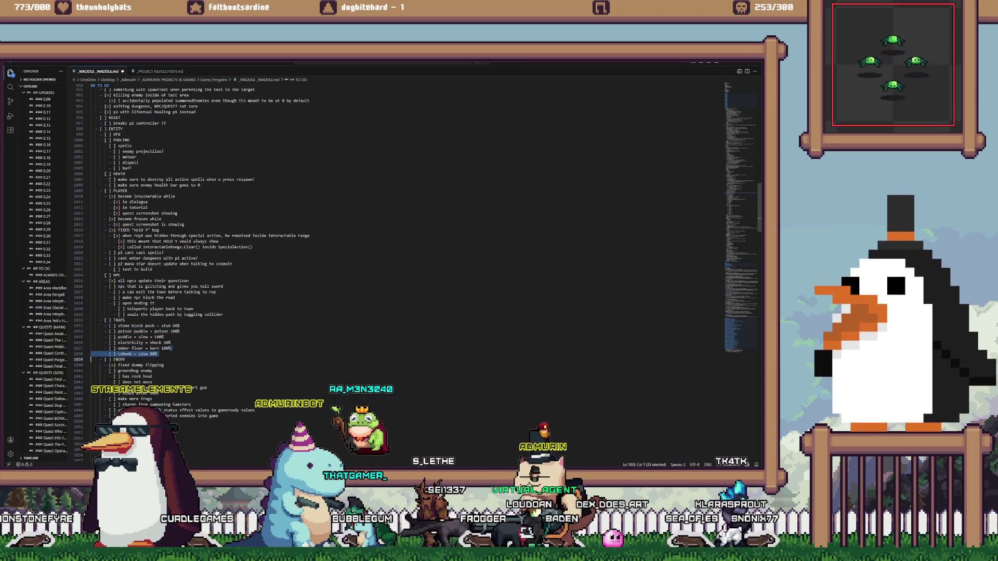
key("shift+Up")
key("shift+Up")
key("shift+Up")
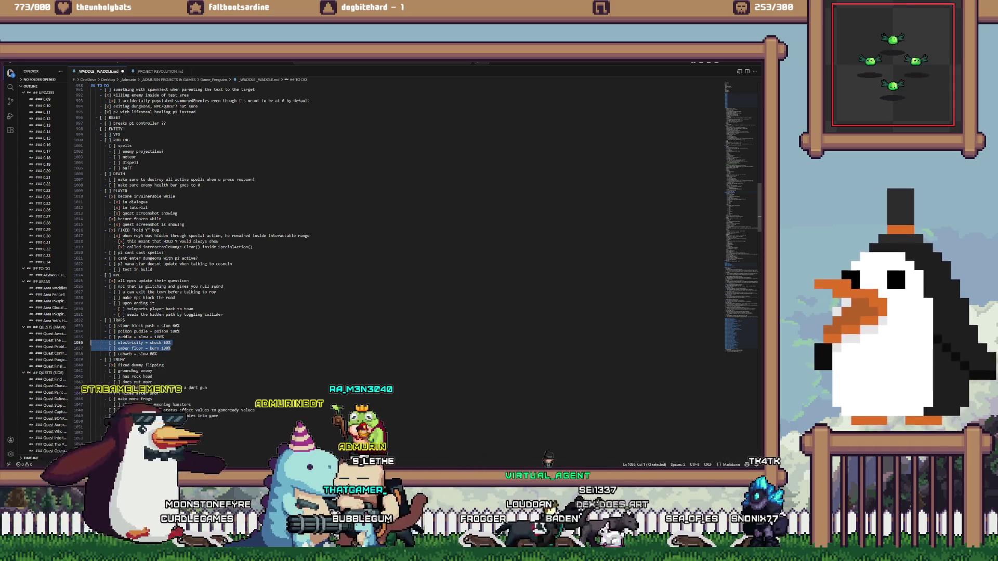
left_click(157, 354)
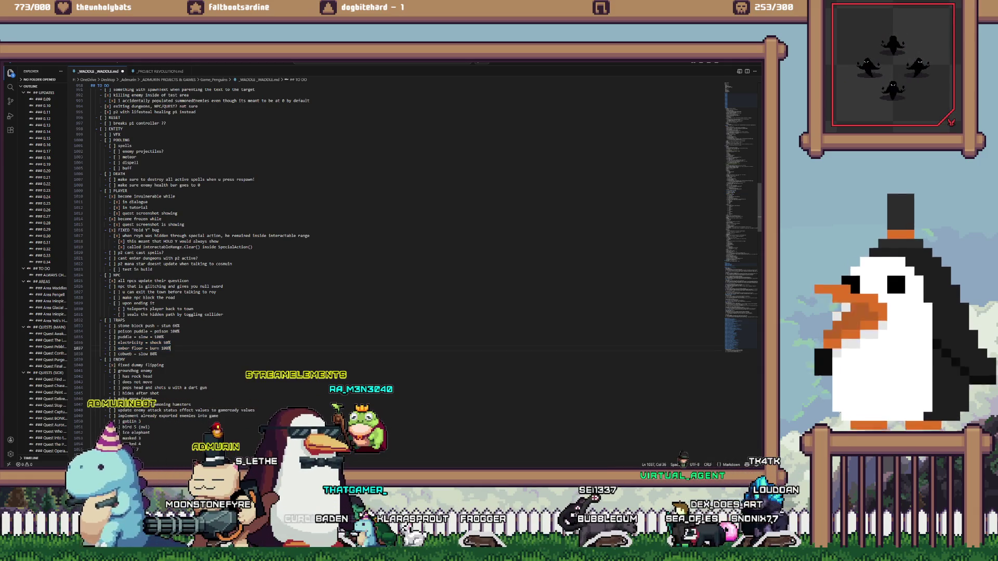
left_click(180, 325)
key("alt+Tab")
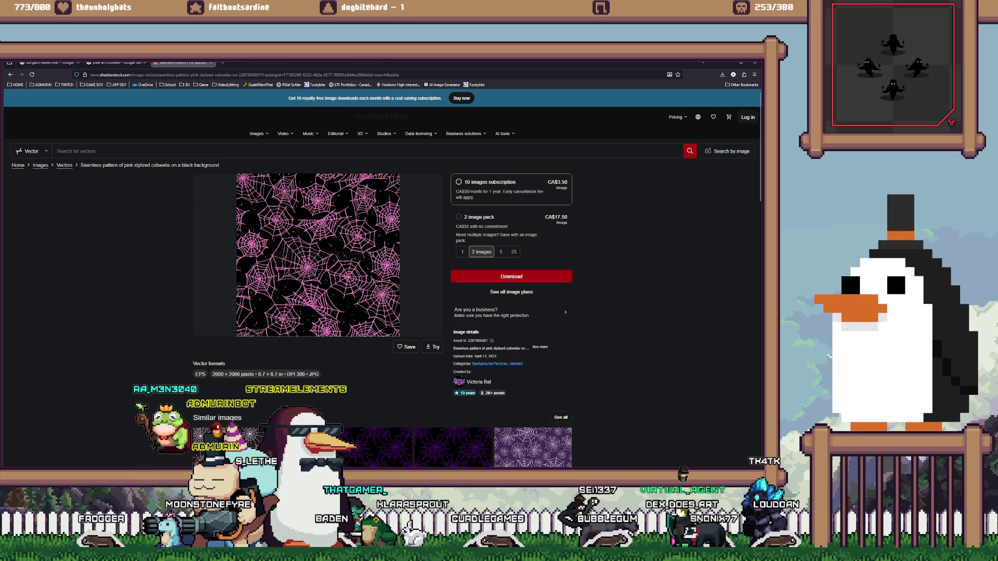
key("alt+Tab")
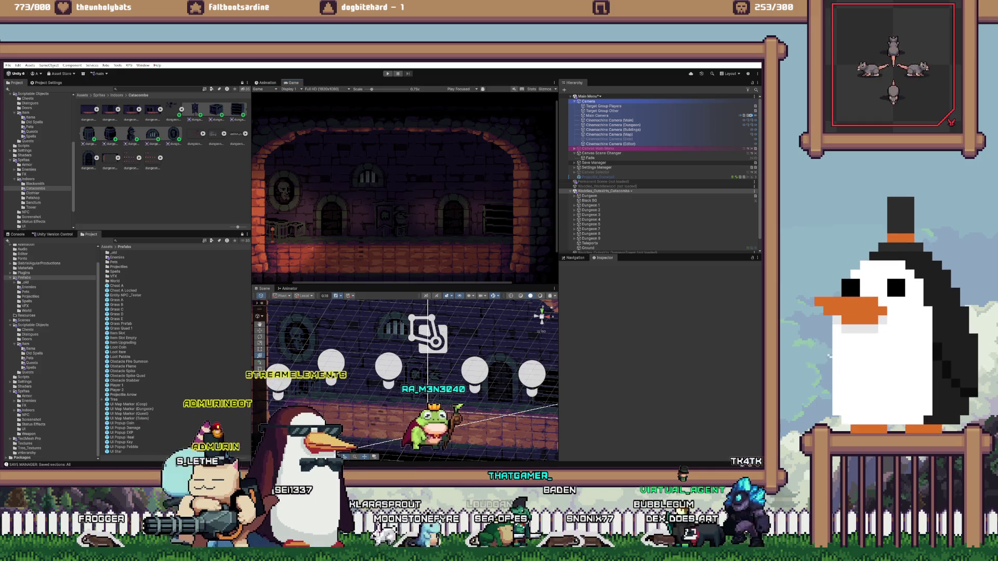
Check the pink cobweb image in the browser, then start a new sprite in Aseprite
mouse_move(221, 466)
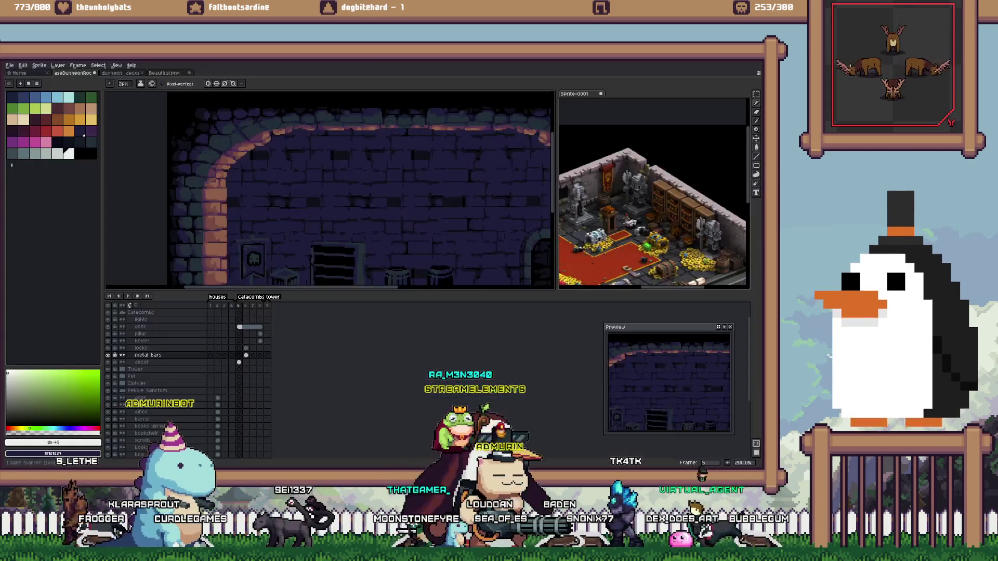
key("alt+Tab")
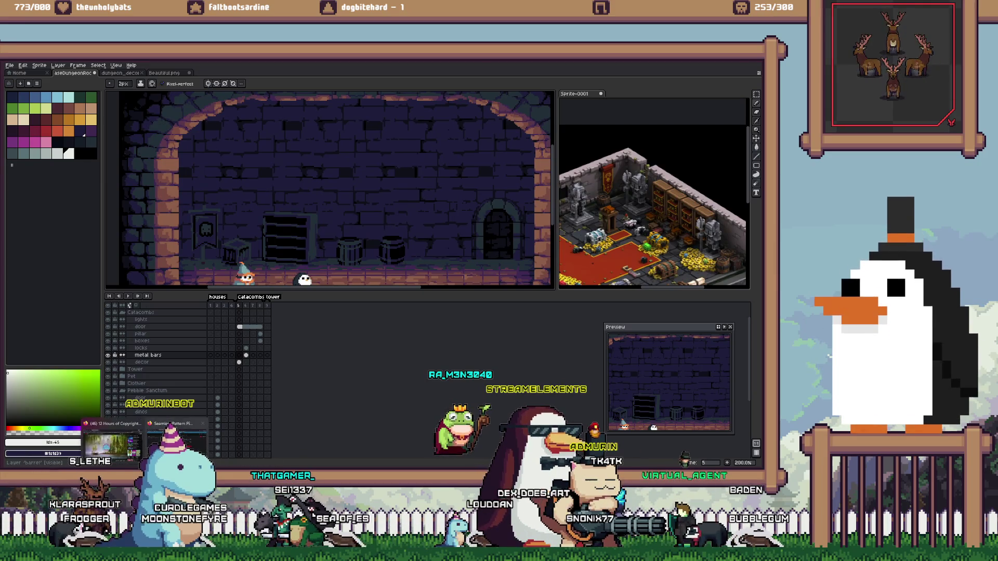
key("alt+Tab")
right_click(338, 284)
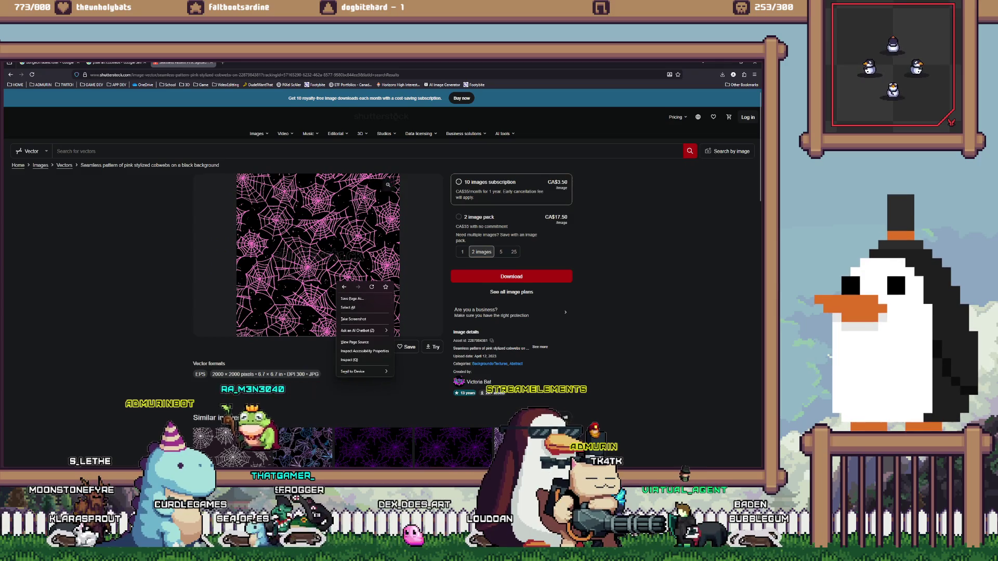
key("Escape")
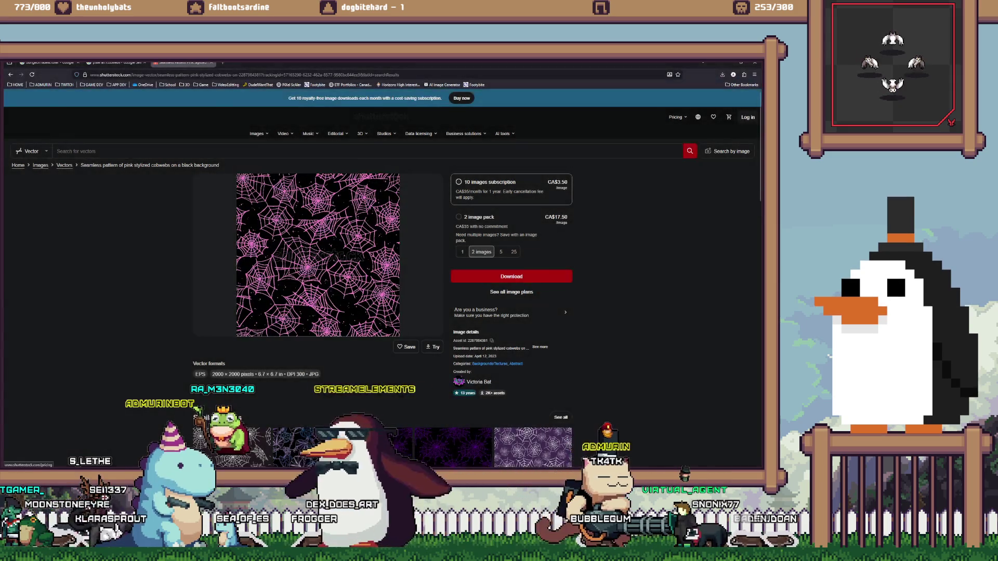
key("alt+Tab")
key("ctrl+n")
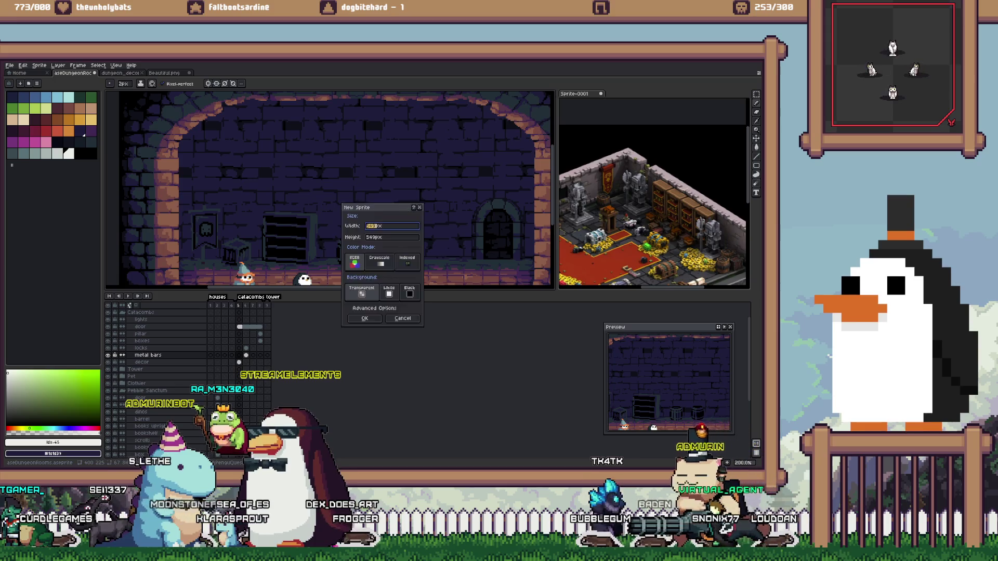
Paste the pink cobweb image into a new 549×549 sprite shown in the right-hand editor
key("Return")
key("ctrl+v")
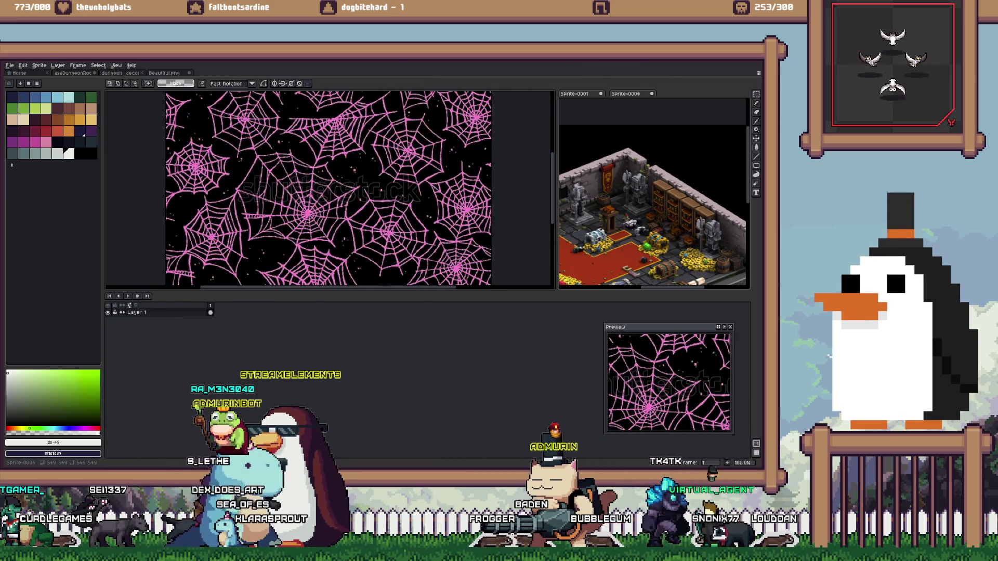
left_click(626, 93)
Look over the cobweb reference, then close the Beautiful.png tab
scroll(653, 168, "down", 2)
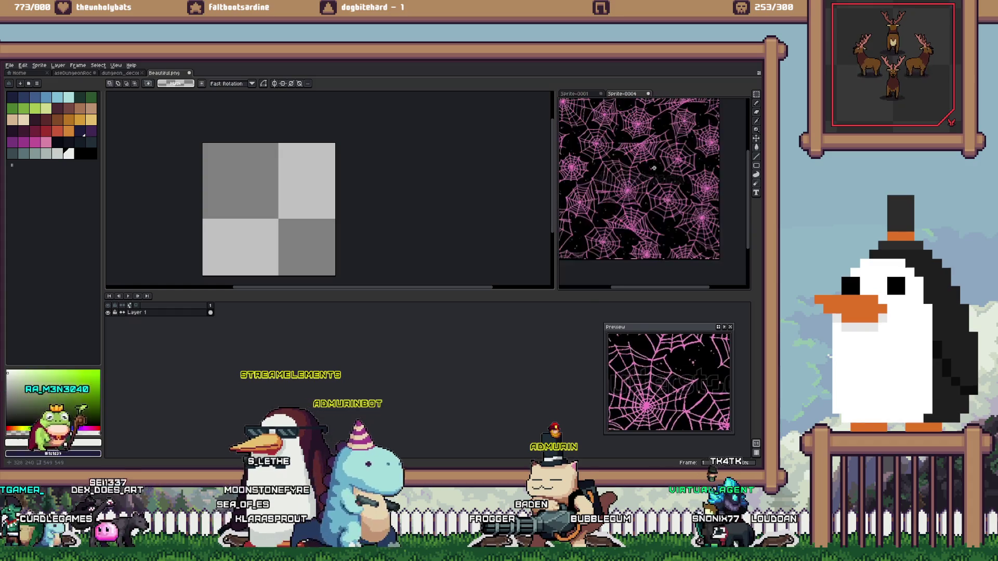
scroll(654, 167, "down", 1)
scroll(645, 170, "up", 1)
scroll(637, 173, "up", 1)
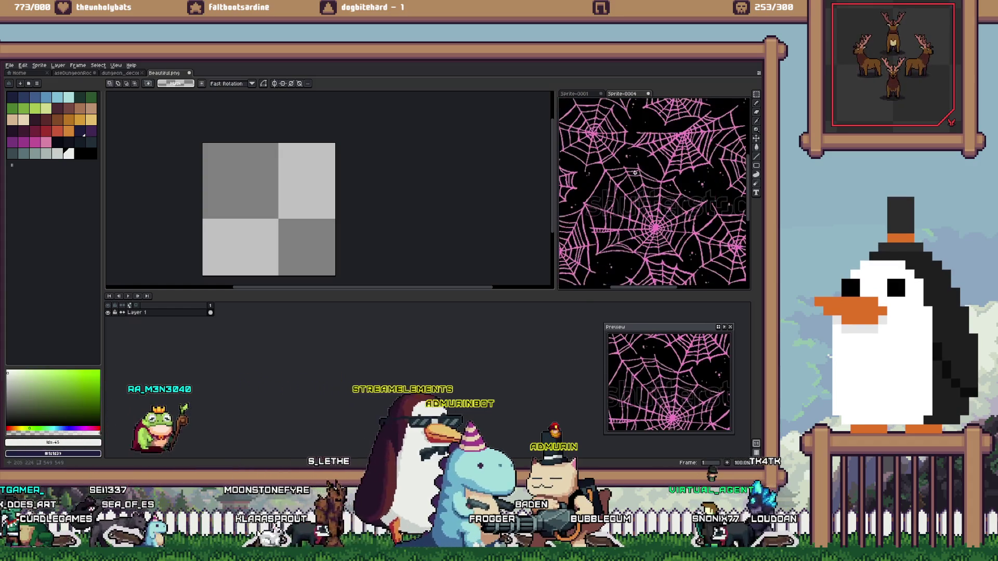
scroll(637, 172, "down", 2)
scroll(637, 173, "up", 1)
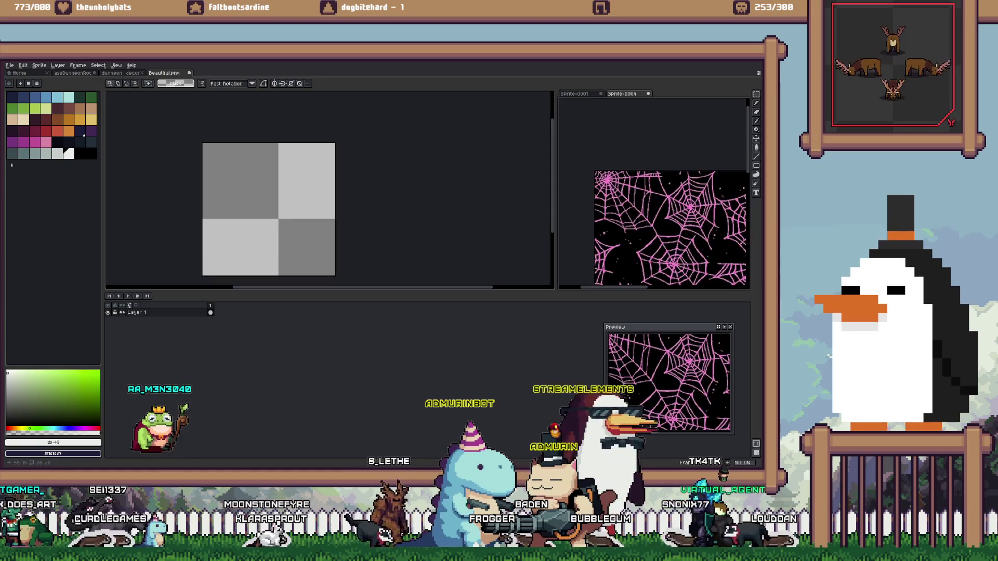
scroll(199, 161, "up", 2)
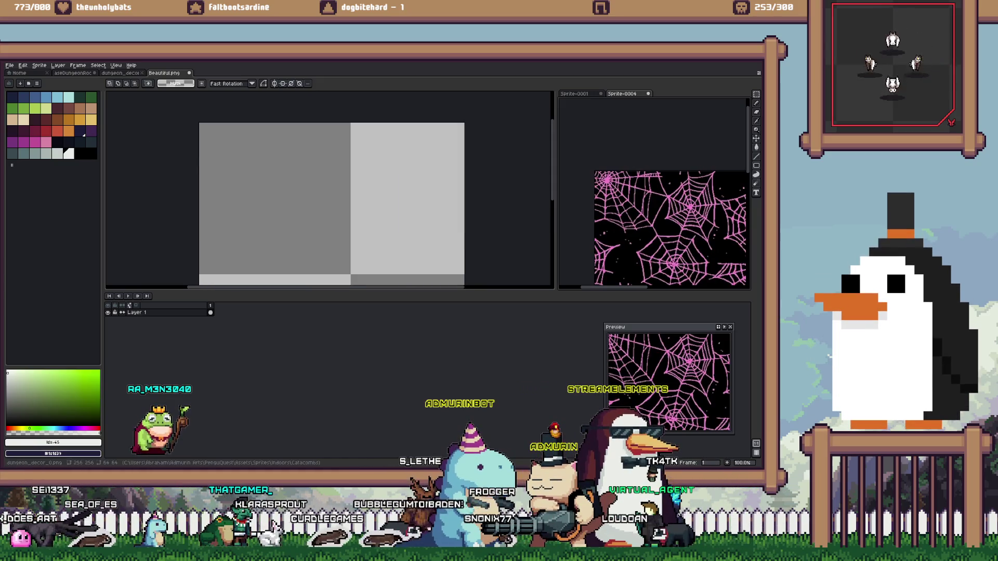
left_click(189, 73)
Discard Beautiful.png without saving and bring up the catacomb room document
key("n")
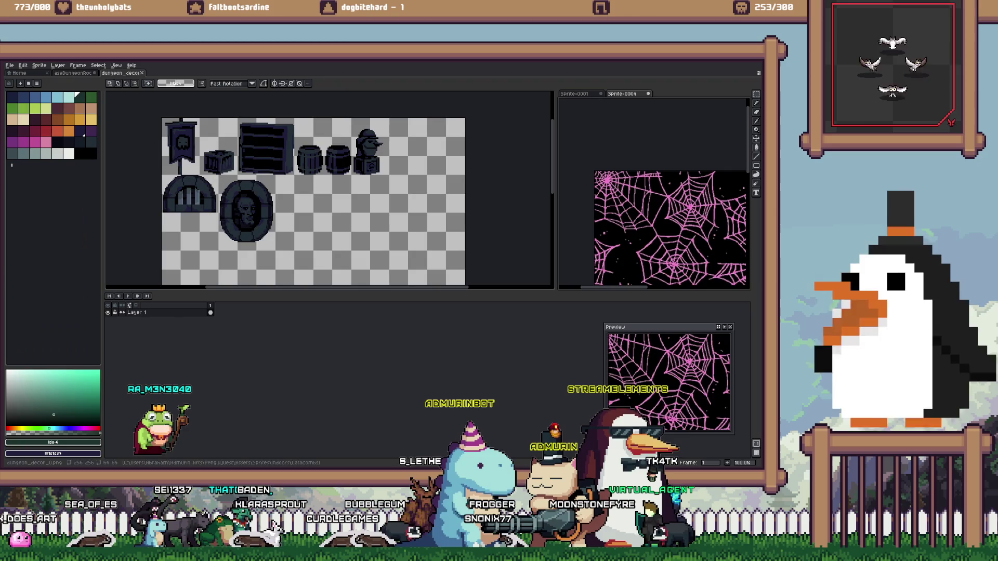
key("ctrl+shift+Tab")
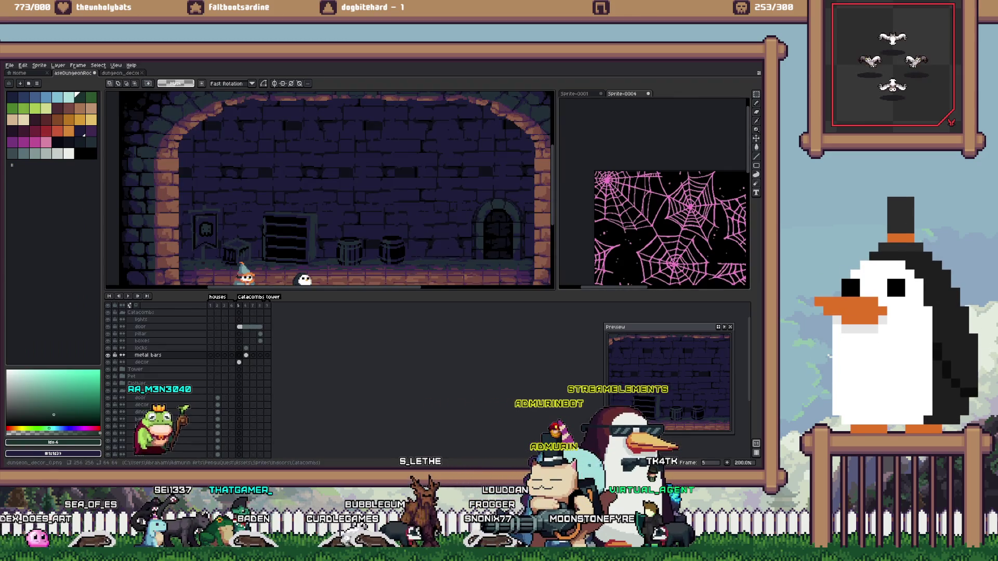
key("ctrl+Tab")
key("ctrl+shift+Tab")
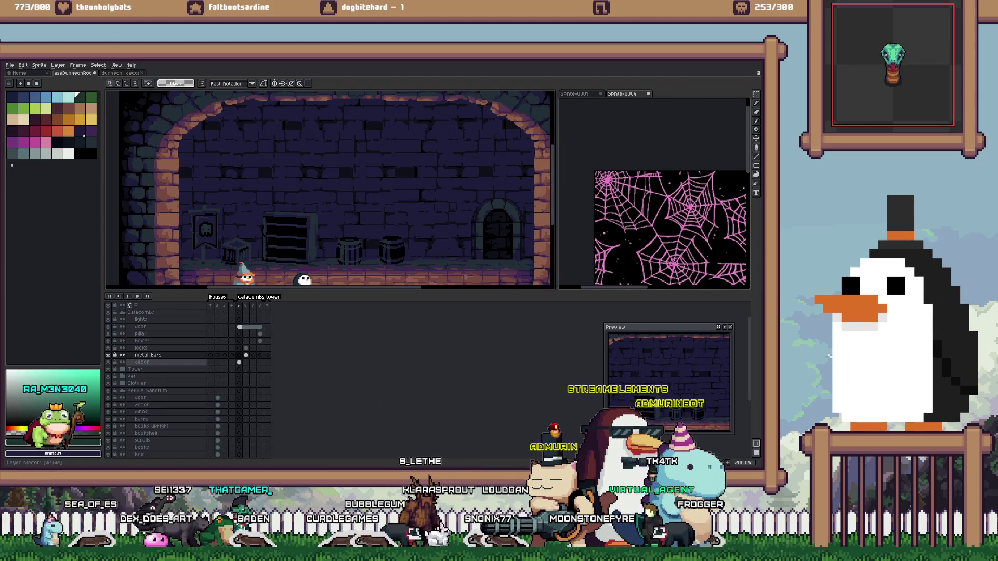
Add a new layer to the room and name it cobweb, fixing the 'copbweb' typo
key("shift+n")
key("shift+p")
type("copbweb")
key("Return")
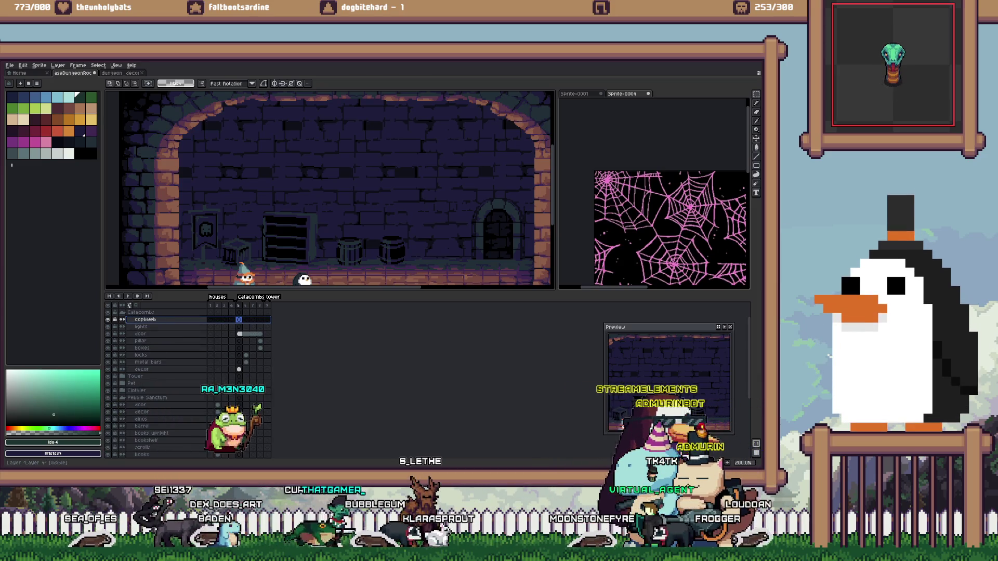
key("shift+p")
type("cobweb")
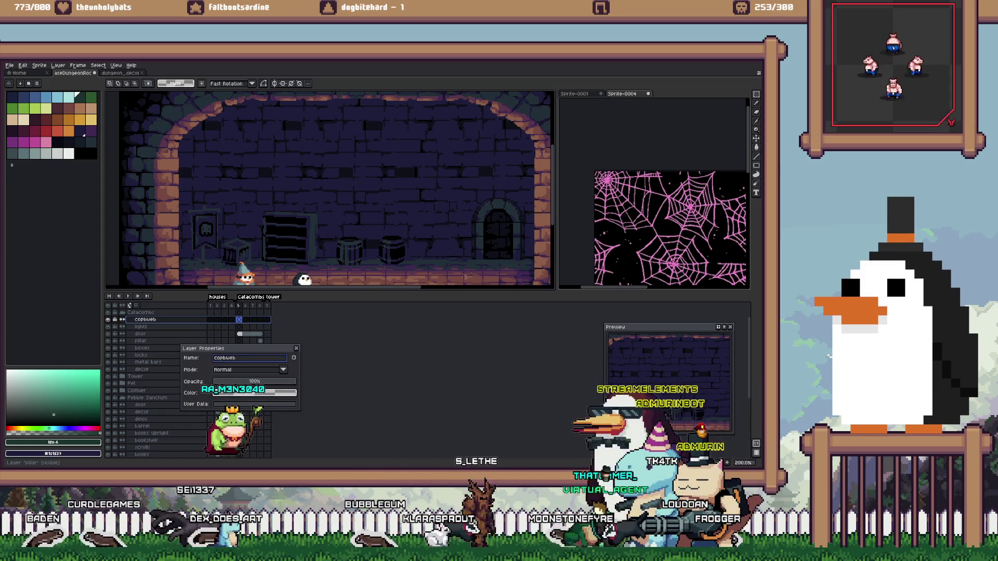
key("Return")
scroll(292, 272, "up", 3)
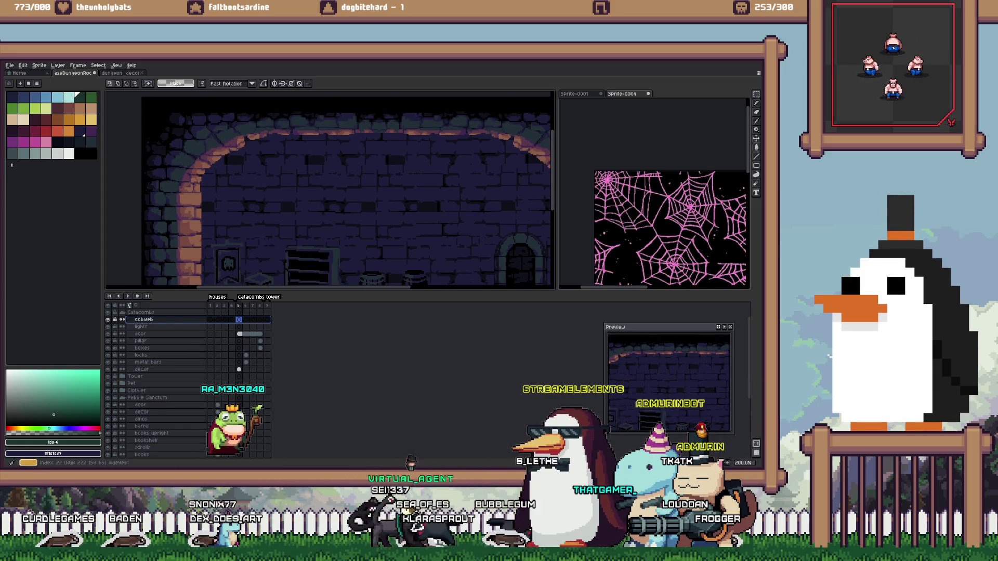
Select the Pencil at 3px and try a white strand over the arch, then undo it
key("b")
key("plus")
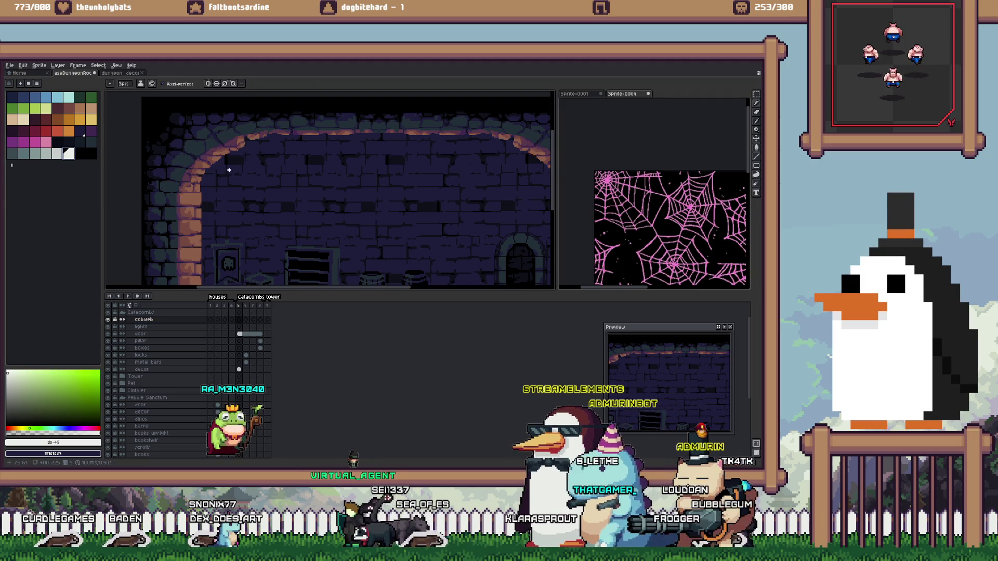
scroll(224, 165, "up", 1)
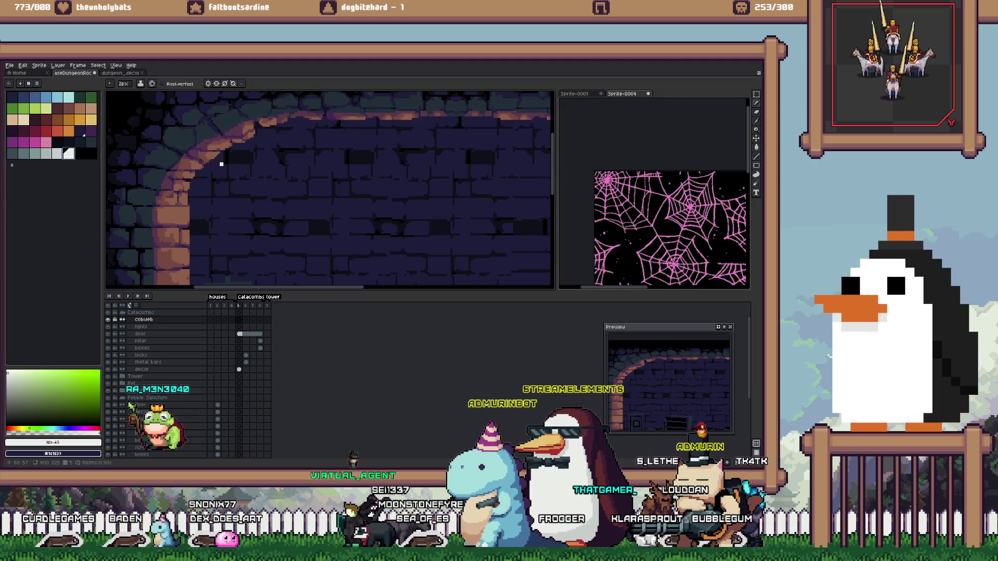
left_click_drag(256, 175, 357, 234)
key("ctrl+z")
scroll(356, 234, "up", 2)
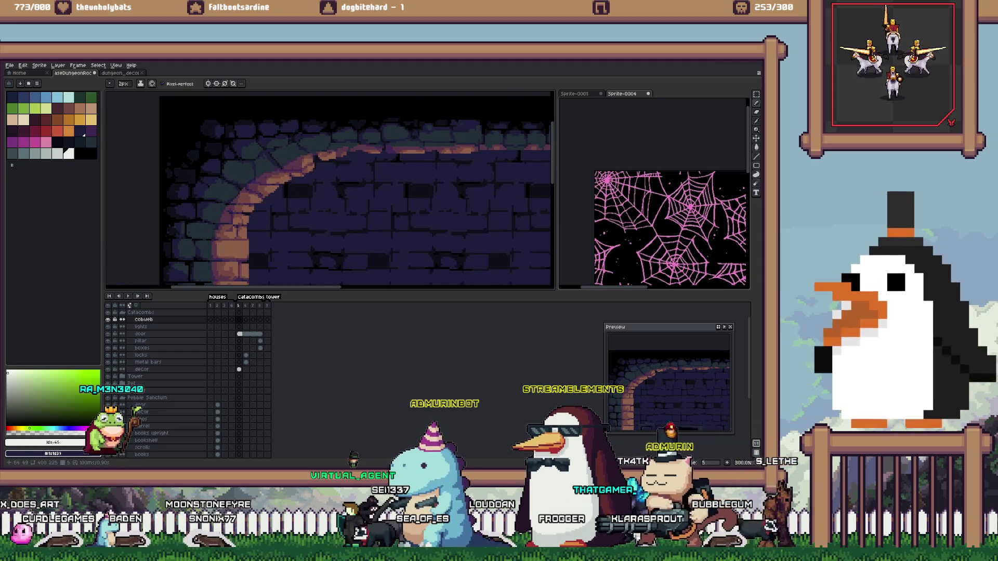
scroll(354, 192, "up", 1)
scroll(669, 224, "down", 2)
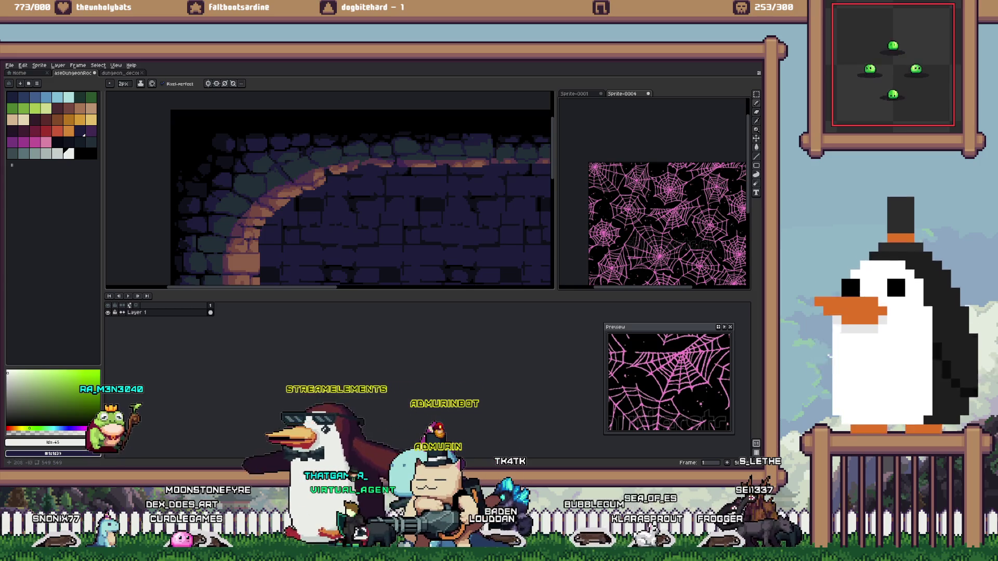
scroll(655, 194, "up", 2)
scroll(645, 183, "up", 1)
scroll(648, 183, "down", 3)
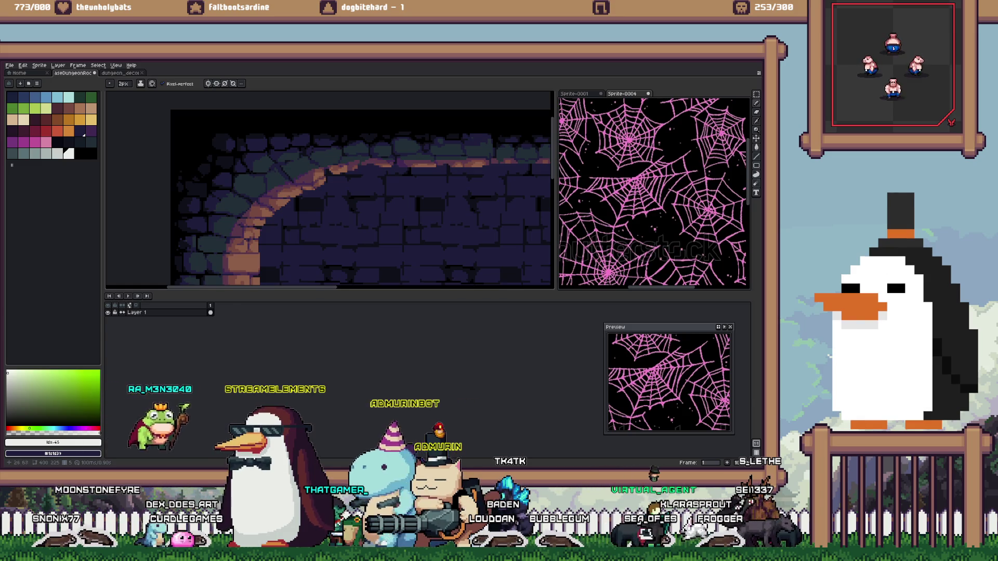
key("ctrl+Tab")
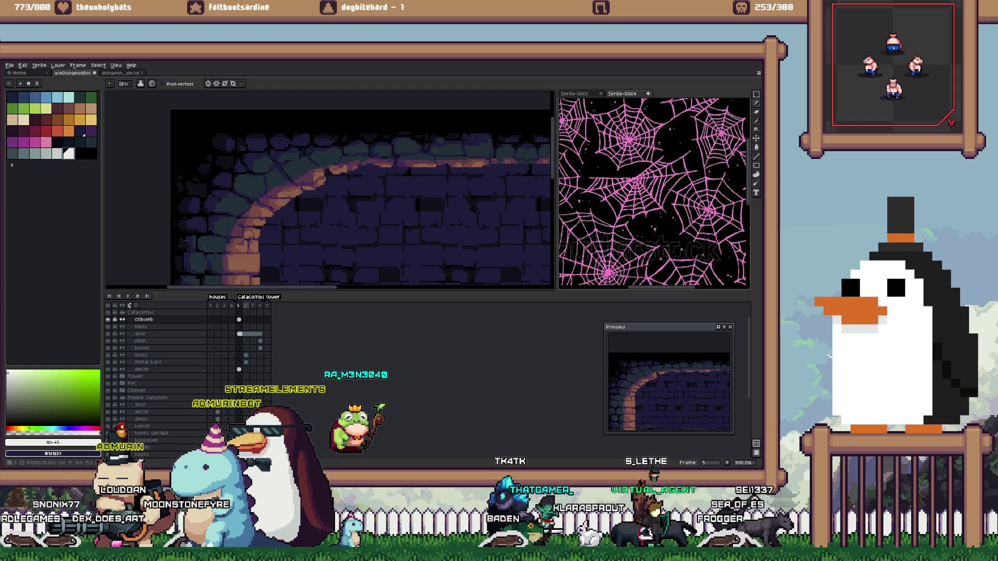
Raise the cobweb layer to the top of the stack and clear the earlier trial strands
key("m")
left_click_drag(210, 109, 373, 234)
key("ctrl+z")
key("ctrl+z")
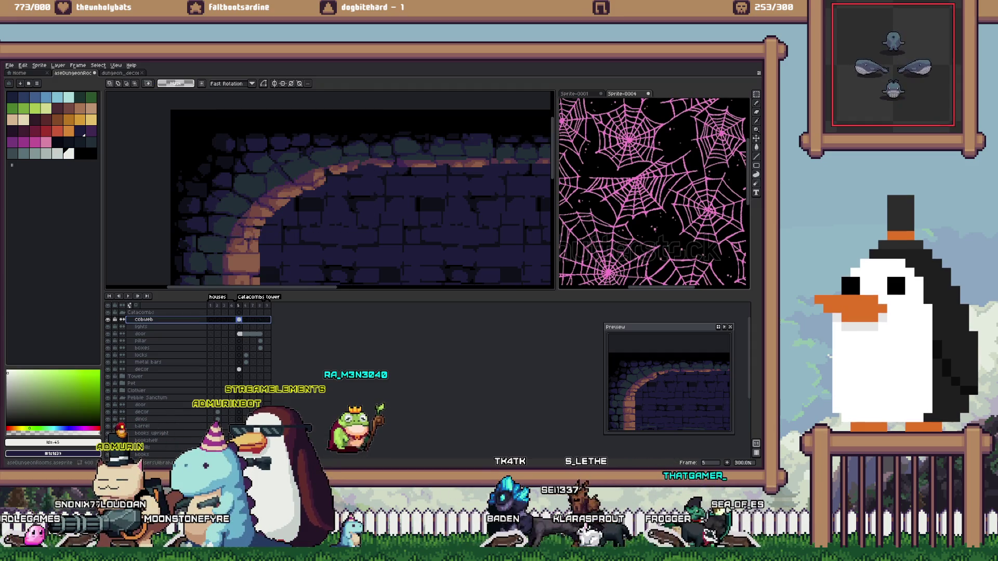
key("ctrl+z")
key("ctrl+z")
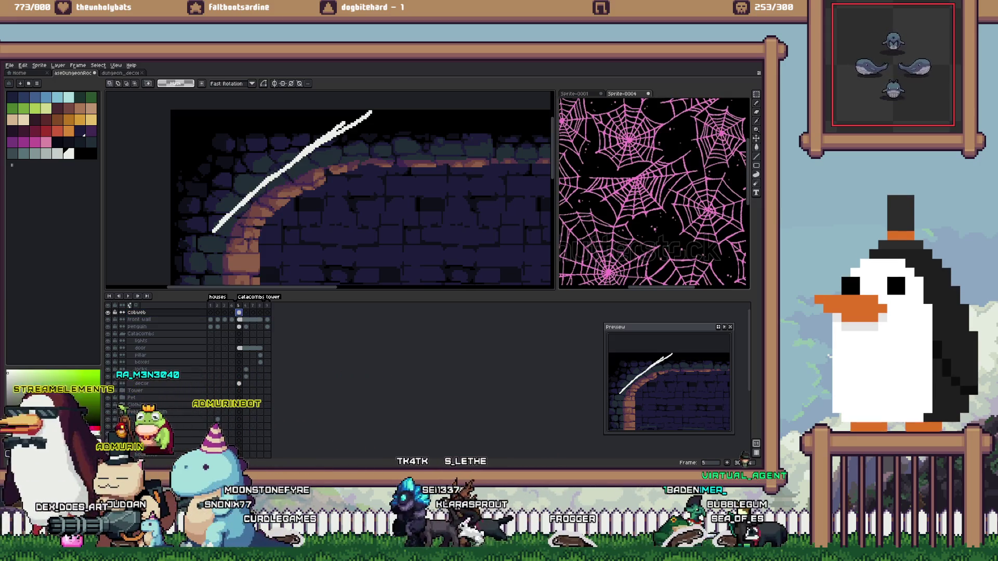
key("ctrl+z")
key("b")
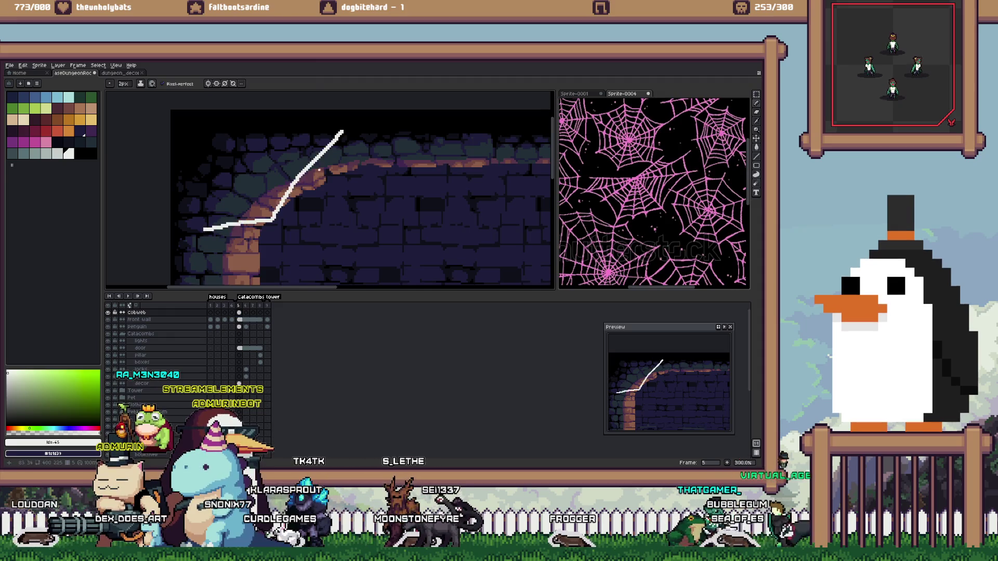
key("ctrl+z")
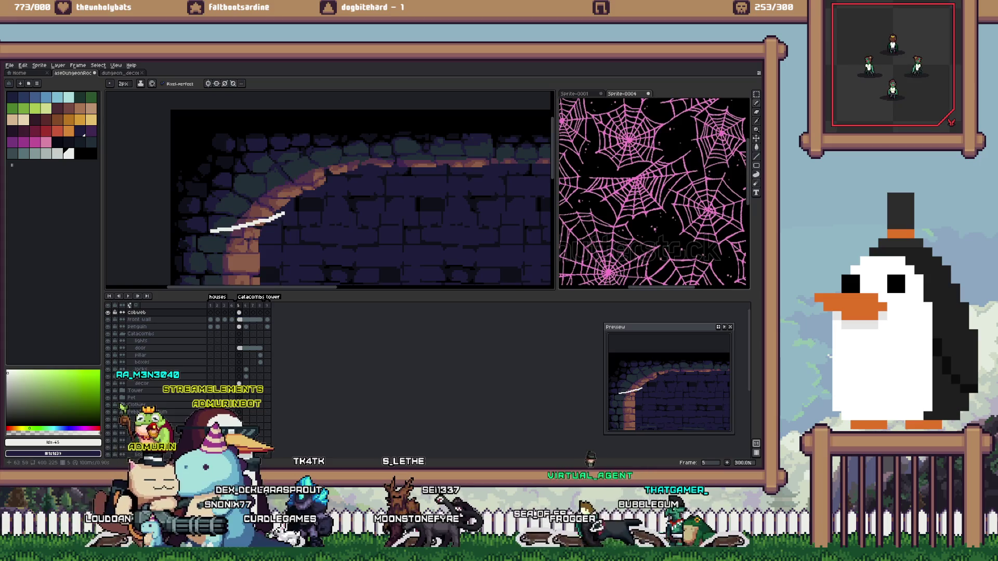
key("ctrl+z")
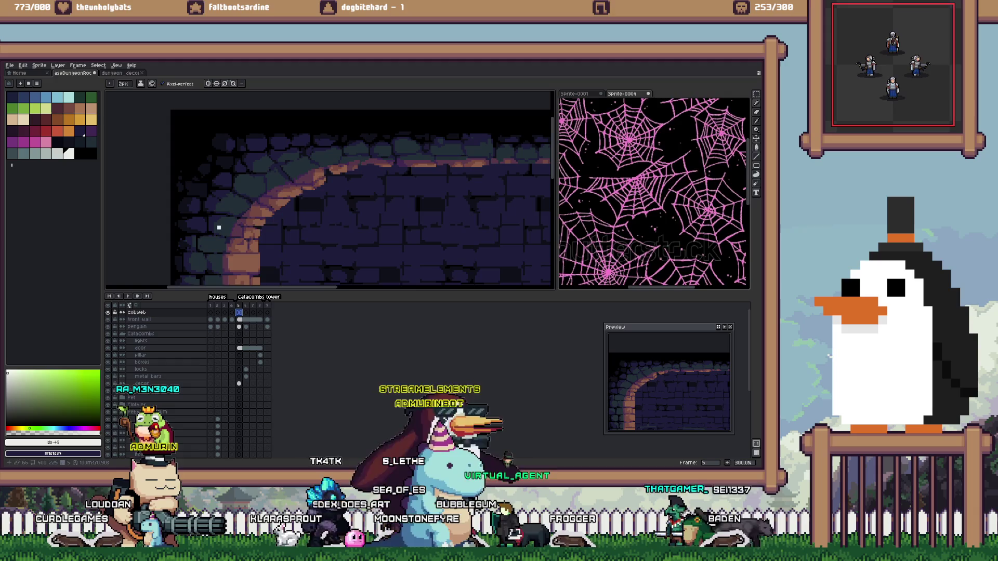
Draw two crossing white strands over the arch and shift them up and left
left_click_drag(212, 227, 379, 191)
left_click_drag(330, 156, 243, 271)
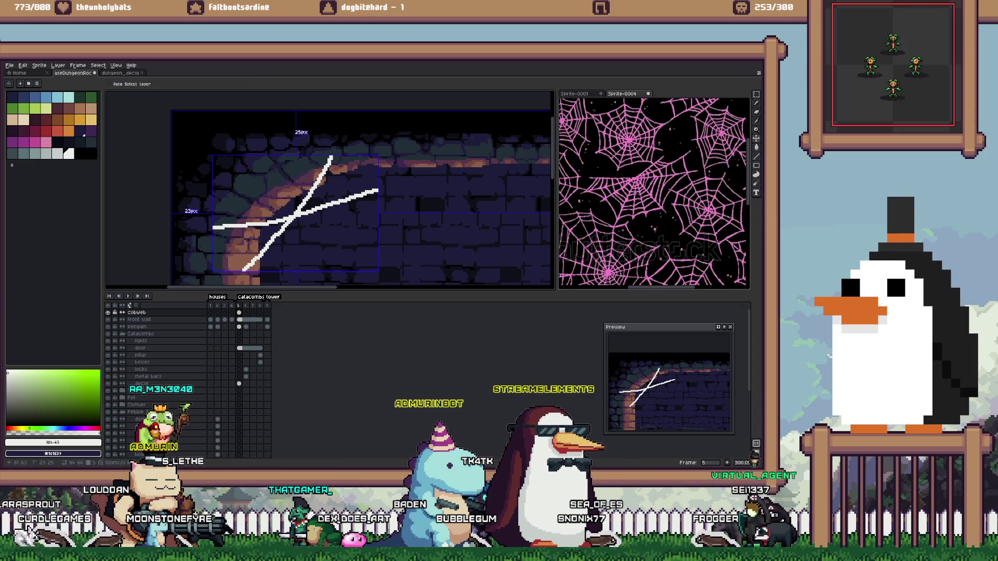
left_click_drag(308, 220, 298, 204)
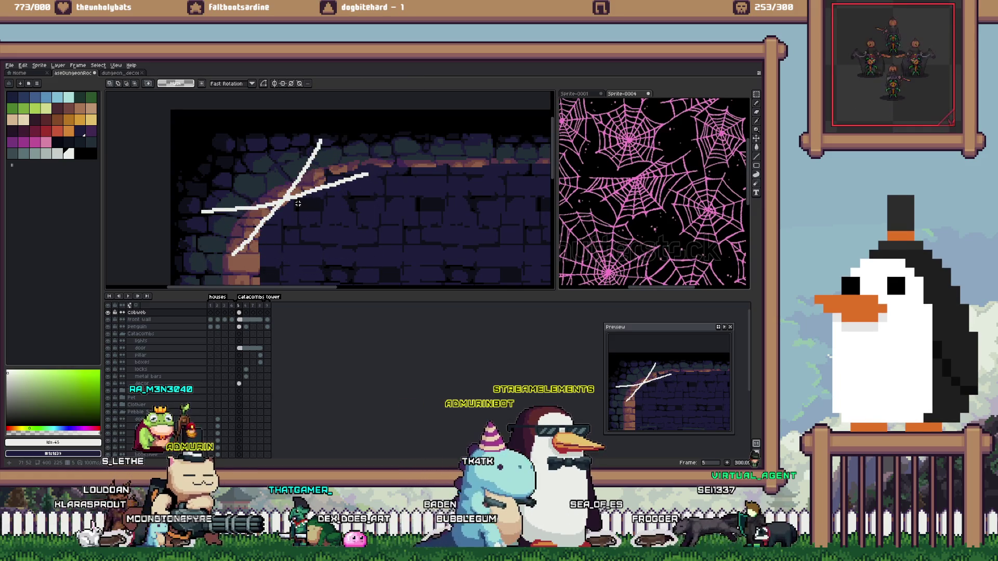
key("Return")
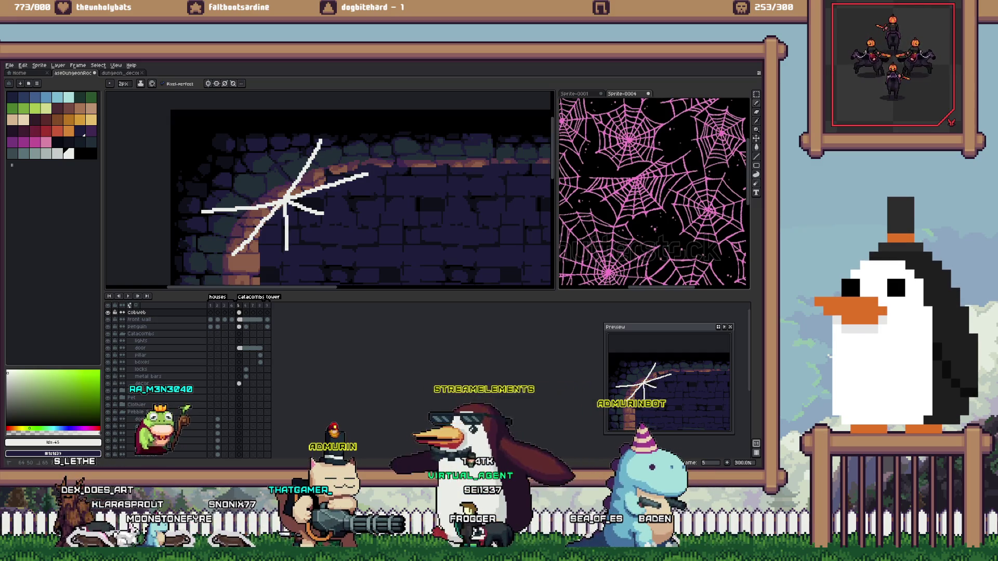
Add more strands radiating down from the web centre and short cross threads between them
left_click_drag(282, 208, 266, 260)
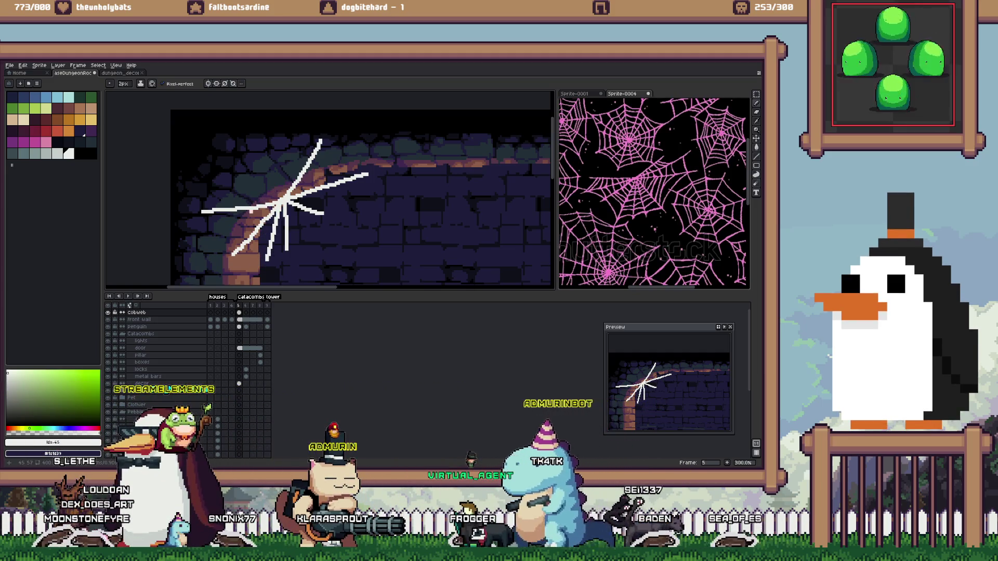
scroll(234, 228, "up", 1)
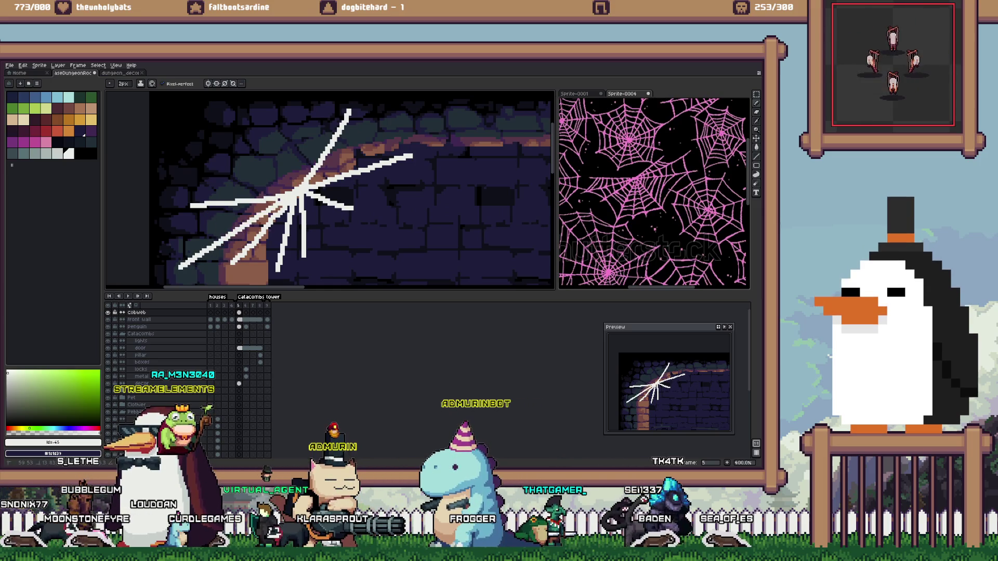
left_click_drag(179, 267, 187, 249)
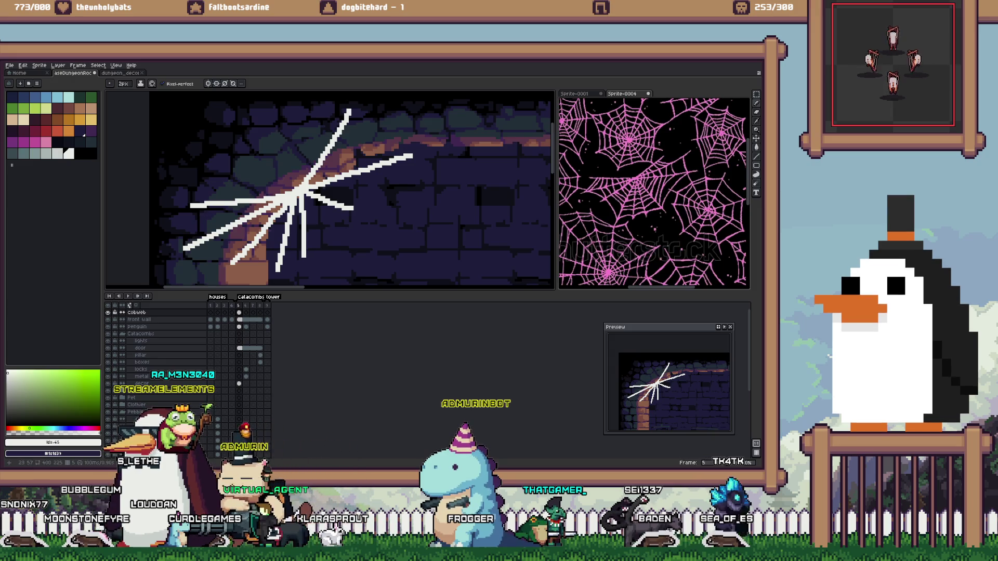
mouse_move(208, 206)
left_mouse_down()
mouse_move(208, 236)
mouse_move(223, 231)
left_mouse_up()
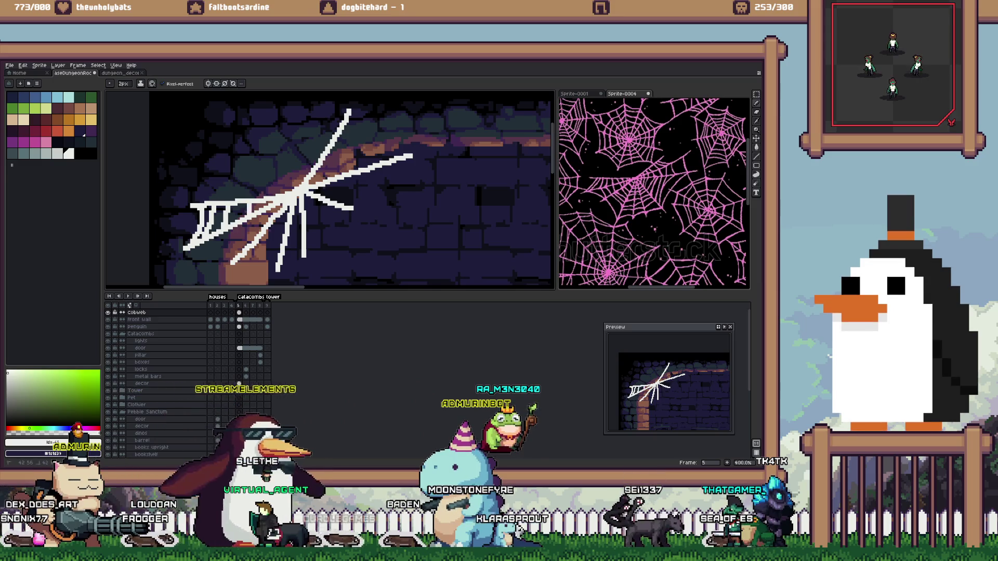
key("ctrl+z")
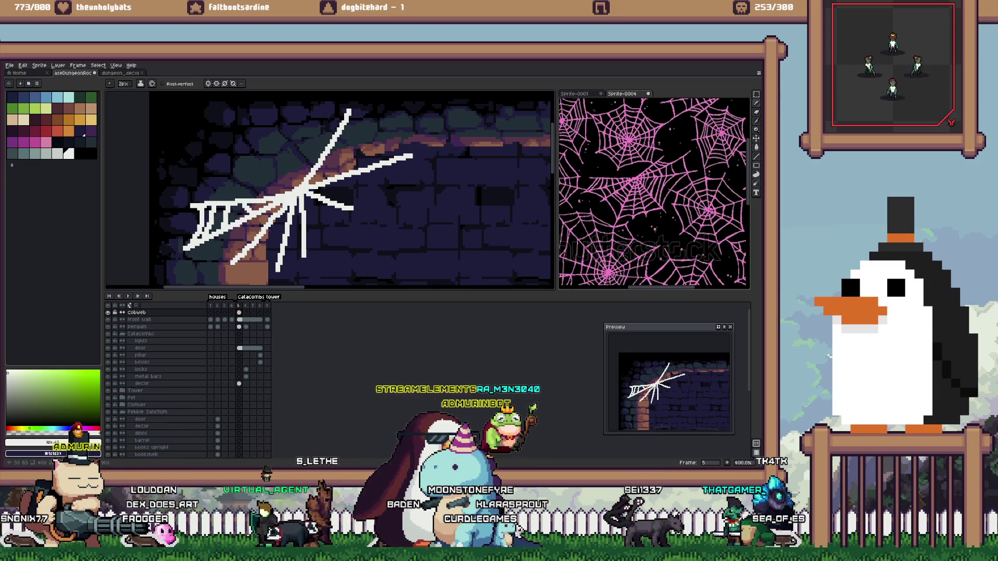
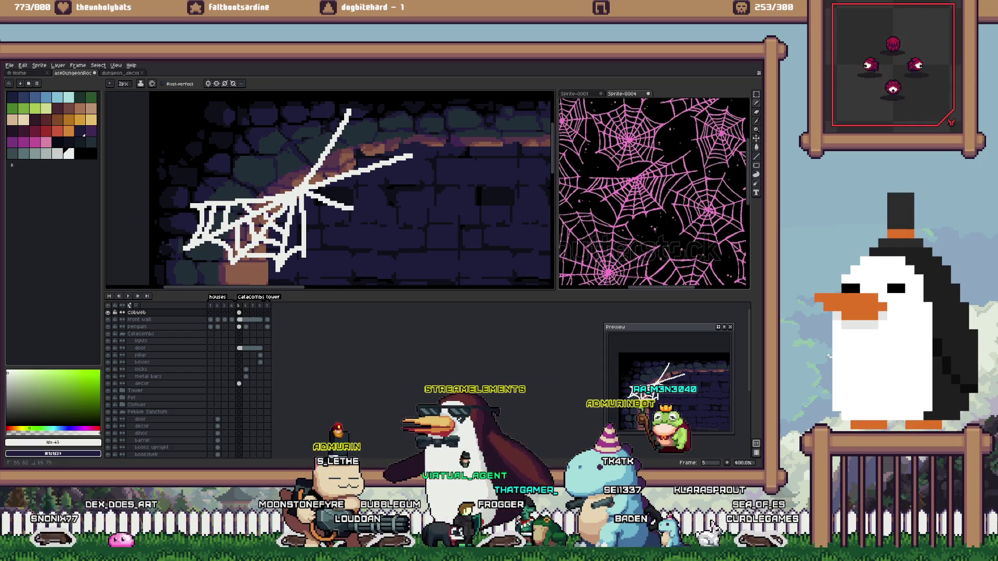
Draw an extra diagonal strand on the white cobweb with the Pencil
mouse_move(307, 242)
left_mouse_down()
mouse_move(367, 200)
mouse_move(354, 208)
left_mouse_up()
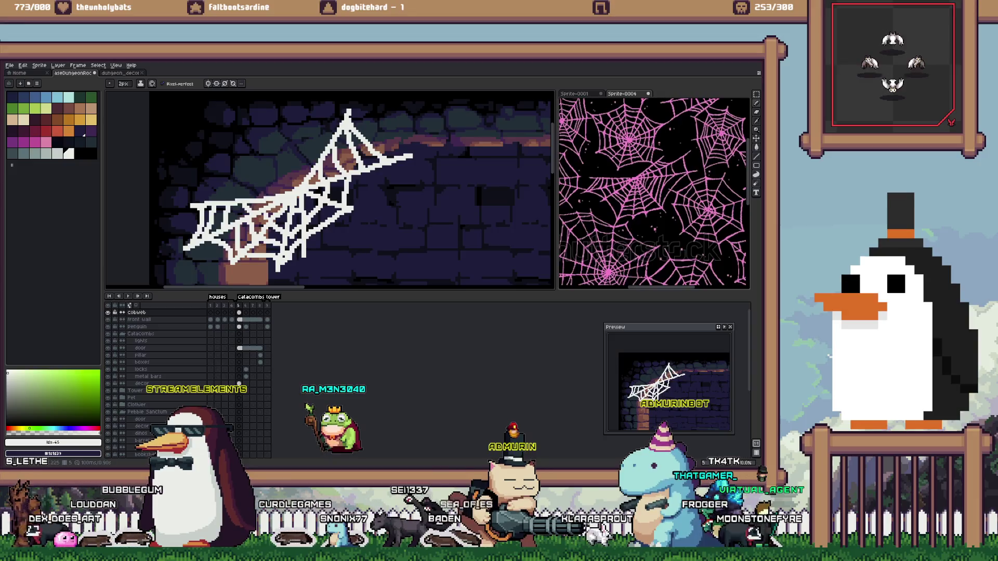
key("v")
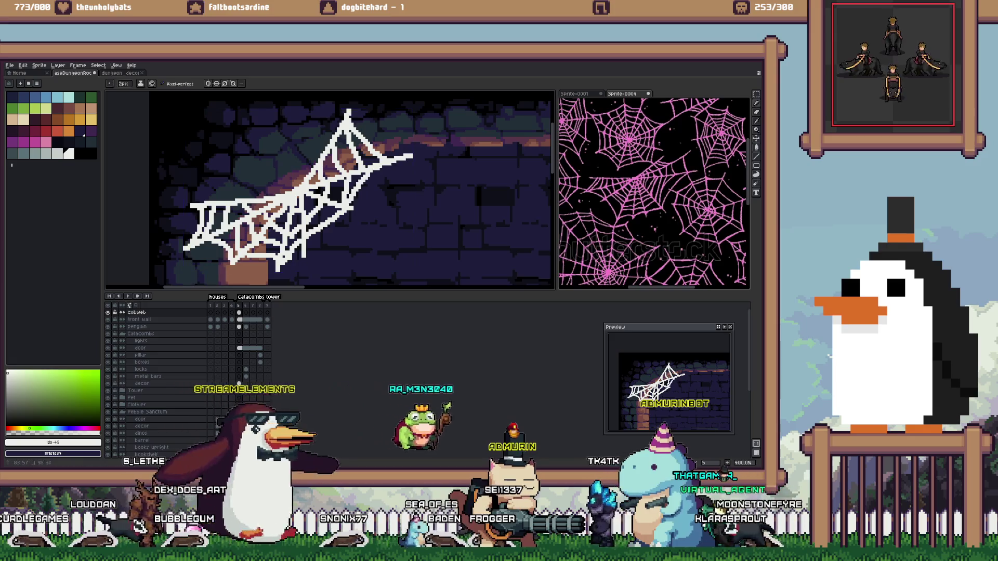
key("b")
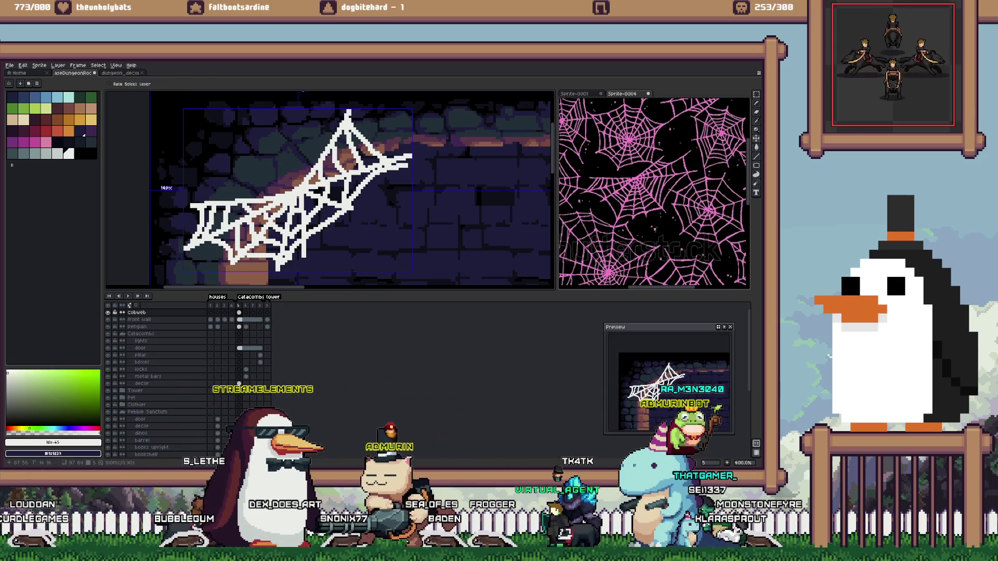
Scale the cobweb down and move it into the room's top-left corner
scroll(331, 190, "down", 5)
key("ctrl+t")
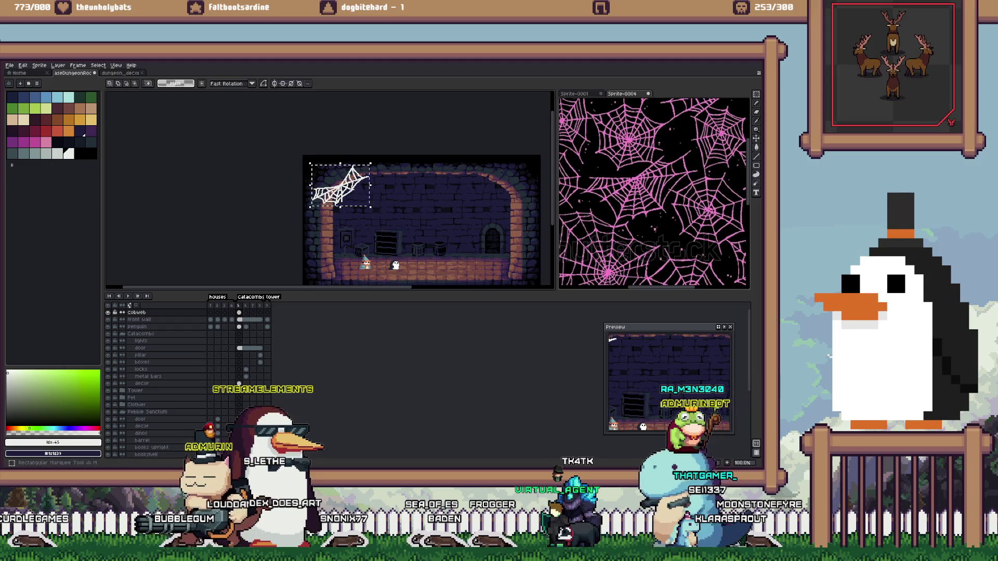
scroll(330, 190, "up", 3)
left_click_drag(381, 271, 374, 248)
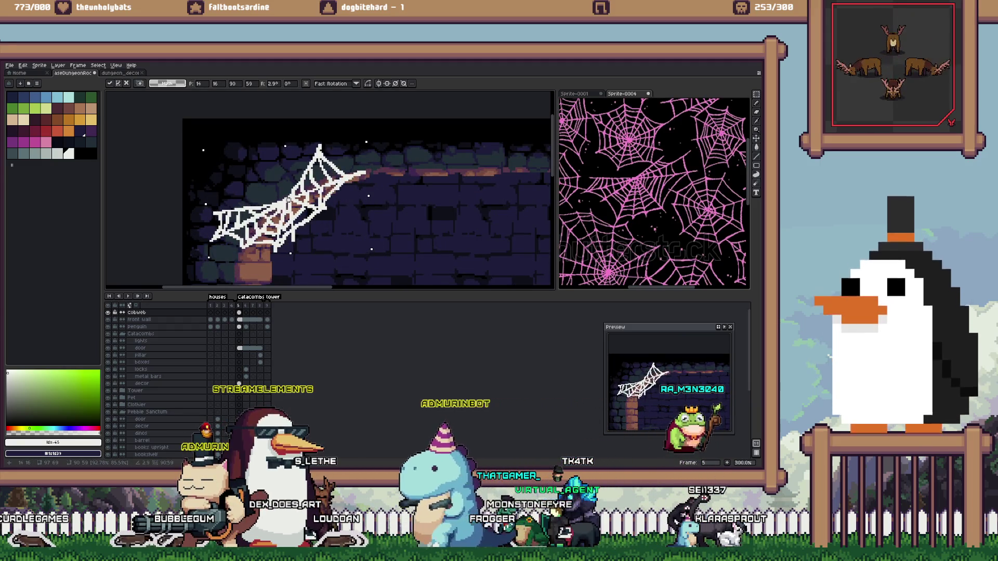
left_click_drag(289, 199, 298, 202)
key("Return")
scroll(298, 202, "down", 4)
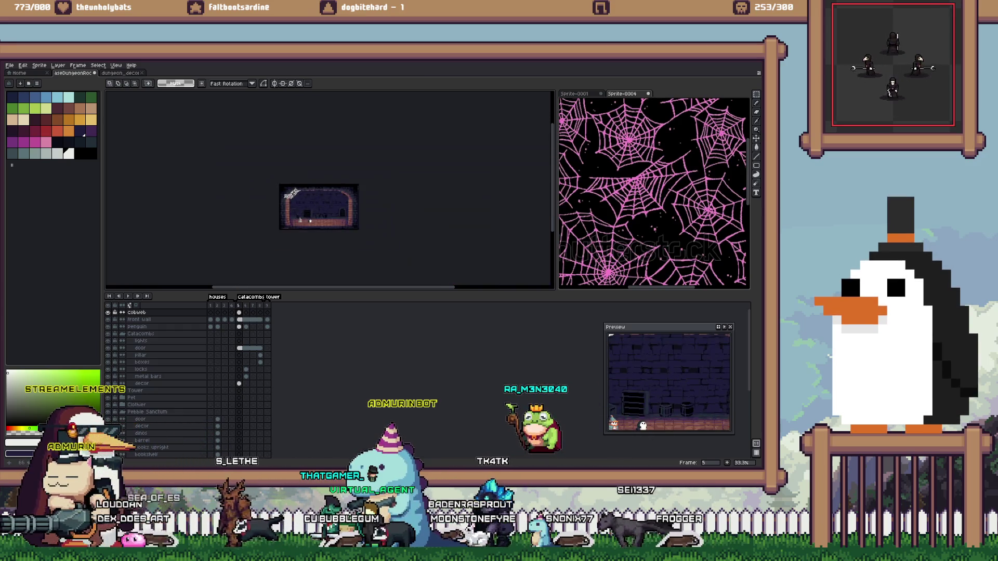
scroll(297, 200, "up", 1)
scroll(297, 197, "up", 1)
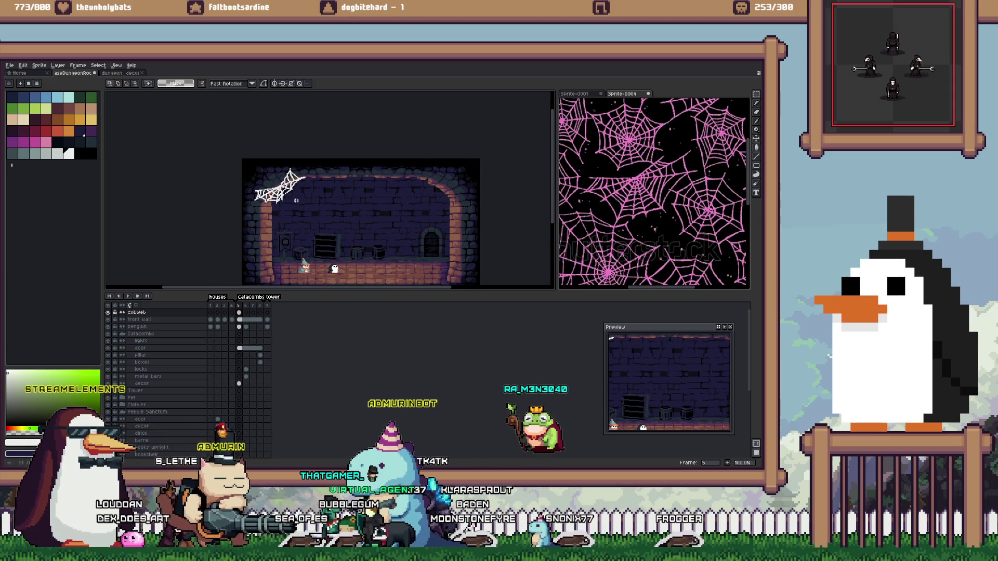
key("b")
scroll(243, 214, "up", 1)
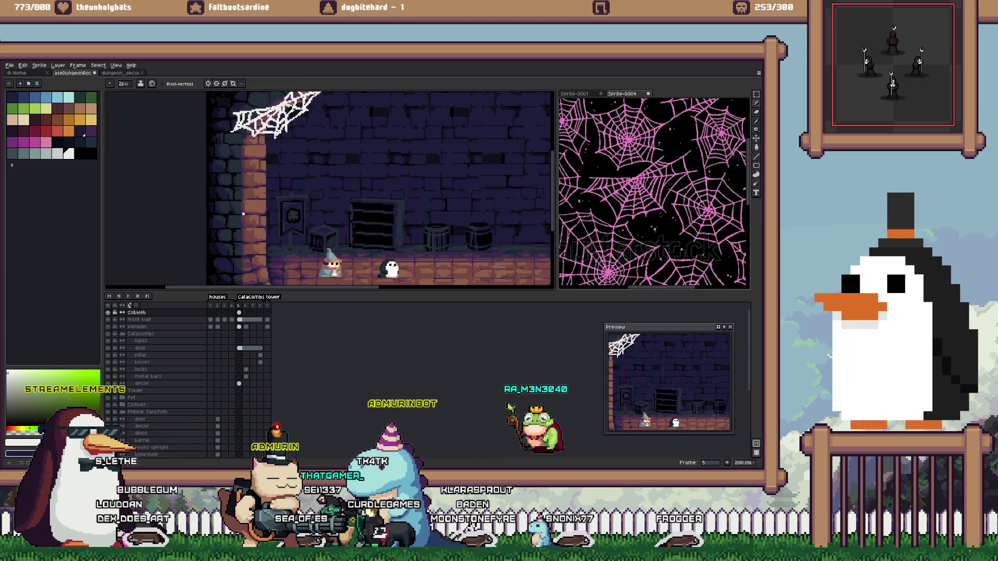
Sketch the lower-left cobweb's base strands, undoing strokes that looked wrong
scroll(243, 214, "up", 1)
scroll(243, 214, "up", 1)
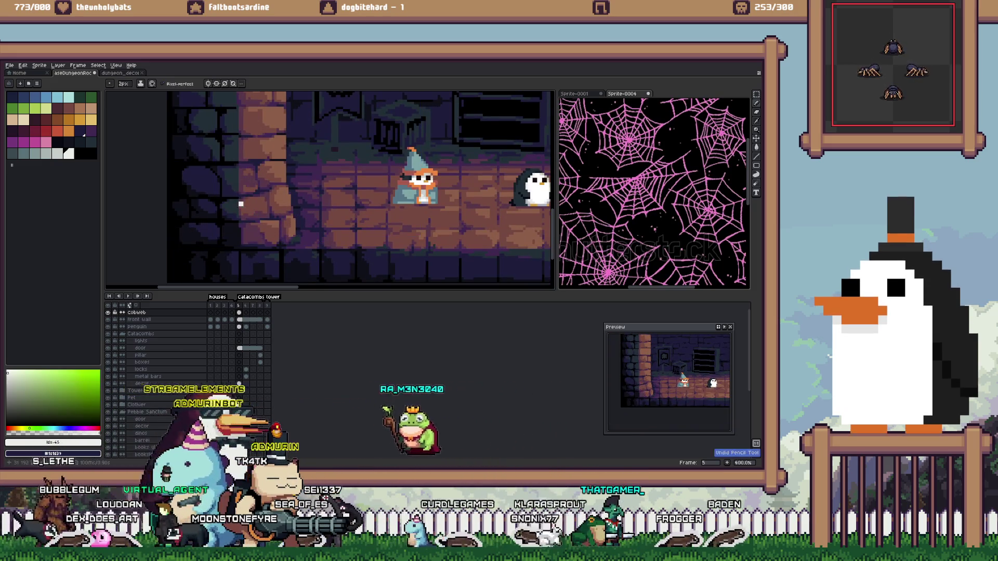
left_click_drag(236, 201, 288, 243)
key("ctrl+z")
left_click_drag(239, 203, 295, 252)
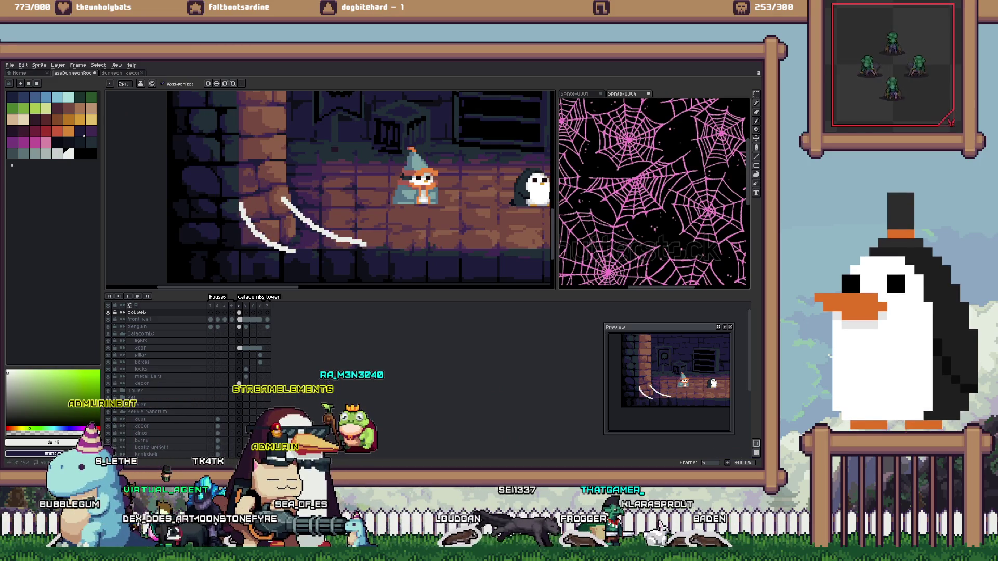
left_click_drag(299, 250, 319, 258)
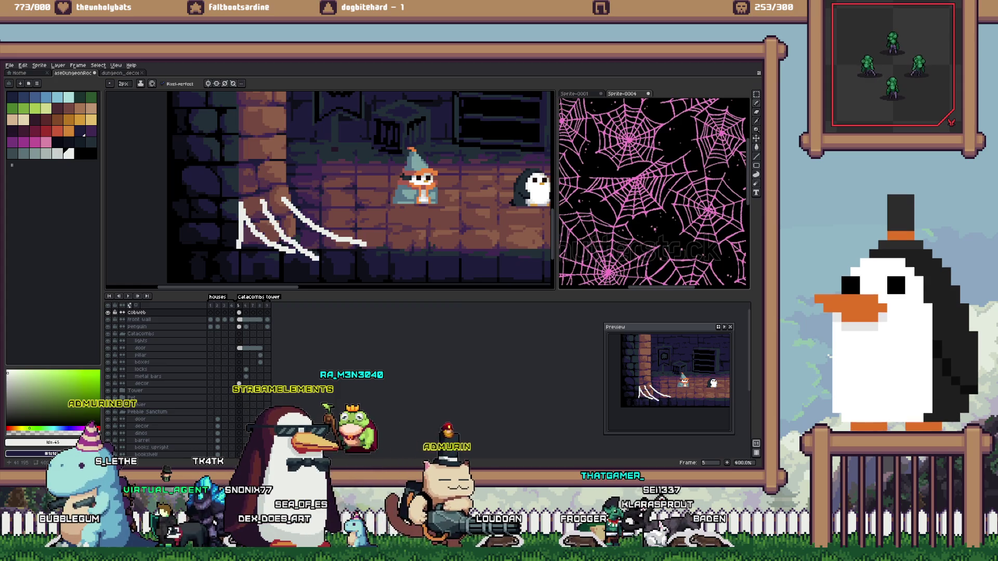
left_click_drag(249, 220, 268, 215)
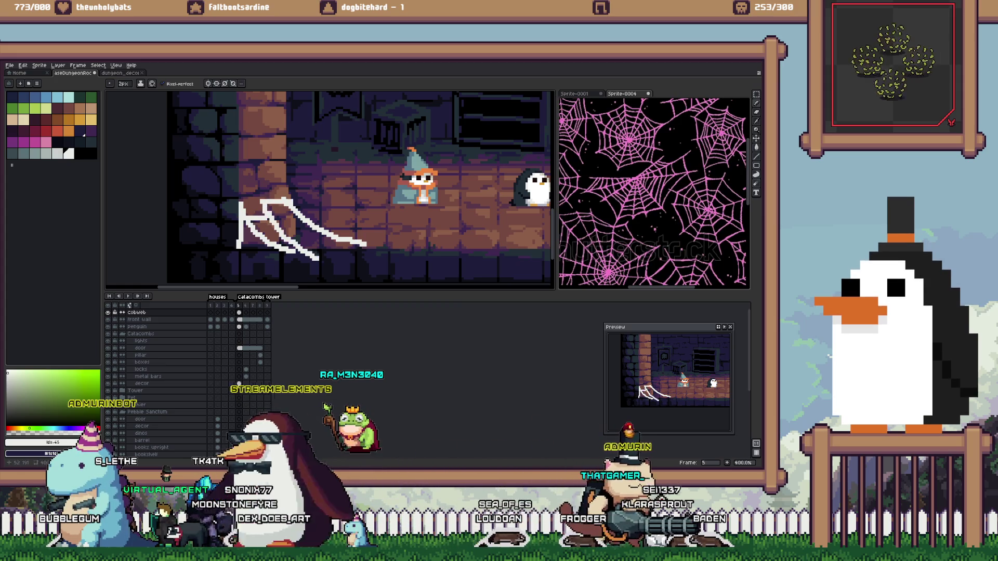
key("ctrl+z")
key("ctrl+z")
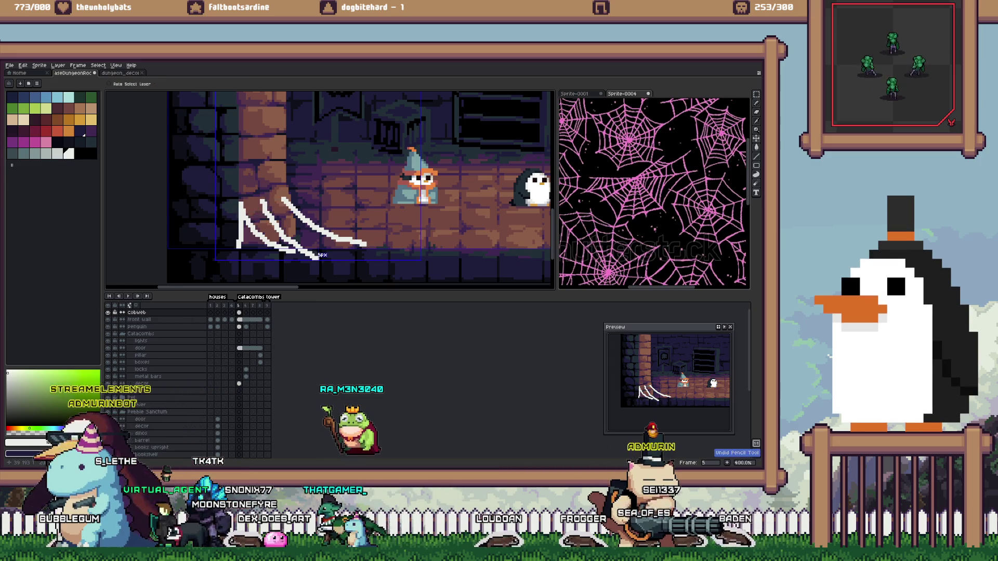
key("ctrl+z")
key("ctrl+z")
mouse_move(237, 241)
left_mouse_down()
mouse_move(264, 200)
mouse_move(261, 226)
mouse_move(281, 252)
left_mouse_up()
key("ctrl+z")
Finish the lower-left cobweb with a long rightward strand plus short and crossing strands
left_click_drag(266, 206, 347, 240)
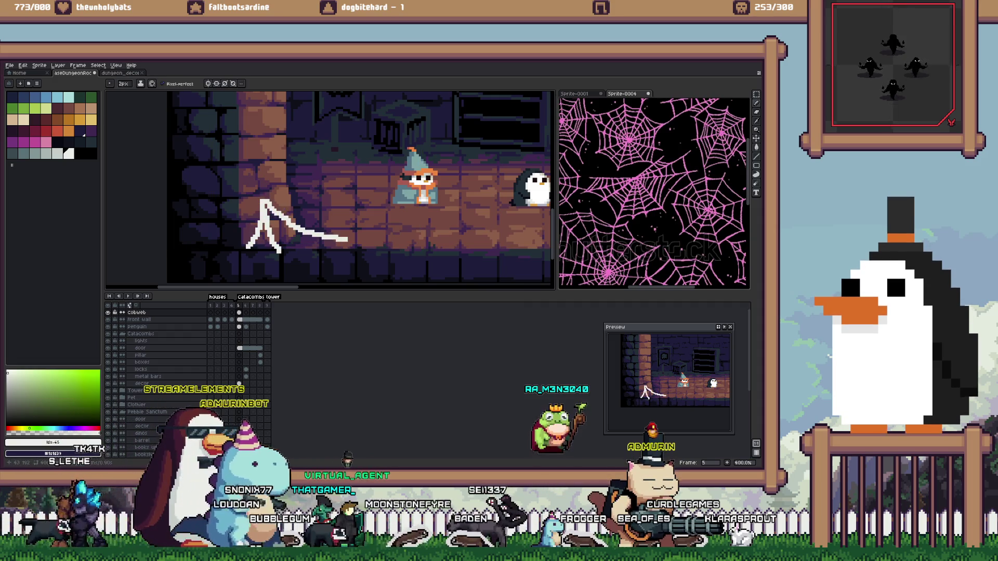
left_click_drag(267, 204, 381, 233)
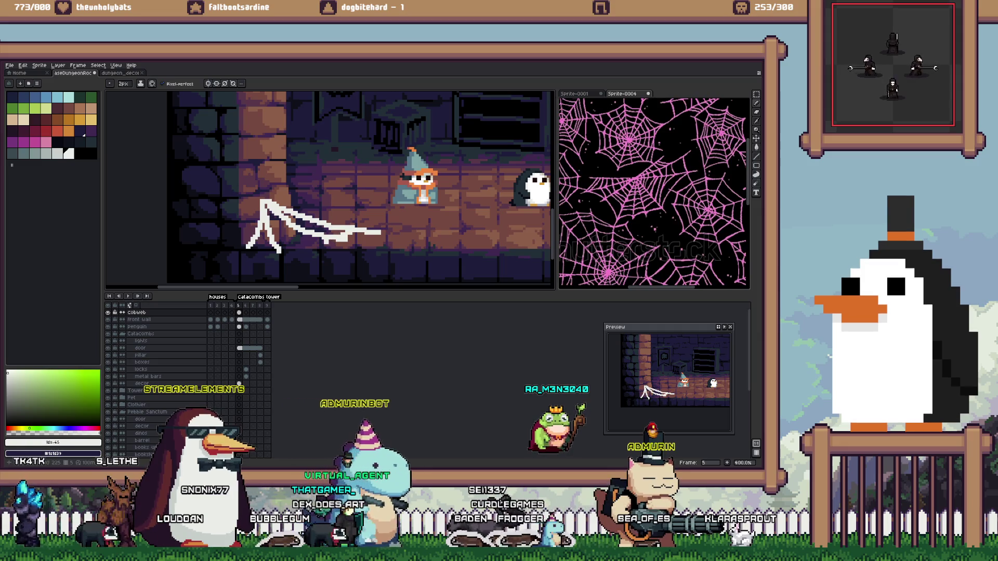
left_click_drag(298, 240, 320, 234)
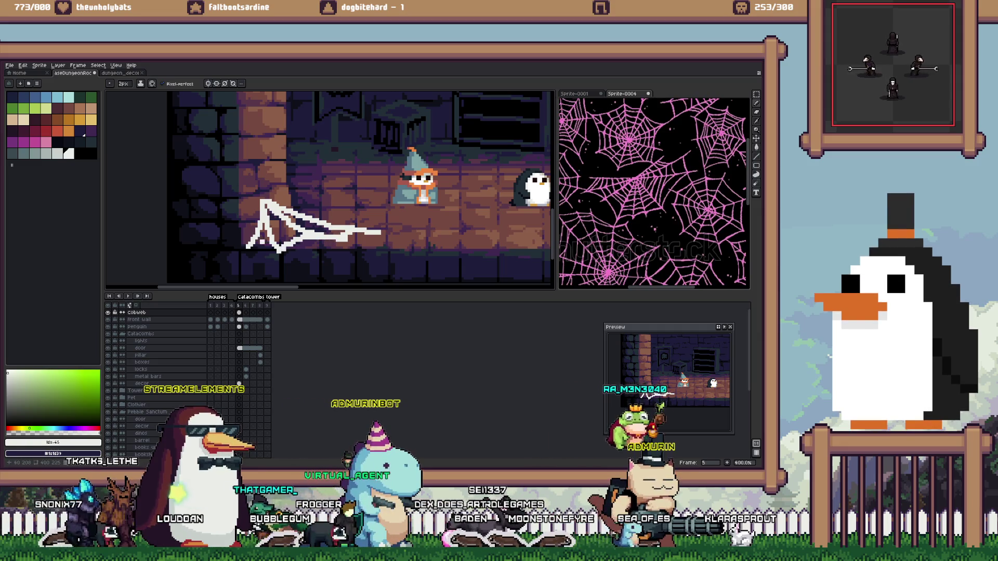
left_click_drag(256, 238, 289, 224)
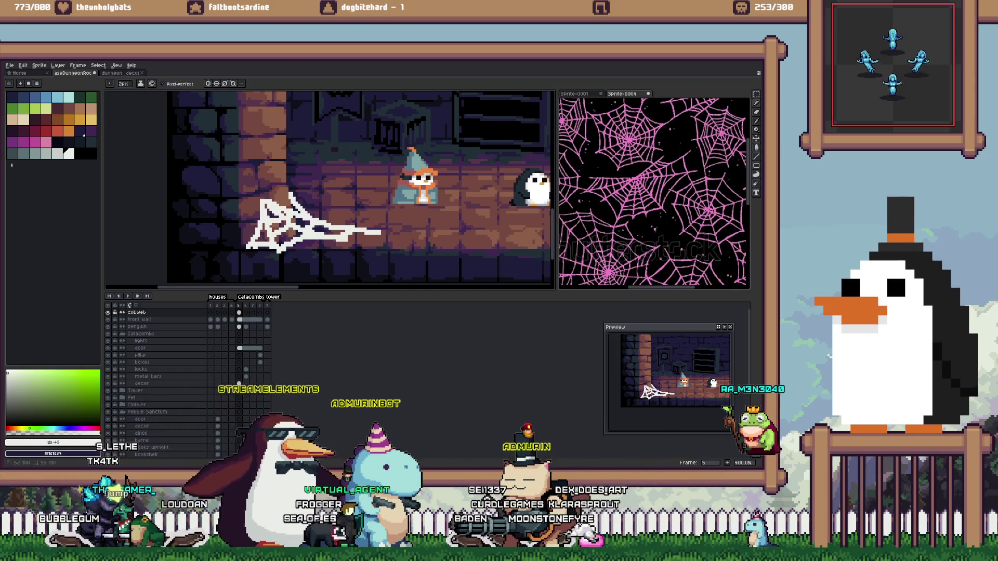
scroll(295, 216, "down", 2)
Marquee the lower cobweb and shrink and flatten it into the floor corner
scroll(348, 238, "down", 1)
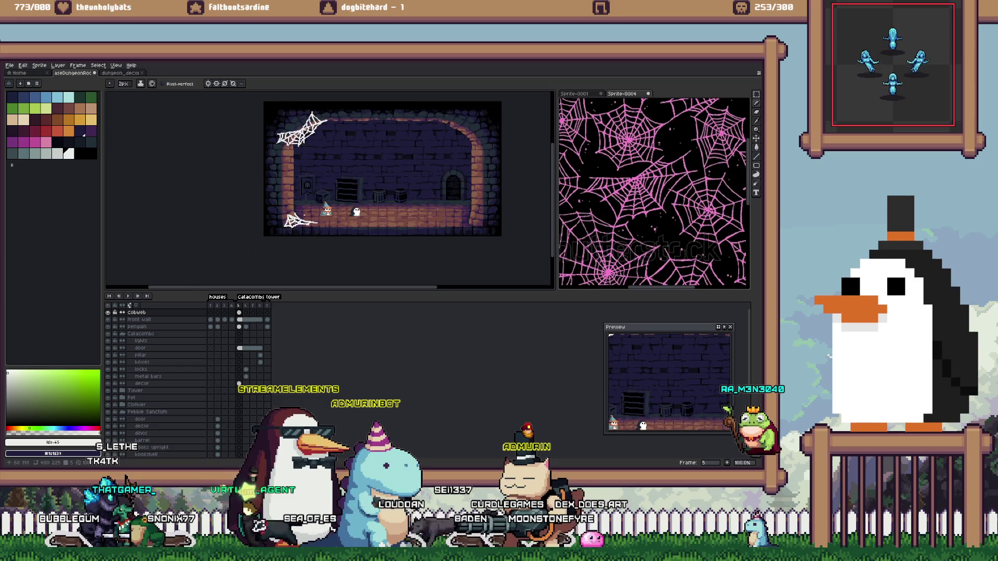
scroll(347, 238, "up", 2)
key("m")
left_click_drag(348, 239, 209, 185)
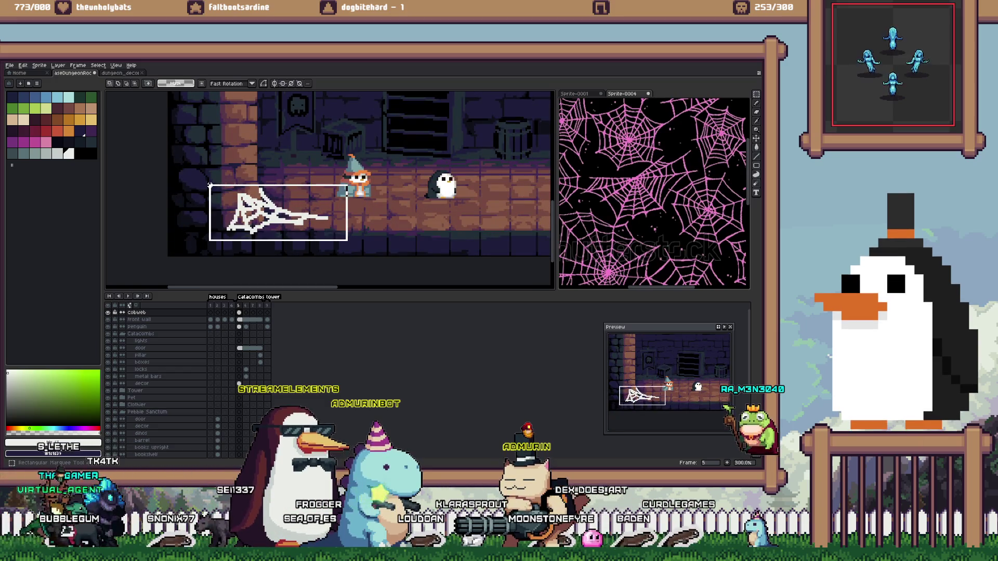
left_click_drag(275, 186, 275, 191)
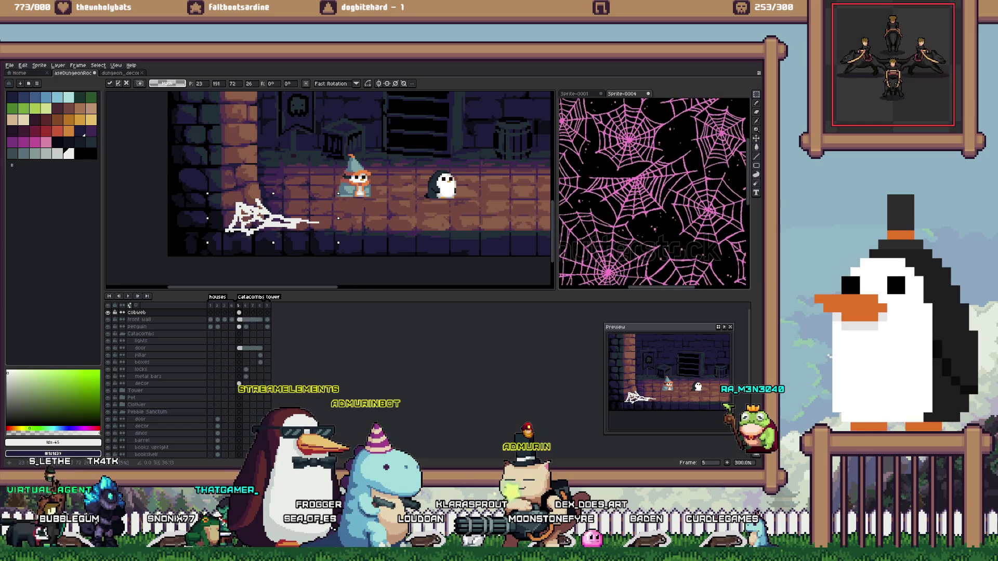
left_click_drag(208, 243, 213, 241)
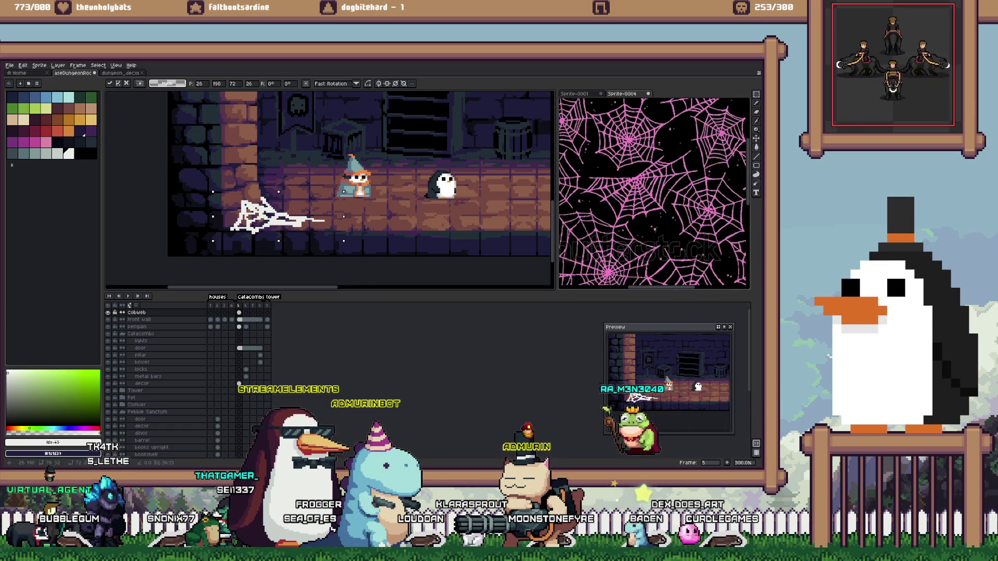
key("Return")
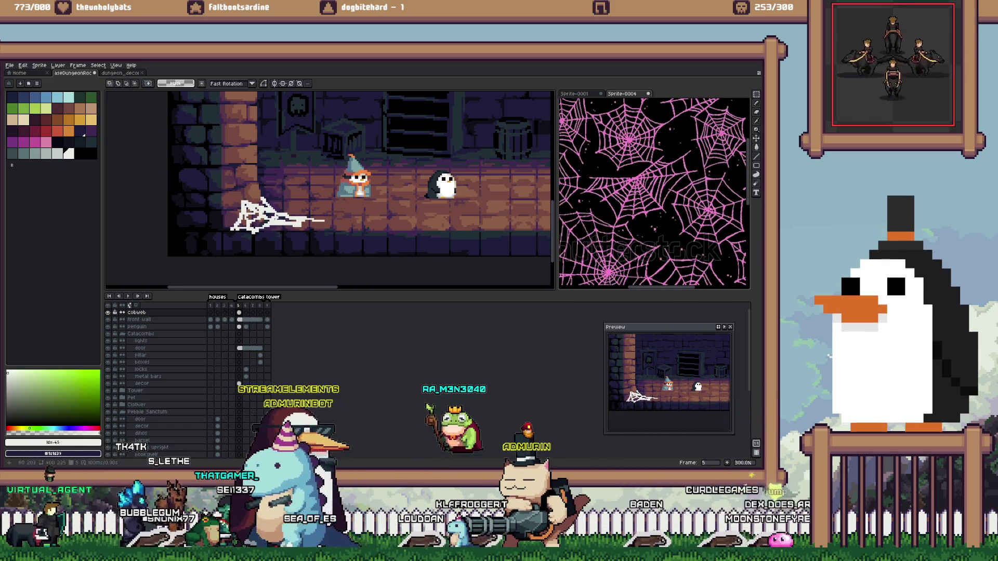
Bring the cobweb reference into view and draw a first strand down the upper-right arch
key("1")
key("b")
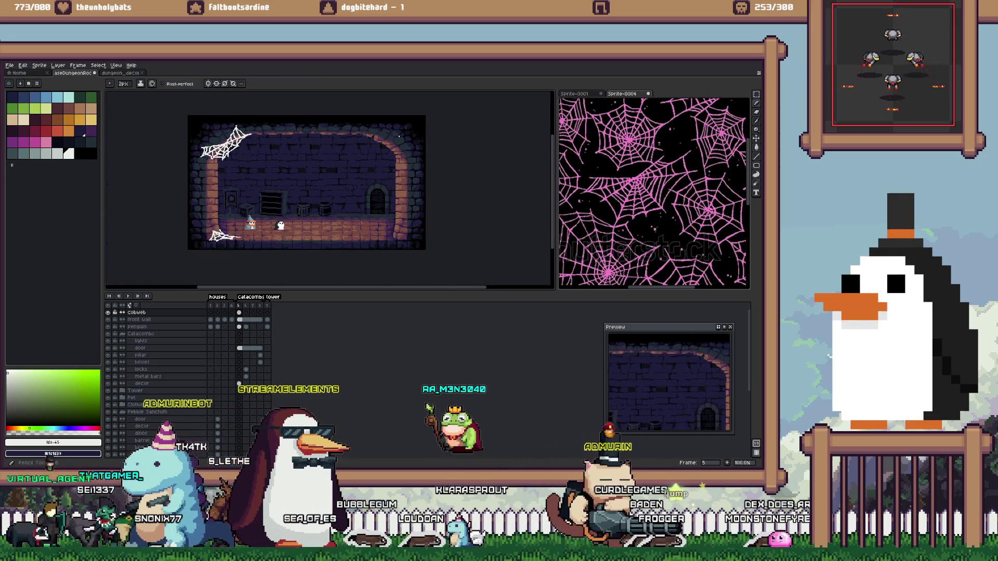
scroll(374, 161, "up", 3)
scroll(380, 151, "down", 3)
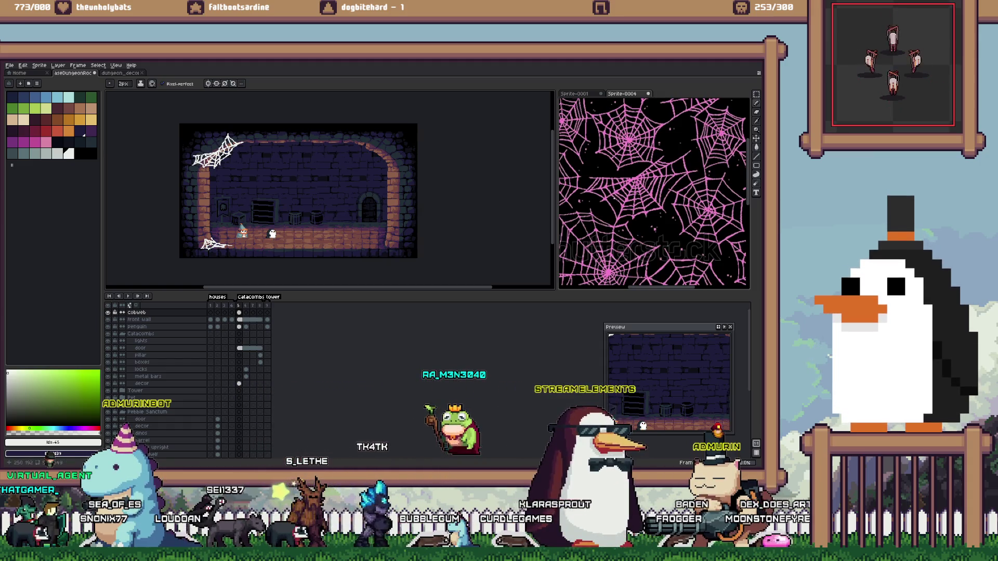
scroll(697, 156, "down", 2)
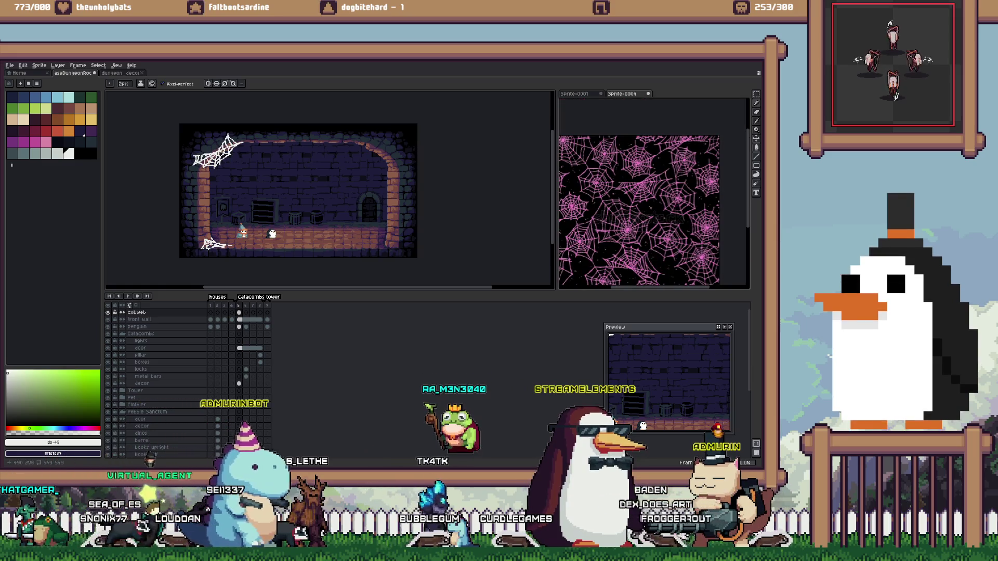
left_click_drag(640, 208, 660, 171)
scroll(650, 239, "up", 2)
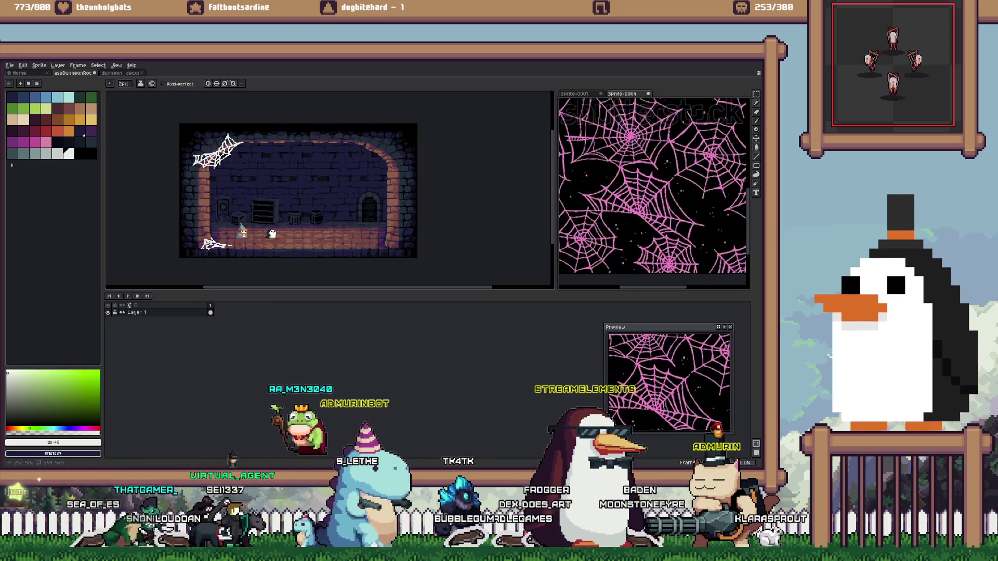
scroll(384, 161, "up", 2)
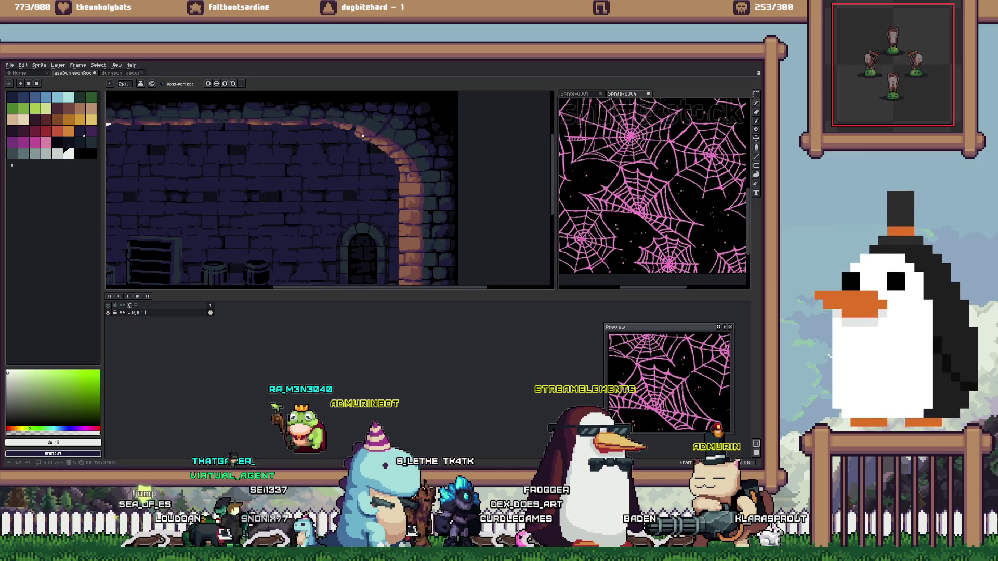
left_click_drag(350, 128, 360, 189)
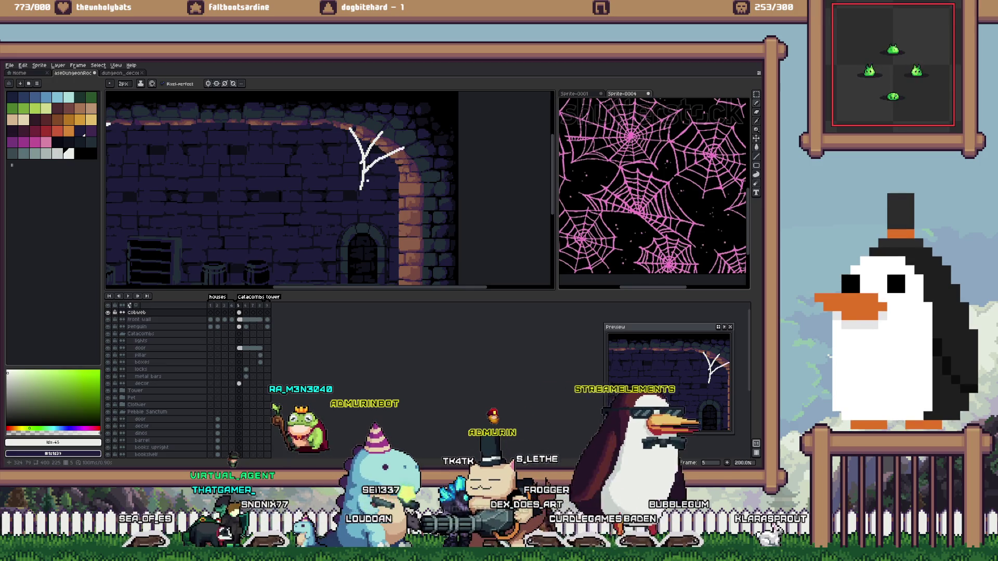
Add strands from the upper-right web's centre to the arch, swapping a long curve for a shorter hanging strand
mouse_move(366, 179)
left_mouse_down()
mouse_move(410, 173)
mouse_move(408, 229)
left_mouse_up()
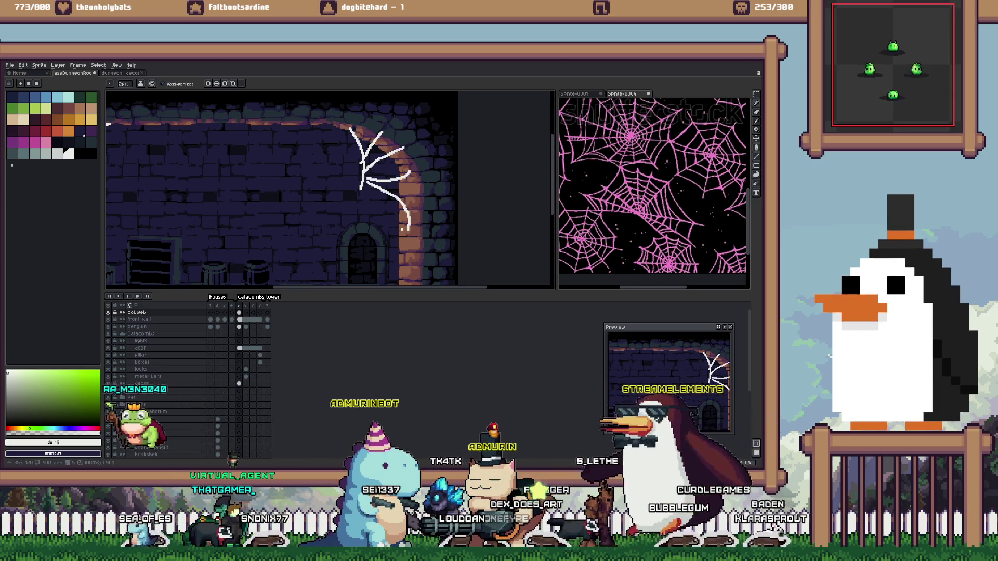
scroll(284, 190, "down", 1)
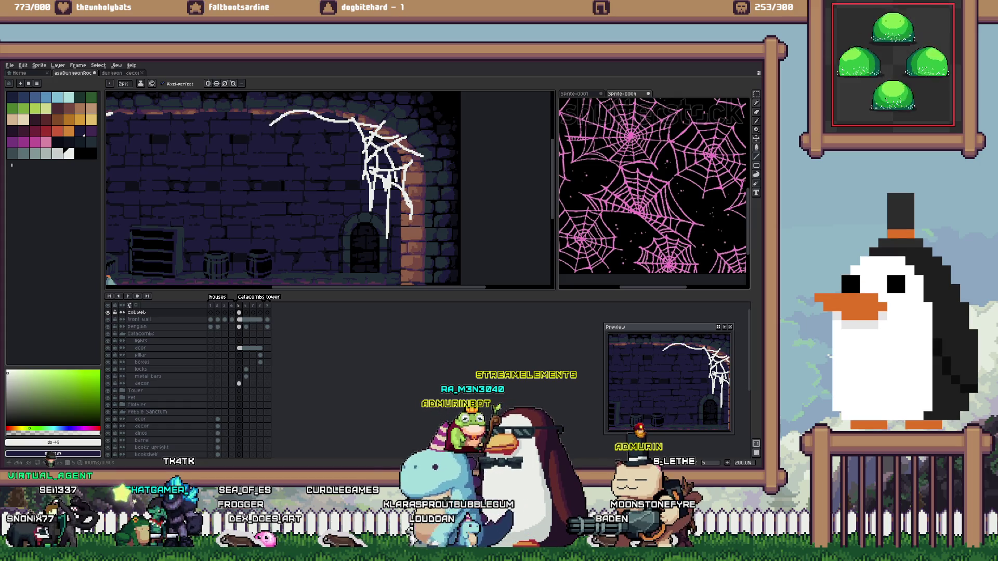
key("ctrl+z")
left_click_drag(328, 145, 312, 113)
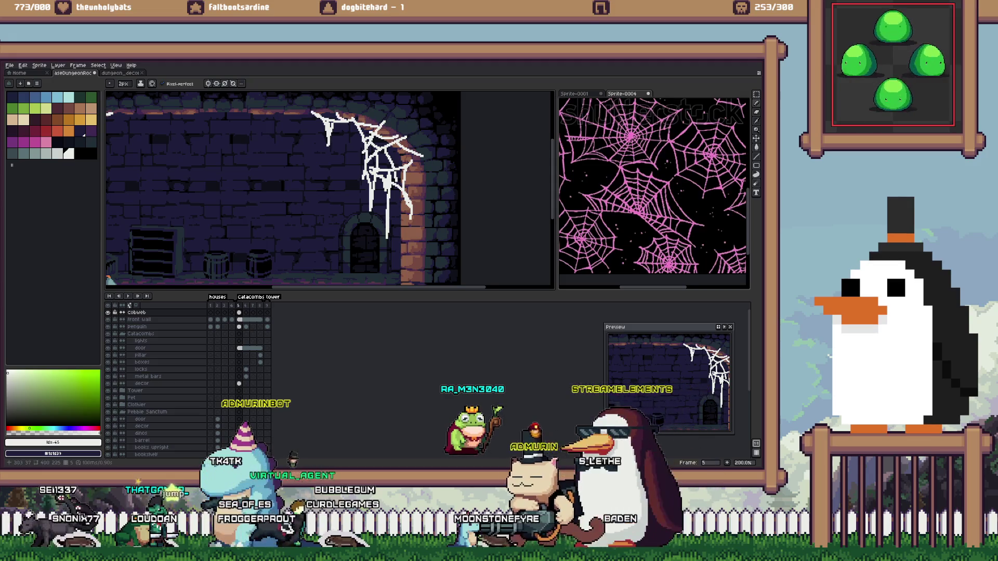
scroll(297, 131, "left", 3)
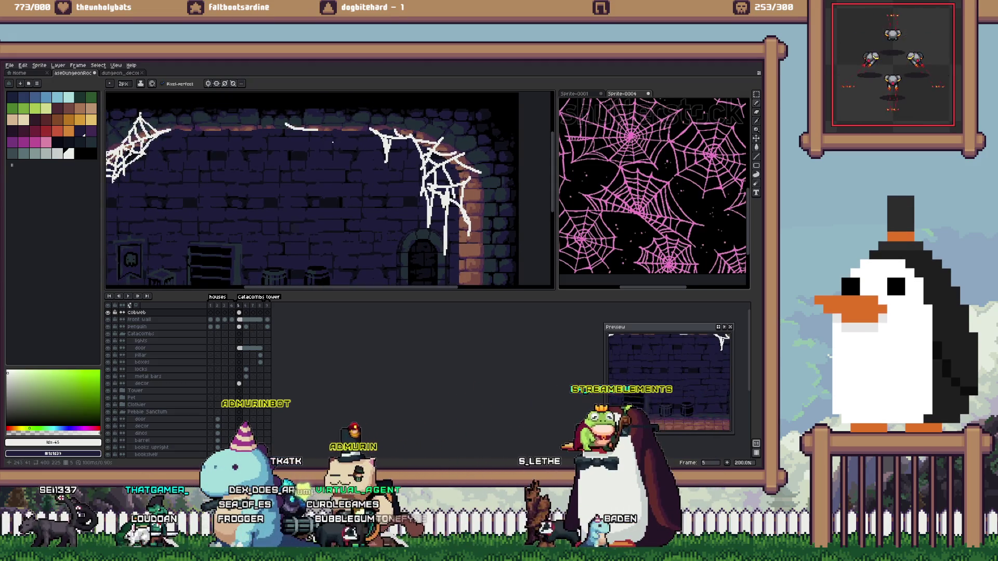
Scale the upper-right cobweb to 102x111, rotate it 1.9° and tuck it into the corner
scroll(333, 141, "down", 2)
scroll(335, 128, "up", 1)
key("m")
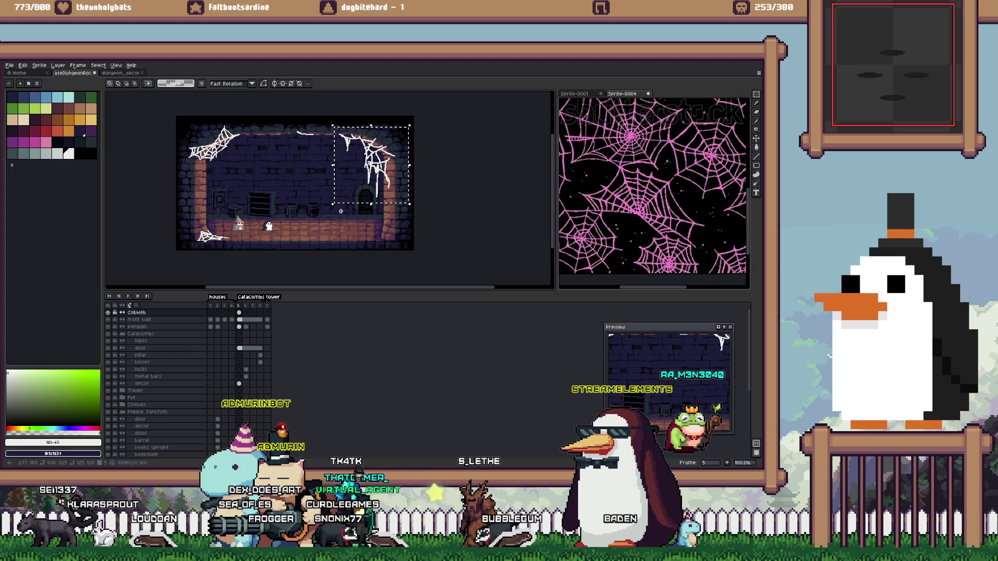
left_click_drag(333, 204, 346, 194)
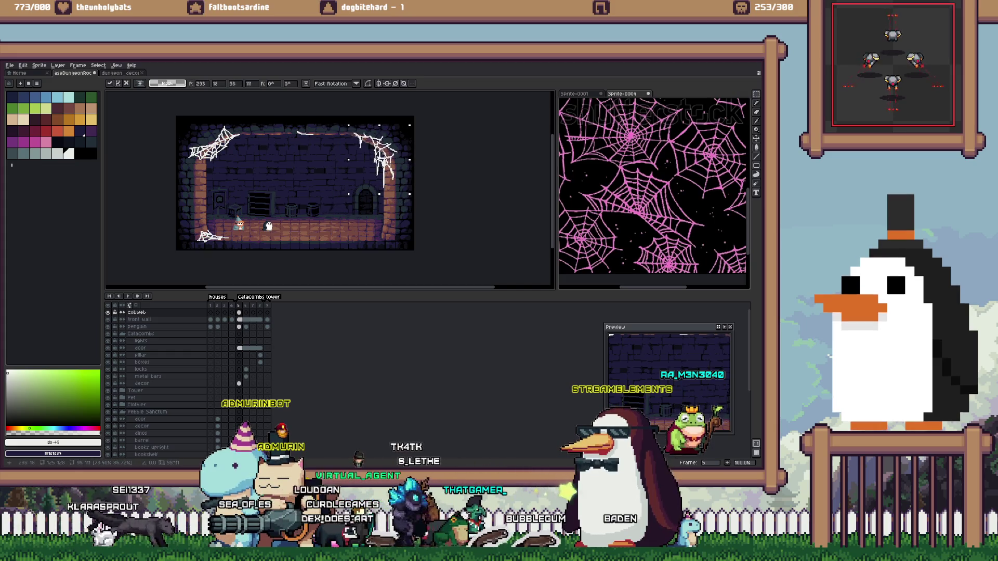
left_click_drag(380, 156, 369, 158)
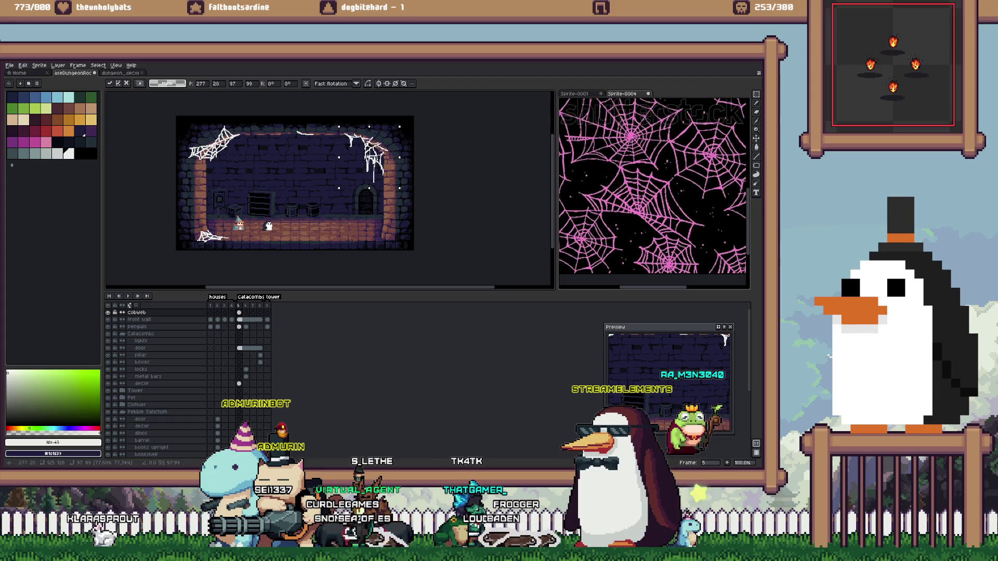
key("Right")
key("Right")
key("Right")
key("Down")
key("Down")
key("Down")
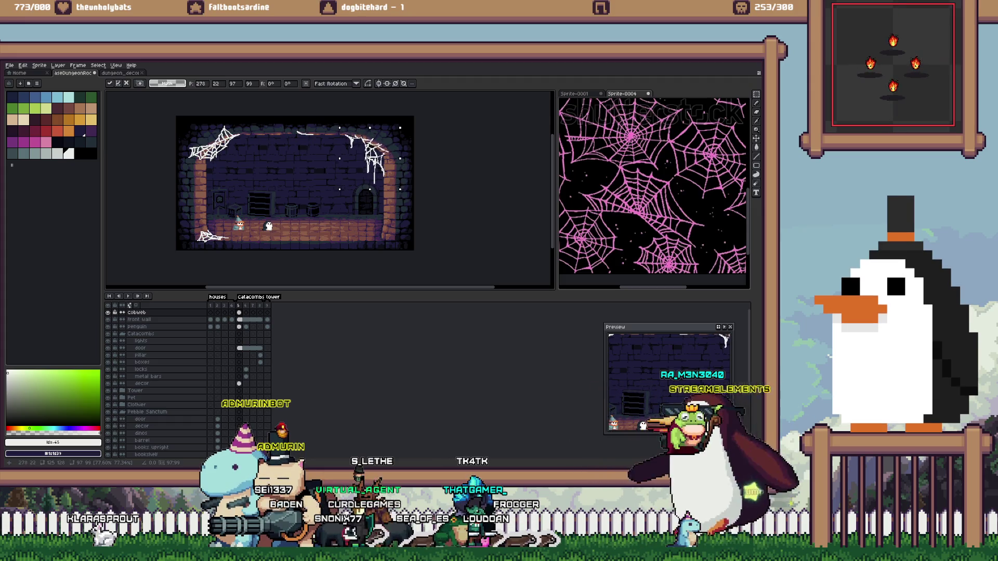
scroll(369, 130, "up", 2)
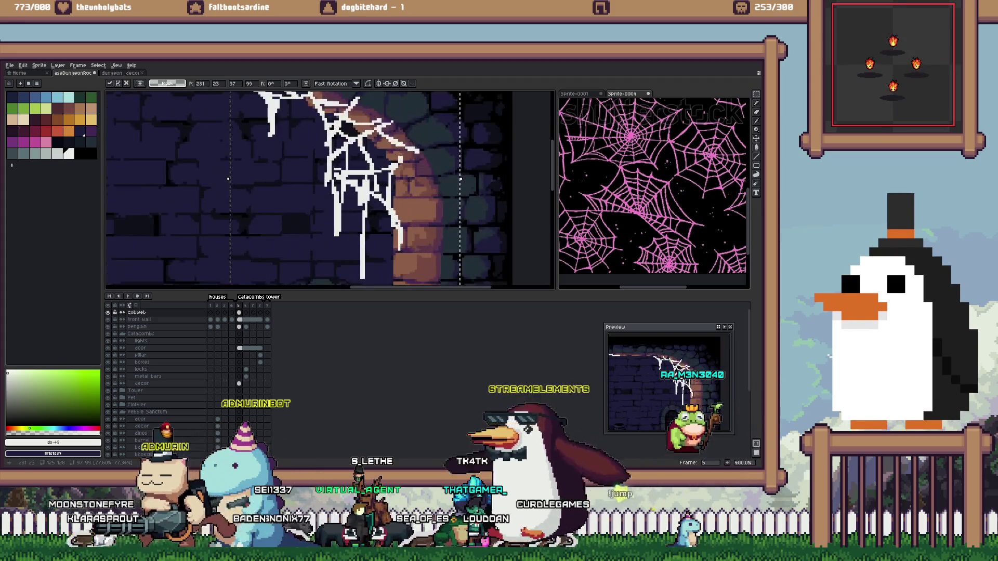
scroll(368, 130, "down", 1)
left_click_drag(439, 128, 441, 121)
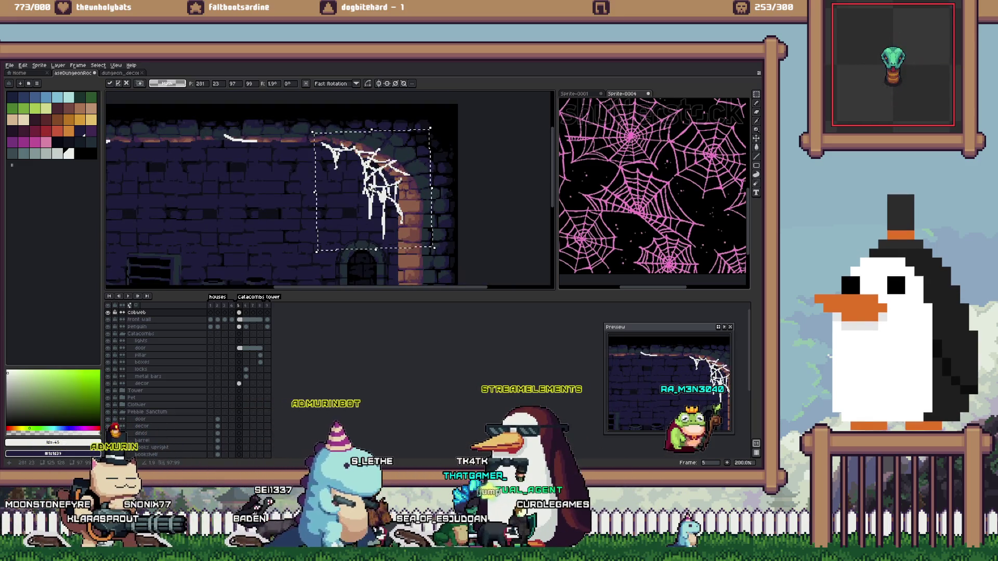
left_click_drag(373, 192, 365, 189)
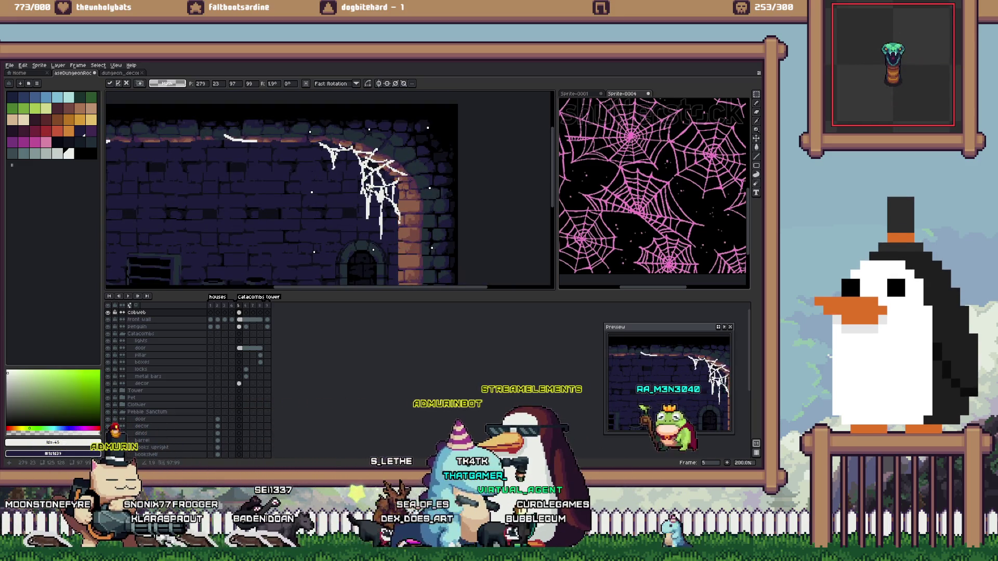
key("Return")
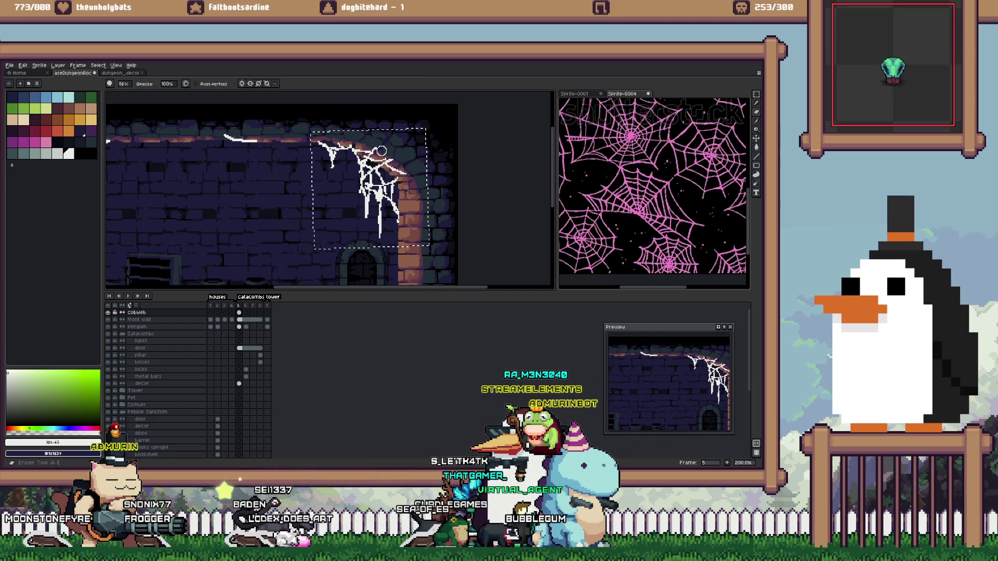
Deselect and set the Pencil to 1px, bringing the upper-left cobweb into view
scroll(369, 146, "up", 1)
key("ctrl+d")
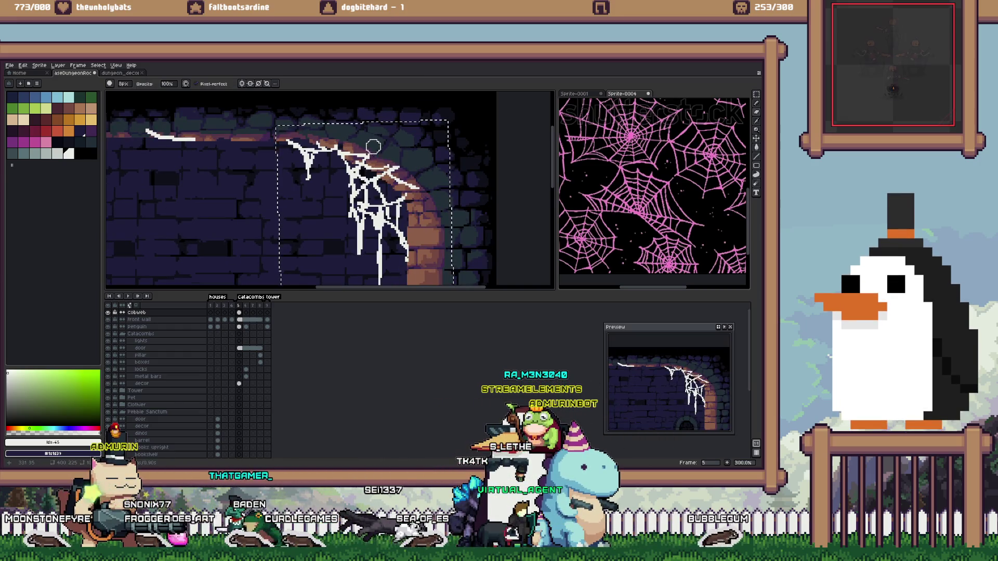
scroll(409, 151, "down", 1)
key("b")
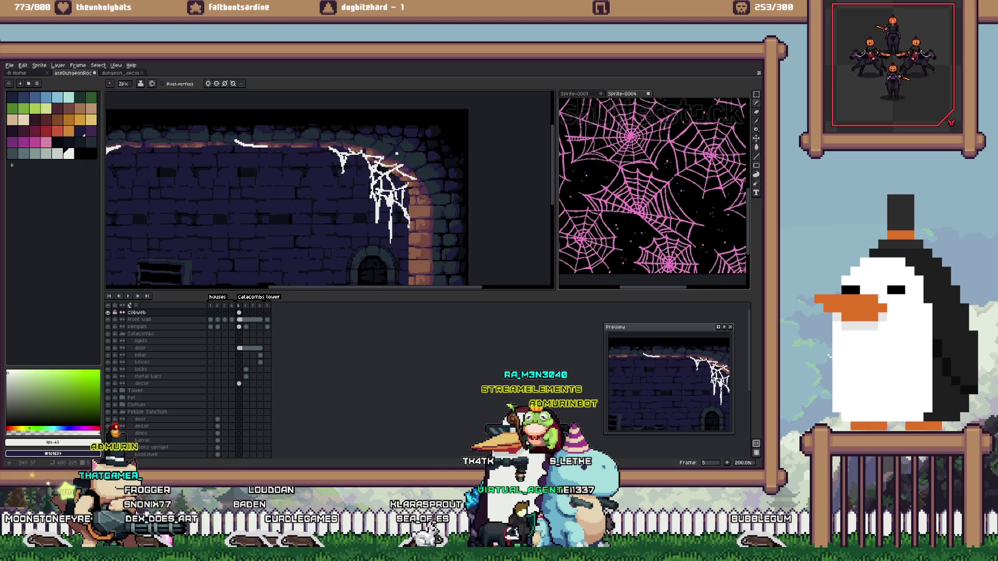
key("minus")
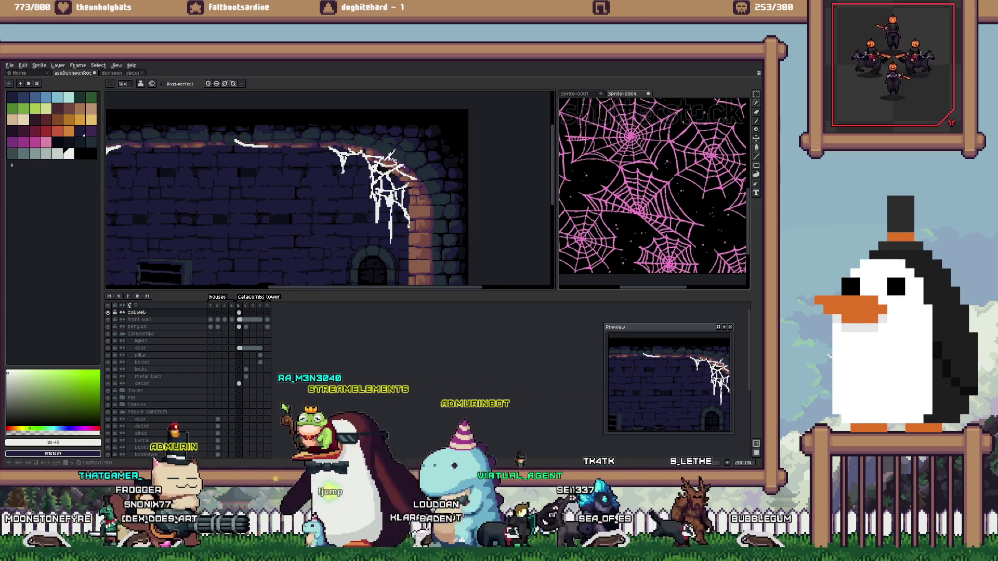
left_click_drag(332, 156, 362, 176)
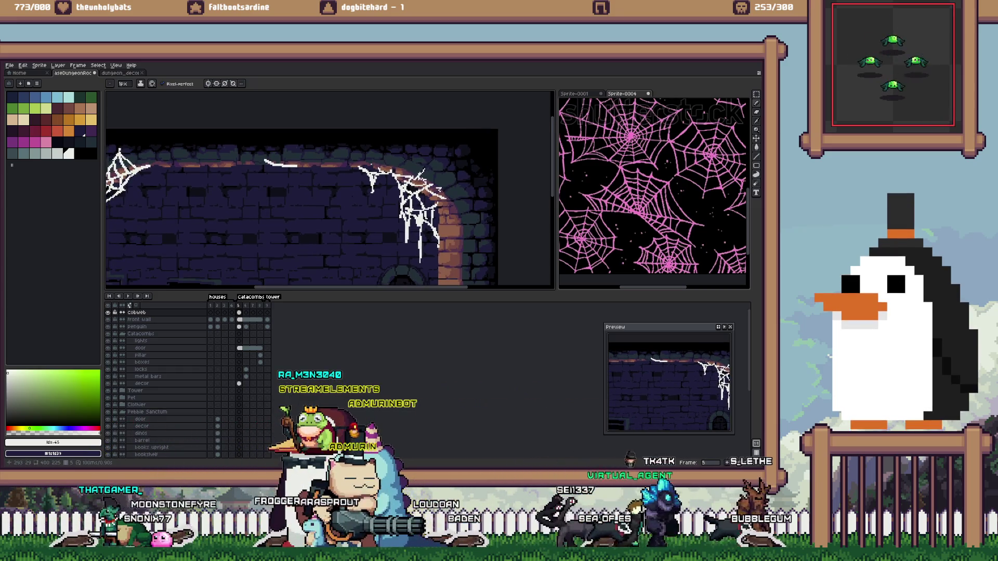
Extend the upper-left cobweb with a 1px thread along the ceiling and a short line on the pillar
key("e")
mouse_move(281, 166)
left_mouse_down()
mouse_move(306, 168)
mouse_move(292, 167)
left_mouse_up()
scroll(211, 176, "left", 2)
key("b")
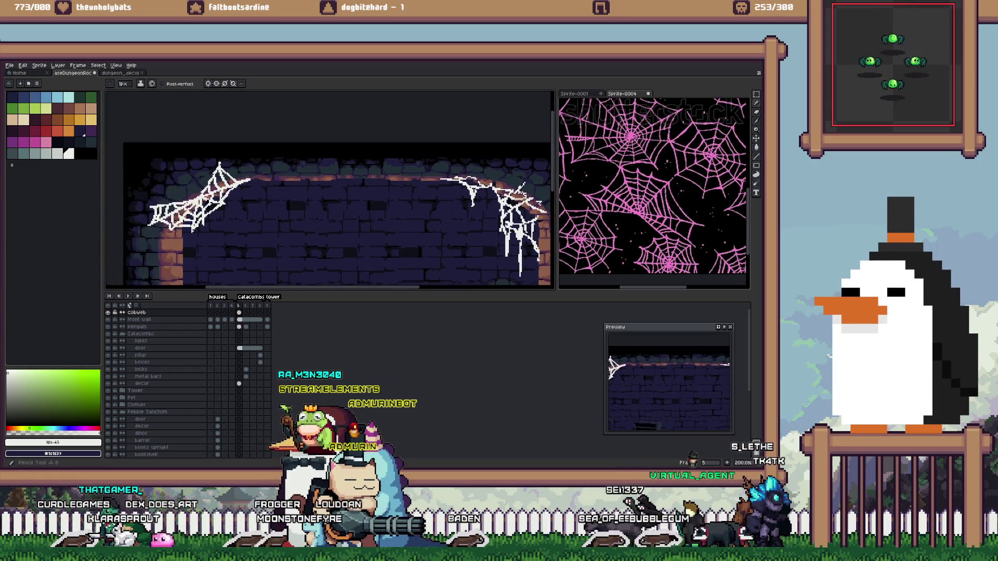
scroll(211, 176, "up", 4)
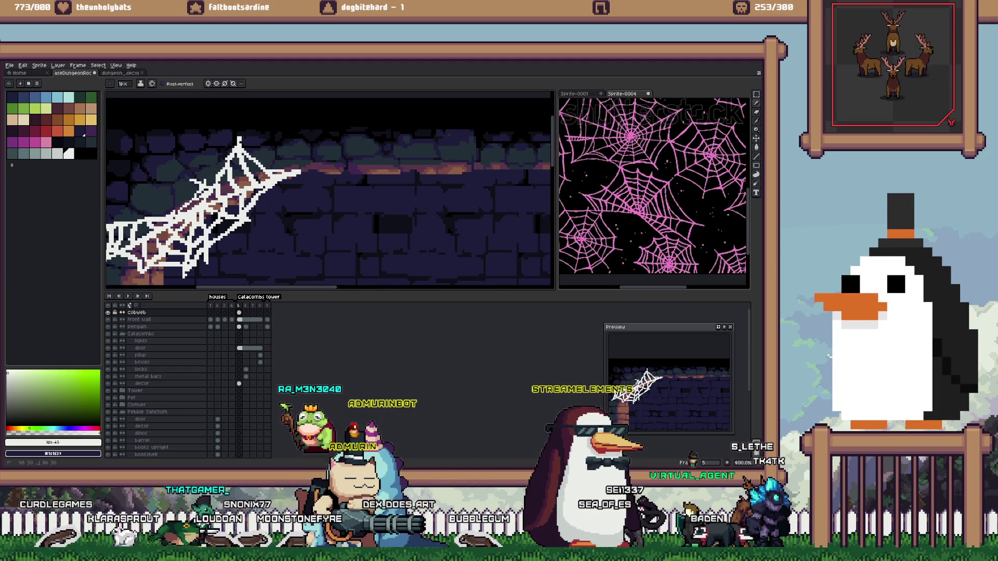
left_click_drag(301, 171, 415, 130)
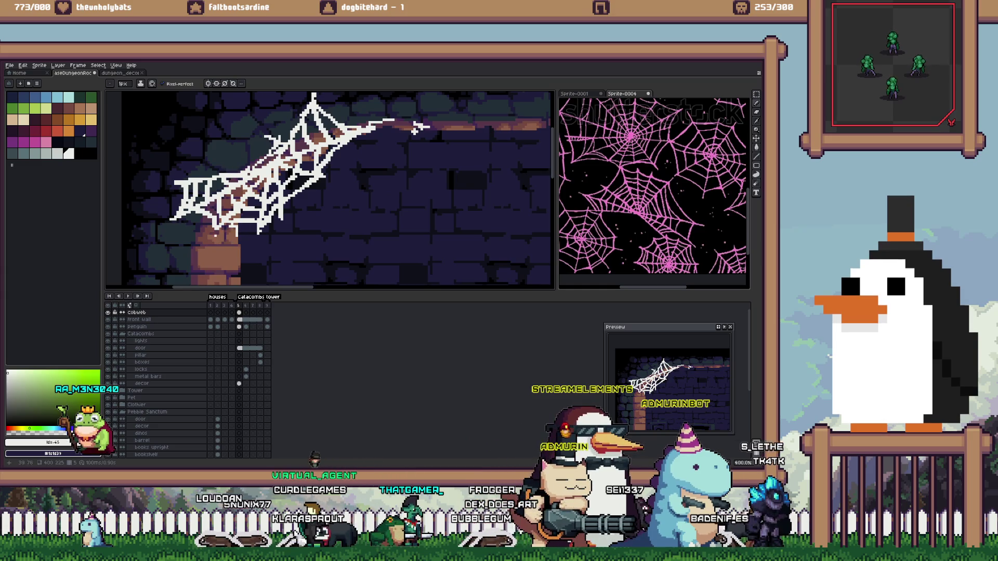
scroll(415, 130, "down", 1)
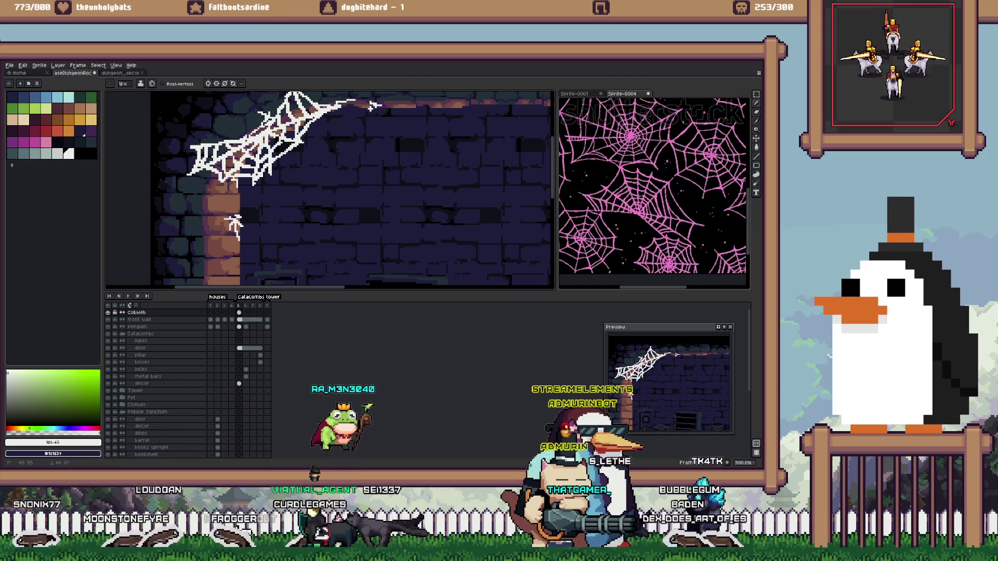
left_click_drag(219, 225, 227, 215)
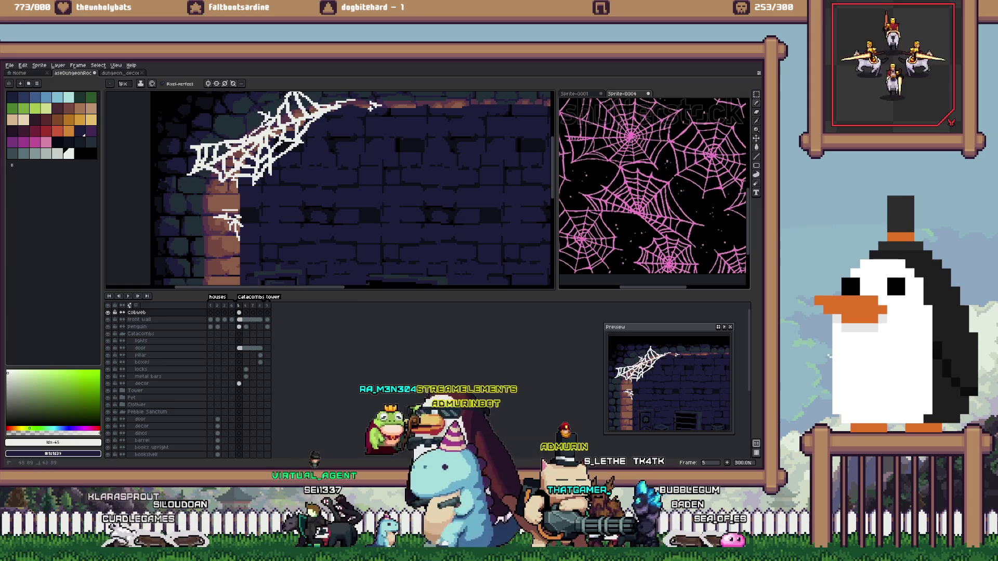
scroll(372, 107, "down", 3)
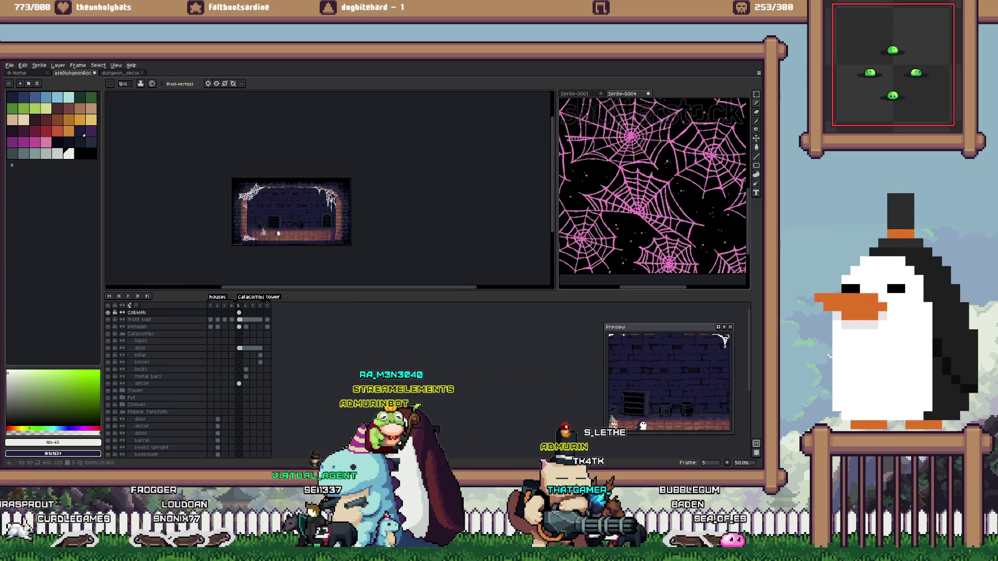
Zoom around to review the room's cobwebs, then bring up the dungeon_decor sprite sheet
scroll(244, 223, "up", 1)
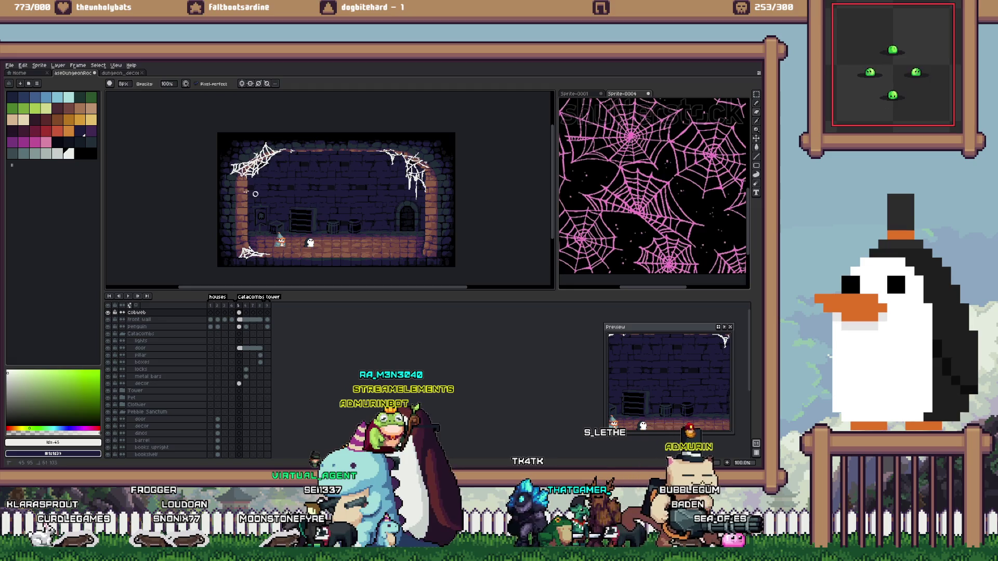
scroll(248, 264, "up", 3)
key("b")
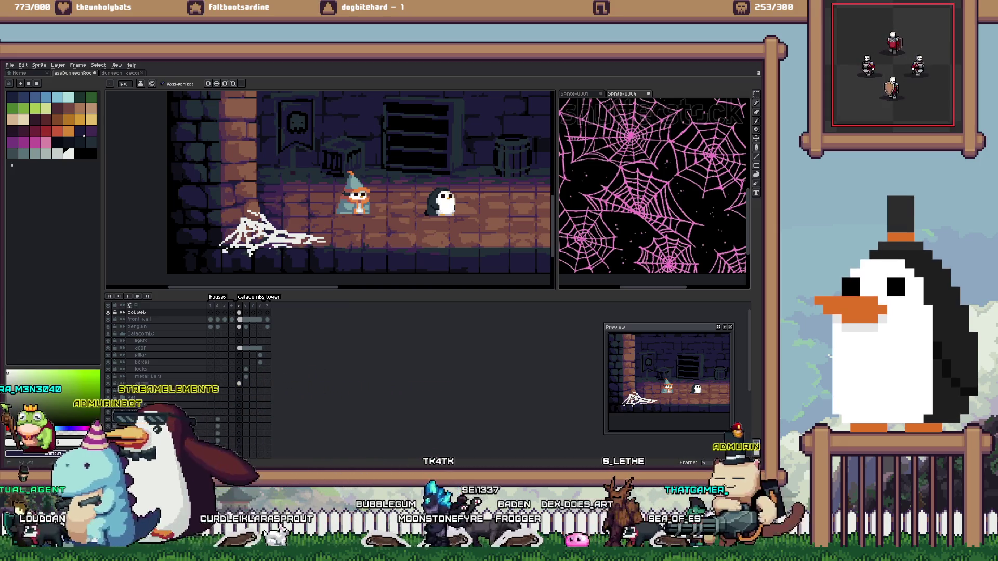
scroll(338, 208, "down", 2)
scroll(317, 213, "up", 1)
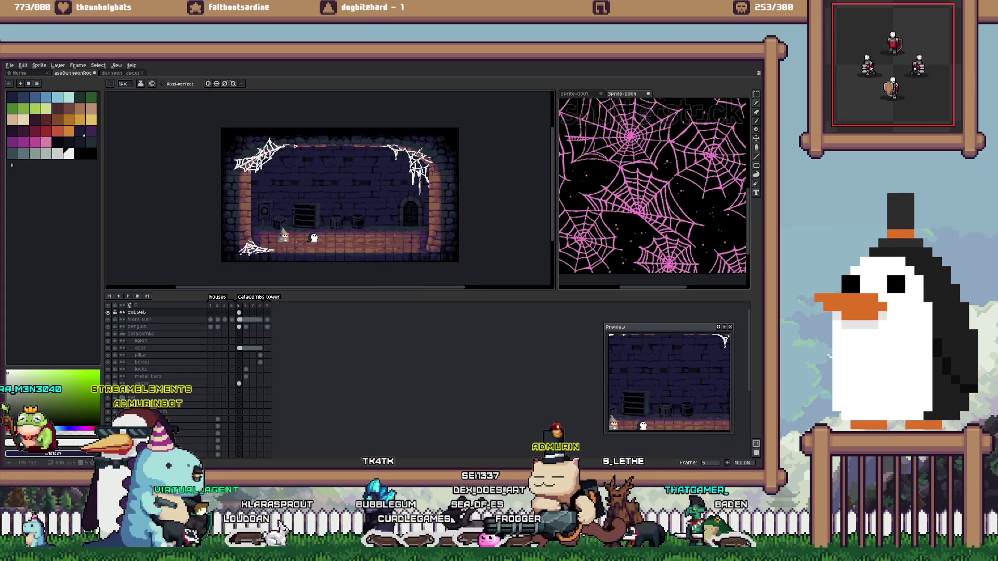
scroll(296, 241, "up", 1)
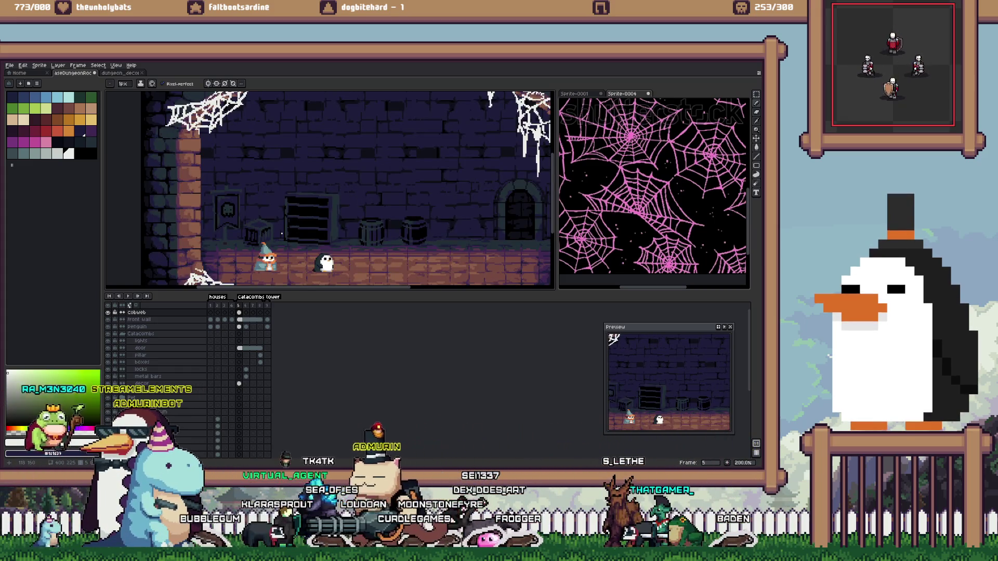
scroll(282, 234, "down", 1)
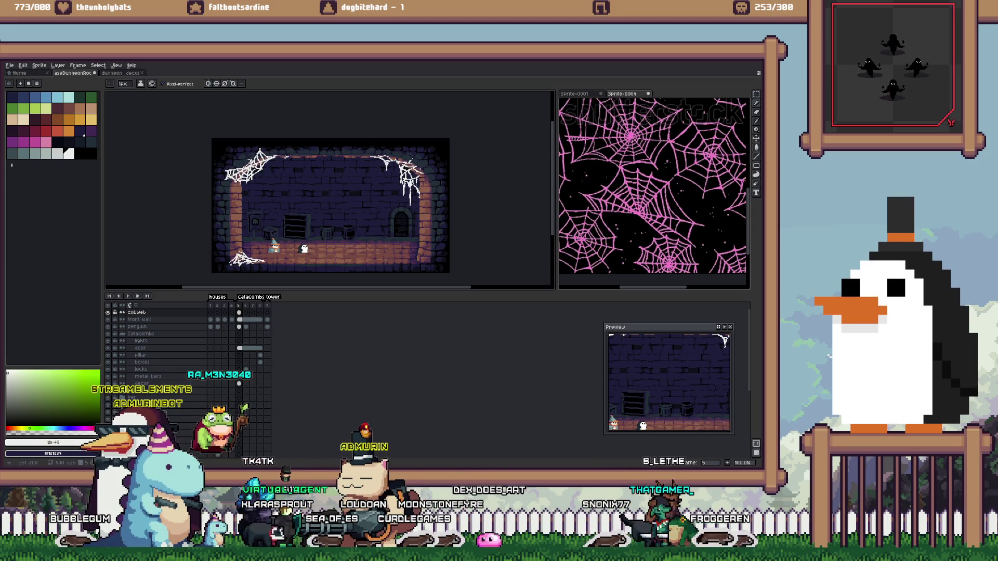
key("ctrl+Tab")
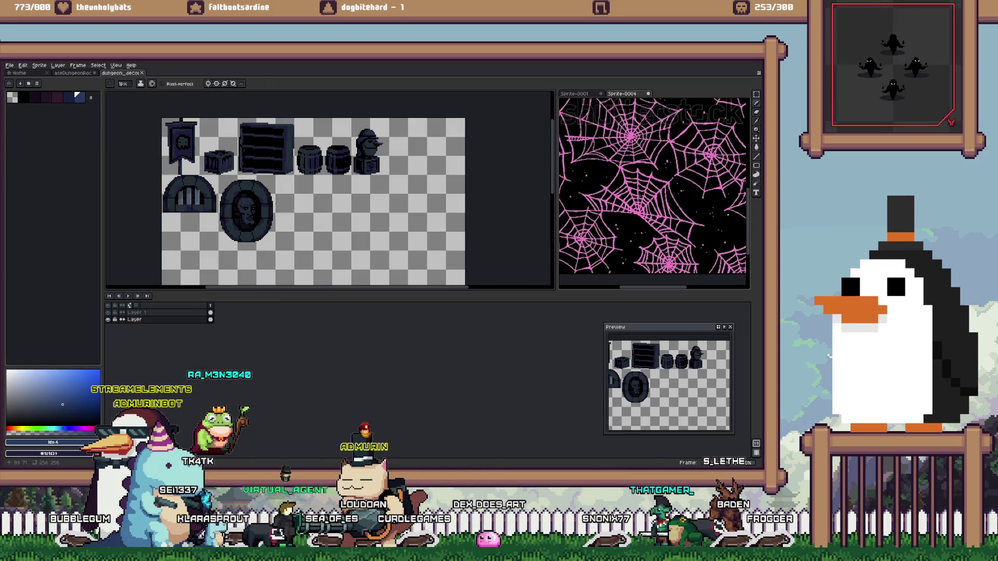
Flatten the decor sheet and paste its oval skull portrait onto the room's back wall
key("m")
key("ctrl+z")
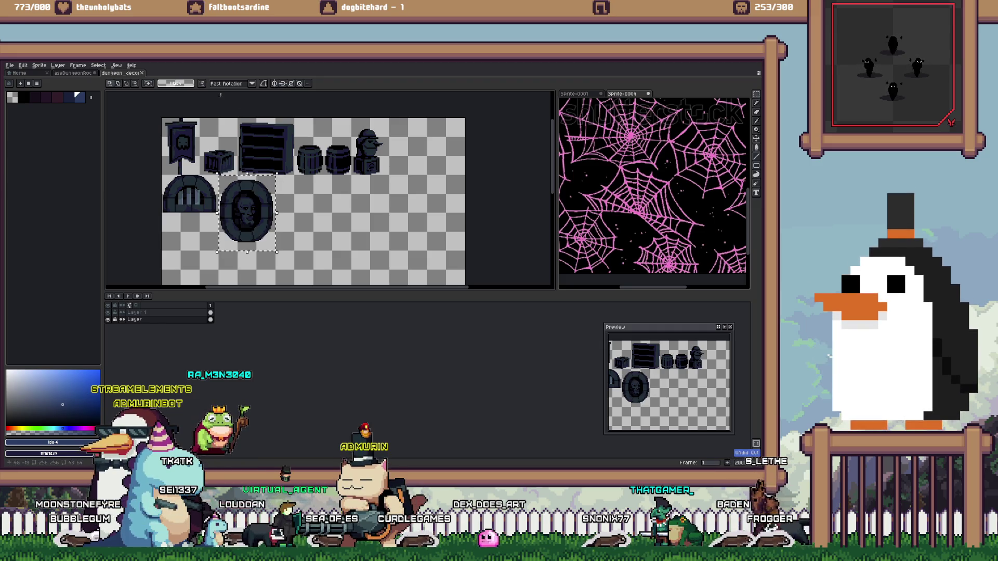
key("ctrl+shift+e")
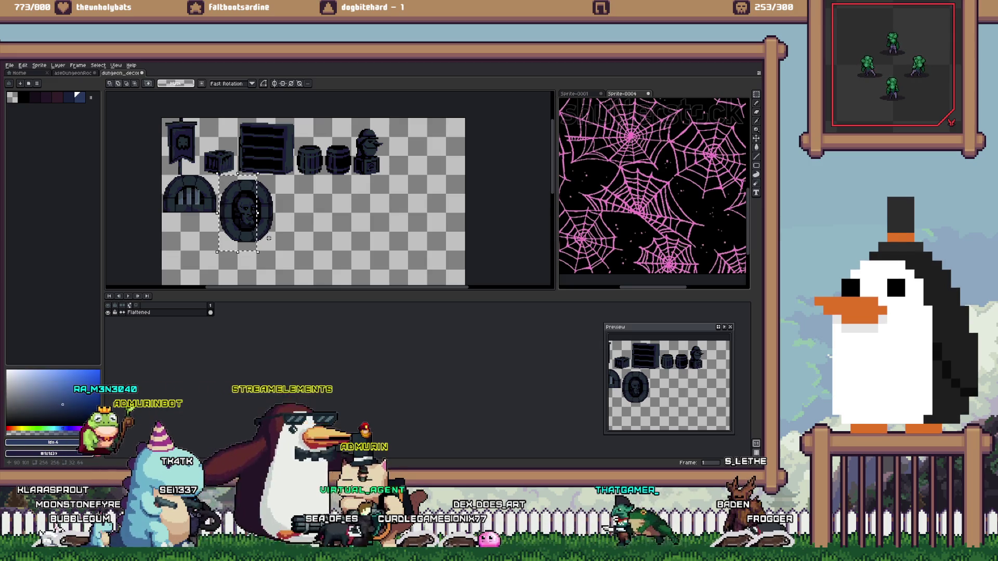
left_click_drag(217, 175, 276, 252)
key("ctrl+Tab")
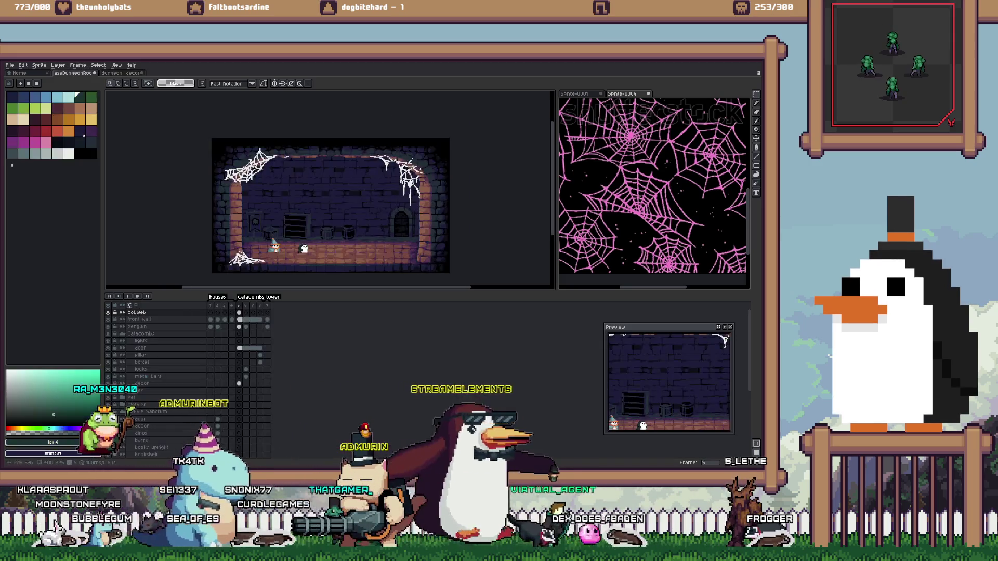
key("ctrl+v")
left_click_drag(185, 134, 271, 150)
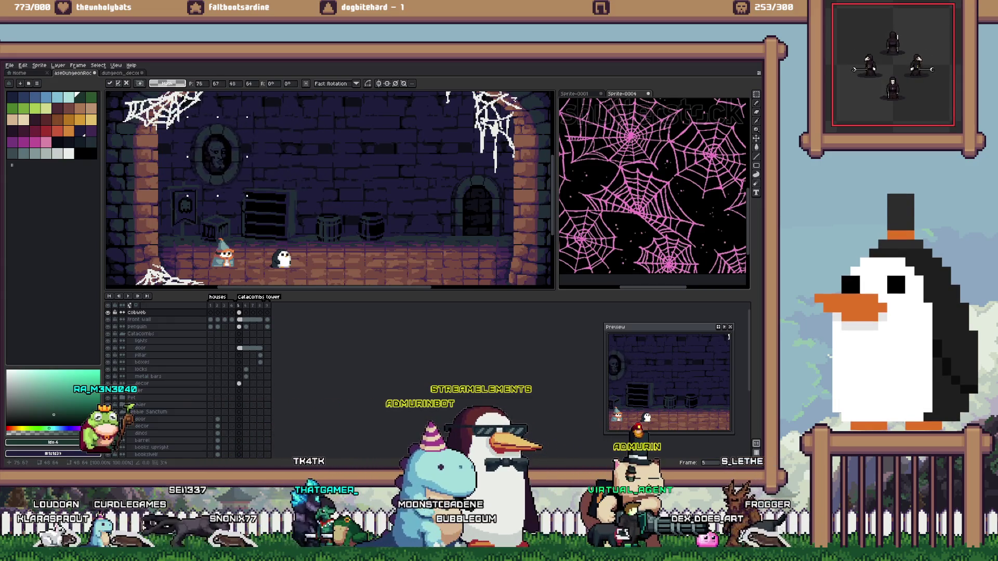
key("Return")
Paste the arch piece from the decor sheet and move it toward the room's centre
key("ctrl+Tab")
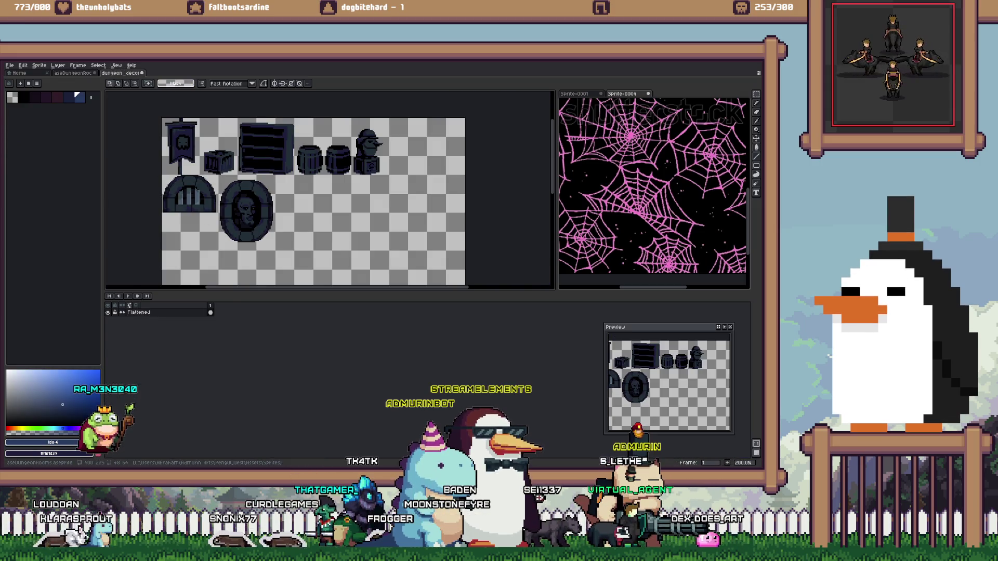
key("ctrl+Tab")
key("ctrl+v")
mouse_move(132, 114)
left_mouse_down()
mouse_move(350, 180)
mouse_move(303, 164)
mouse_move(403, 168)
left_mouse_up()
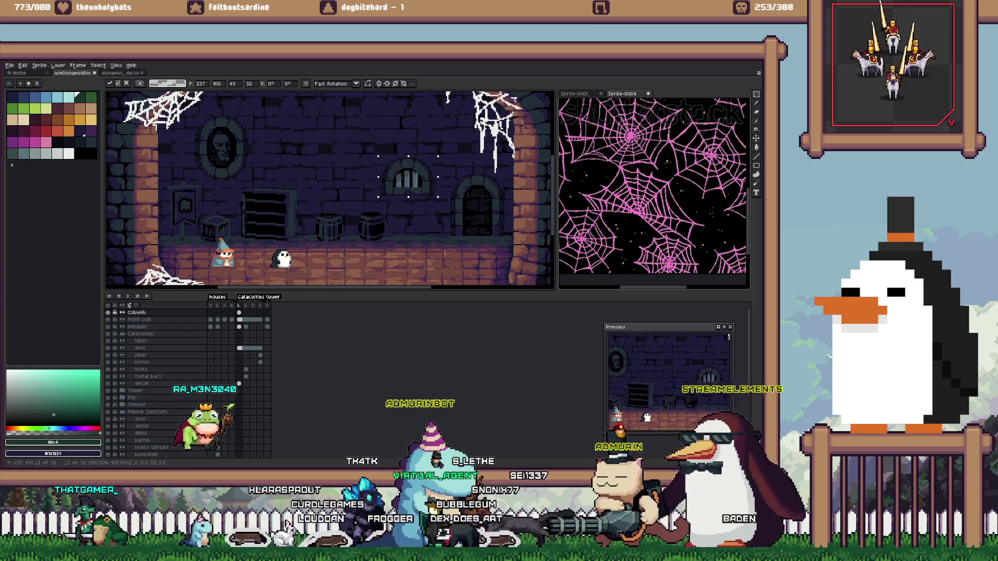
Copy the hooded statue from the decor sheet and paste it over the barrels
key("ctrl+Tab")
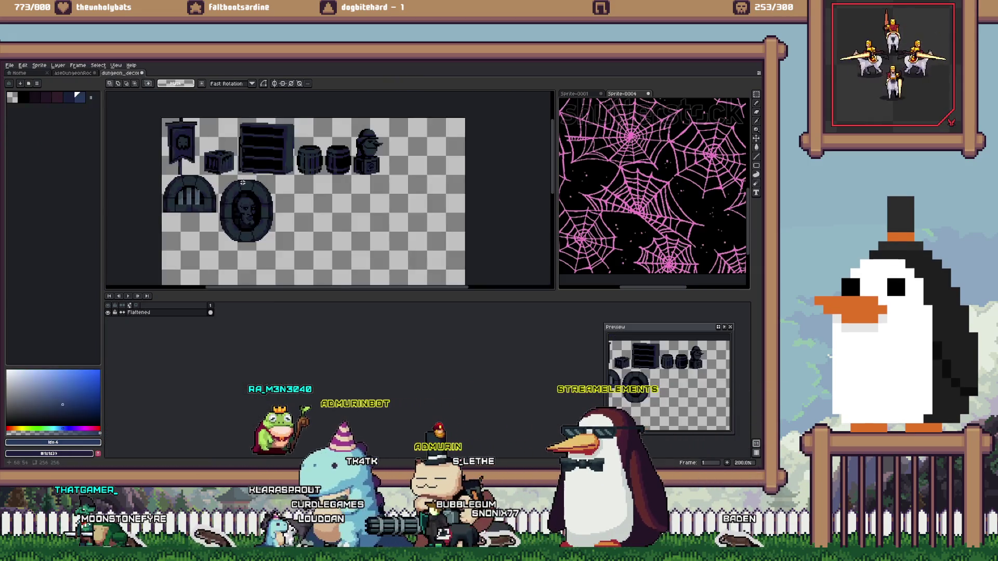
key("ctrl+c")
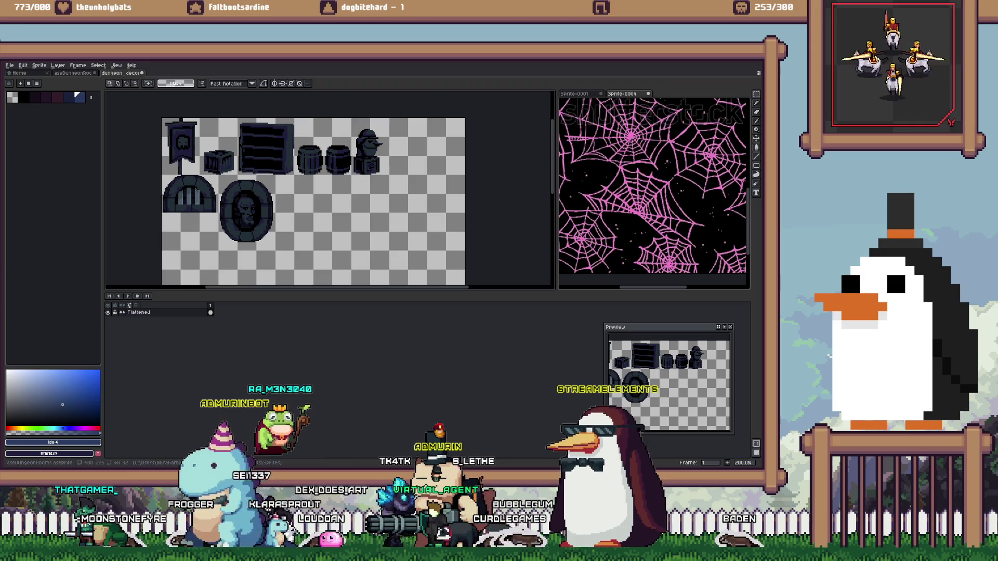
key("ctrl+shift+Tab")
key("ctrl+v")
left_click_drag(307, 188, 353, 218)
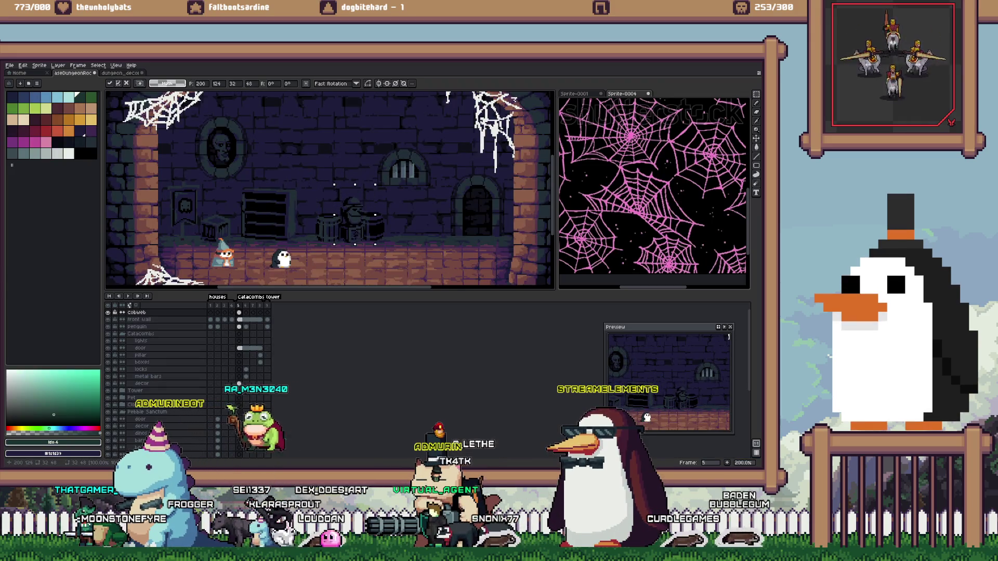
Move the hooded statue right beside the doorway and commit it
left_click(386, 200)
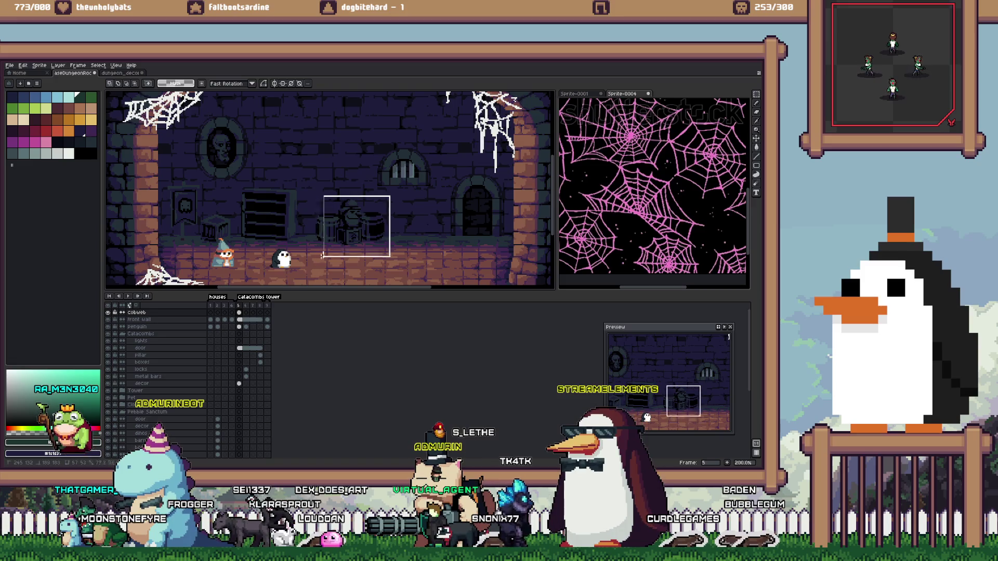
mouse_move(386, 200)
left_mouse_down()
mouse_move(439, 194)
mouse_move(336, 202)
mouse_move(263, 193)
mouse_move(420, 173)
mouse_move(479, 196)
left_mouse_up()
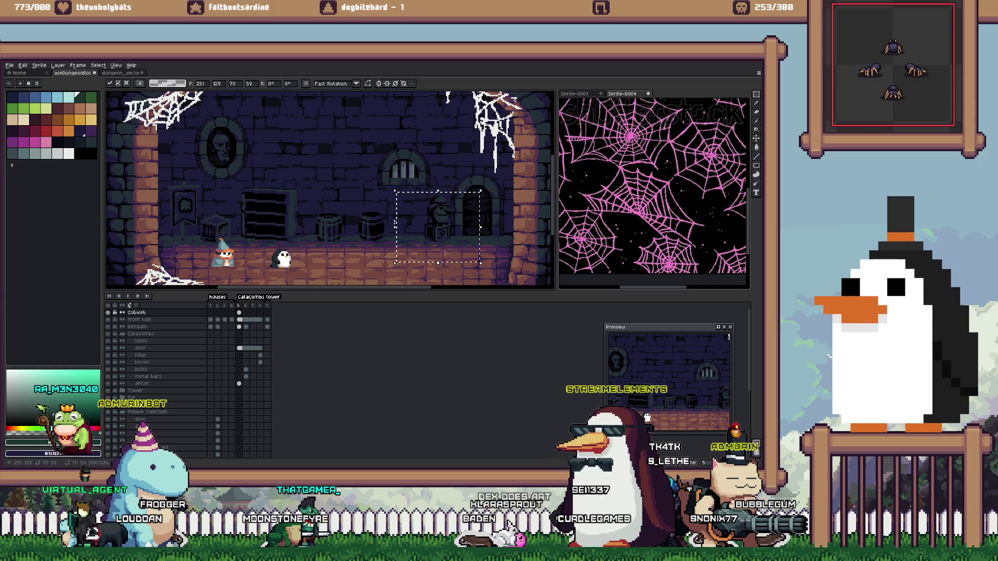
left_click(342, 227)
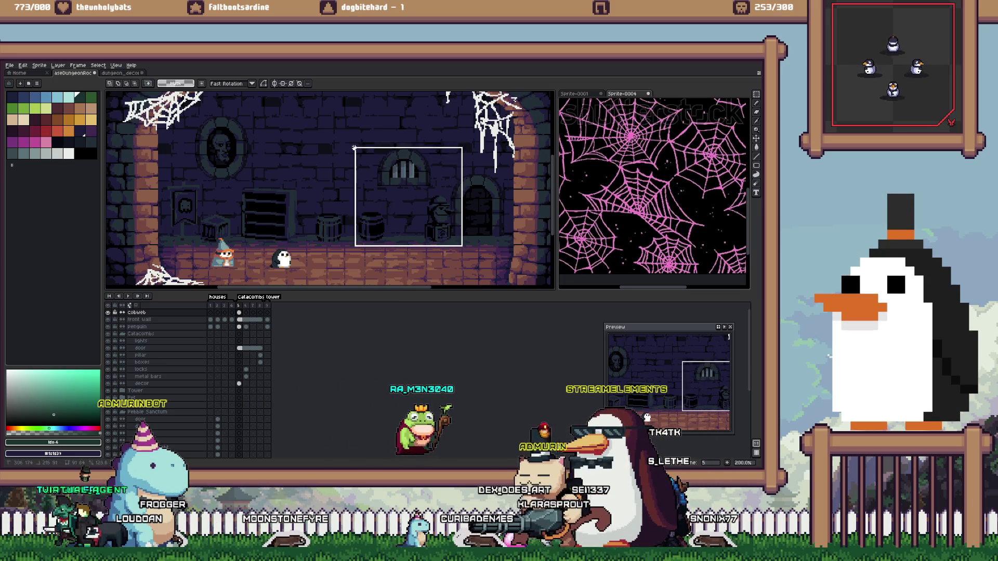
Select and delete the portrait and window areas, then undo to restore them
left_click_drag(461, 246, 333, 139)
left_click_drag(192, 111, 322, 189)
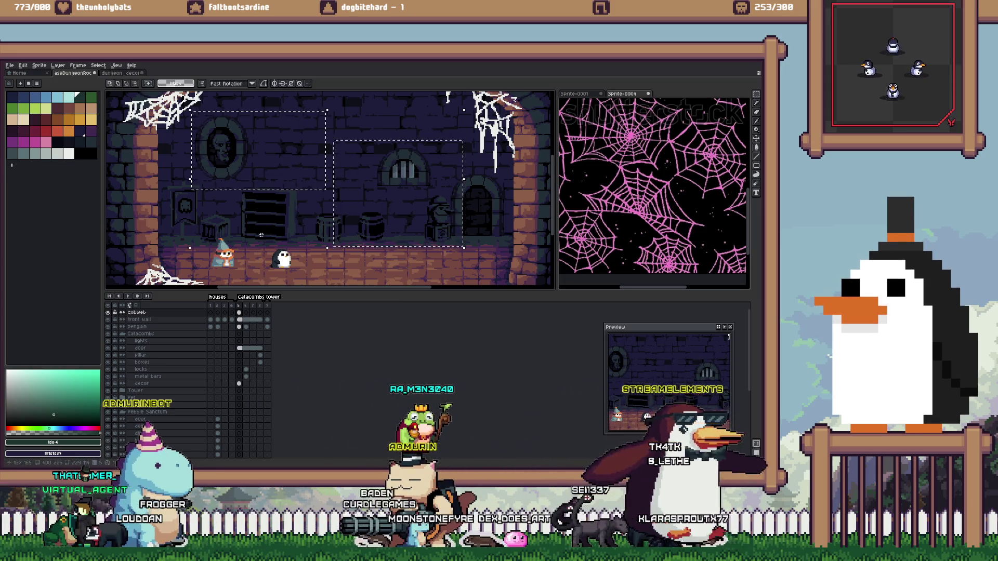
key("Delete")
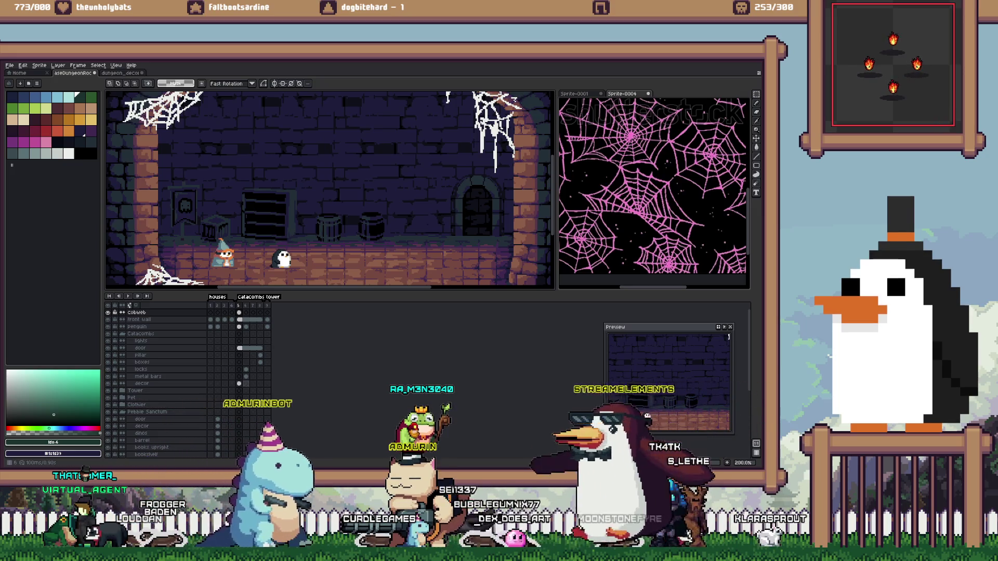
key("ctrl+z")
scroll(343, 207, "down", 2)
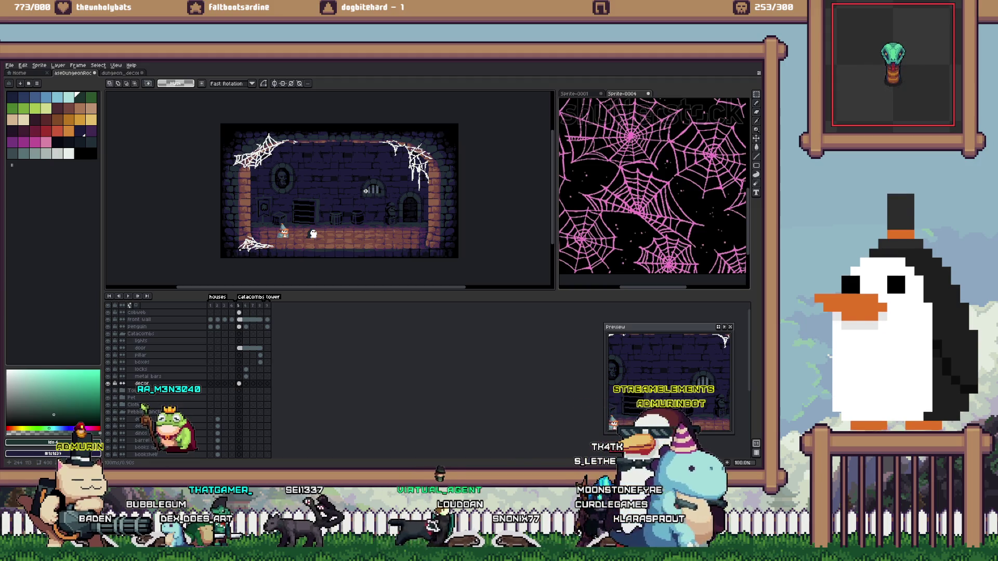
On the Cobweb layer, magic-wand the top-left web, delete it, then undo and reselect
left_click(249, 136, "ctrl")
scroll(249, 136, "up", 2)
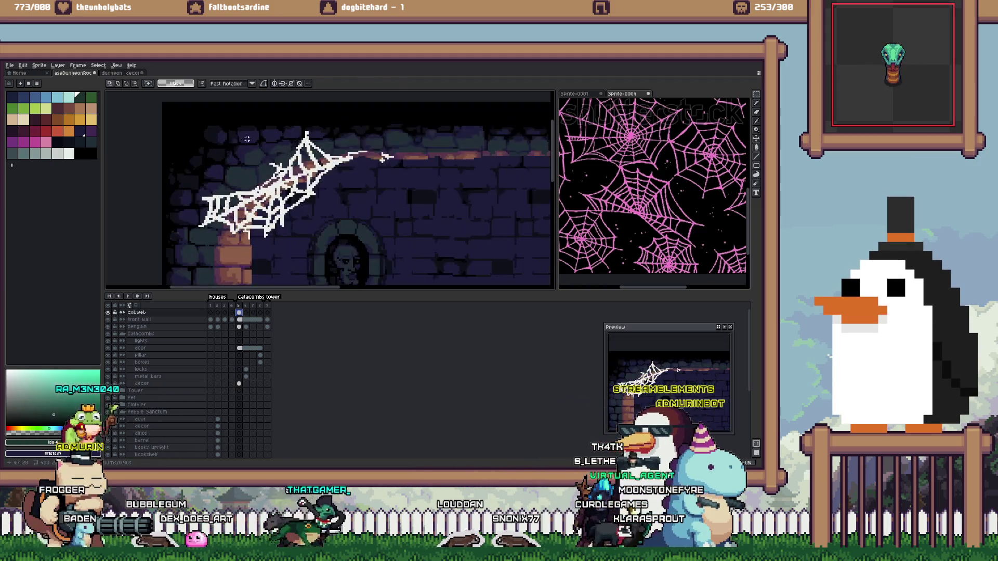
key("w")
left_click(87, 138)
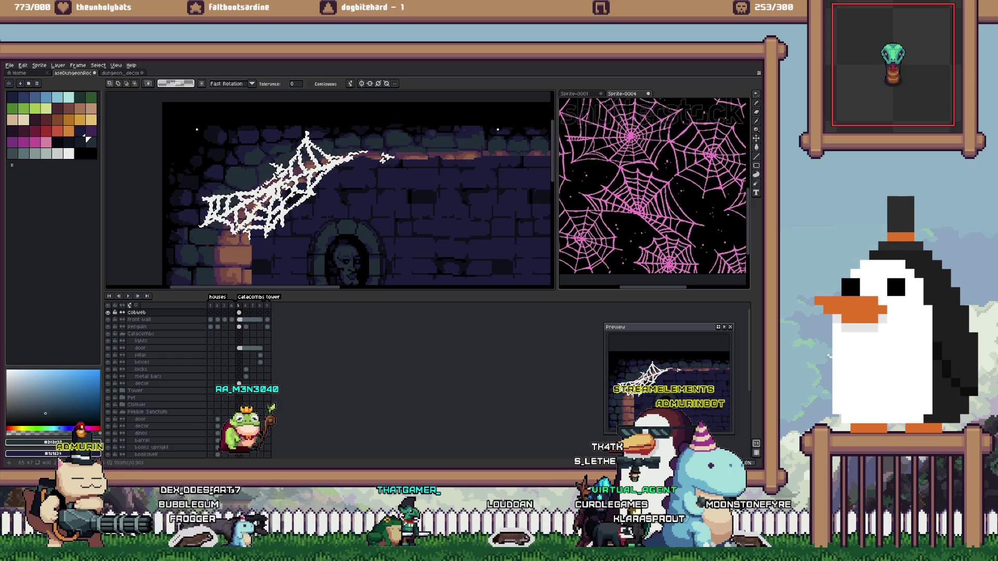
key("Delete")
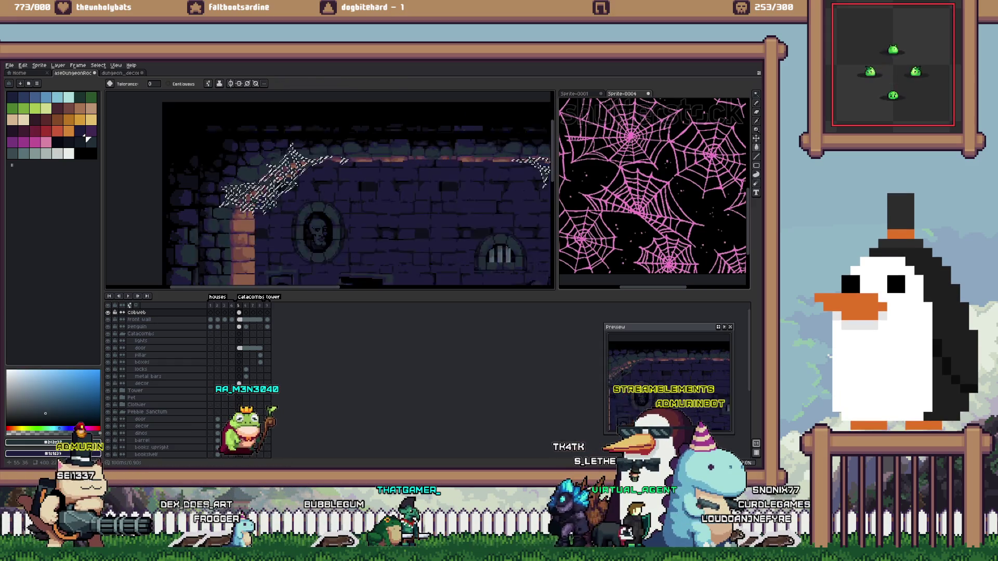
key("ctrl+z")
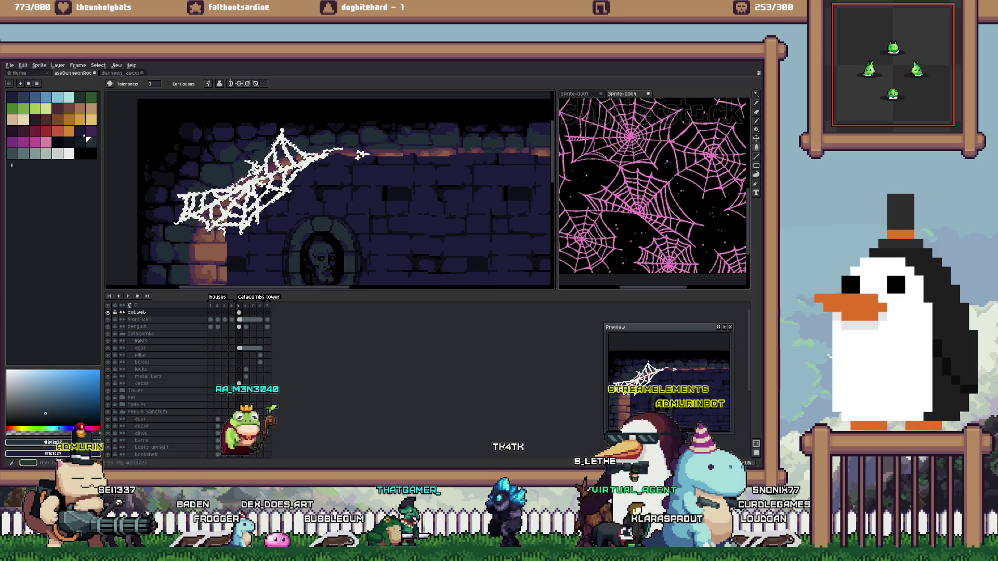
key("ctrl+shift+d")
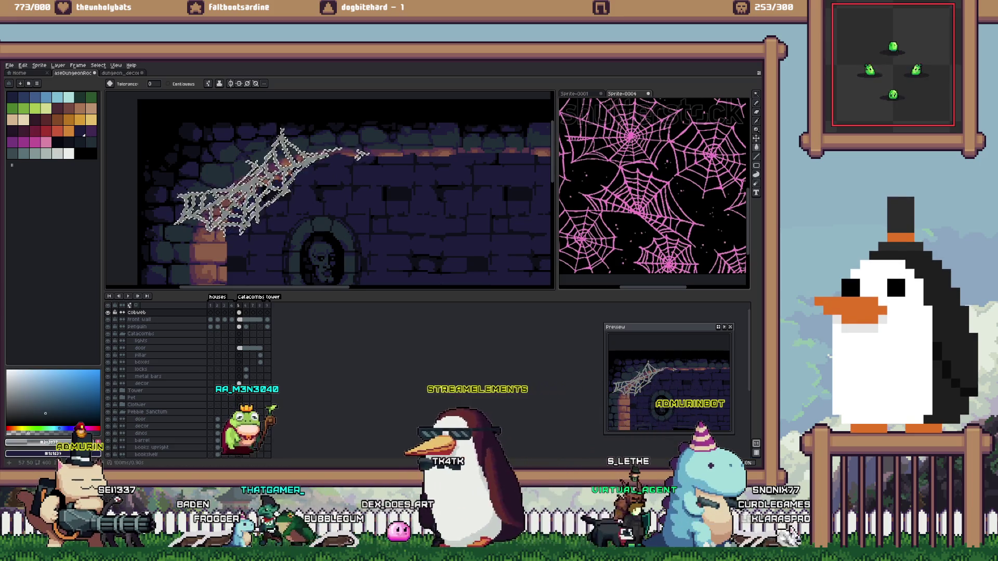
key("minus")
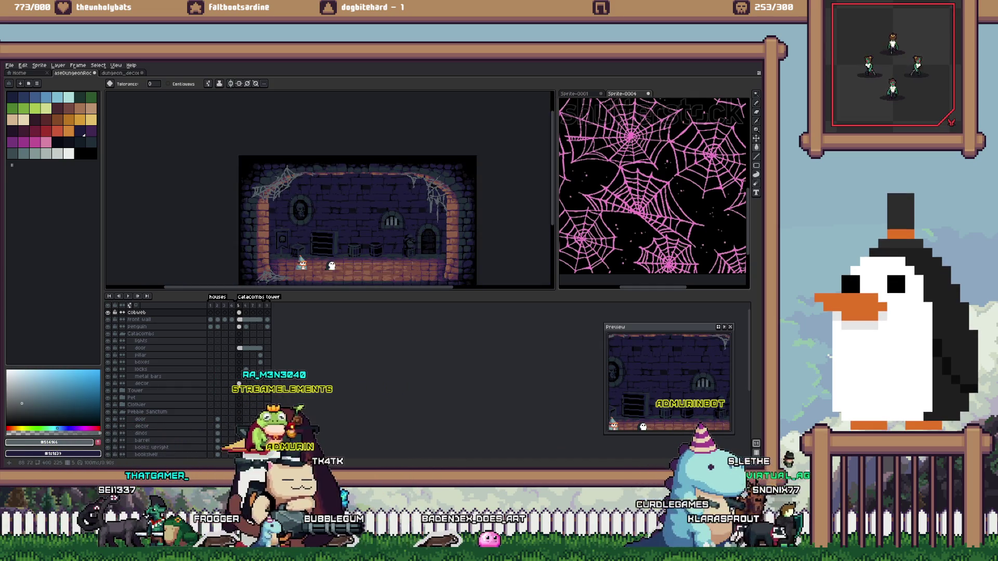
key("plus")
key("plus")
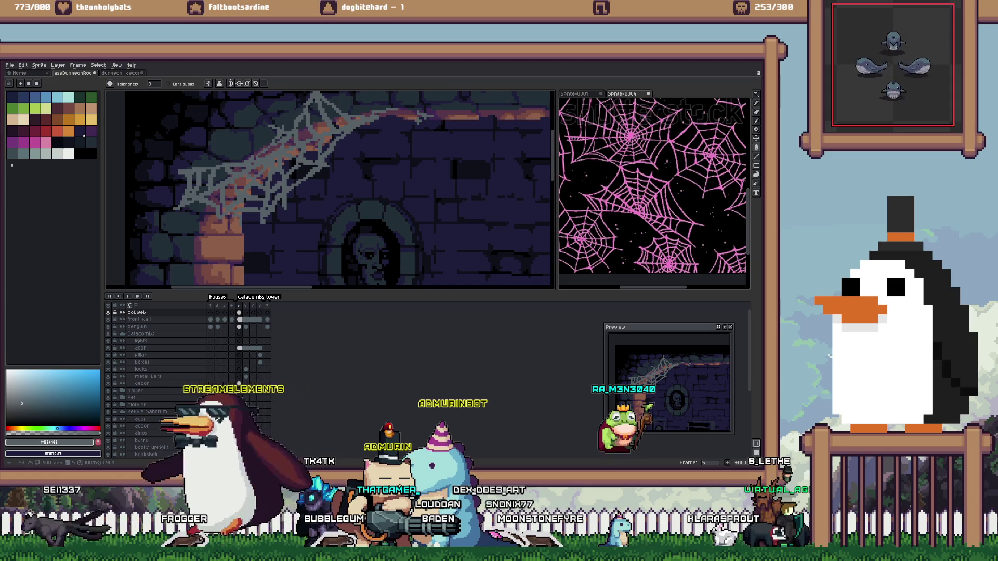
Rectangle-select the top-left cobweb and shift it up and left into the corner
key("m")
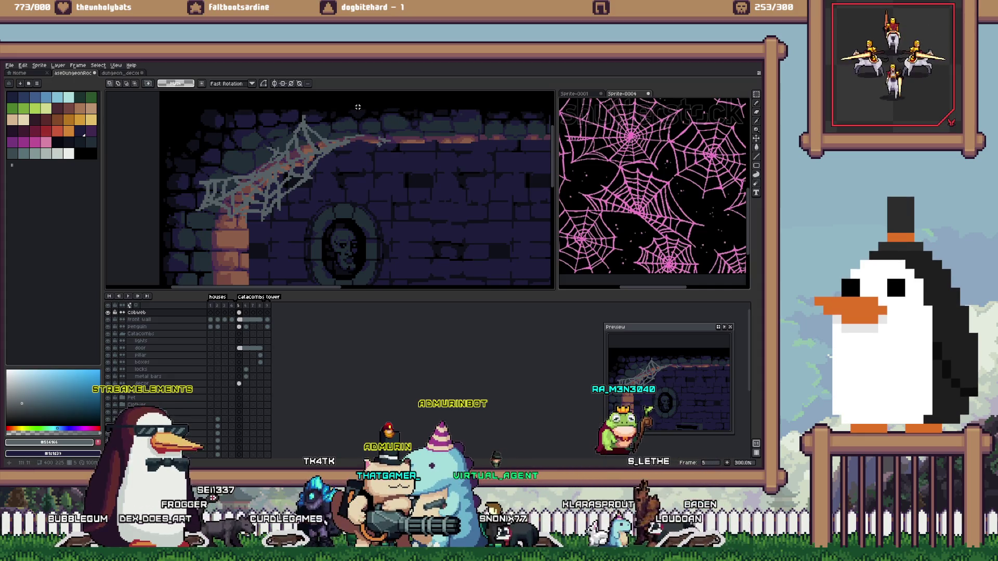
left_click_drag(366, 109, 167, 244)
mouse_move(260, 176)
left_mouse_down()
mouse_move(243, 162)
mouse_move(281, 192)
left_mouse_up()
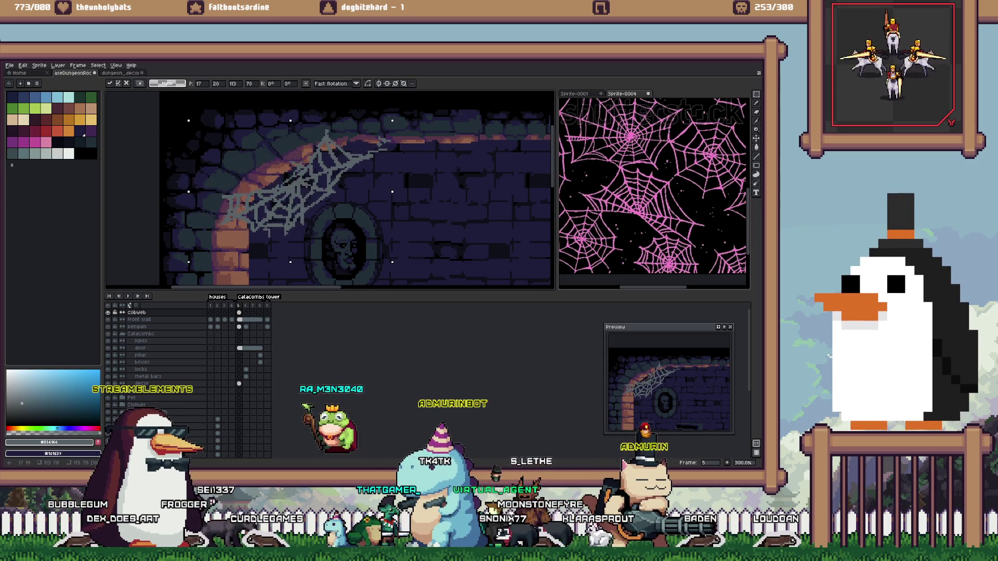
key("Up")
key("Up")
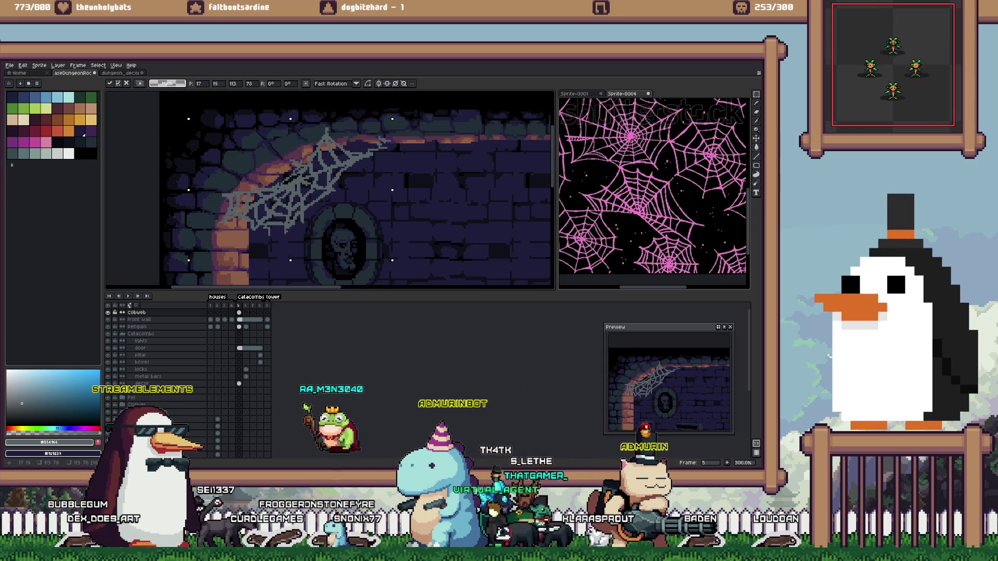
mouse_move(291, 172)
left_mouse_down()
mouse_move(262, 154)
mouse_move(271, 158)
left_mouse_up()
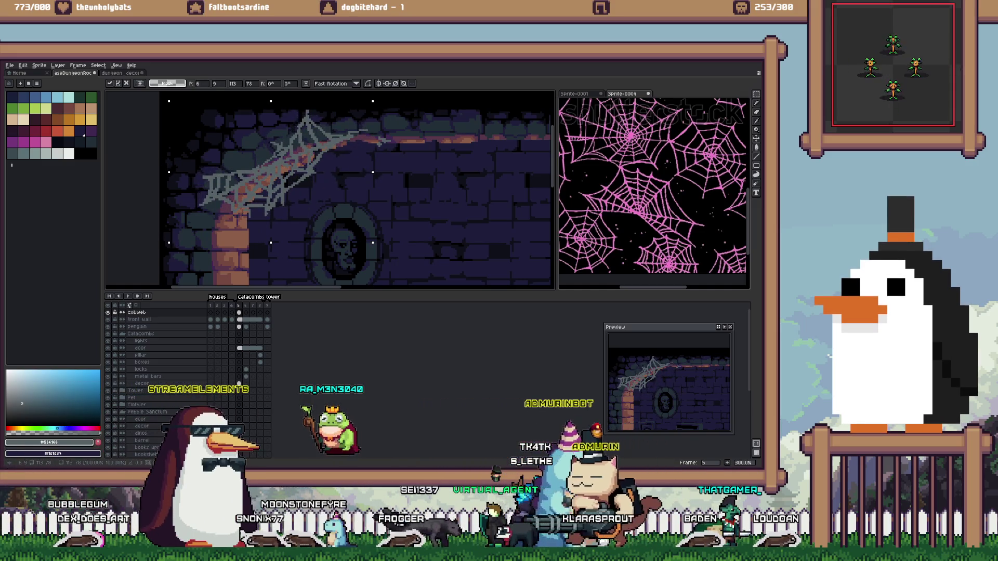
key("Left")
key("Up")
key("Left")
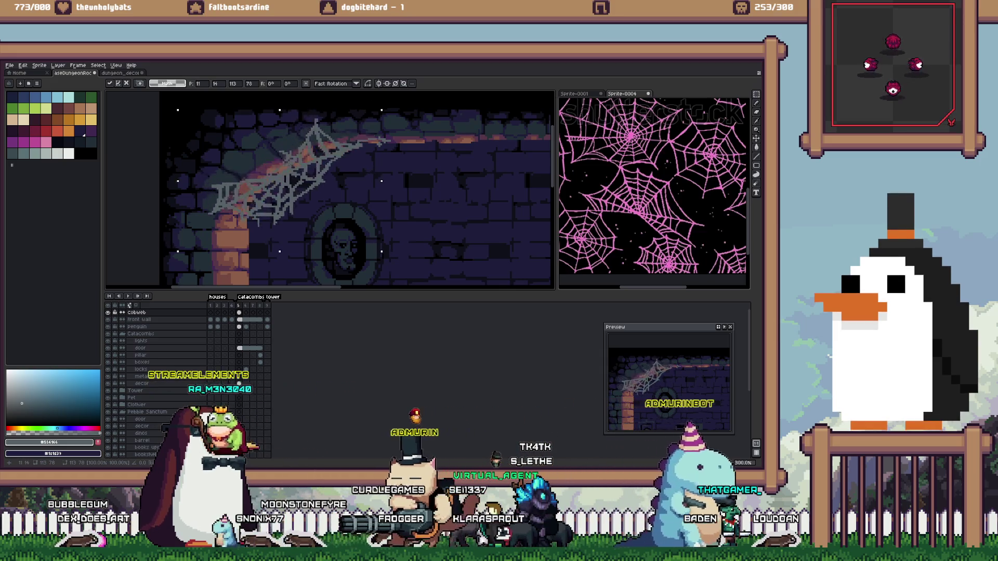
key("Return")
scroll(352, 207, "down", 5)
Extend the upper-left cobweb's top strand further right along the ceiling, using Pencil and Eraser
scroll(352, 207, "up", 2)
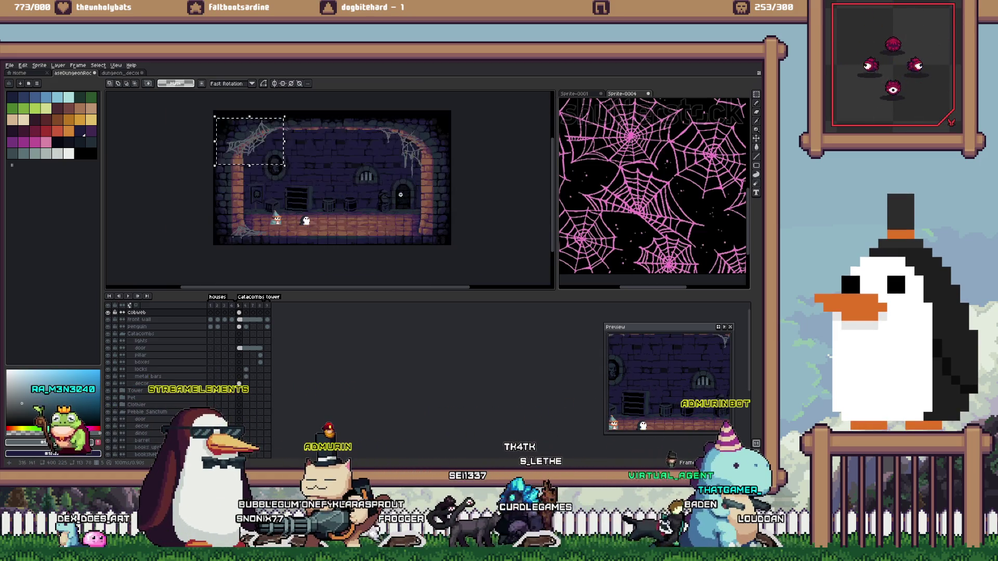
scroll(250, 180, "up", 2)
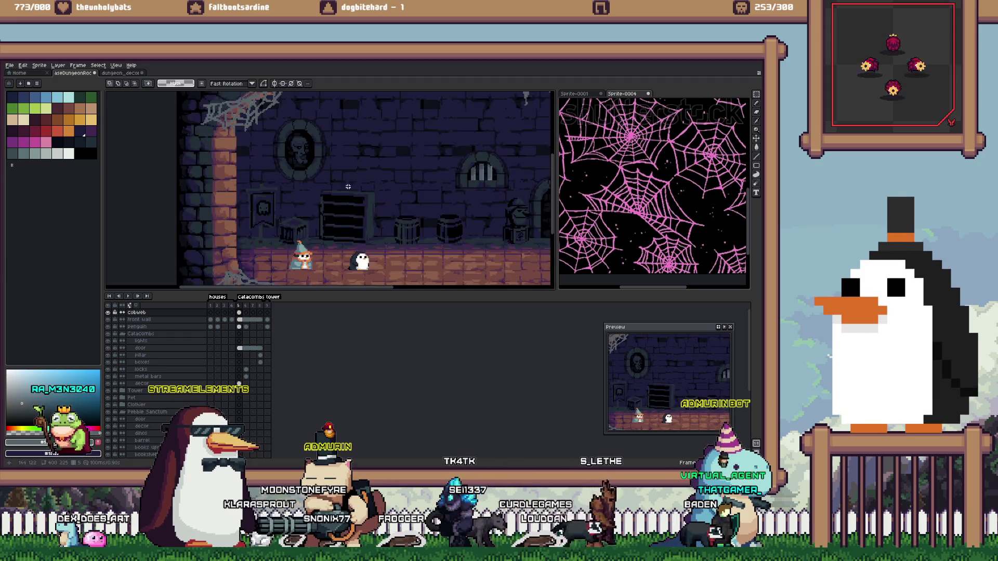
scroll(299, 197, "down", 2)
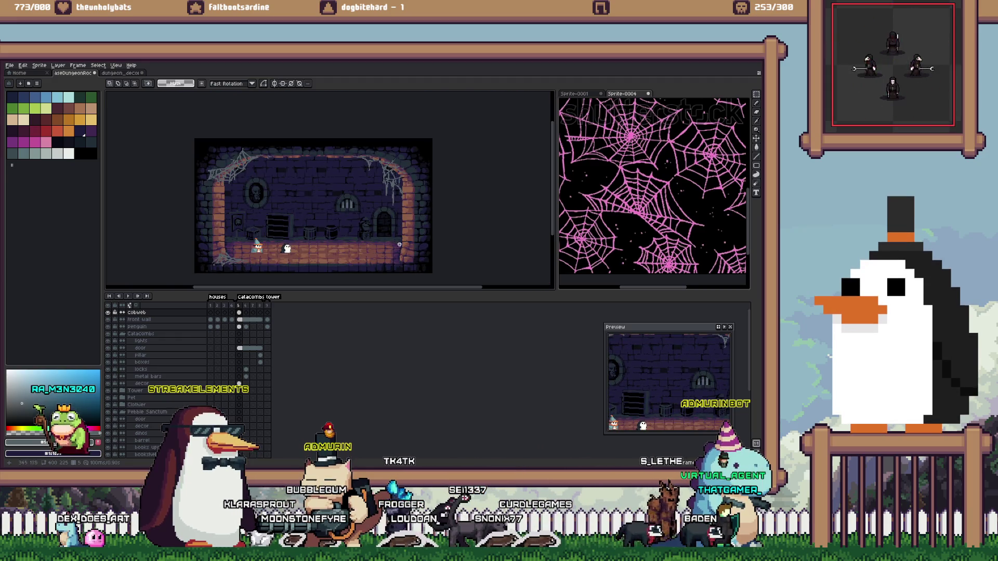
key("b")
scroll(399, 243, "up", 2)
scroll(398, 249, "up", 1)
scroll(368, 208, "up", 1)
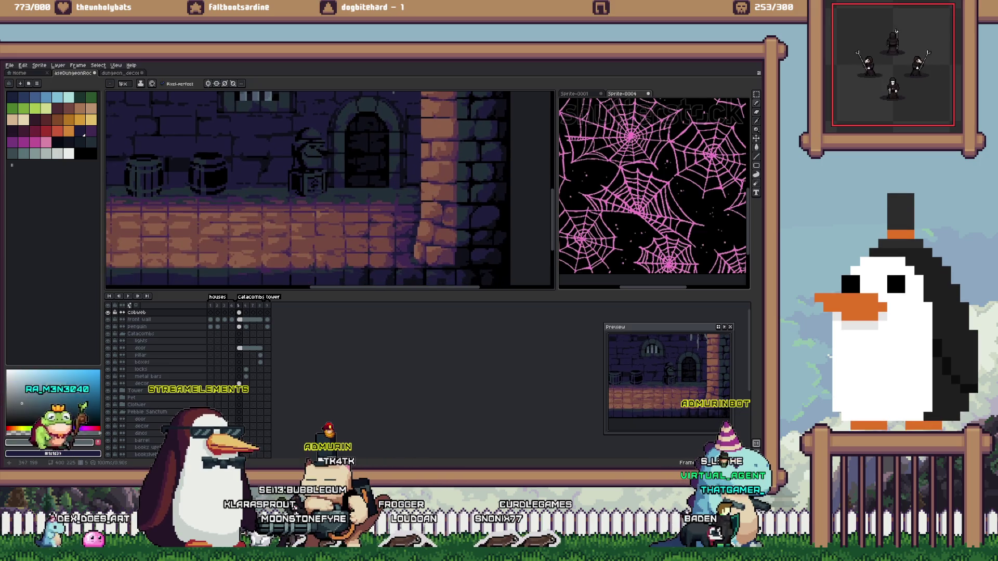
scroll(367, 208, "up", 1)
scroll(412, 188, "down", 5)
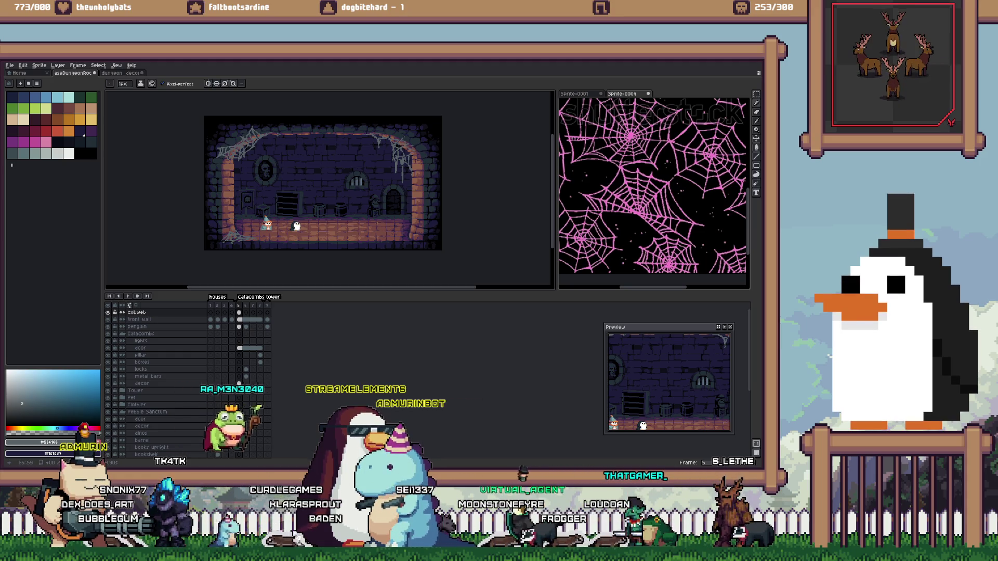
scroll(248, 194, "up", 3)
key("e")
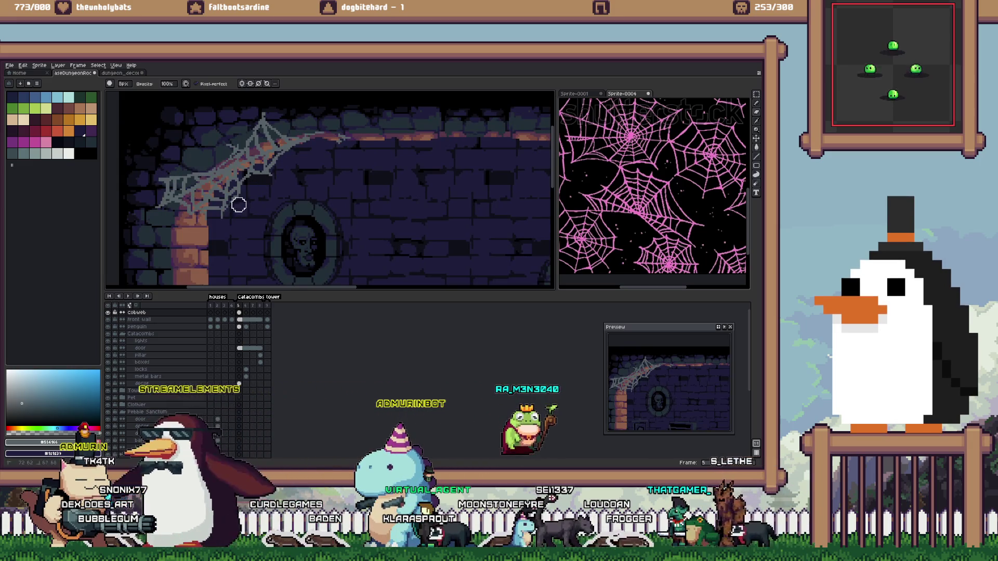
key("b")
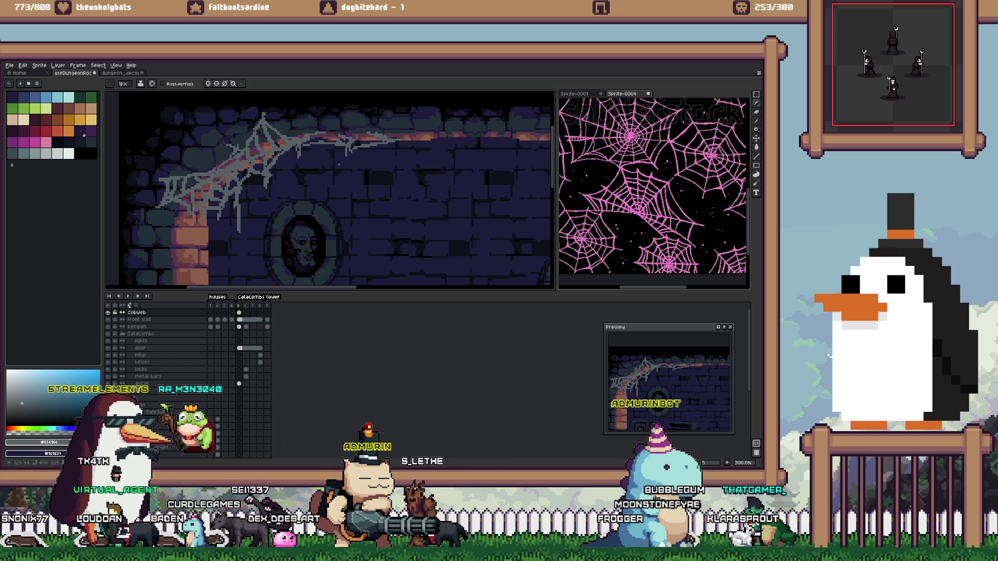
Save aseDungeonRooms.aseprite with Ctrl+S
scroll(357, 170, "down", 3)
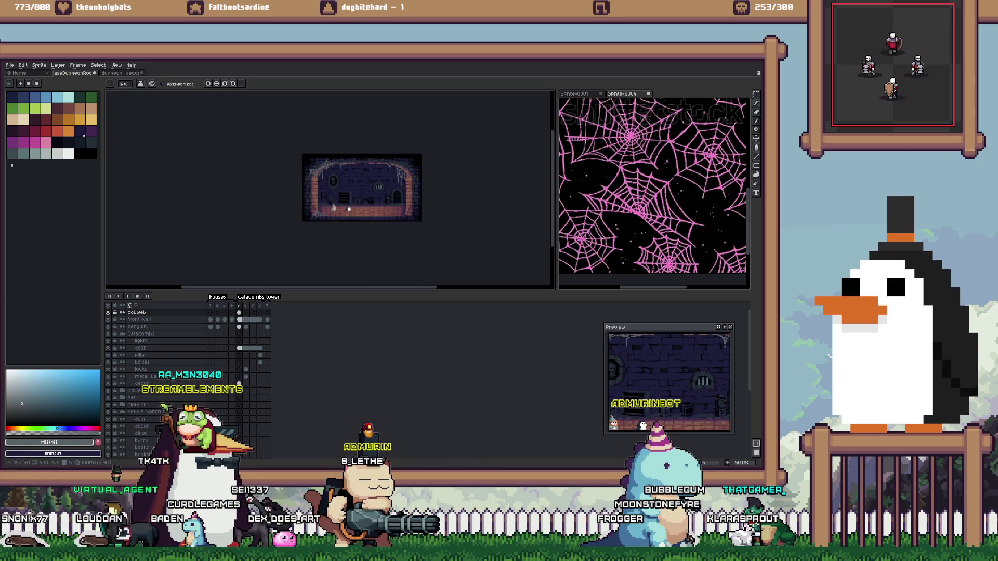
scroll(350, 166, "up", 1)
key("ctrl+s")
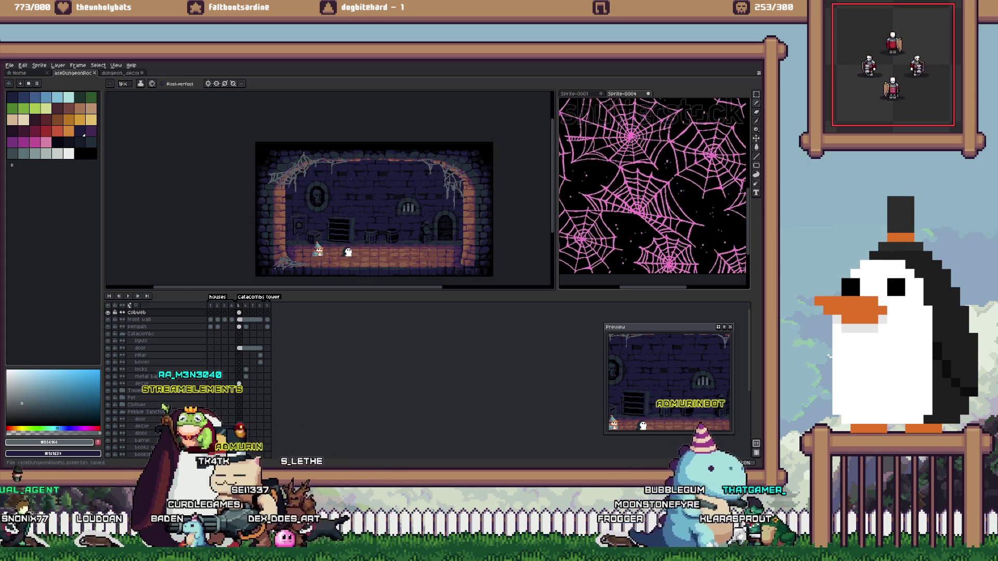
left_click_drag(394, 195, 365, 200)
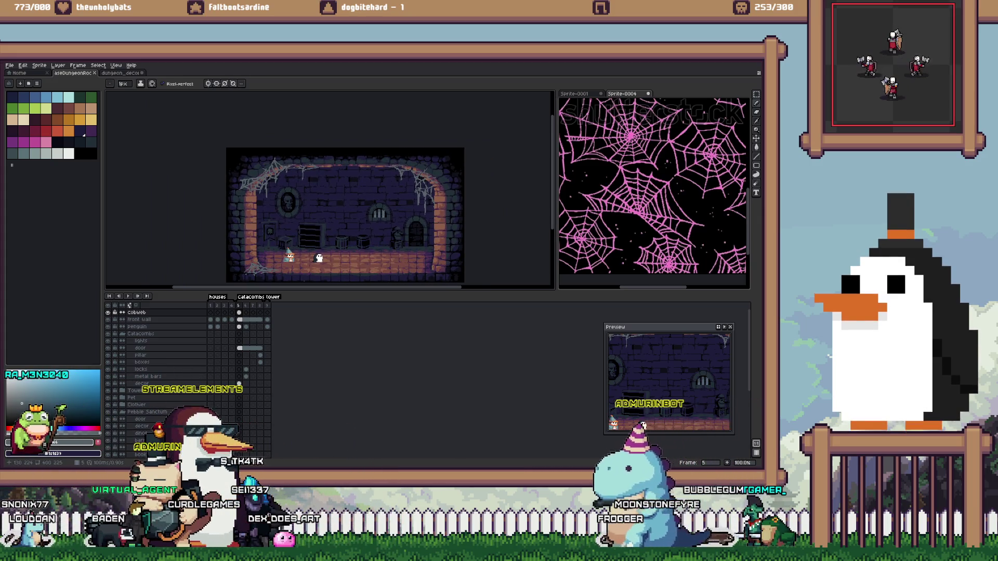
With the Pencil active, pick the pale grey palette colour for the strands
scroll(270, 272, "up", 5)
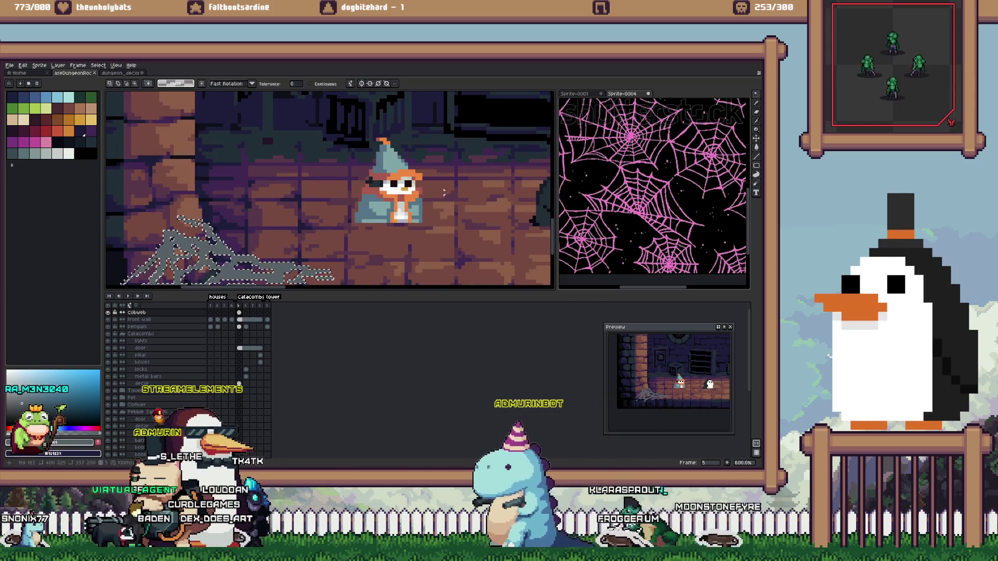
key("i")
key("b")
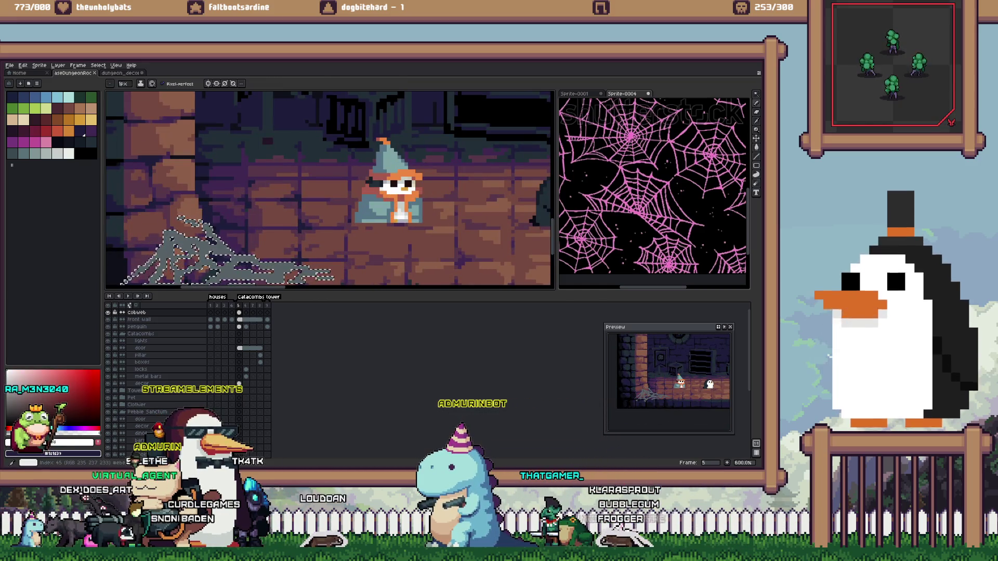
left_click(69, 154)
scroll(213, 253, "up", 2)
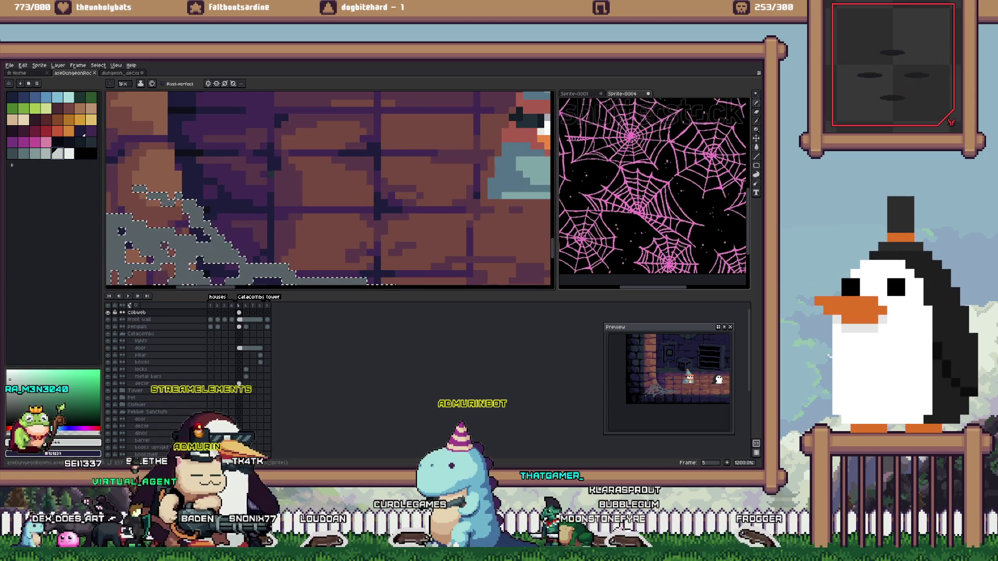
key("]")
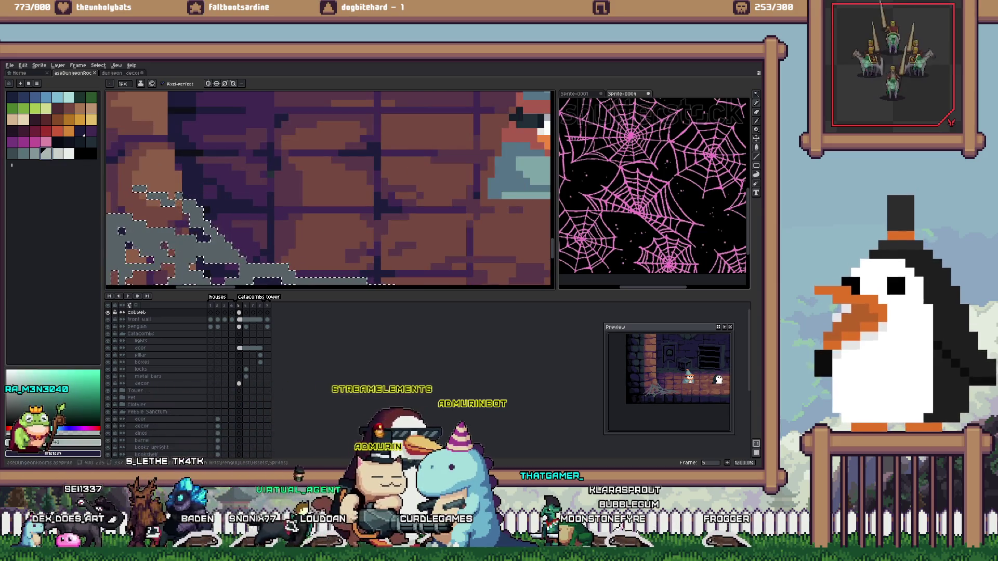
left_click(35, 154)
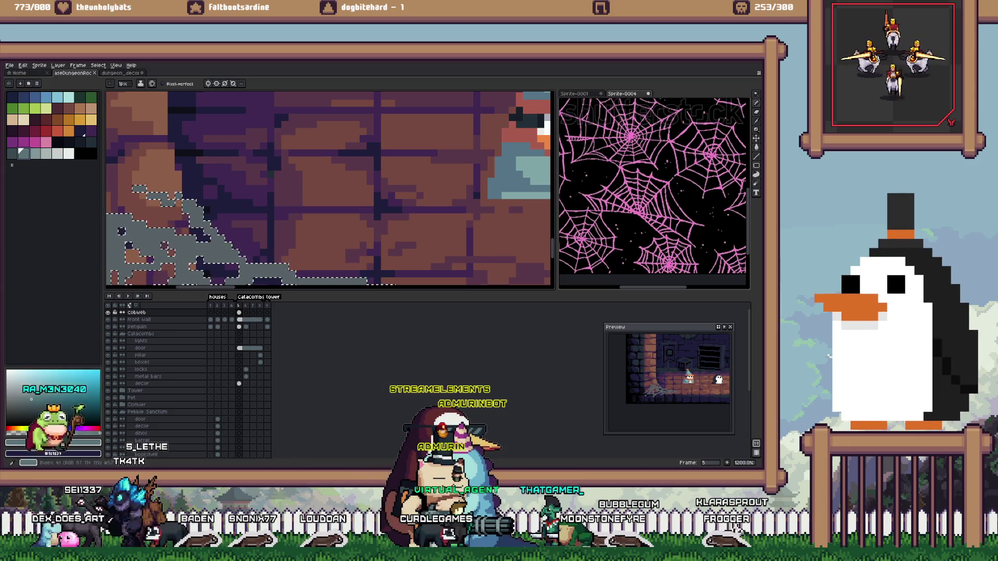
Bring the lower-left cobweb into view and shrink the pencil brush from 2 px to 1 px
scroll(214, 223, "down", 1)
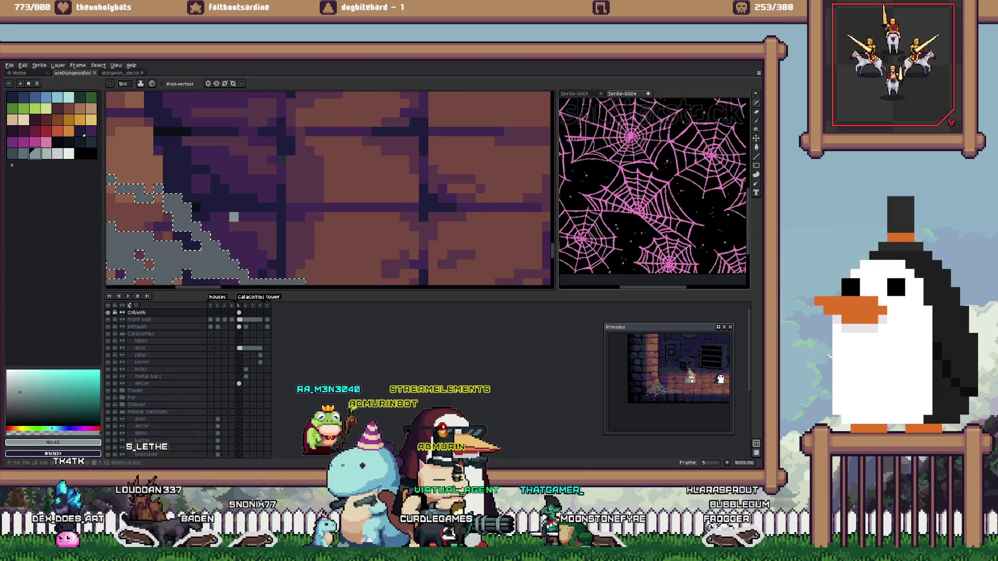
scroll(213, 223, "down", 1)
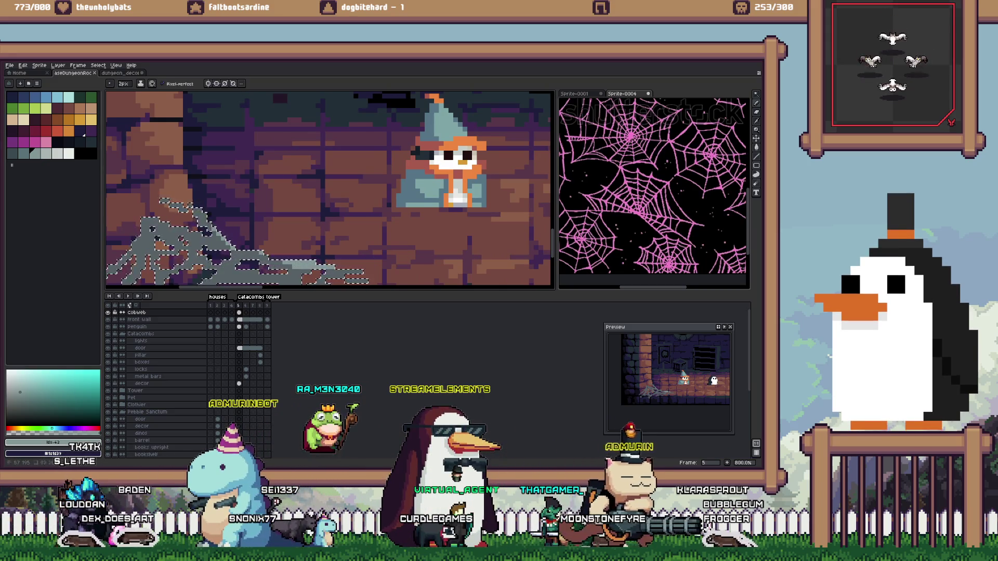
left_click_drag(214, 223, 229, 195)
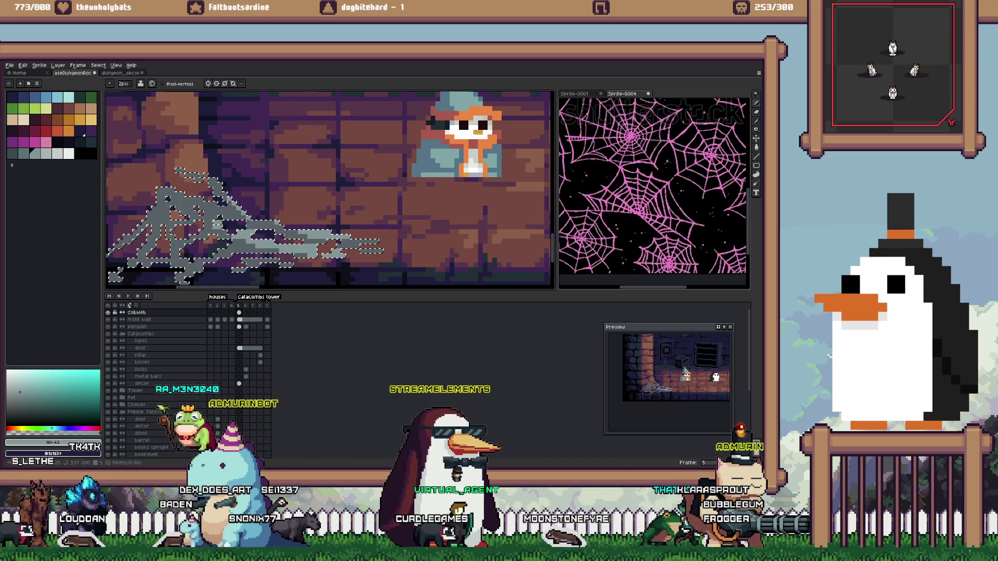
key("minus")
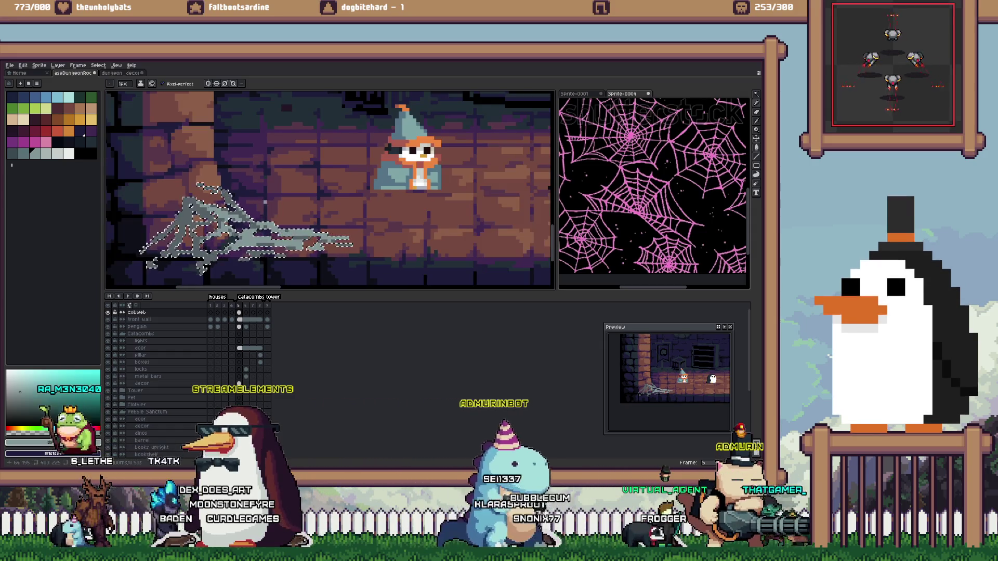
scroll(246, 275, "down", 2)
scroll(247, 276, "up", 2)
scroll(246, 276, "down", 2)
scroll(371, 140, "up", 2)
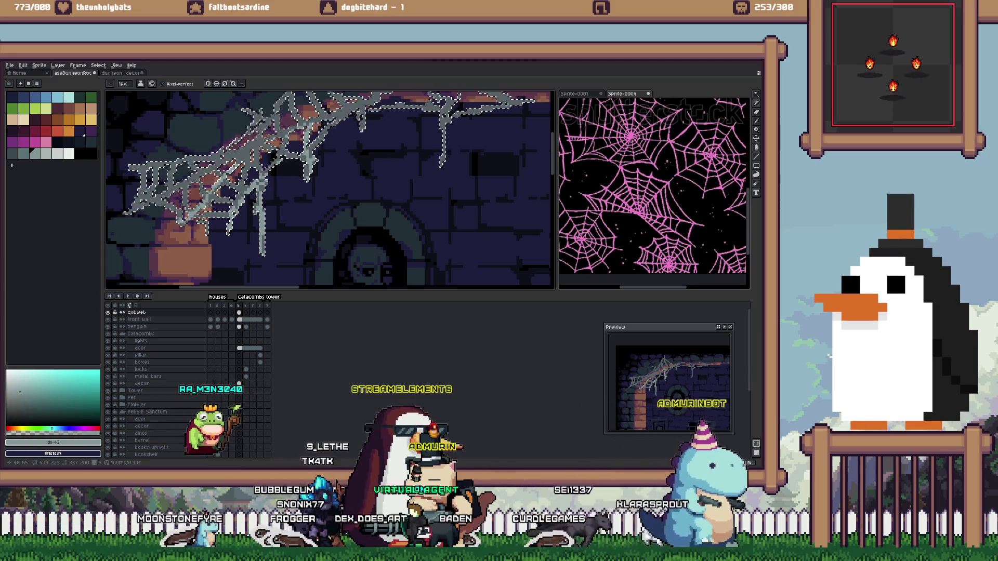
scroll(331, 189, "up", 3)
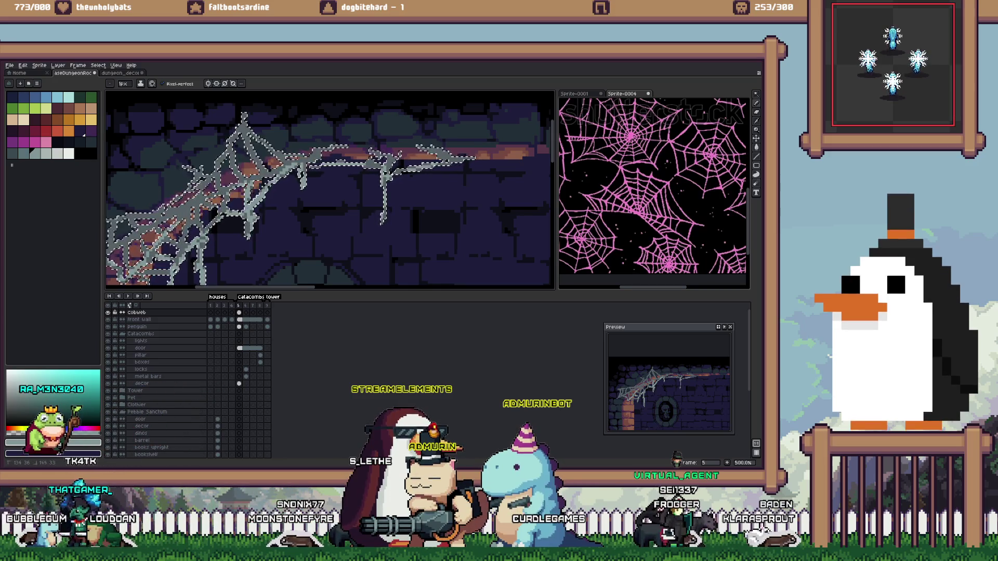
scroll(330, 189, "down", 3)
scroll(330, 190, "up", 1)
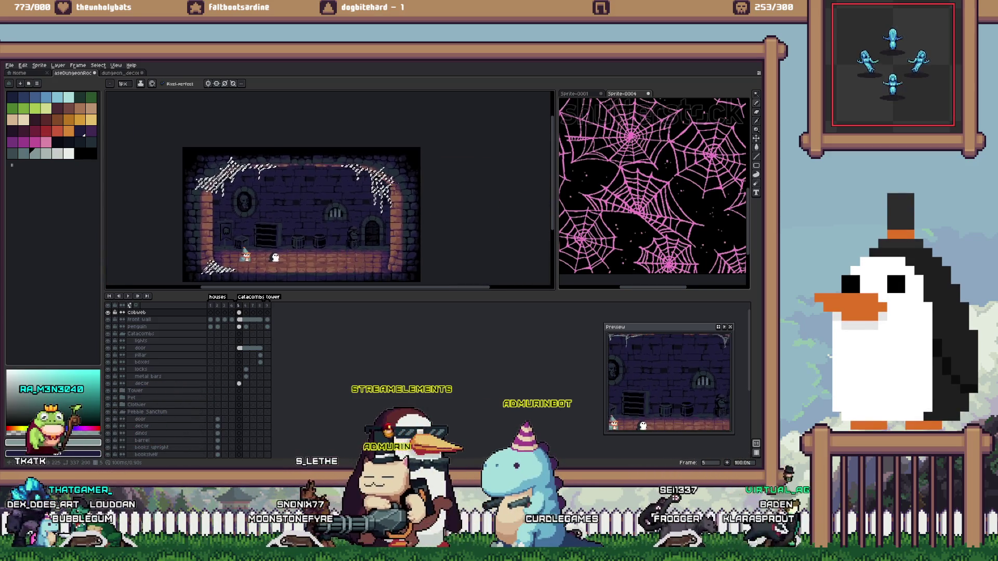
scroll(330, 190, "up", 1)
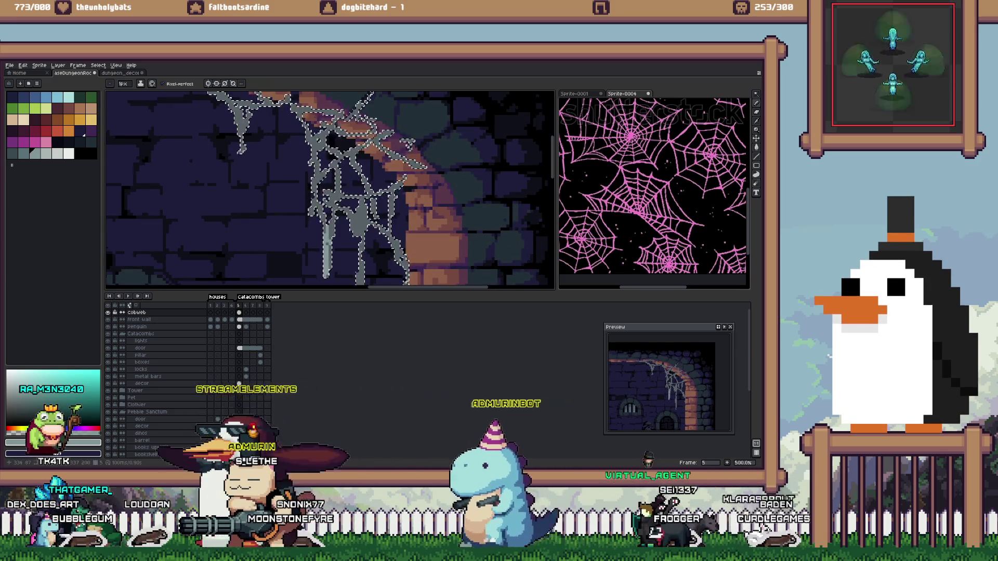
scroll(330, 190, "up", 1)
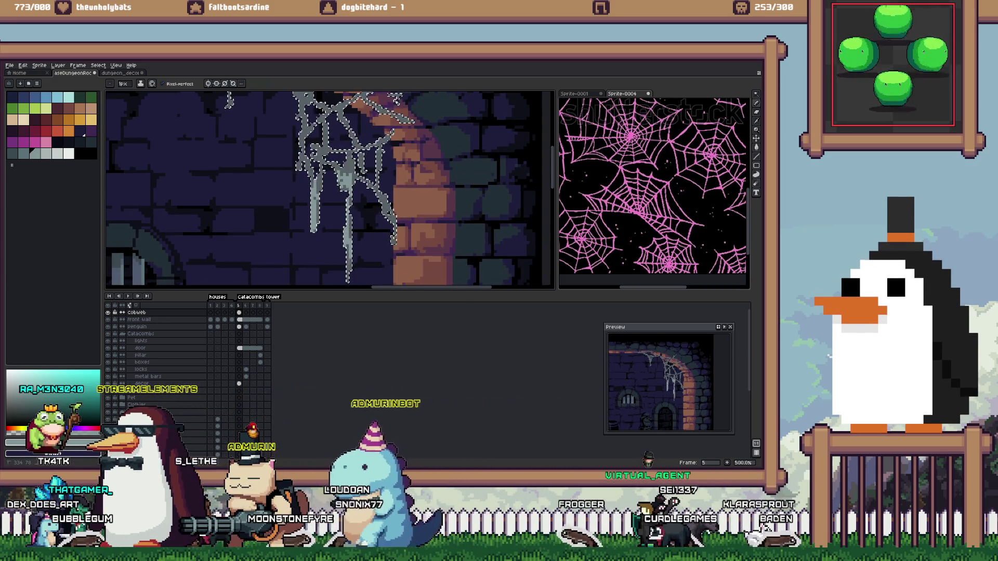
left_click_drag(330, 190, 354, 237)
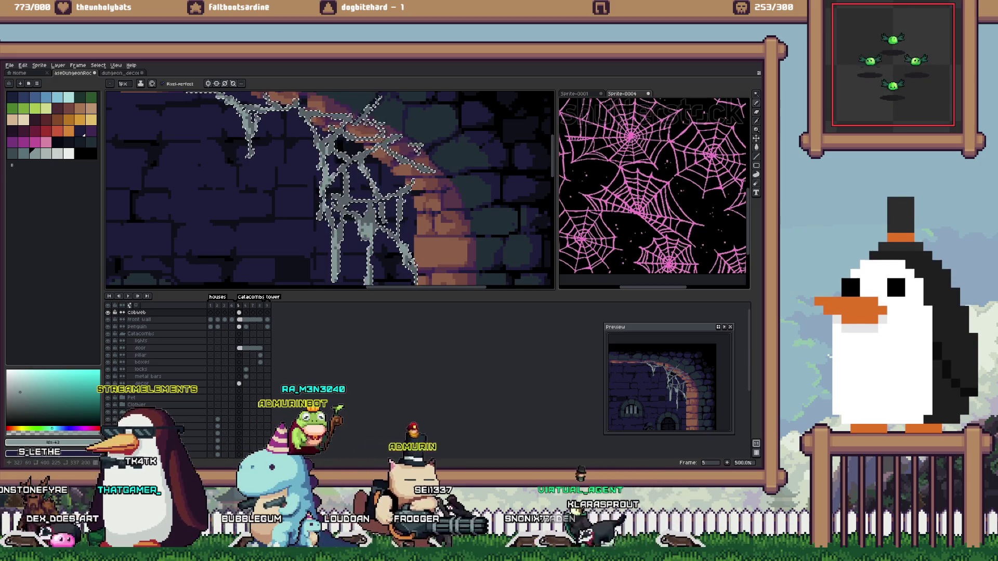
scroll(312, 187, "down", 1)
scroll(312, 187, "down", 1)
scroll(312, 188, "up", 1)
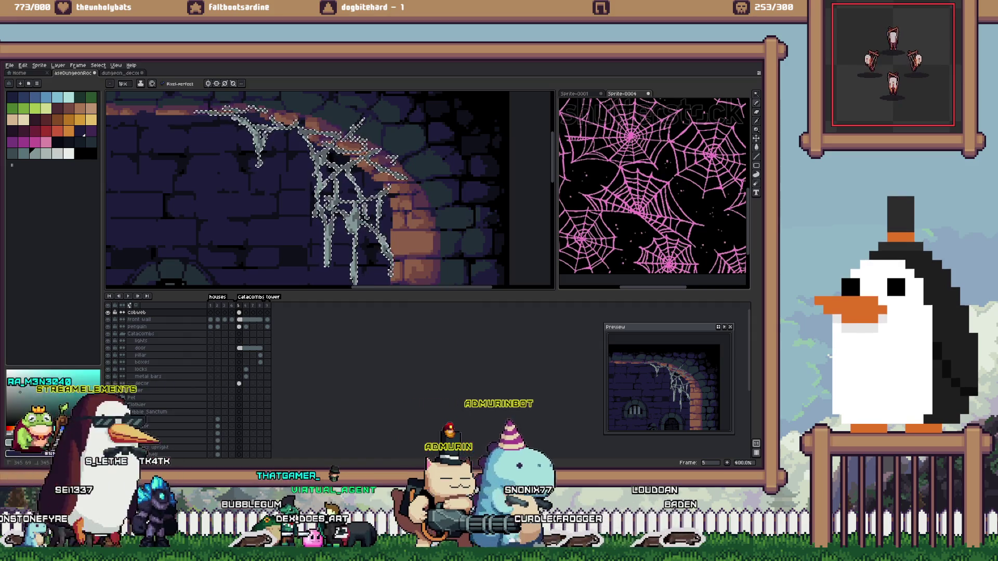
key("ctrl+d")
scroll(312, 187, "down", 1)
scroll(312, 187, "up", 2)
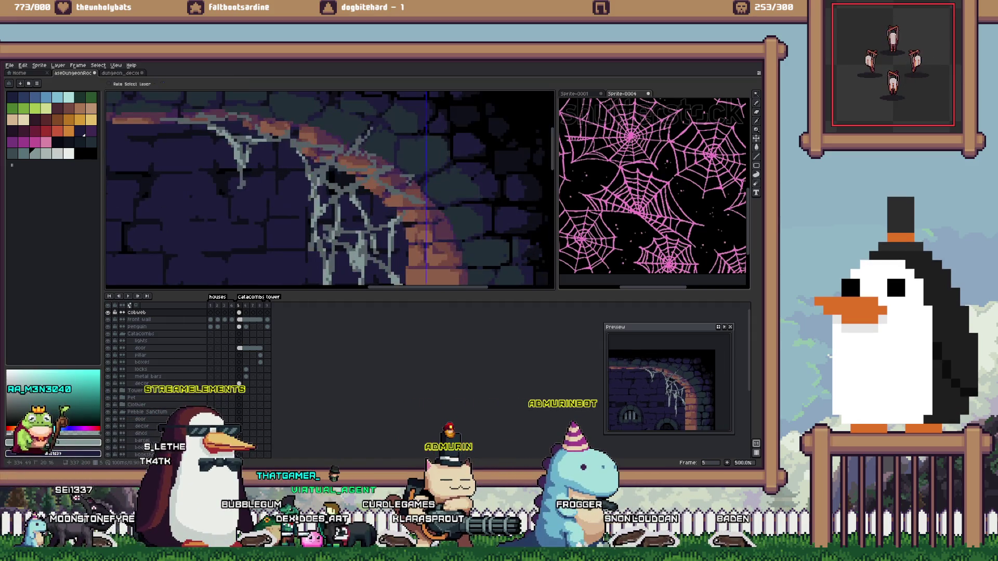
key("ctrl+shift+d")
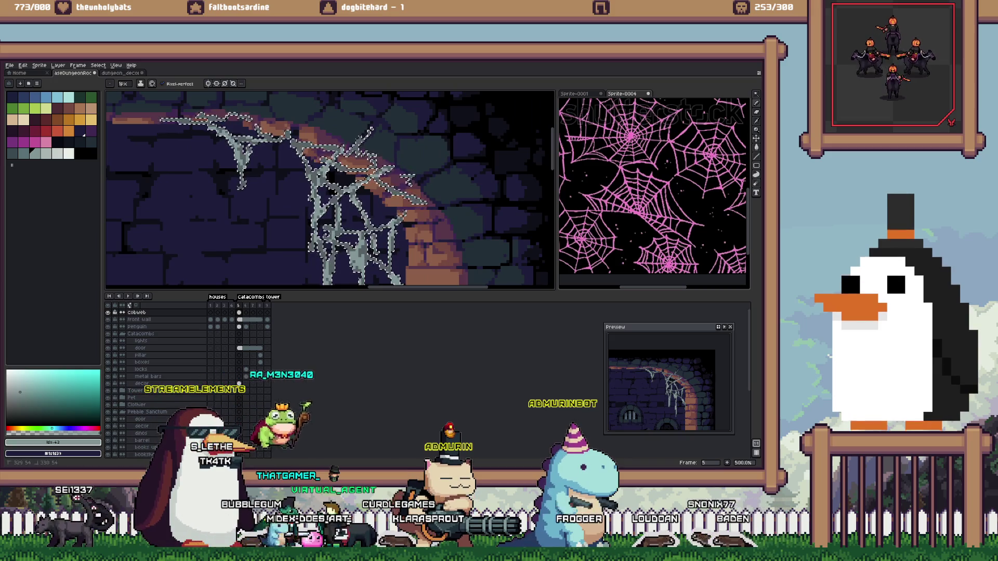
scroll(330, 190, "down", 2)
scroll(330, 190, "down", 2)
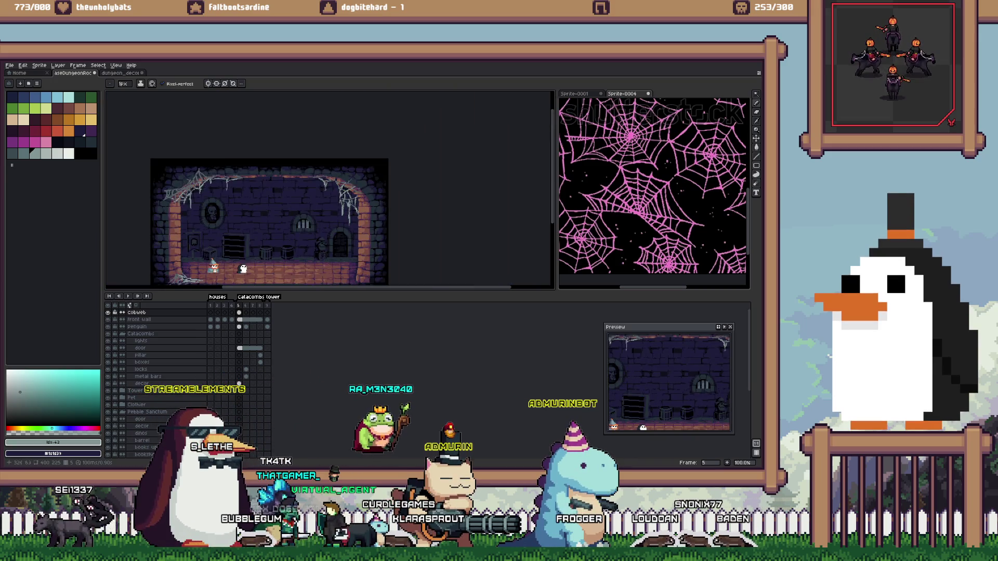
Zoom in on the cobweb and select all its strands with the Magic Wand
scroll(222, 165, "up", 4)
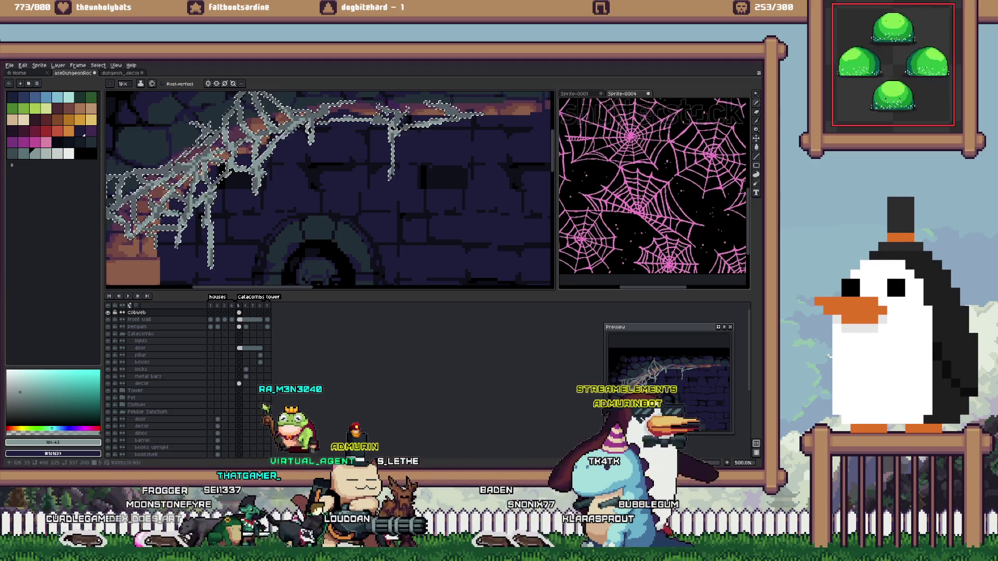
scroll(331, 191, "down", 1)
scroll(269, 123, "up", 1)
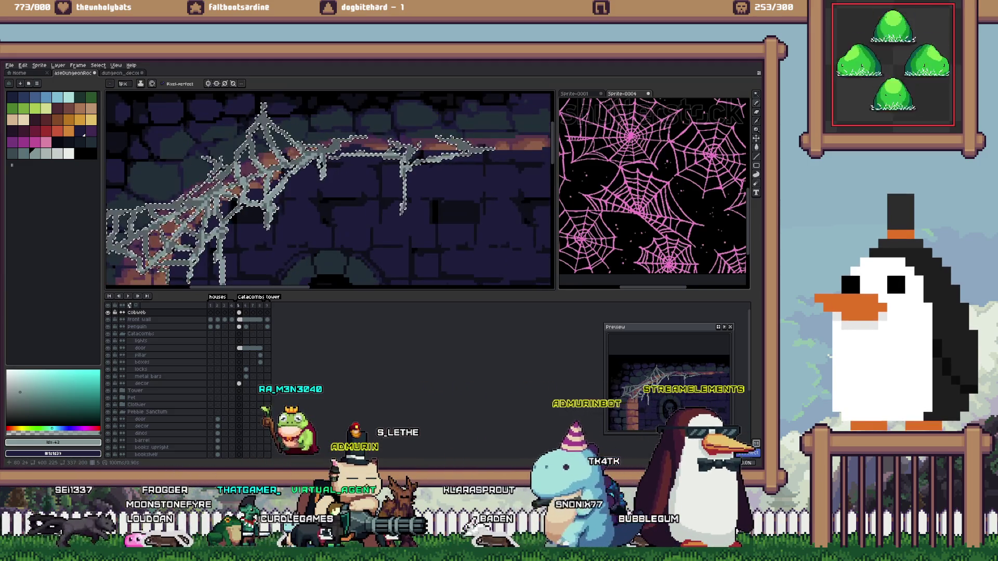
left_click(264, 120)
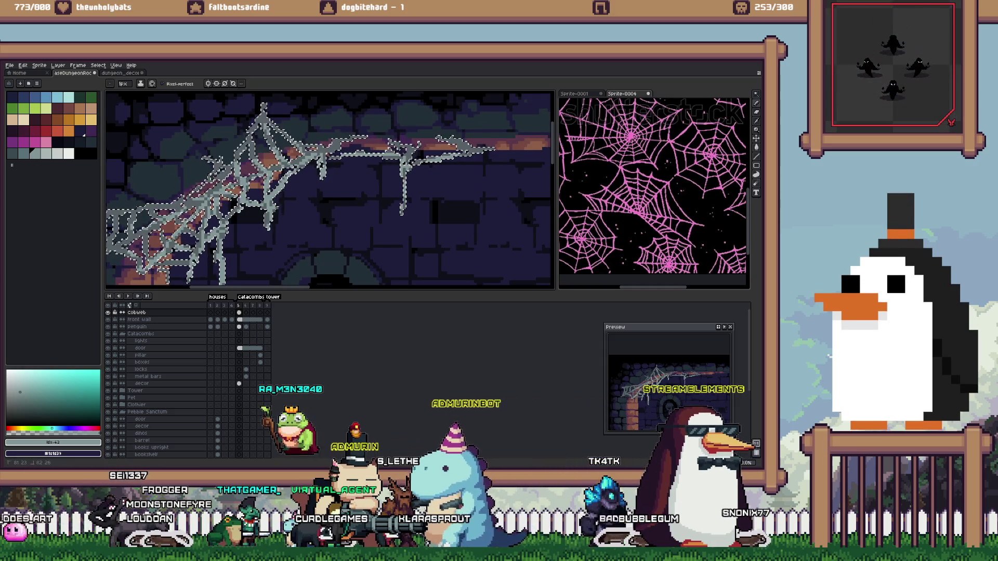
scroll(330, 190, "down", 3)
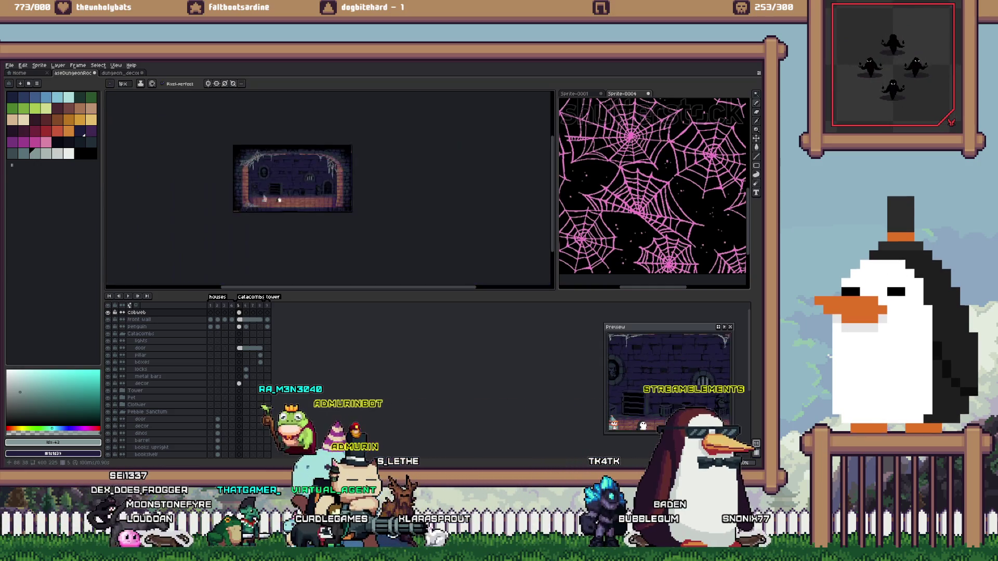
scroll(330, 191, "down", 1)
scroll(330, 190, "up", 1)
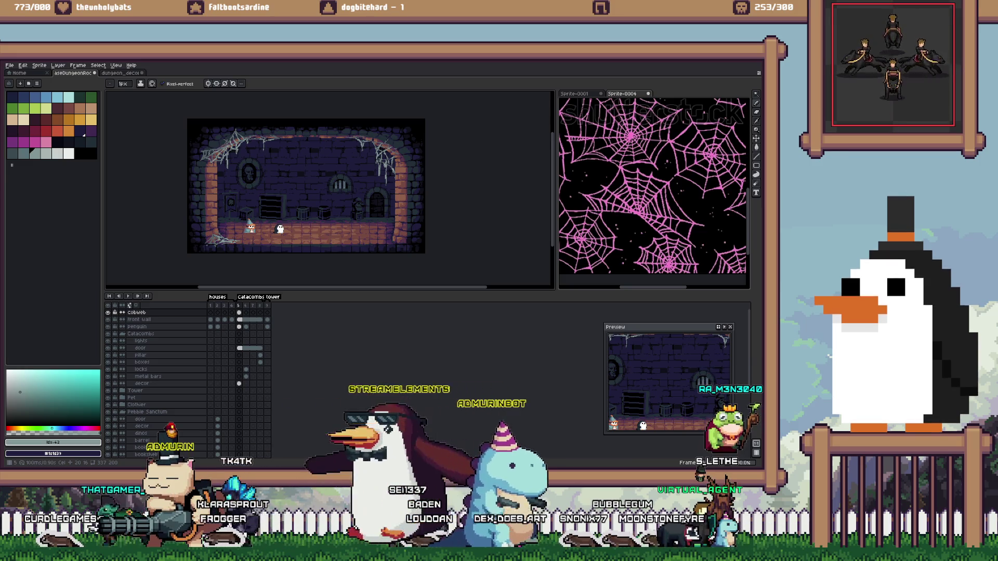
Copy the whole cobweb layer into a new 400x225 sprite
key("m")
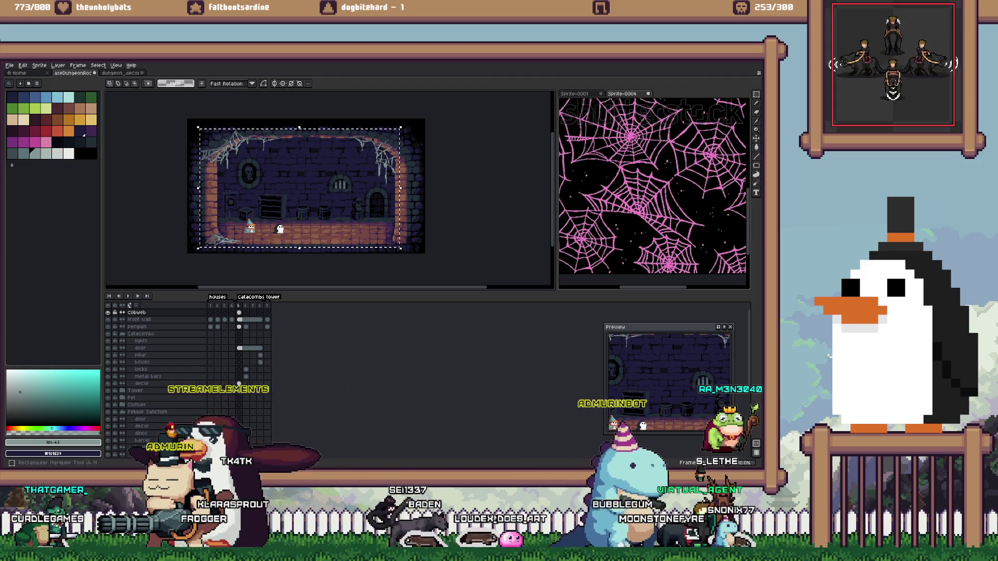
key("ctrl+a")
key("ctrl+x")
key("ctrl+z")
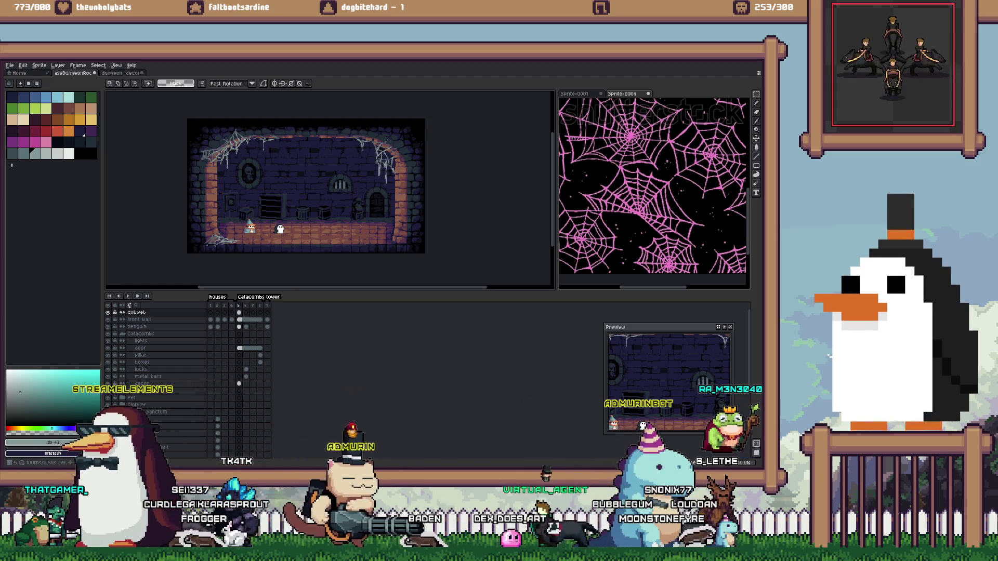
key("ctrl+n")
key("Return")
key("ctrl+v")
Export the sprite sheet as dungeon_cobwebs_1.png into the Catacombs folder, then switch to Unity
key("ctrl+e")
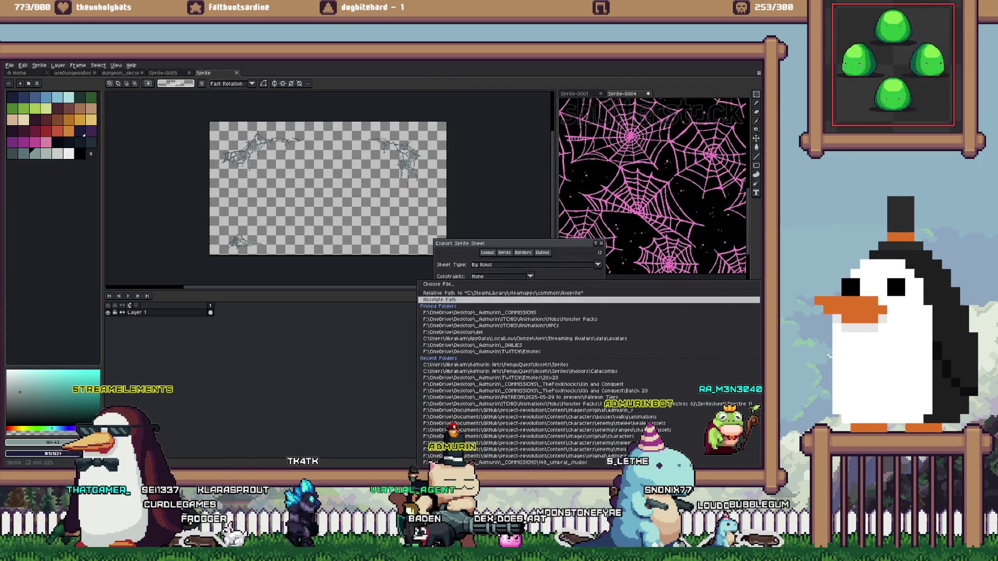
left_click(598, 393)
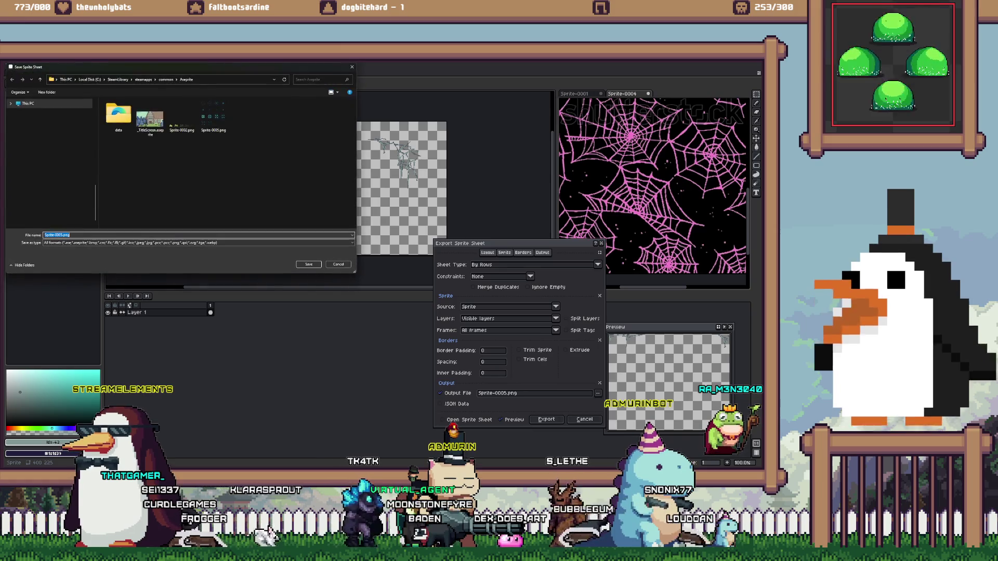
left_click(31, 177)
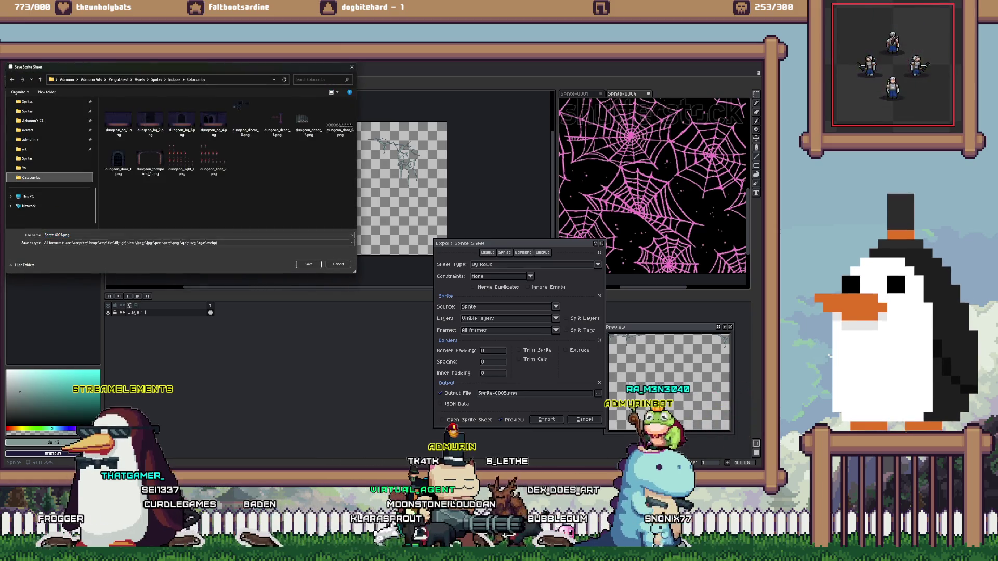
left_click(150, 159)
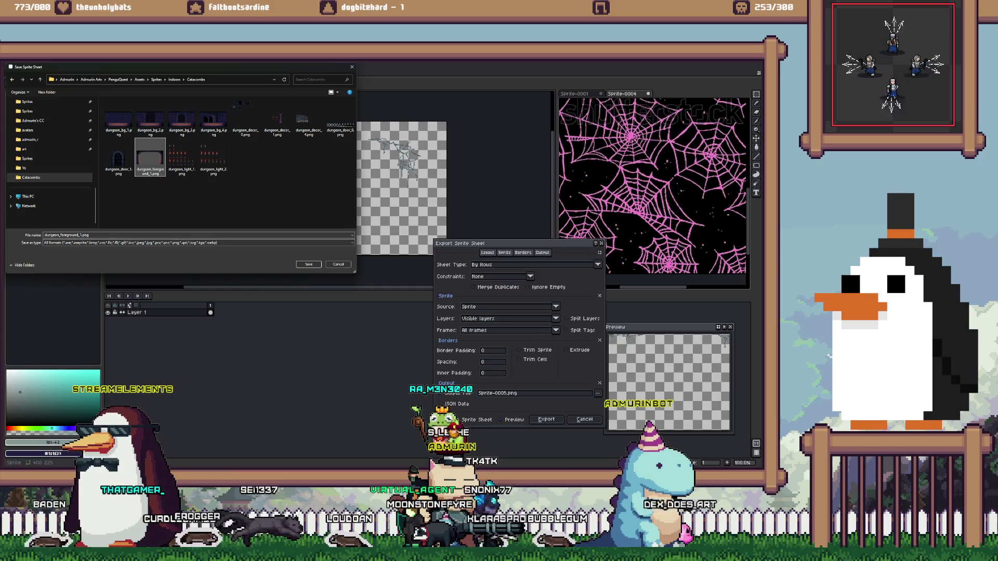
left_click(67, 235)
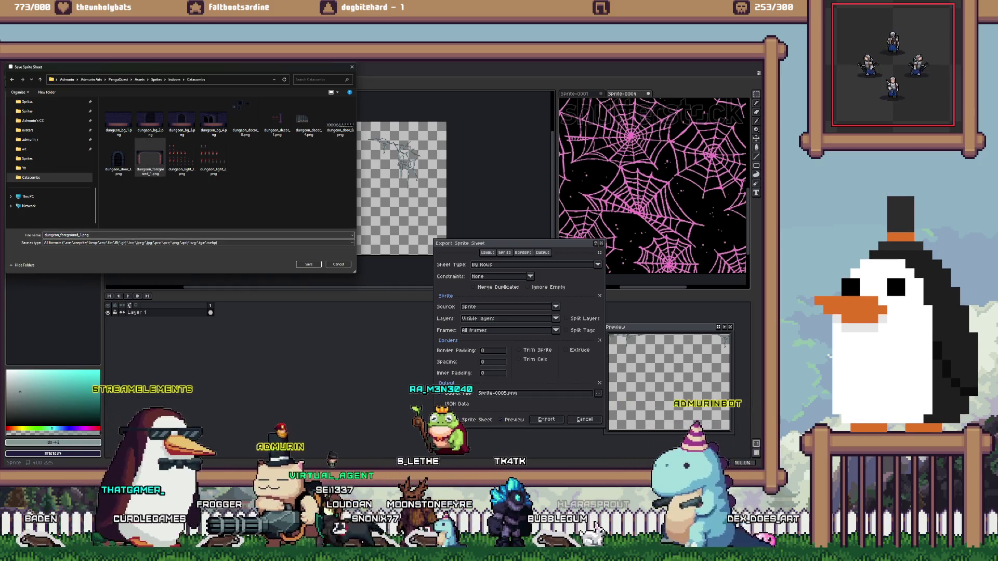
left_click(87, 235)
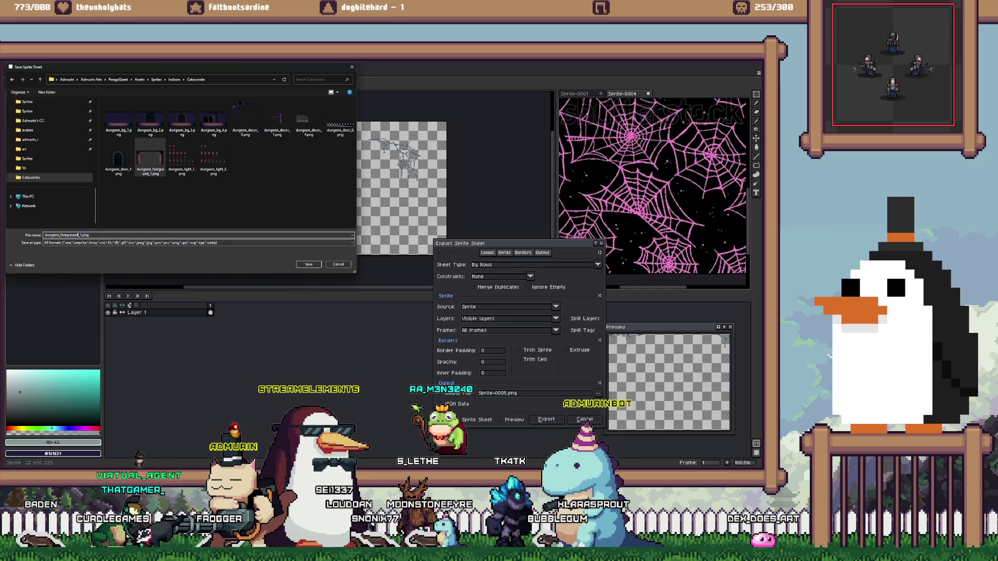
type("Ccobweb")
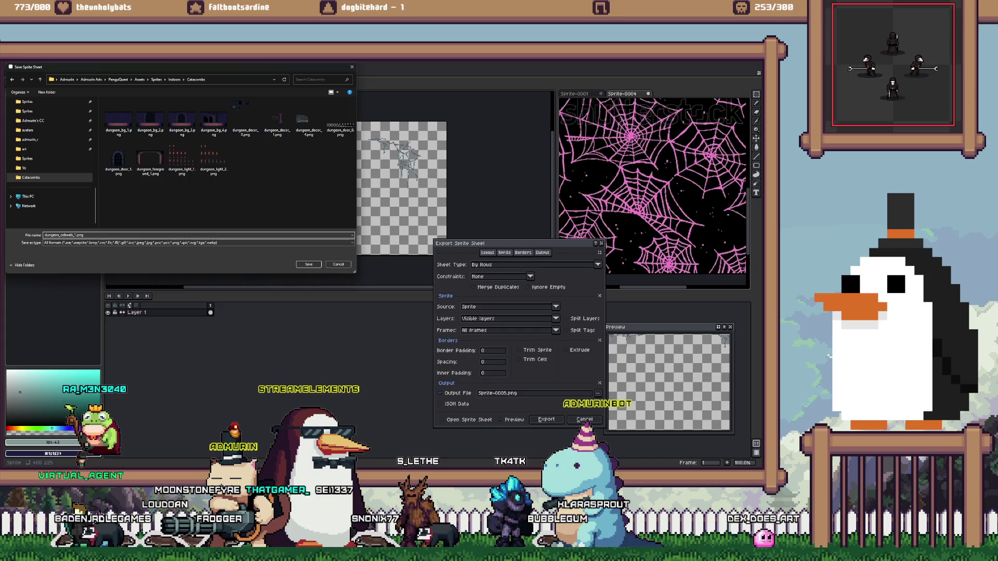
key("Return")
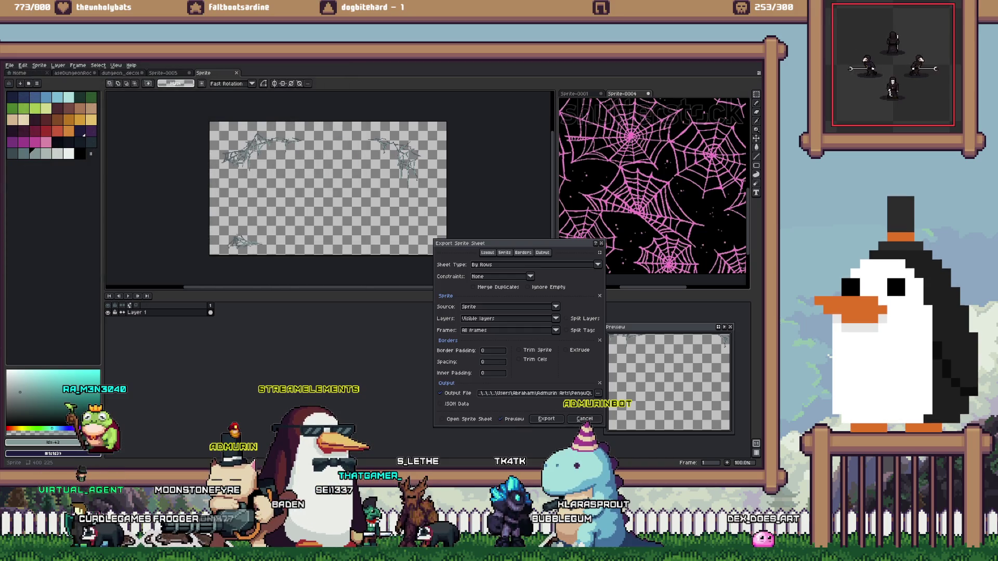
key("Return")
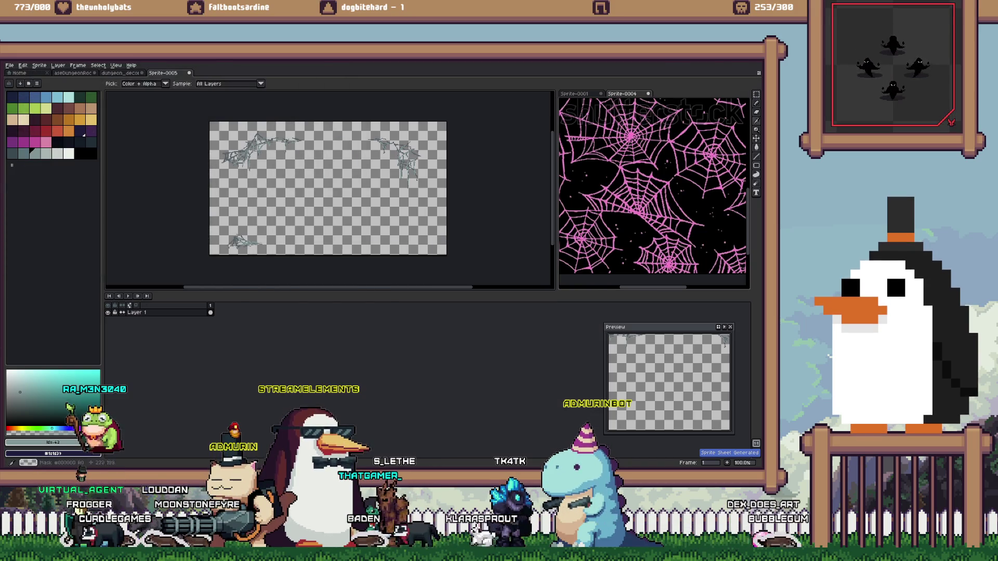
key("alt+Tab")
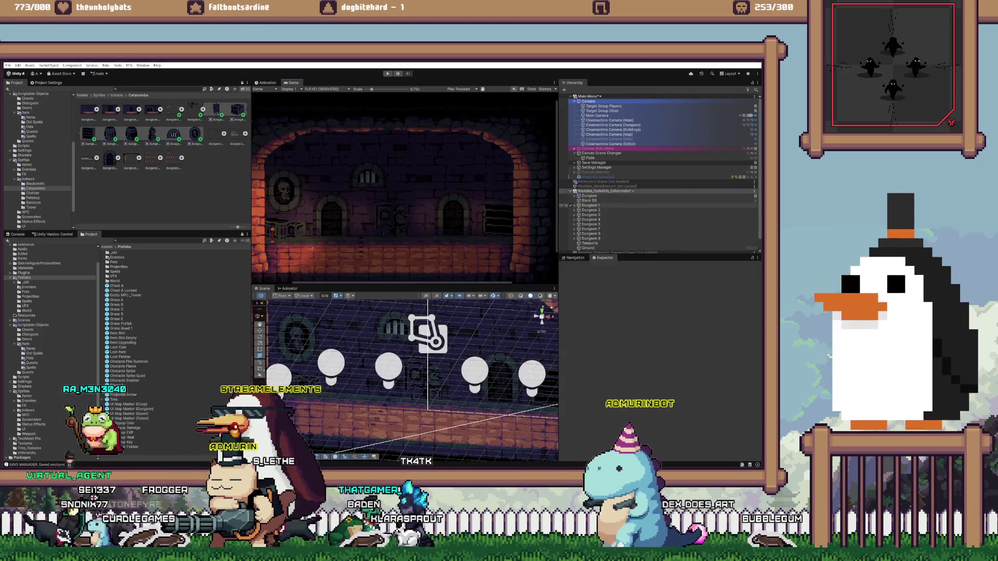
Duplicate Dungeon Walls under Dungeon 1 and rename the copy Dungeon Cobwebs
left_click(575, 205)
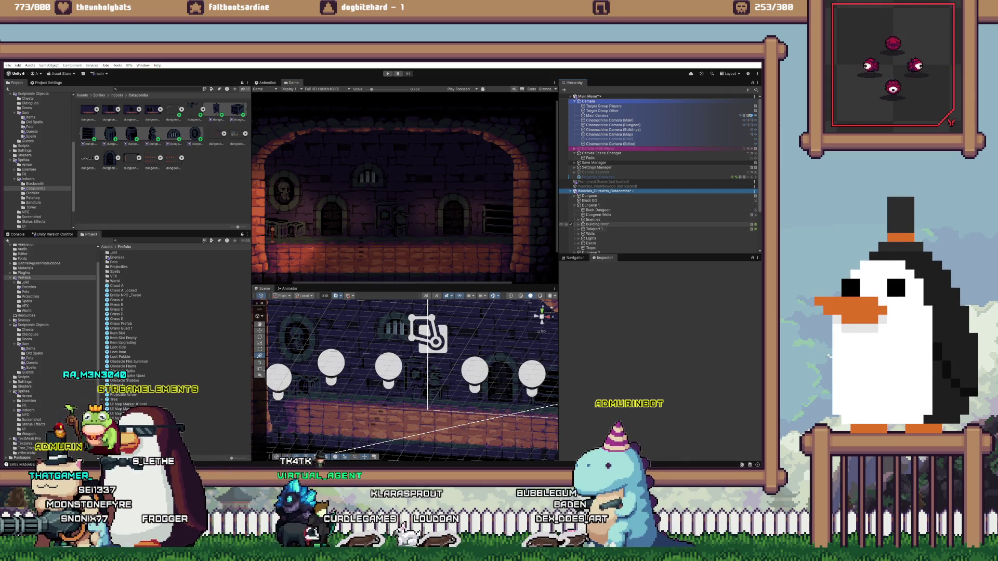
left_click(598, 214)
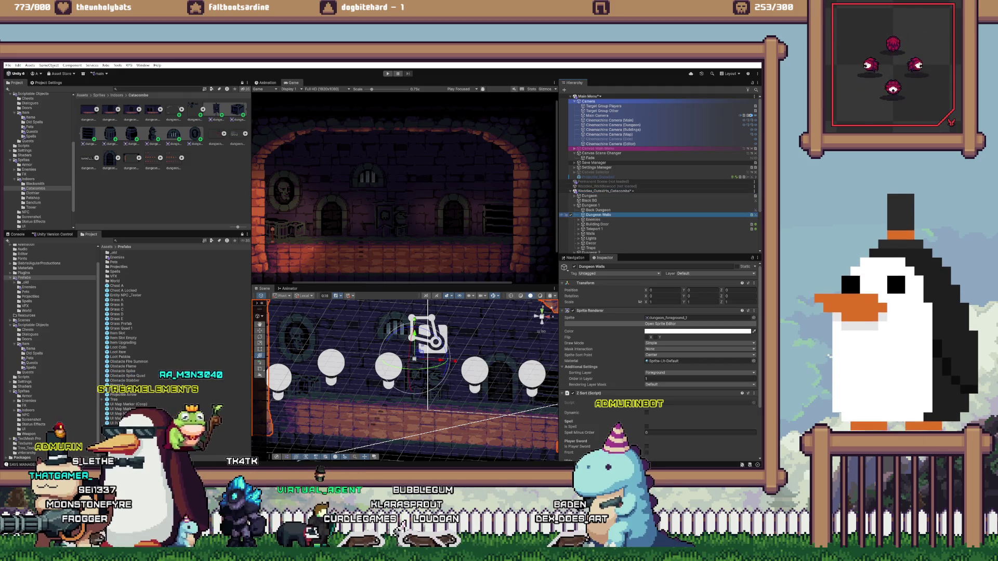
key("ctrl+d")
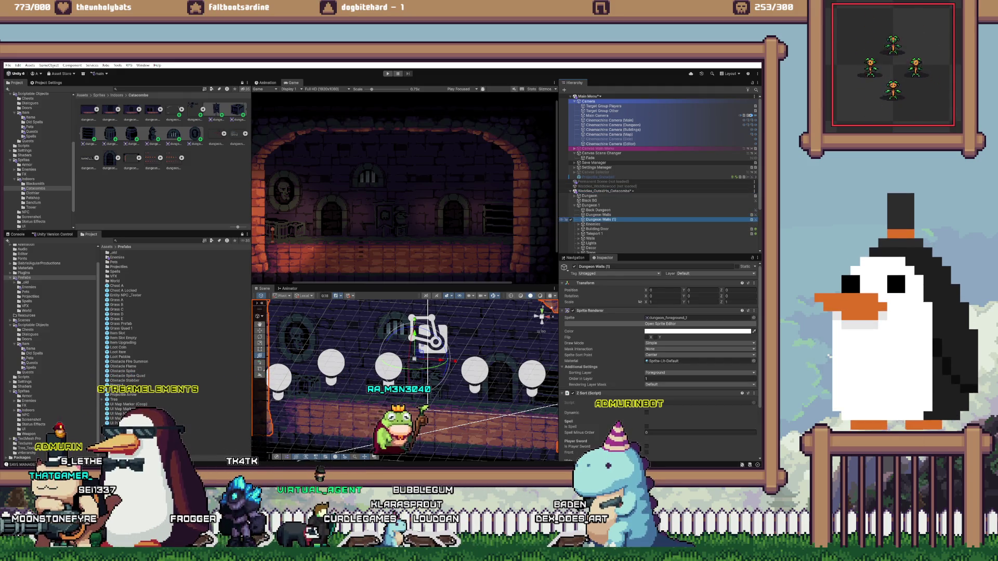
key("F2")
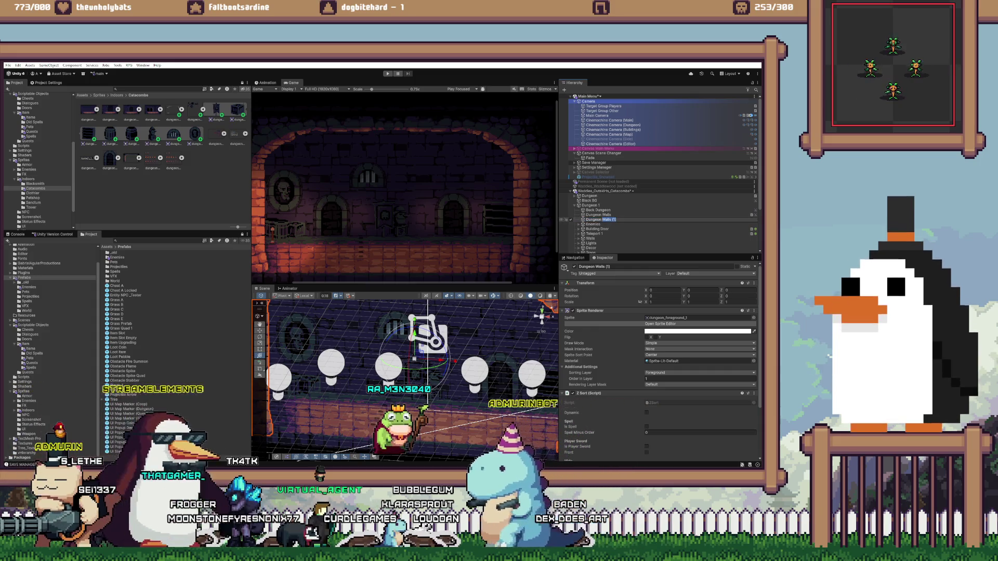
type("Cobweb")
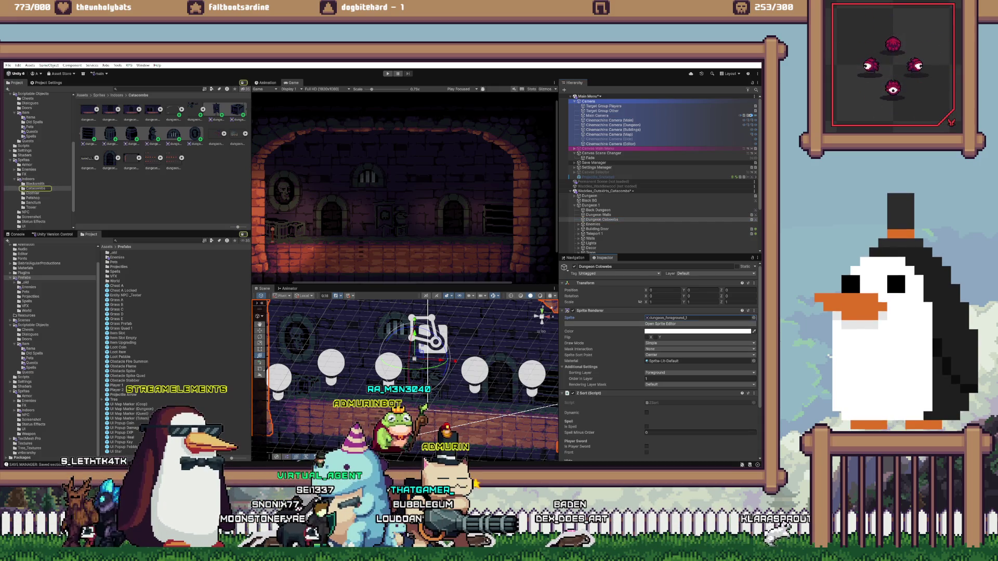
left_click(173, 112)
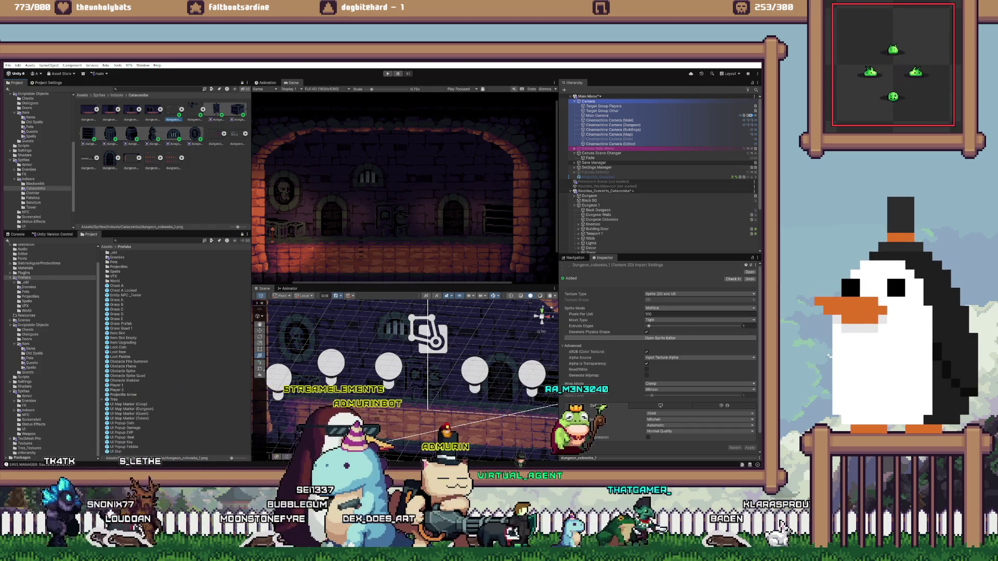
Set dungeon_cobwebs_1 to Sprite Mode Single, Filter Mode Point, Compression None, and apply
left_click(699, 308)
left_click(663, 315)
left_click(699, 396)
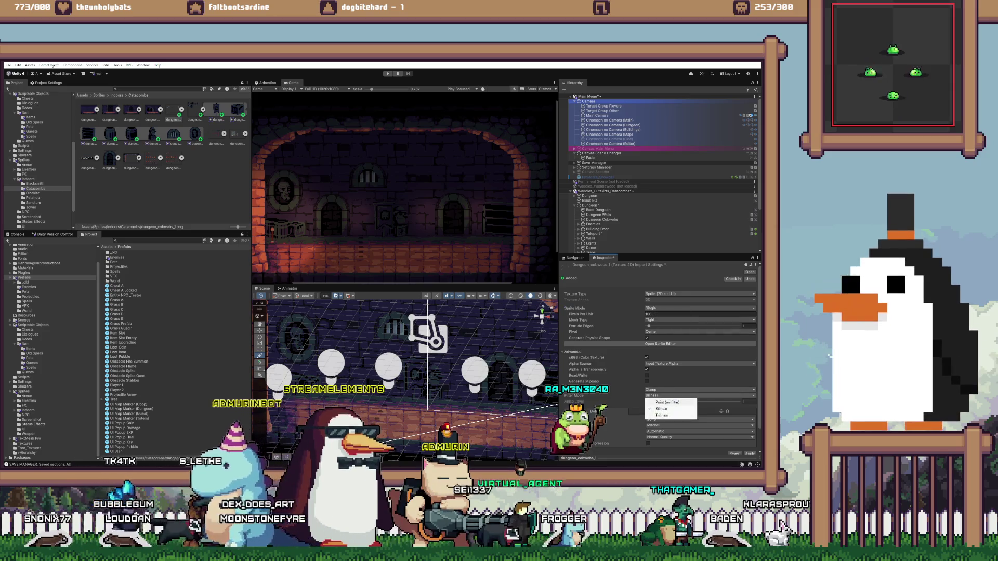
left_click(668, 403)
left_click(699, 437)
left_click(662, 444)
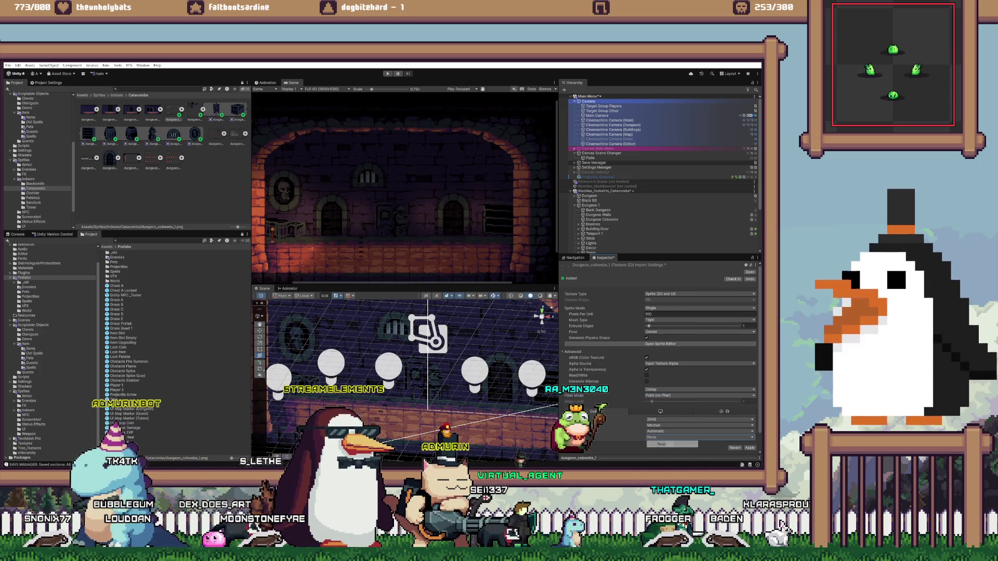
left_click(750, 448)
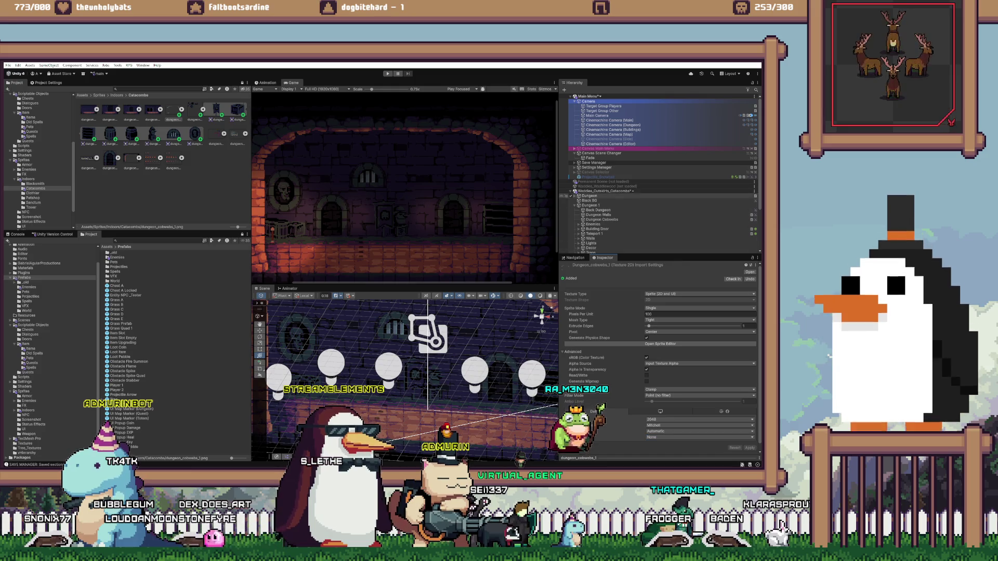
Assign dungeon_cobwebs_1 to the Dungeon Cobwebs object's Sprite Renderer
left_click(602, 220)
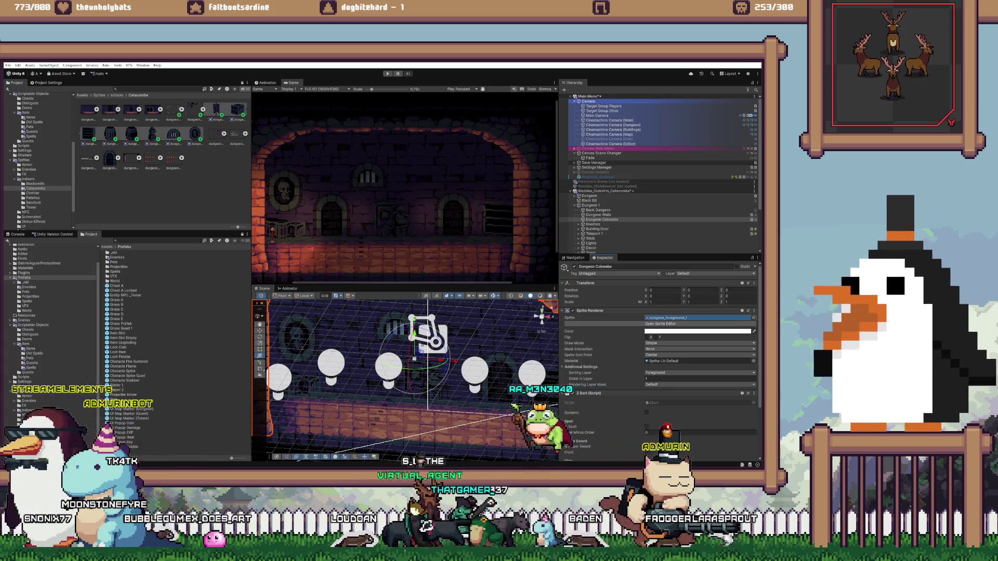
scroll(405, 187, "down", 1)
scroll(404, 187, "down", 1)
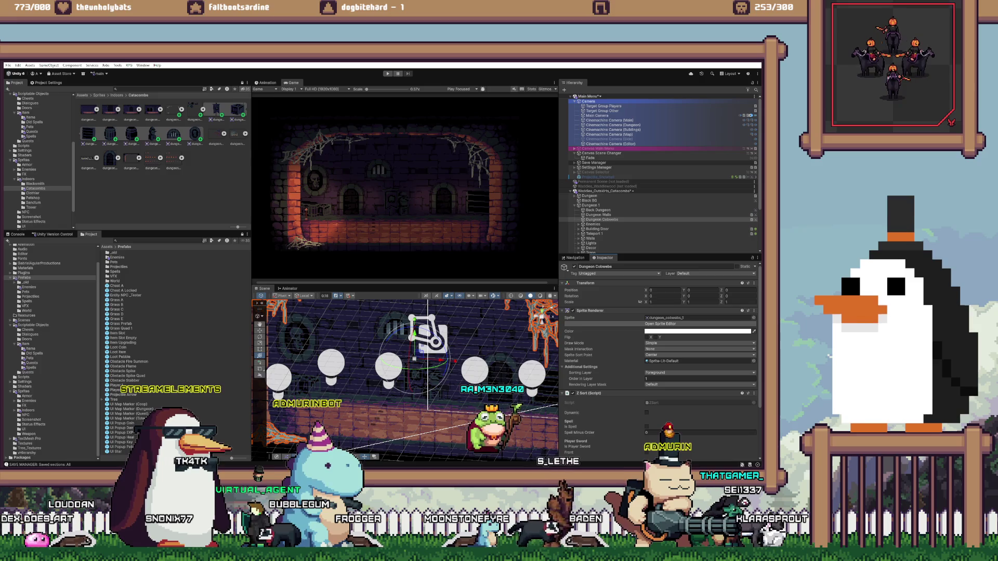
Unload the catacombs scene, dismiss the save prompt, and enter Play mode
right_click(643, 192)
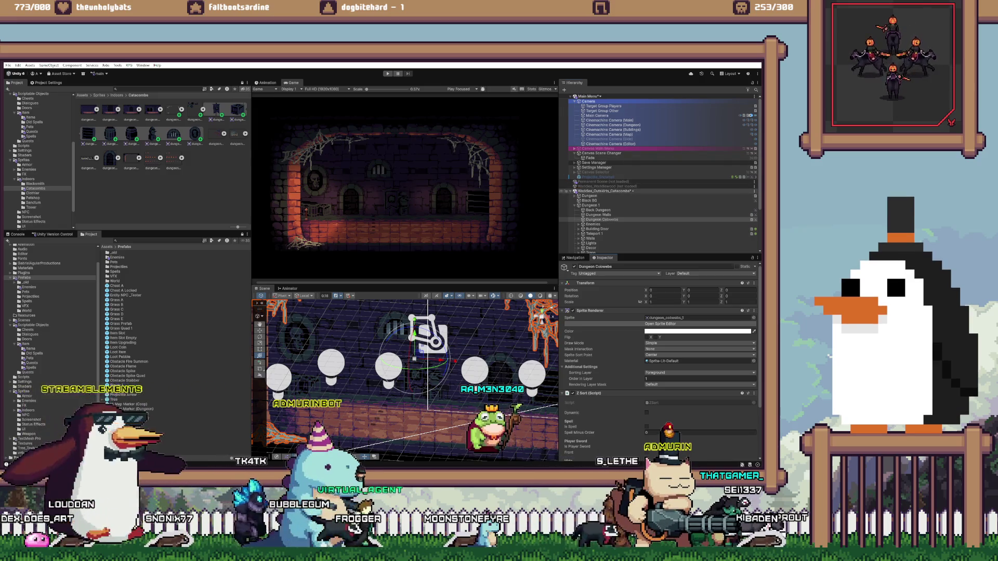
left_click(664, 226)
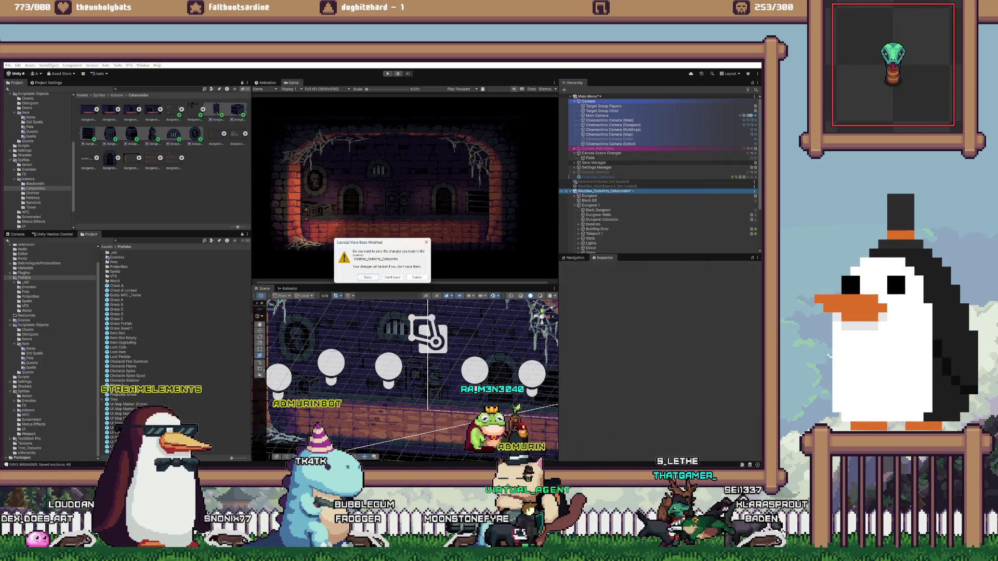
key("Escape")
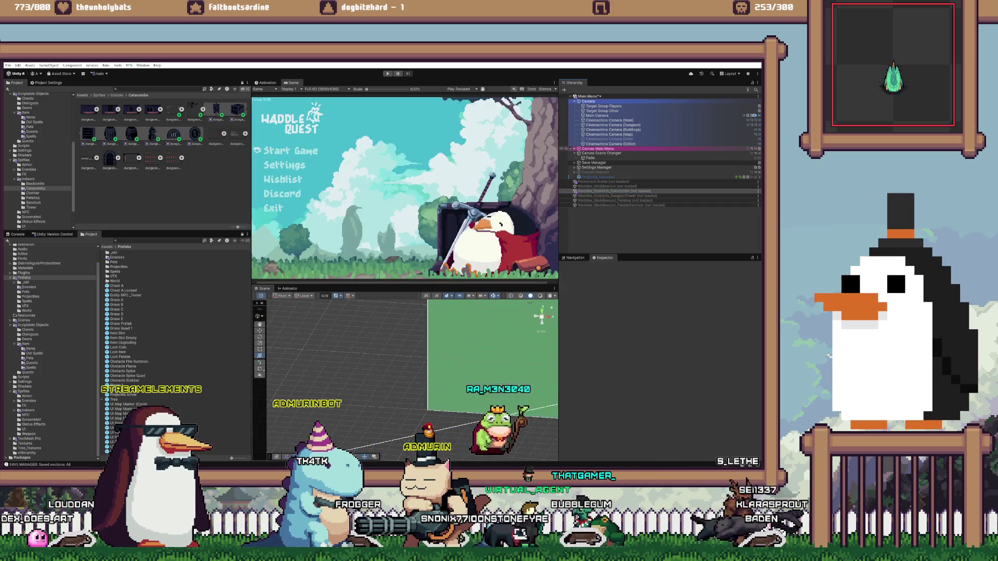
key("ctrl+p")
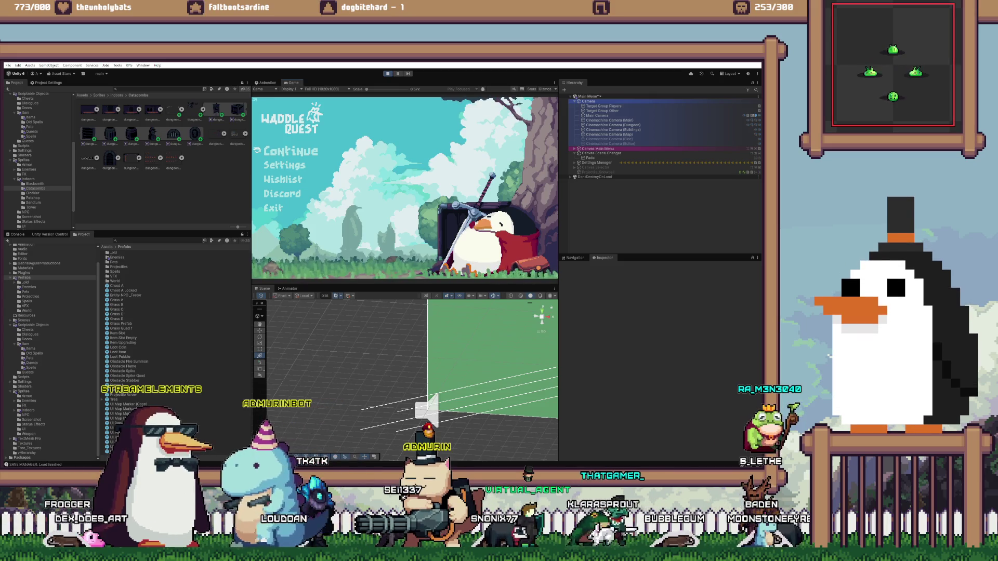
Choose Continue on the Waddle Quest title menu to load the catacombs
key("Return")
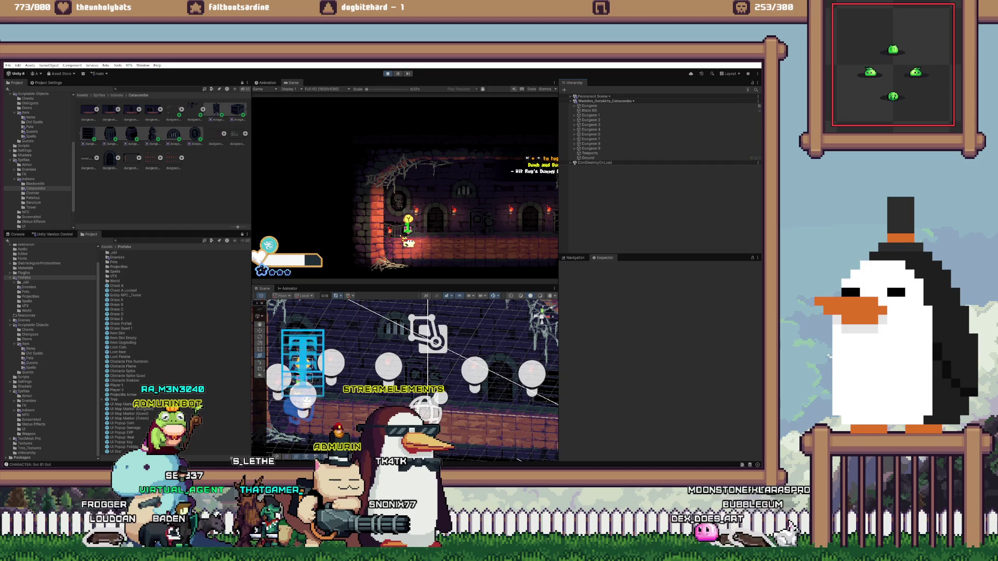
Select Room 1's Back, Right, Left and Front walls and put them on the Bullet layer
left_click(575, 115)
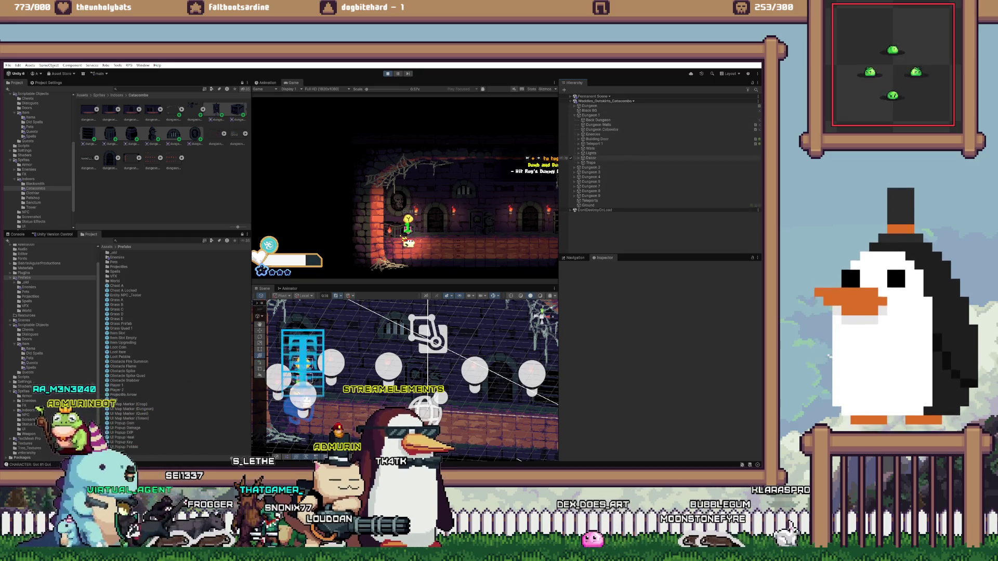
left_click(579, 148)
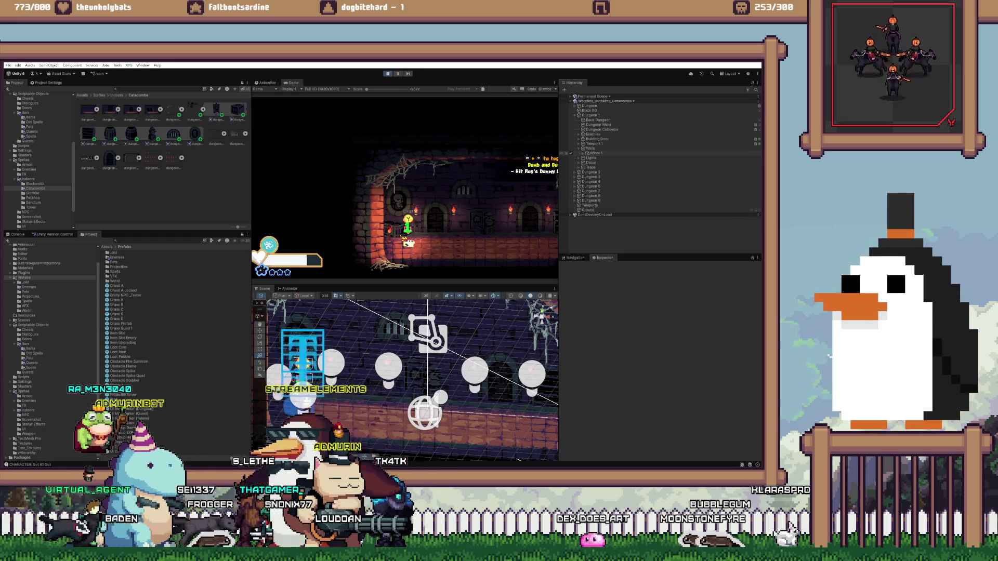
left_click(583, 153)
left_click(599, 172, "shift")
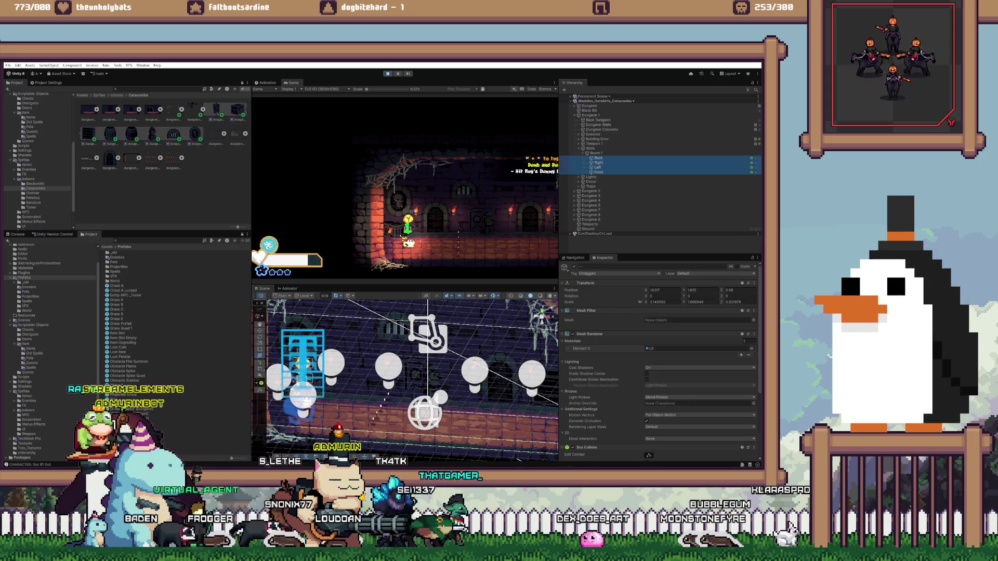
left_click(702, 273)
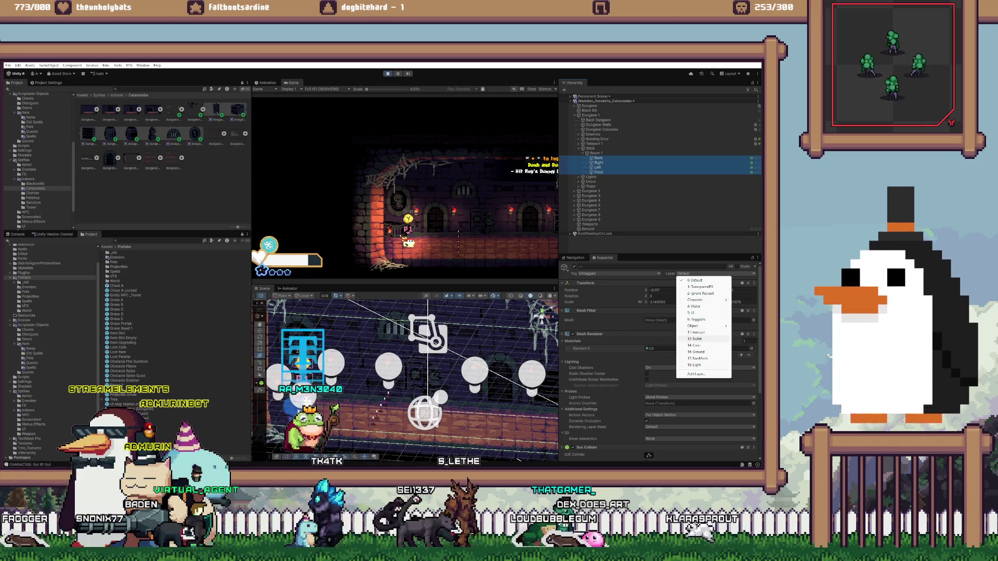
left_click(696, 338)
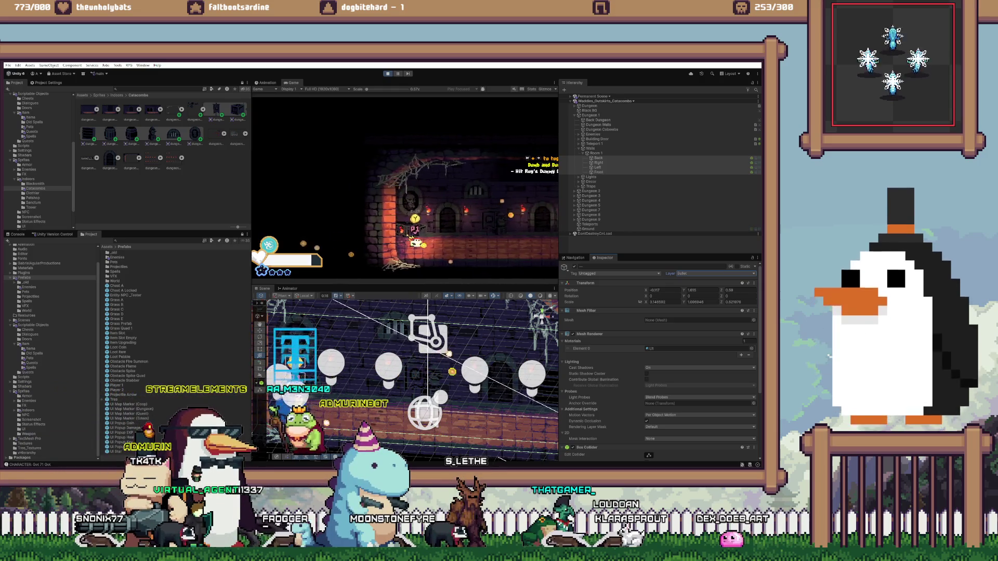
Change the walls' layer from Ground to Object/Building, and finally to Object/Wall
left_click(712, 274)
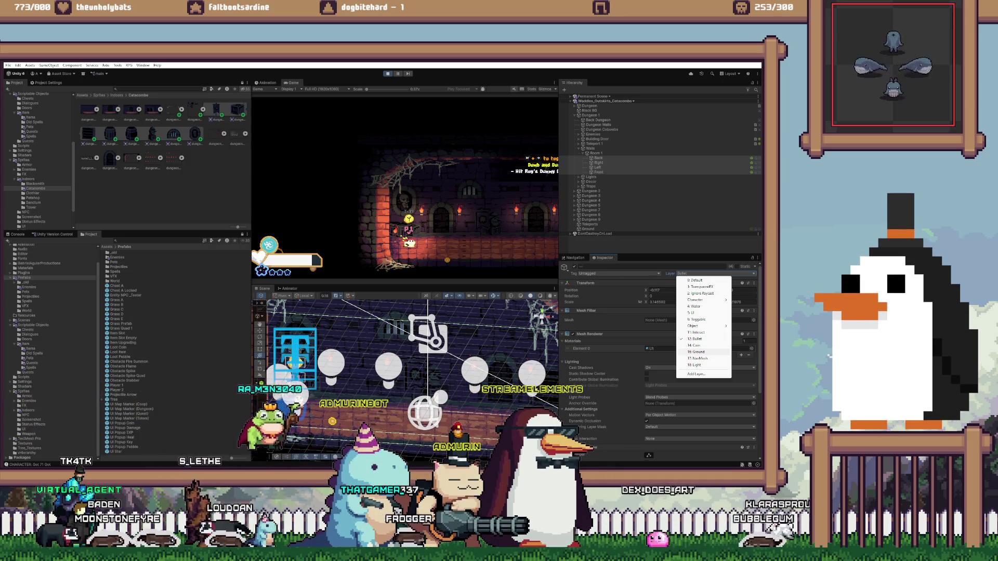
left_click(697, 352)
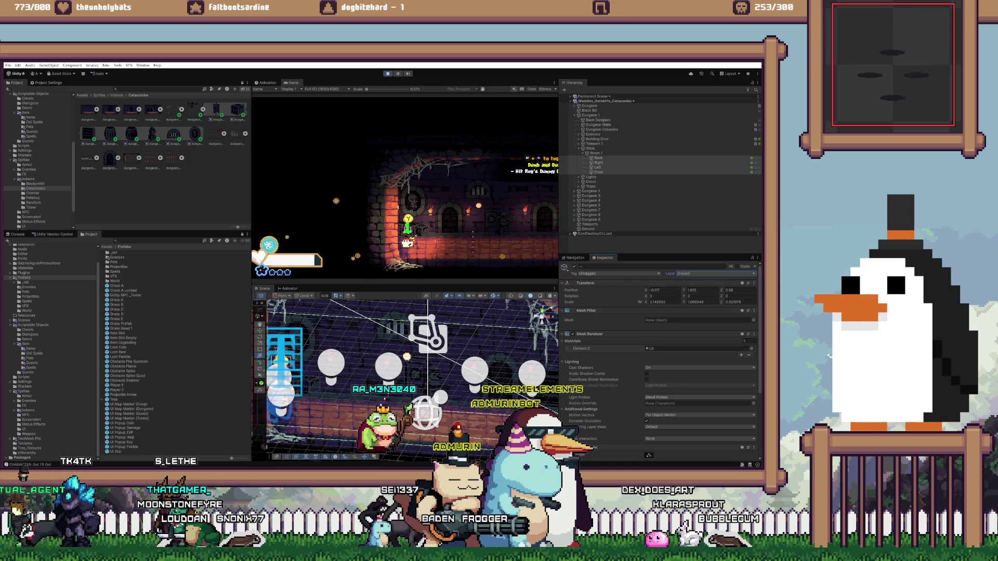
left_click(715, 274)
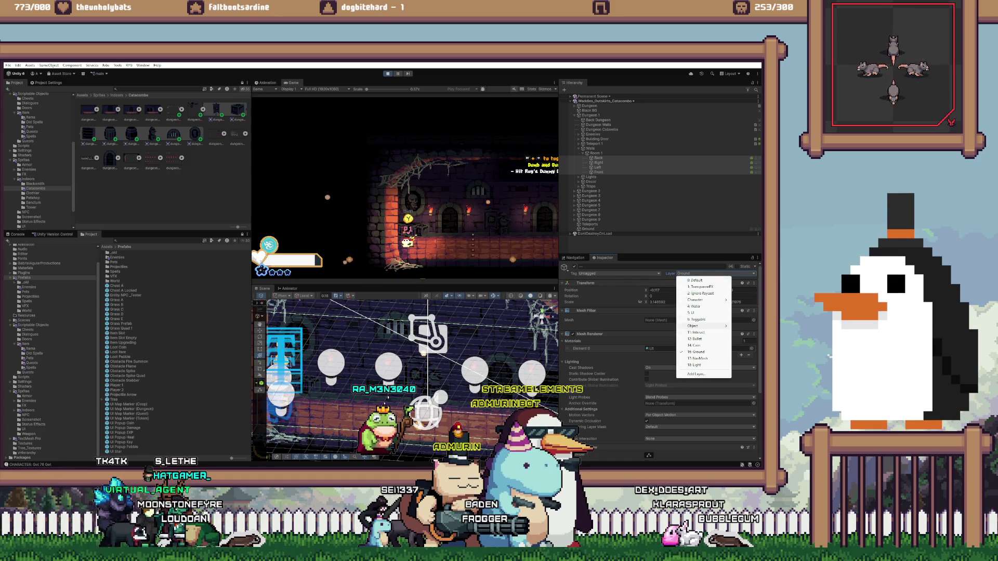
mouse_move(699, 326)
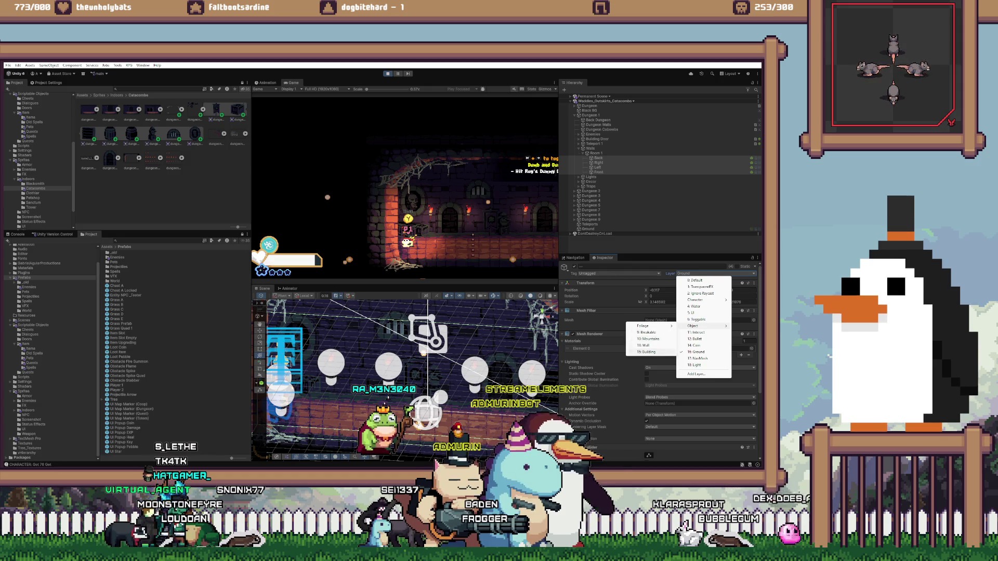
left_click(649, 352)
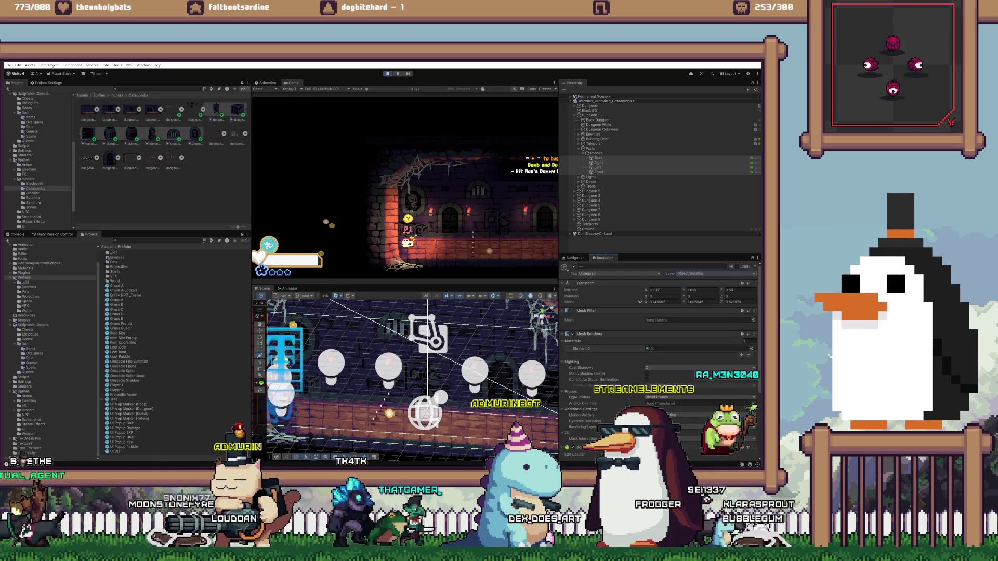
left_click(715, 273)
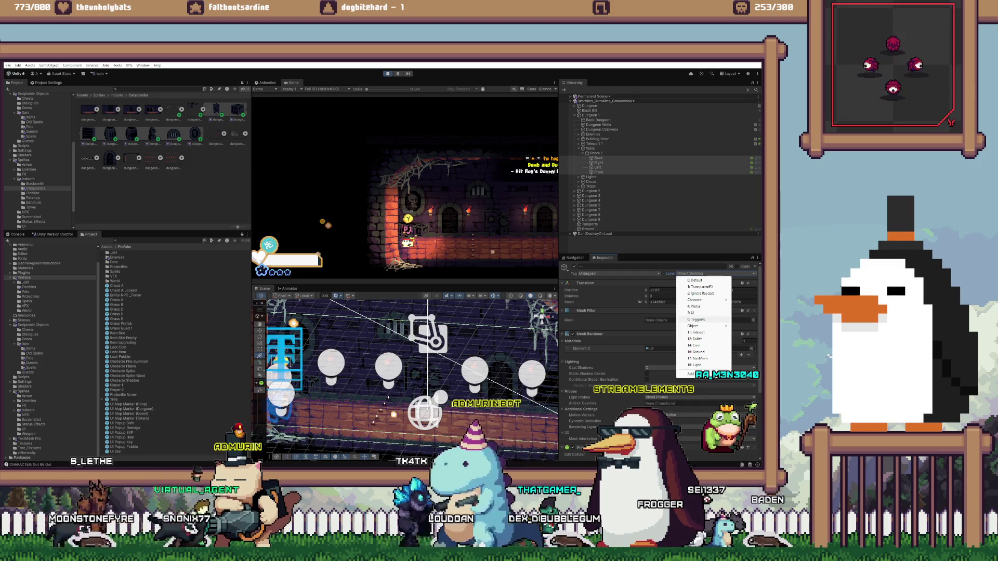
mouse_move(696, 326)
left_click(649, 345)
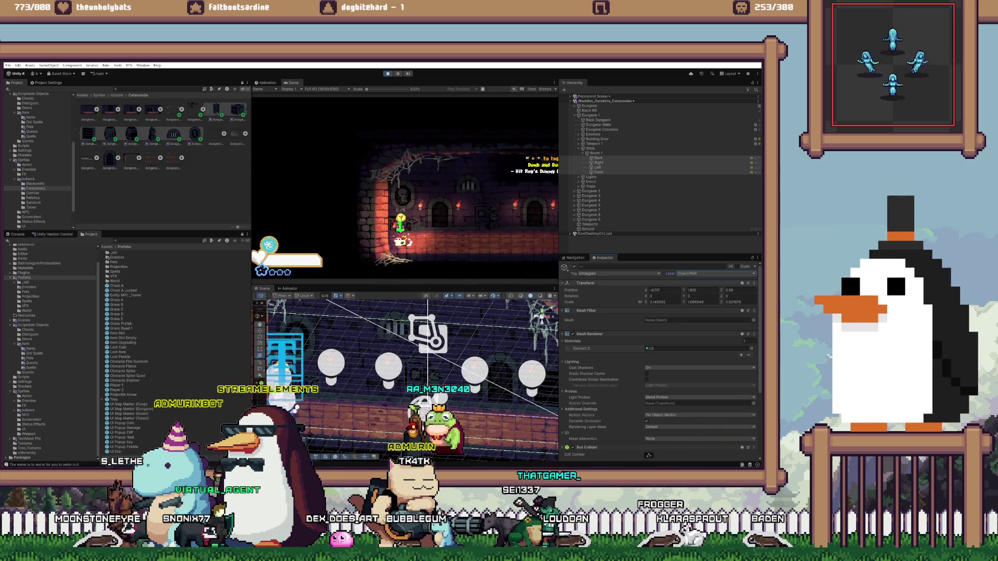
left_click(715, 274)
Set the object's layer back to Default
left_click(697, 279)
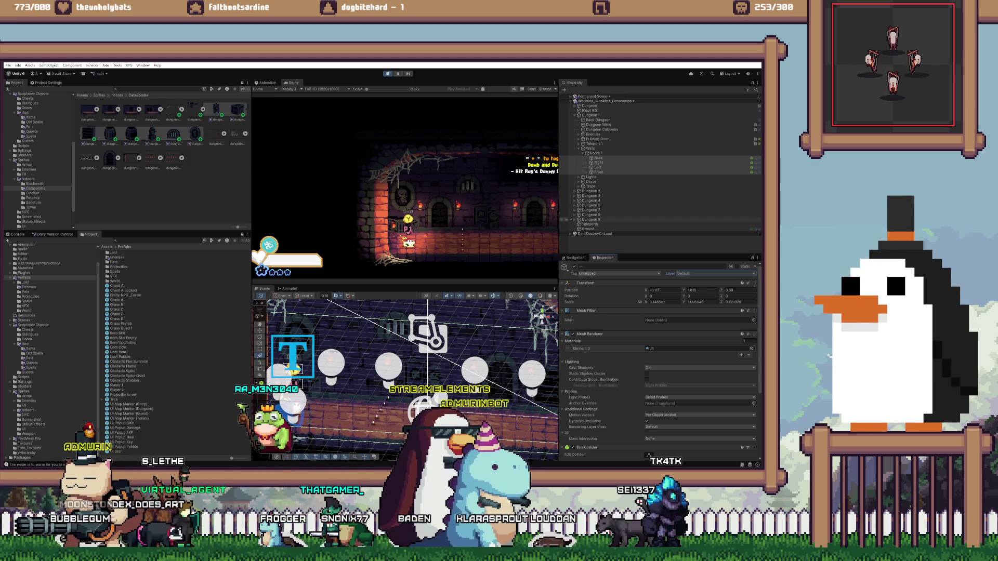
left_click(715, 274)
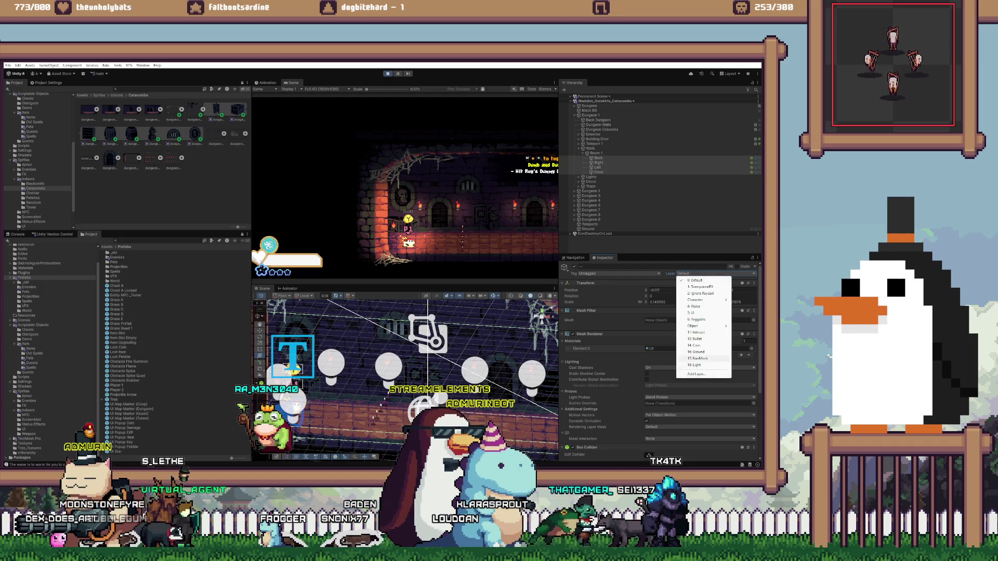
key("Escape")
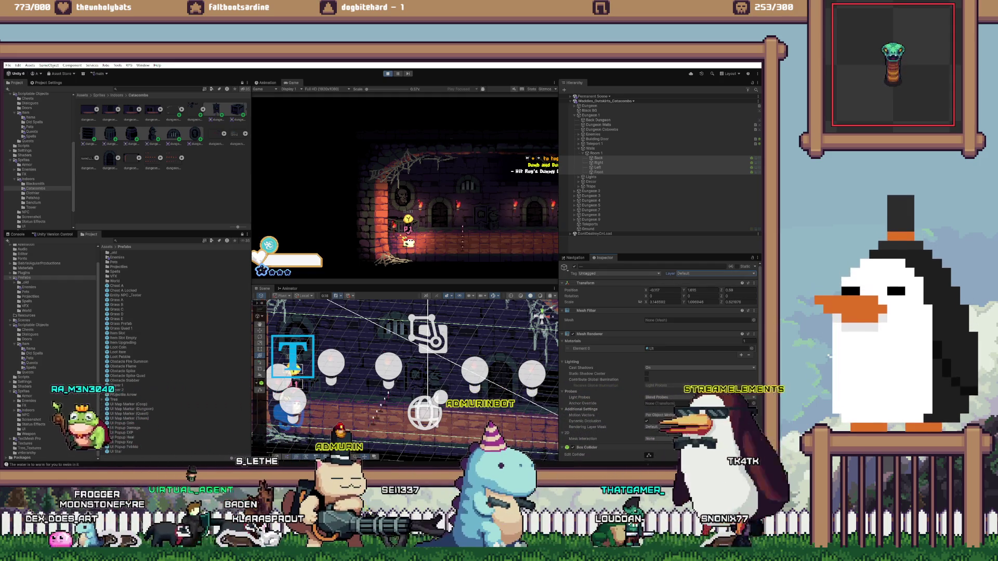
Play-test by walking into the skeleton room and fighting the skeletons
key("d")
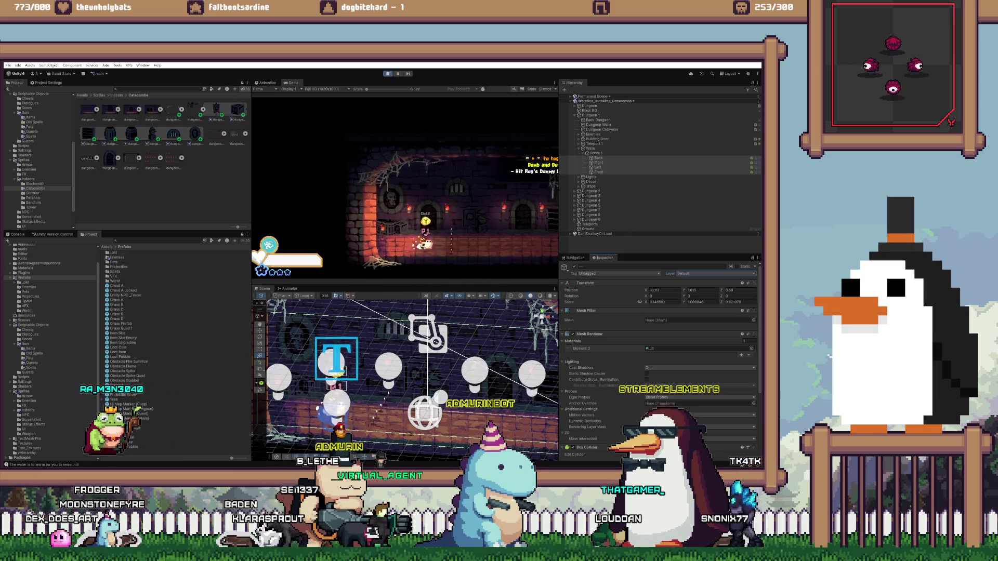
key("a")
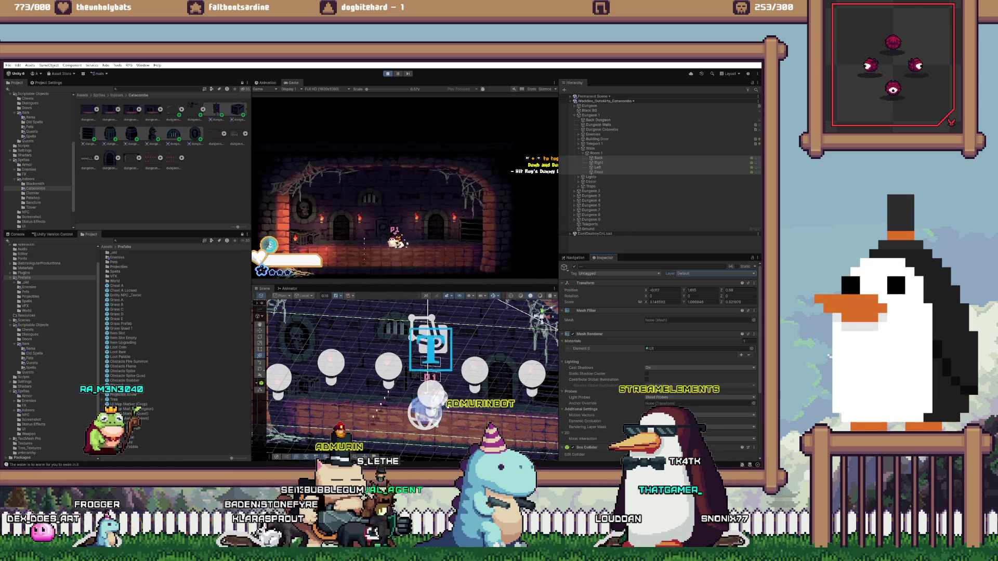
key("w")
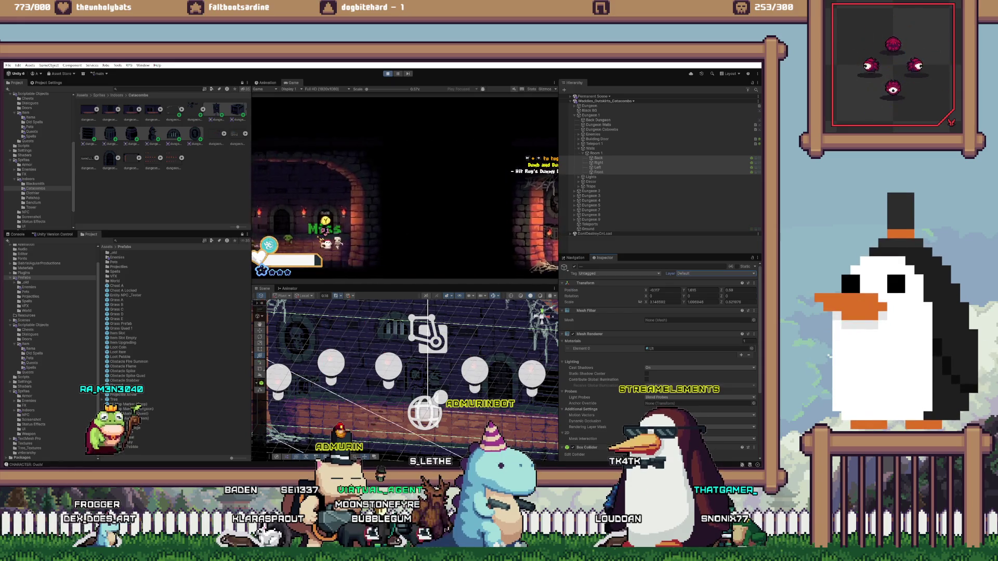
key("a")
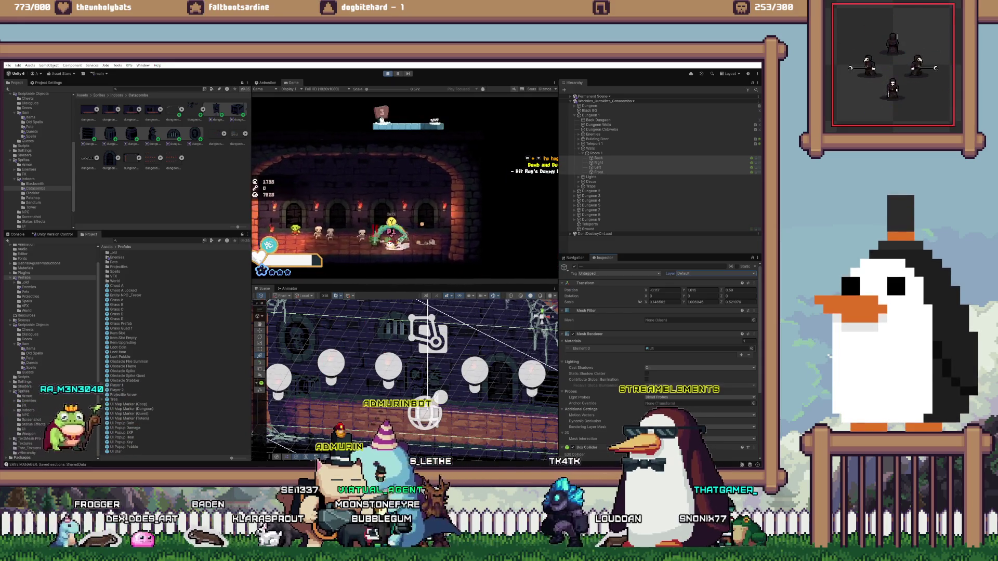
key("a")
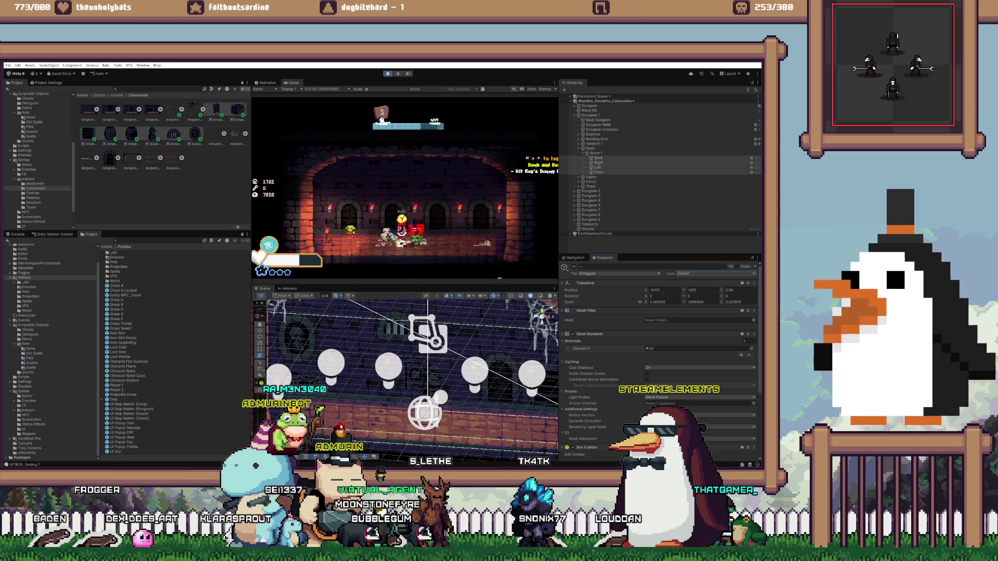
key("d")
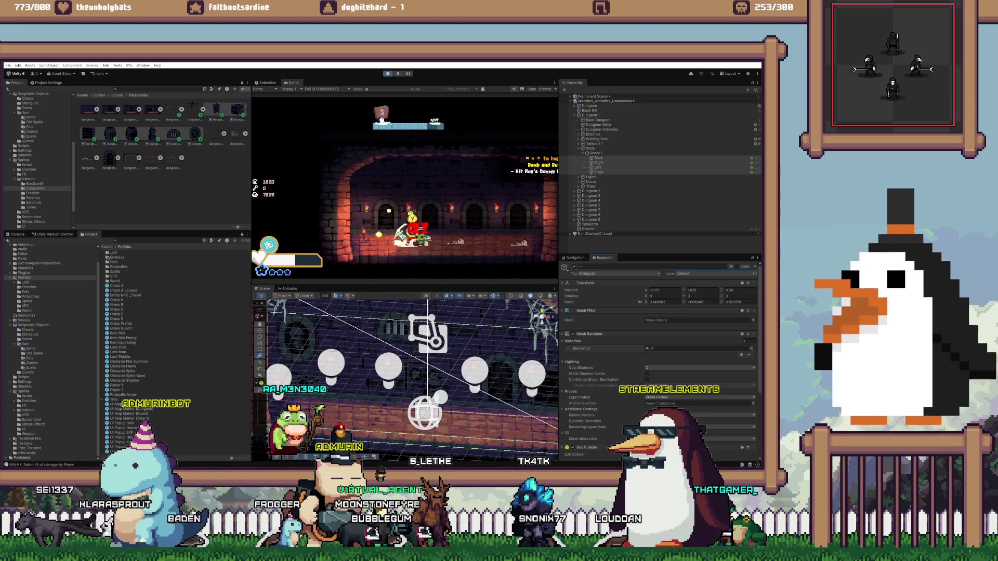
key("d")
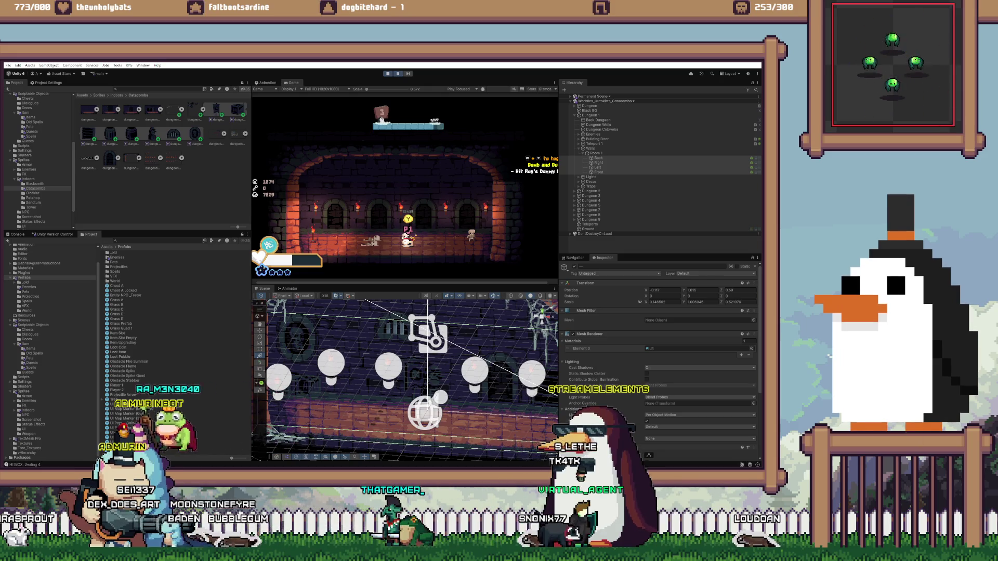
Return to the aseDungeonRooms sprite with the Pencil, zoomed in on frame 6's barred-gate catacombs
key("alt+Tab")
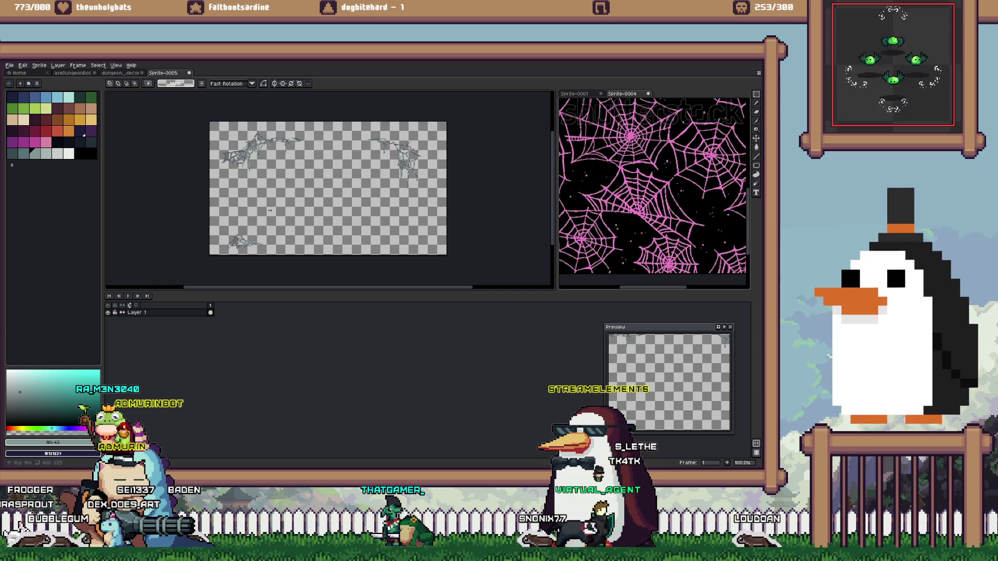
key("ctrl+shift+Tab")
key("ctrl+shift+Tab")
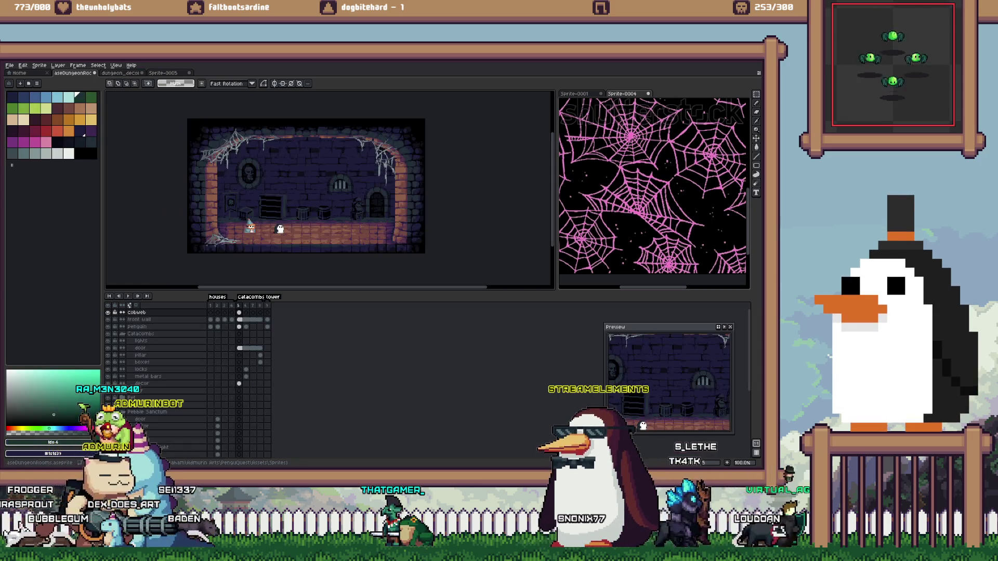
scroll(293, 219, "up", 2)
scroll(293, 219, "down", 1)
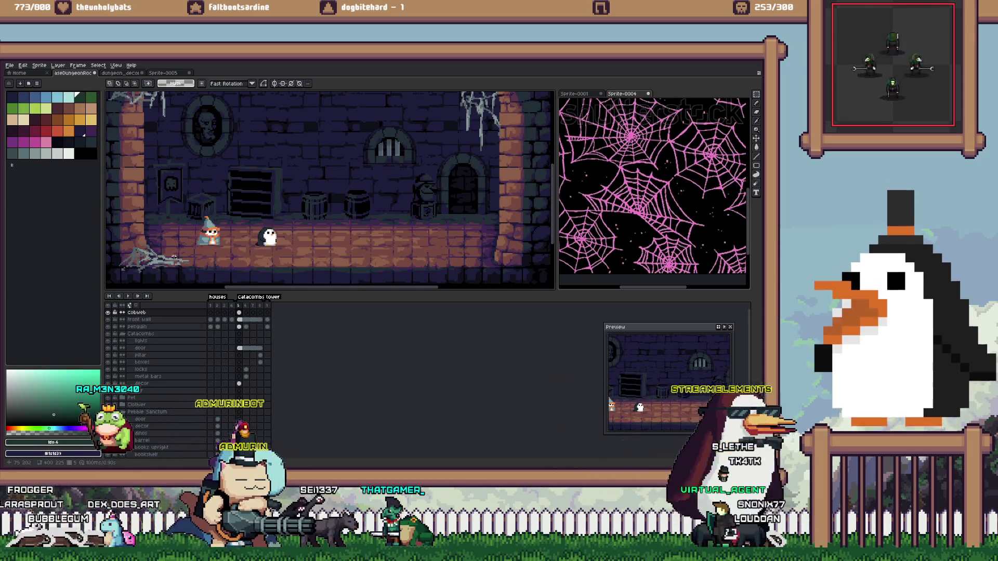
key("i")
key("b")
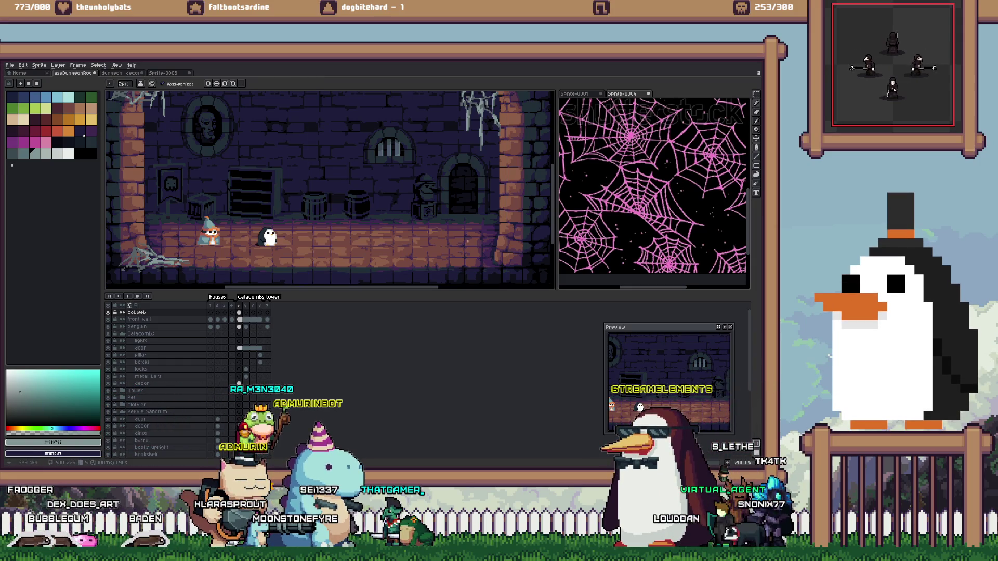
scroll(474, 243, "down", 1)
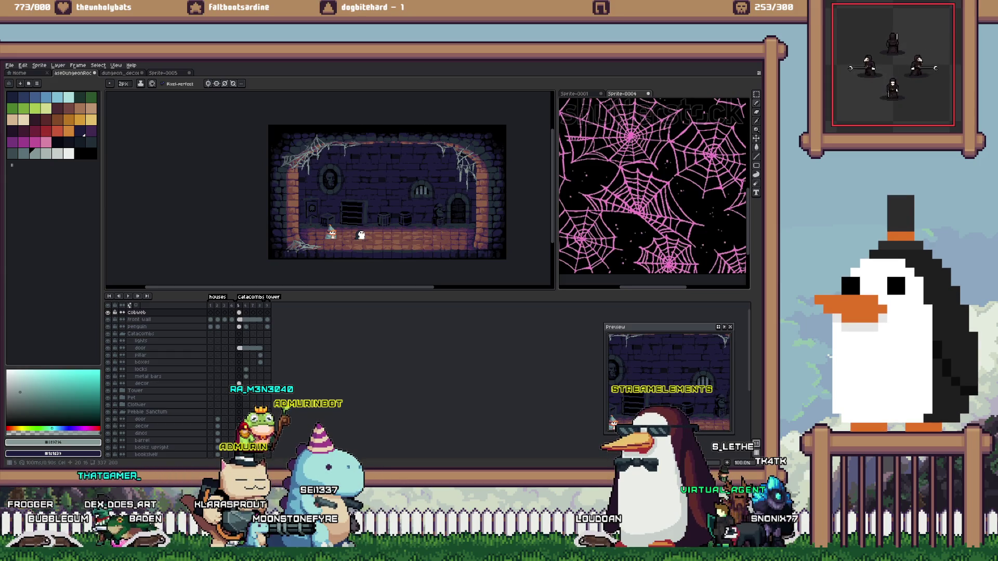
key("Right")
scroll(282, 235, "up", 2)
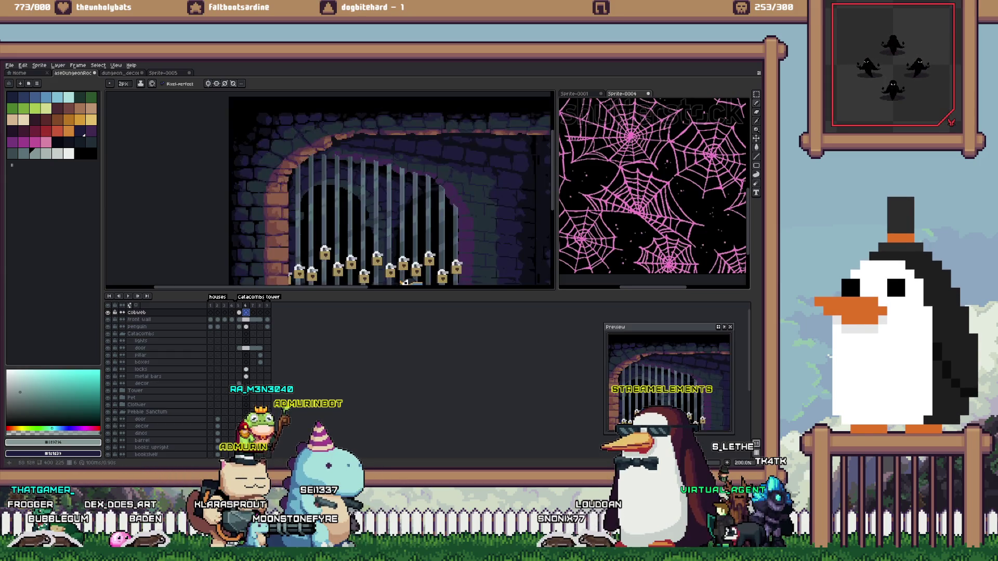
scroll(282, 235, "down", 1)
scroll(282, 235, "up", 2)
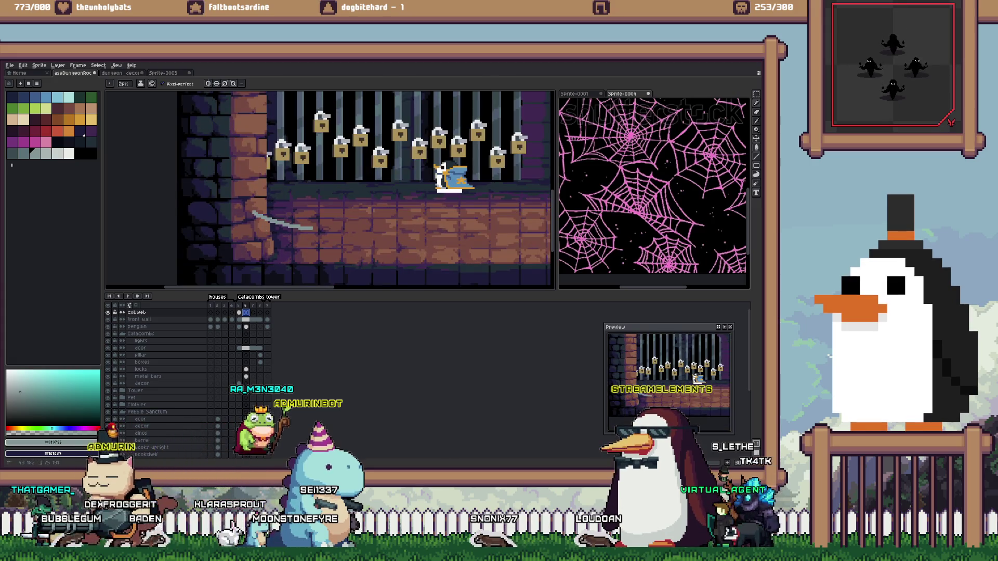
Draw grey cobweb strands running down-left from the wall, undoing and redrawing several attempts
left_click_drag(312, 229, 372, 263)
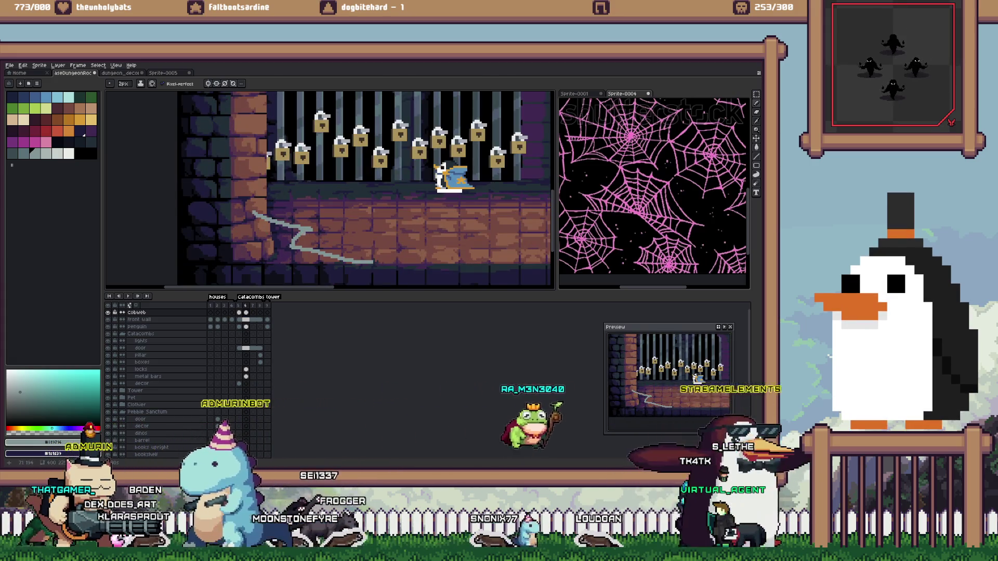
key("ctrl+z")
left_click_drag(267, 198, 399, 253)
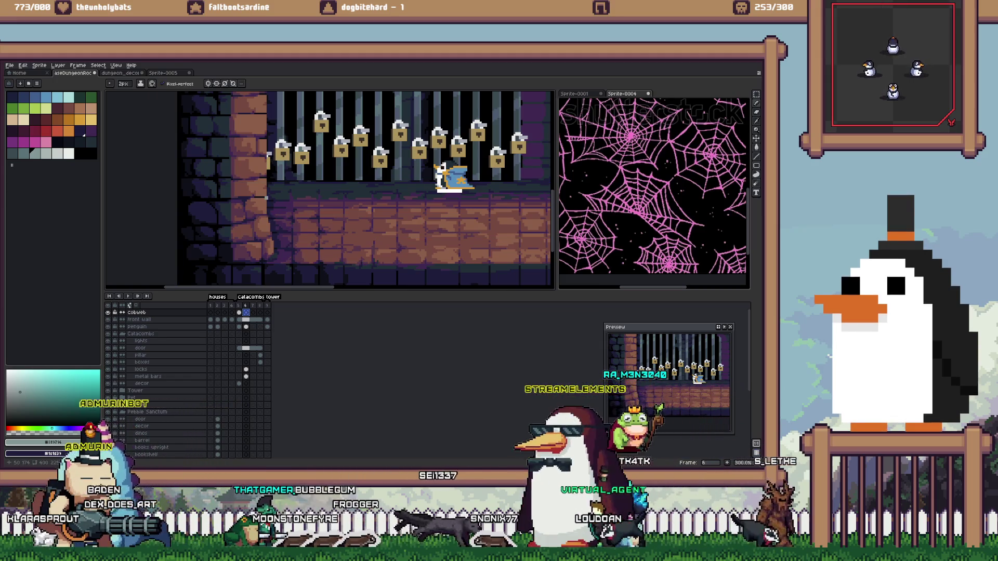
key("ctrl+z")
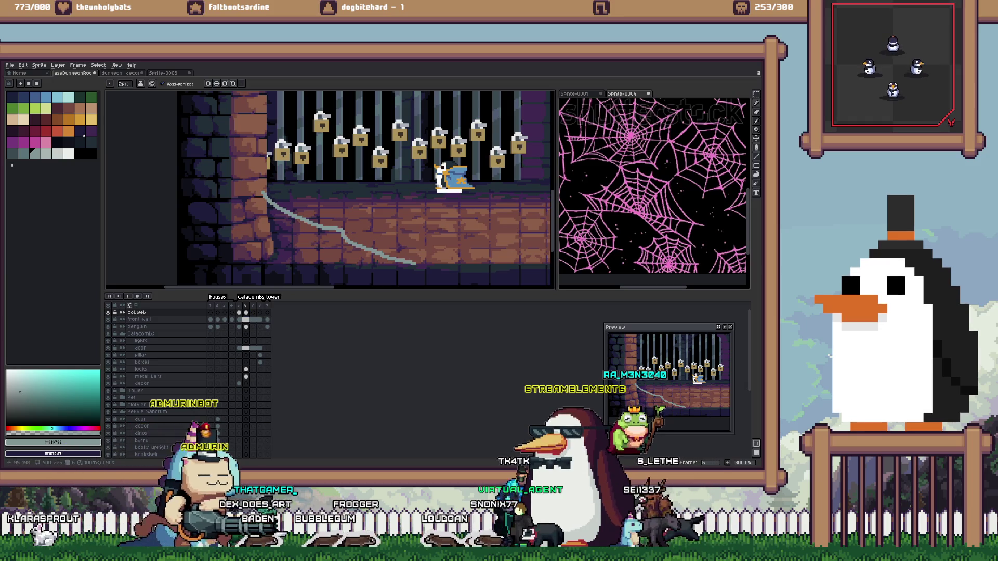
key("ctrl+z")
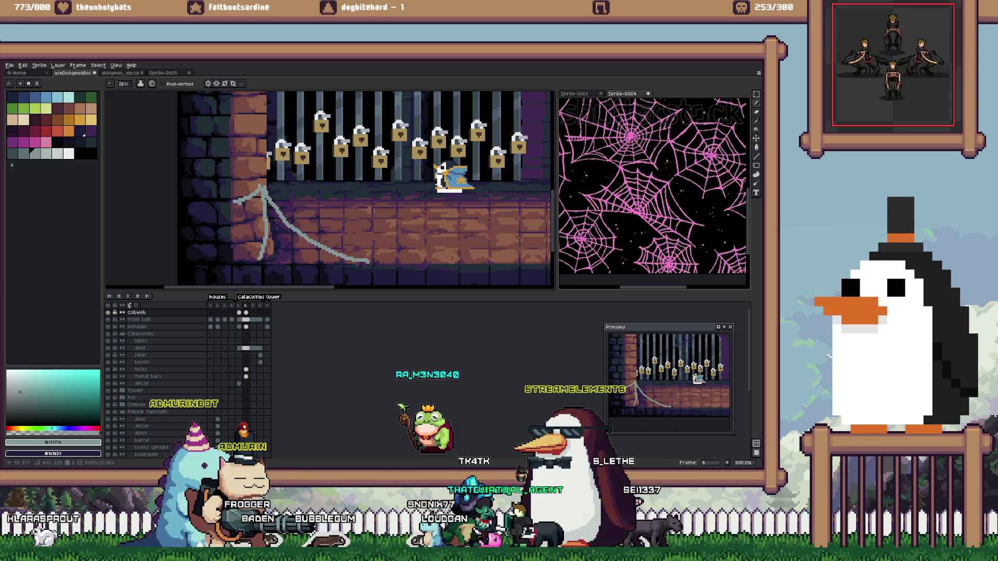
key("ctrl+z")
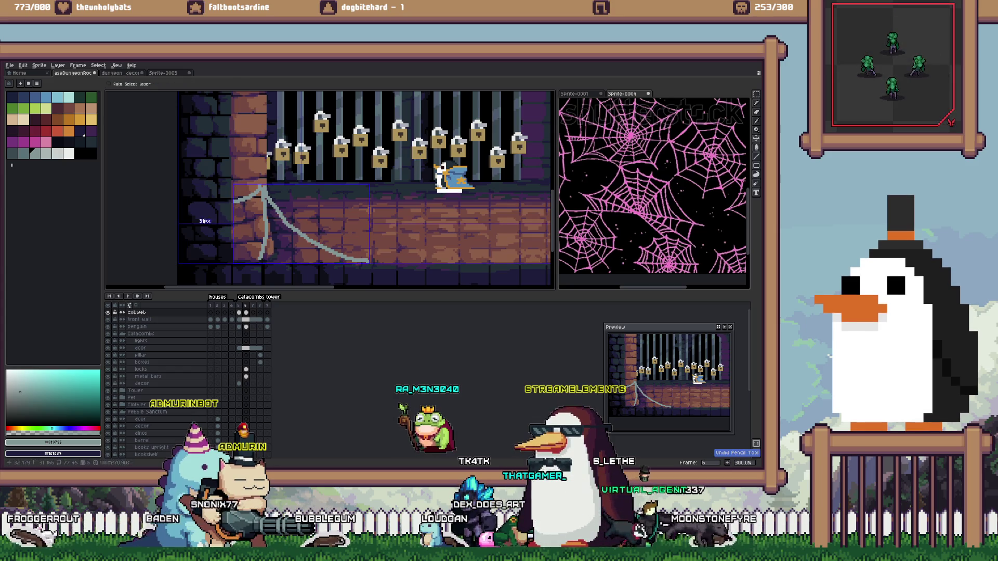
left_click_drag(223, 203, 183, 261)
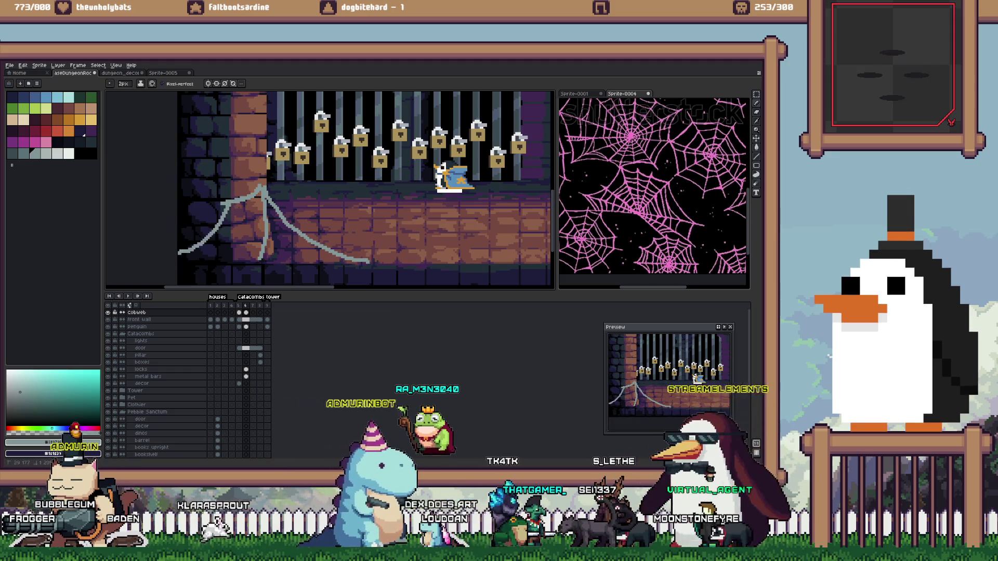
key("ctrl+z")
left_click_drag(223, 204, 179, 261)
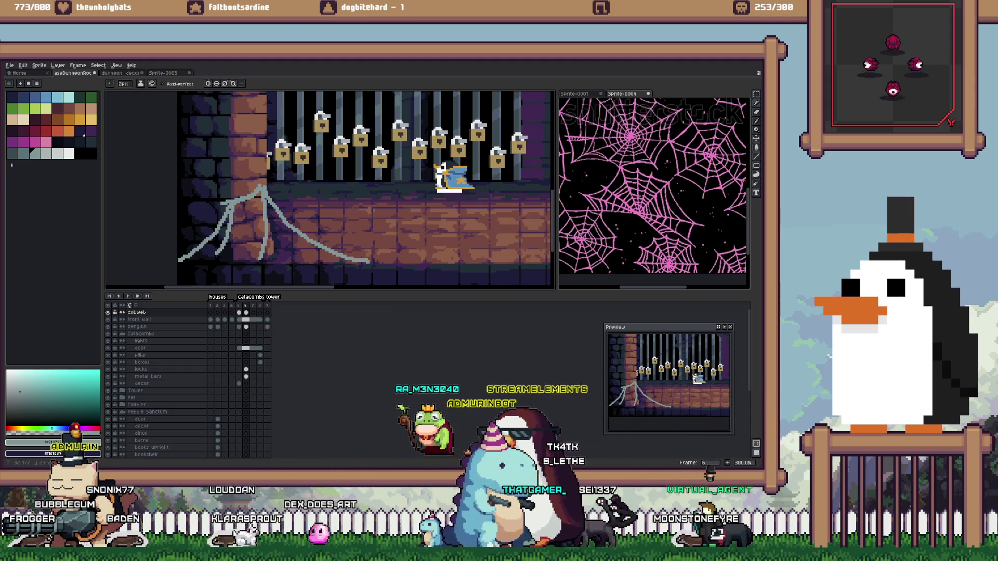
key("ctrl+z")
left_click_drag(243, 204, 215, 262)
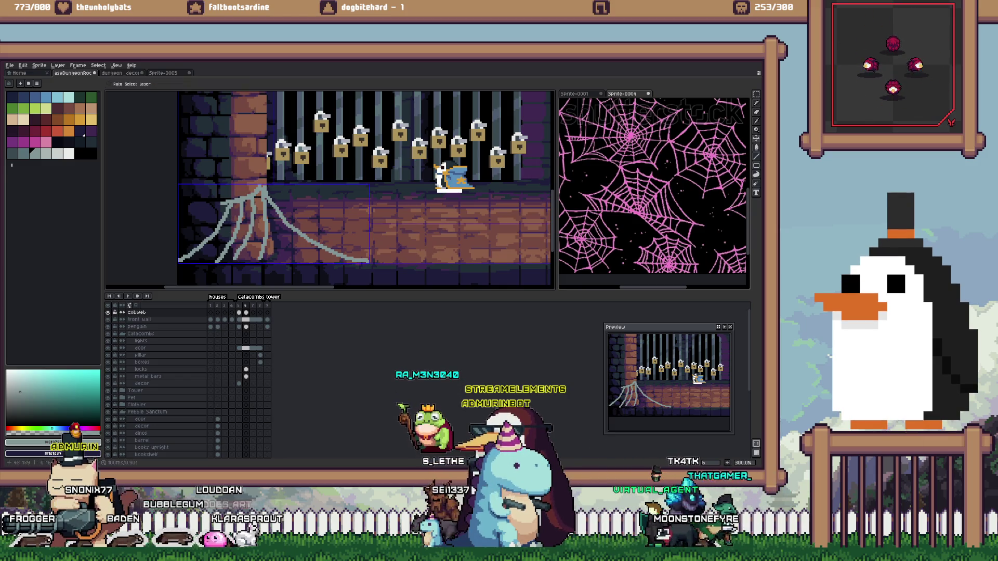
key("ctrl+z")
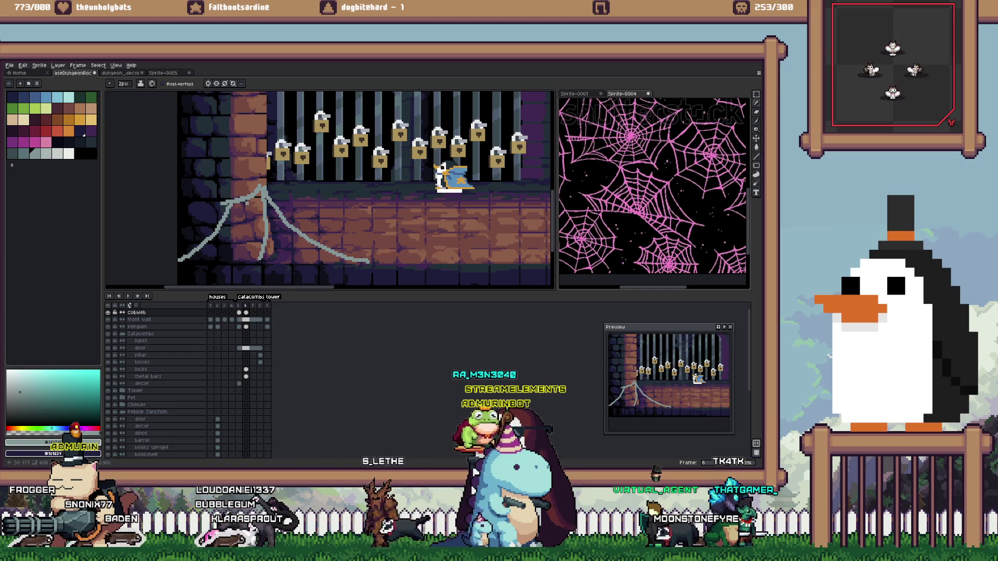
left_click_drag(243, 203, 208, 260)
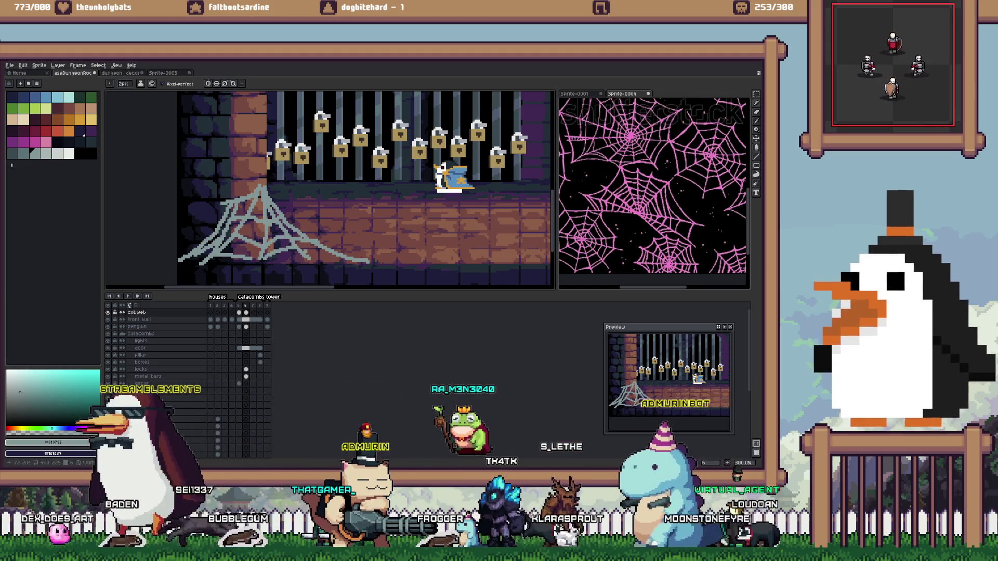
key("minus")
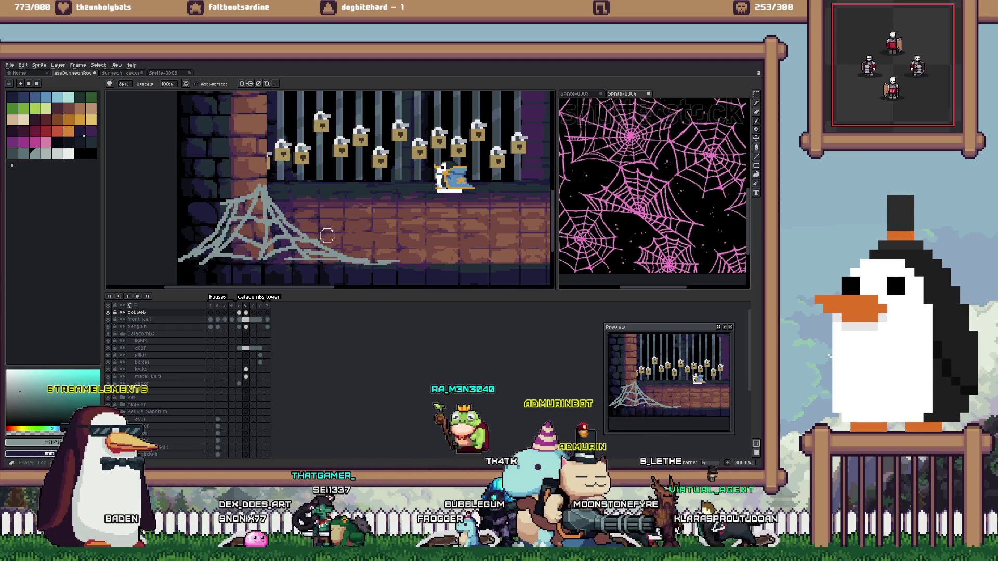
Select the cobweb, scale it smaller, and compare it across frames 5 and 6
key("m")
mouse_move(399, 277)
left_mouse_down()
mouse_move(178, 183)
mouse_move(196, 195)
left_mouse_up()
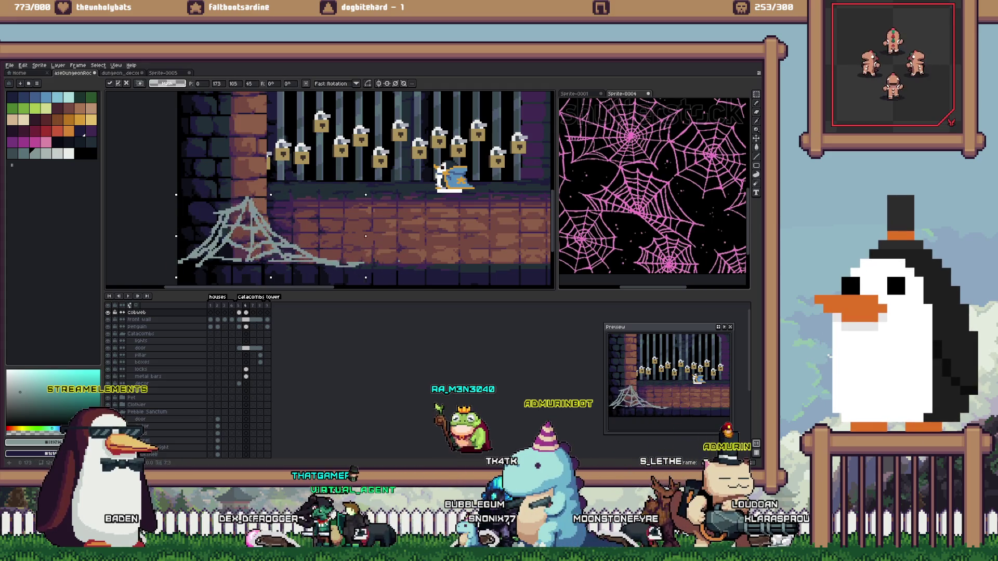
left_click_drag(400, 230, 380, 235)
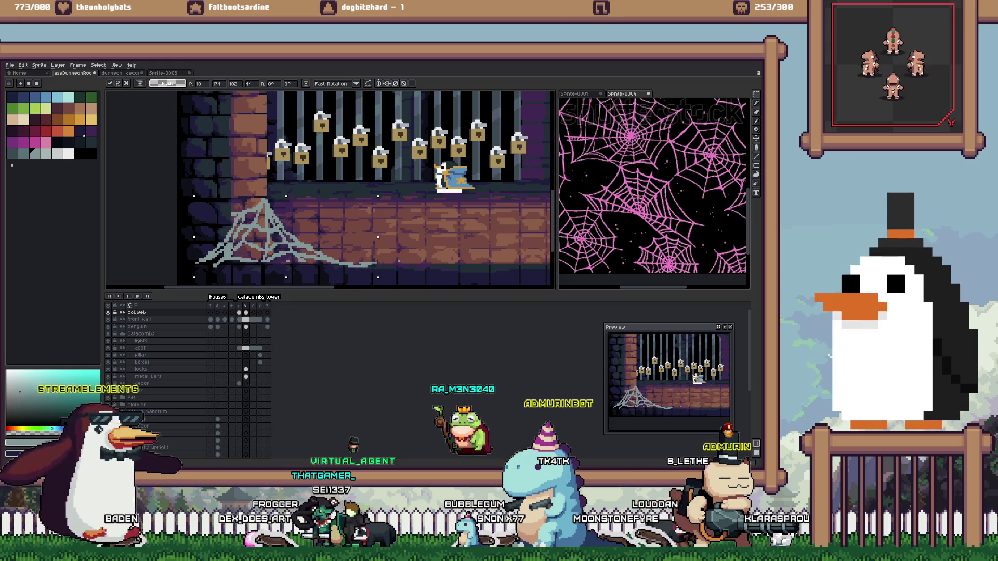
key("Return")
scroll(342, 222, "down", 1)
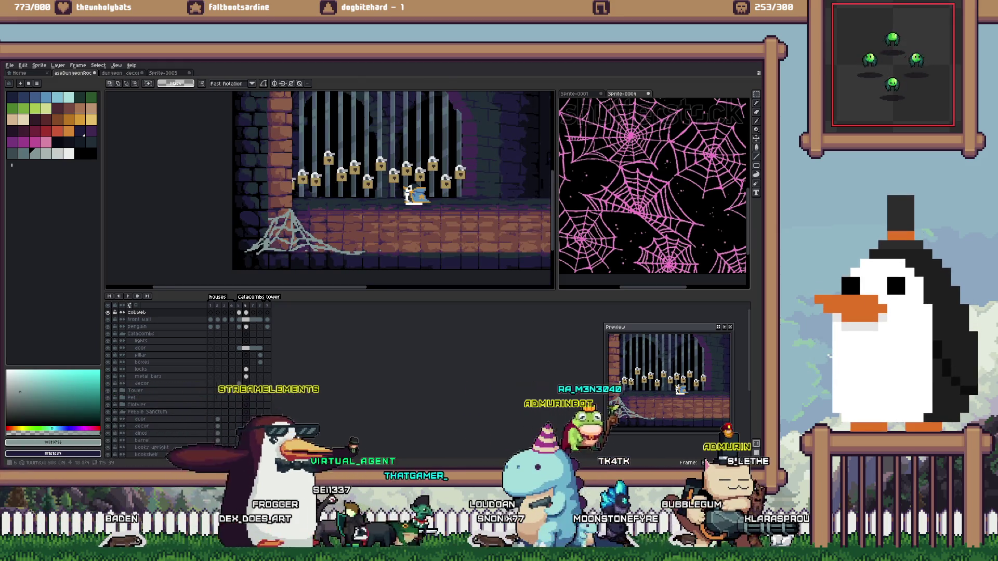
left_click(238, 312)
left_click(246, 312)
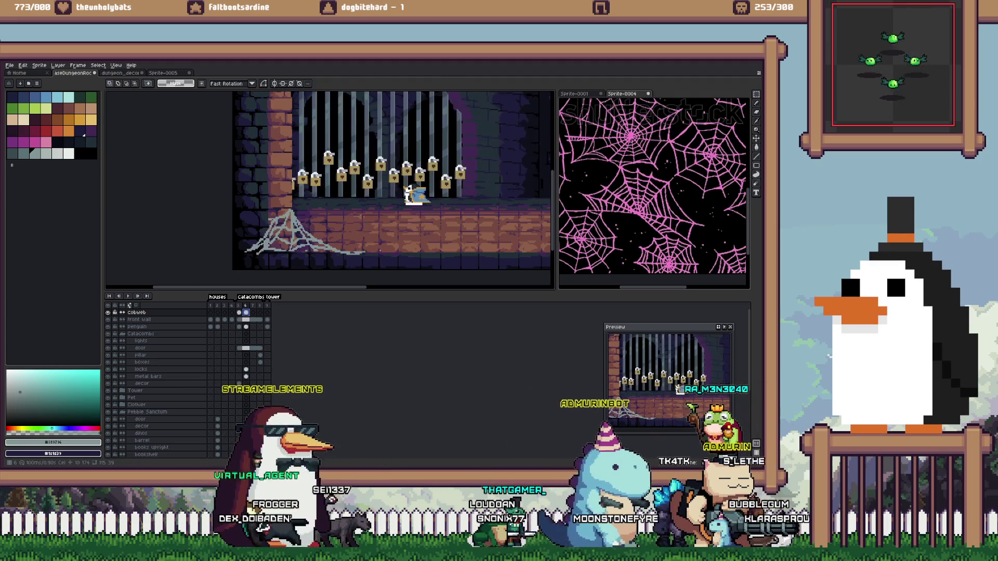
scroll(363, 171, "down", 1)
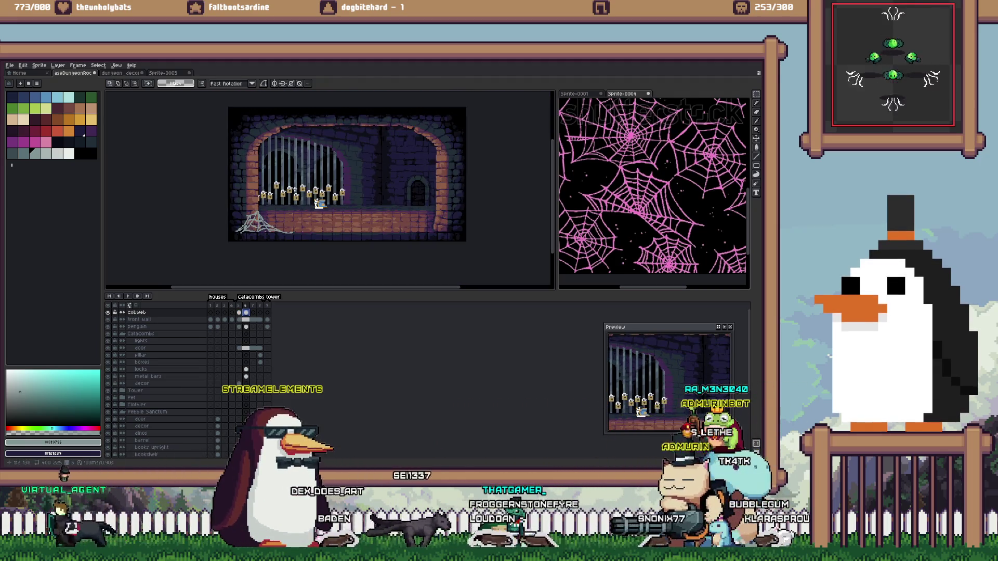
Open building_dungeon_2.png from the Sprites folder, two levels above the current folder
key("ctrl+o")
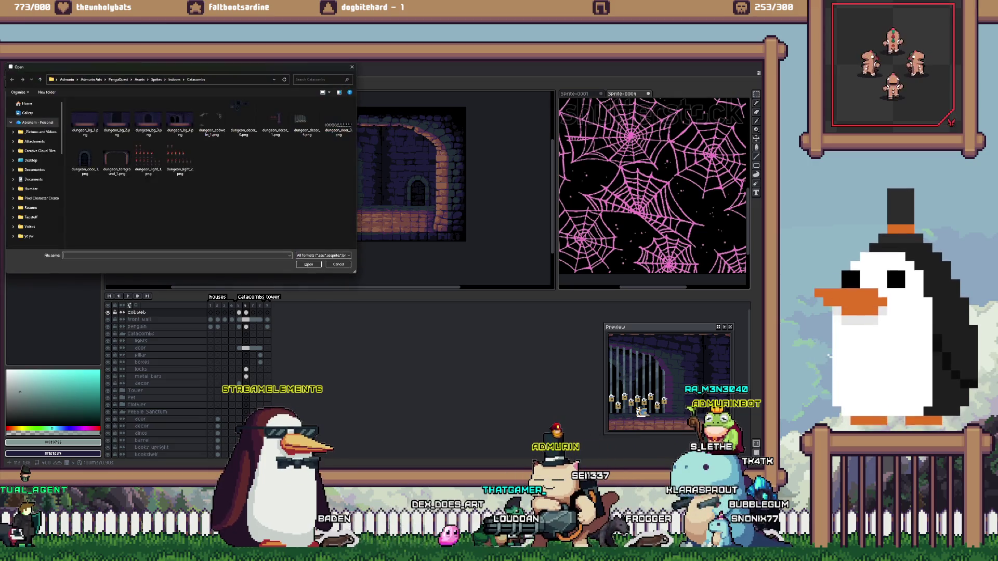
key("alt+Up")
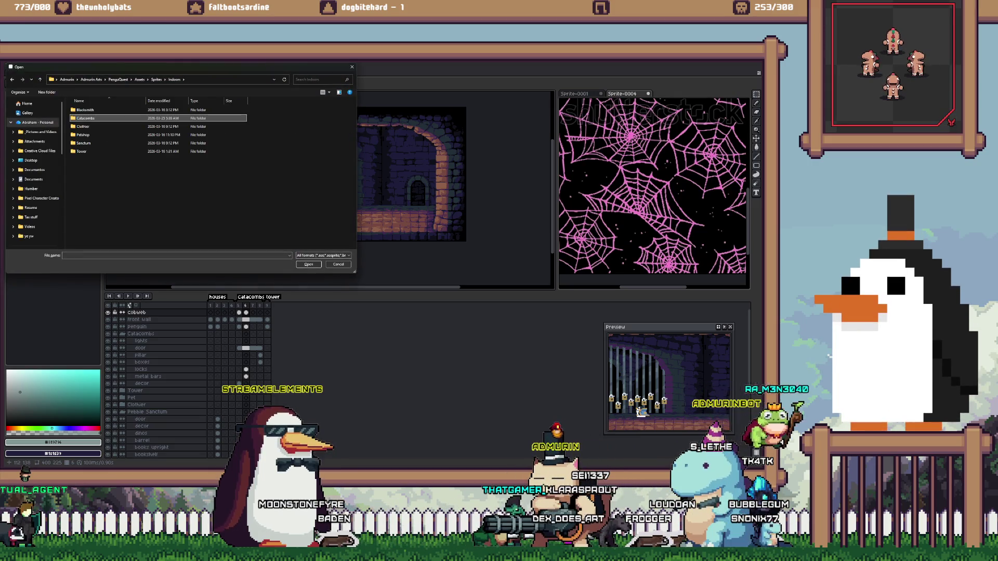
key("alt+Up")
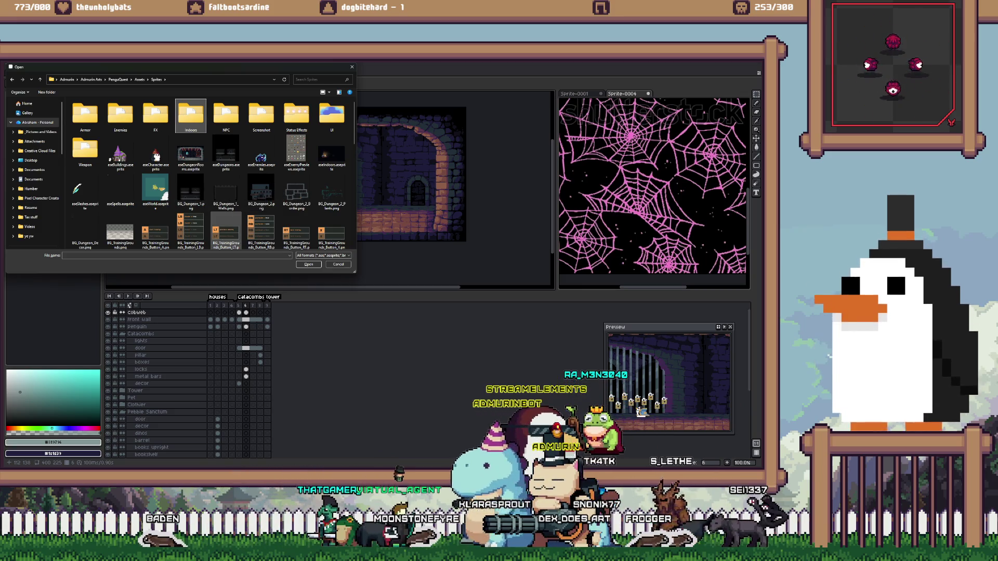
scroll(227, 193, "down", 5)
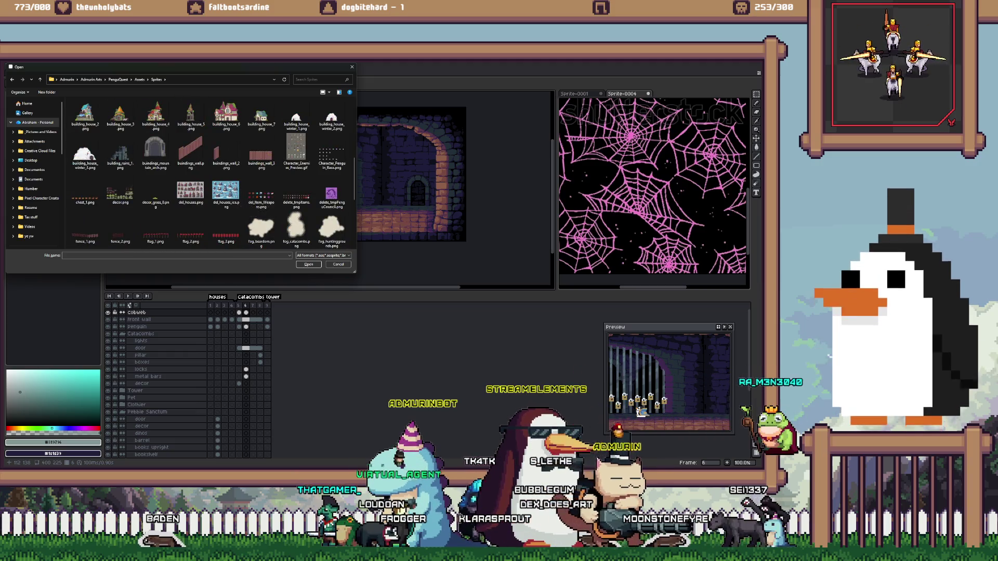
scroll(226, 192, "down", 4)
scroll(191, 190, "up", 10)
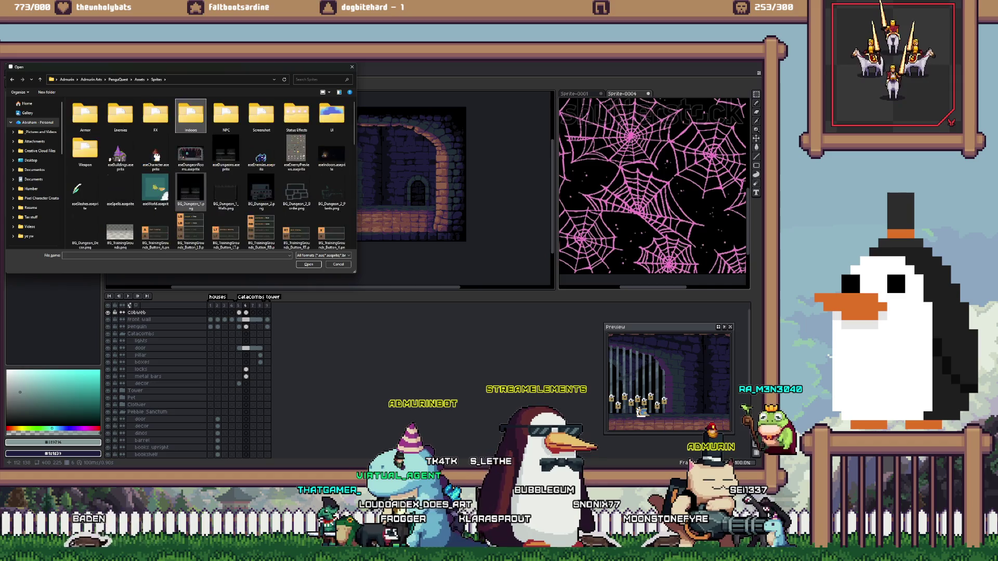
scroll(224, 195, "down", 3)
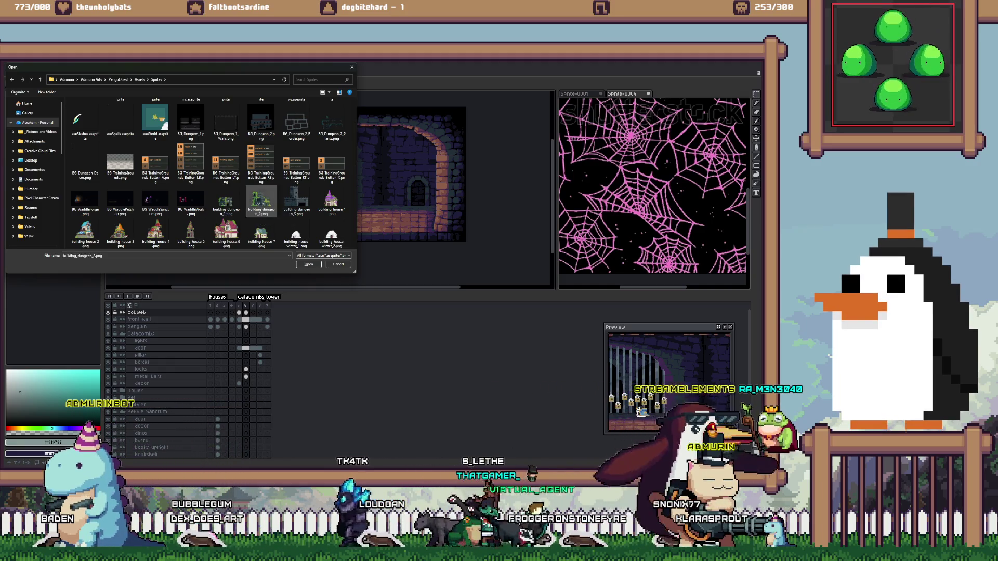
double_click(260, 200)
Load building_dungeon_2 as a single frame, isolate the skull with the Magic Wand, and bring it into the dungeon room
key("Return")
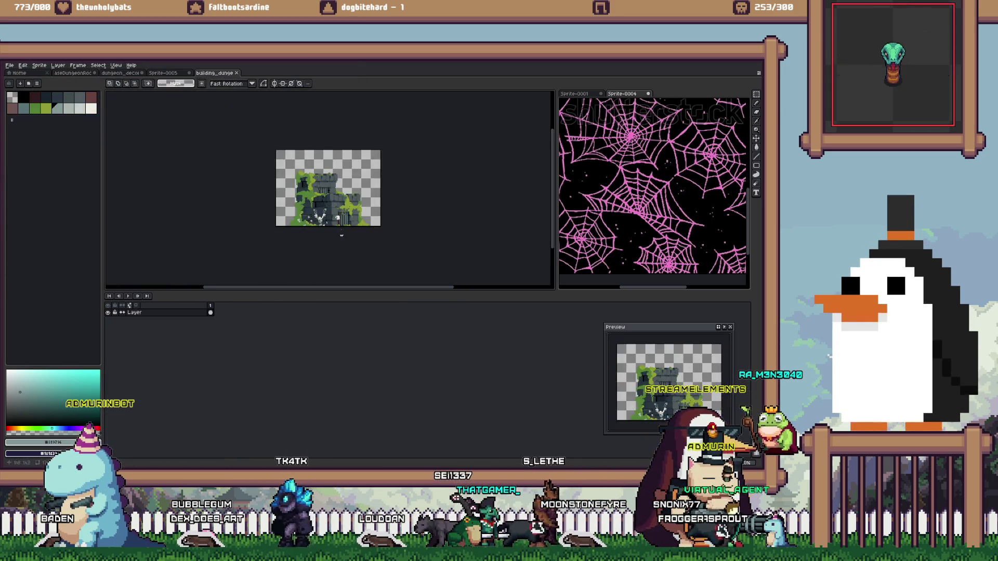
scroll(375, 200, "up", 2)
scroll(375, 201, "up", 1)
scroll(375, 201, "up", 2)
scroll(377, 199, "up", 1)
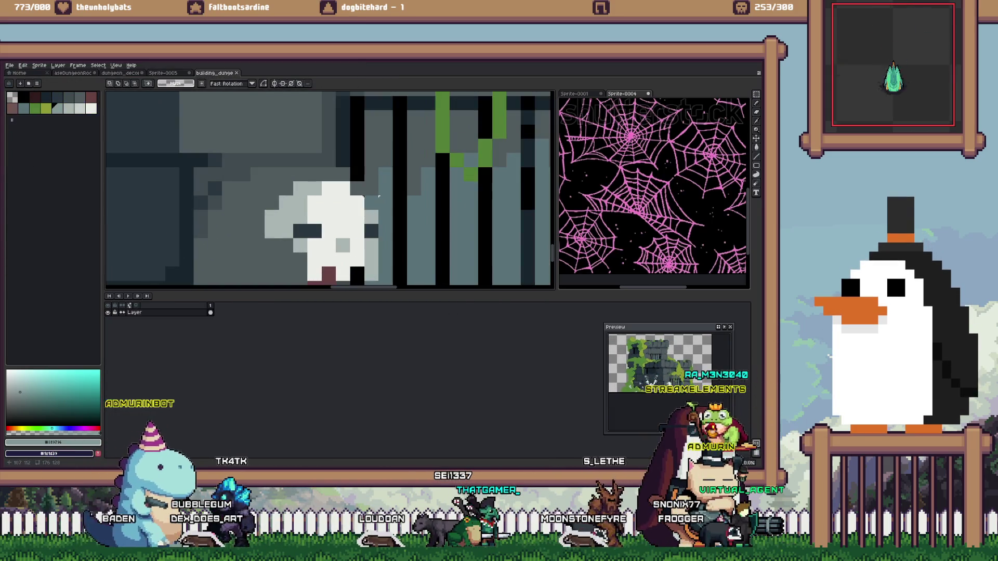
left_click_drag(264, 179, 380, 285)
key("w")
left_click(384, 195)
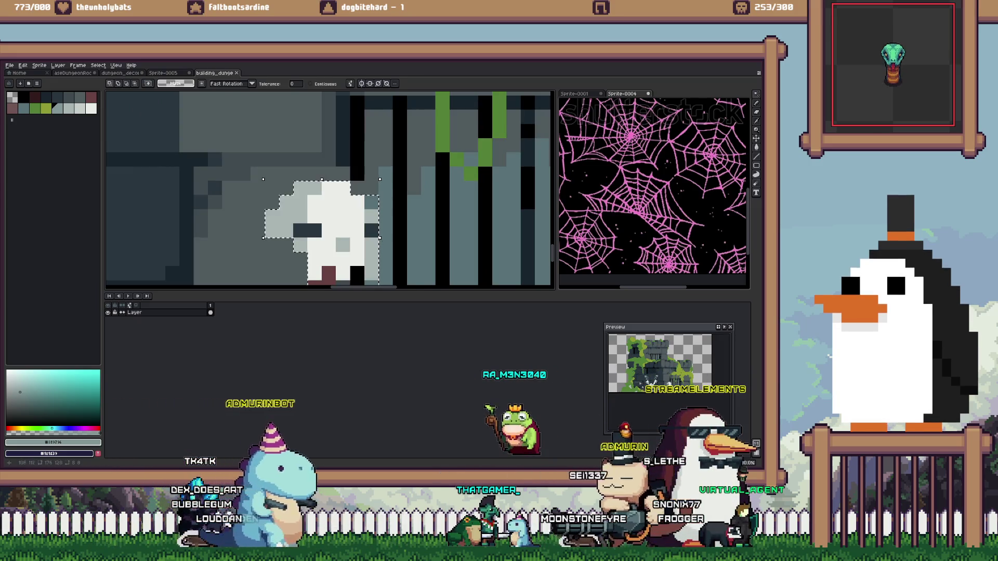
scroll(384, 195, "down", 2)
scroll(383, 195, "up", 1)
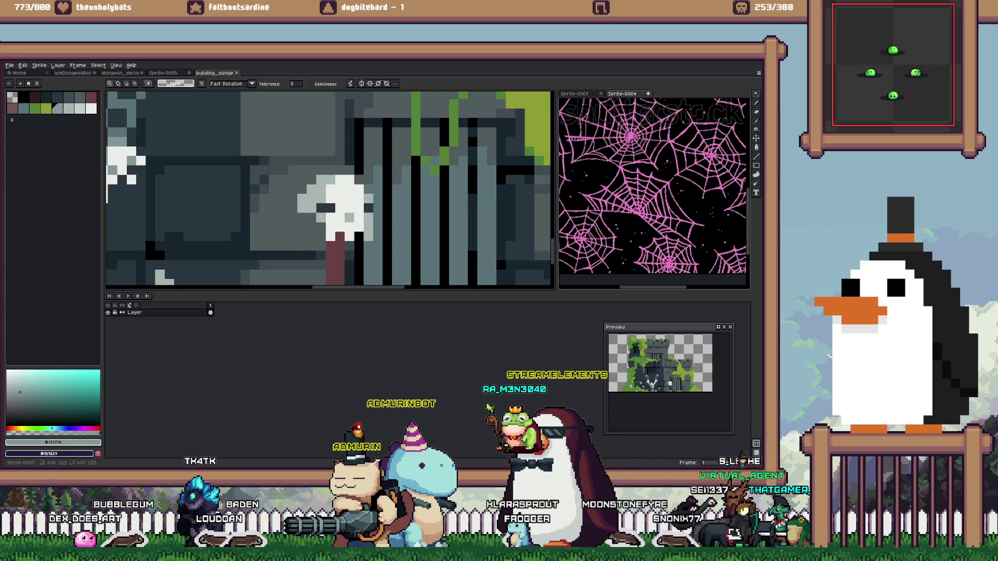
left_click(120, 73)
left_click(73, 73)
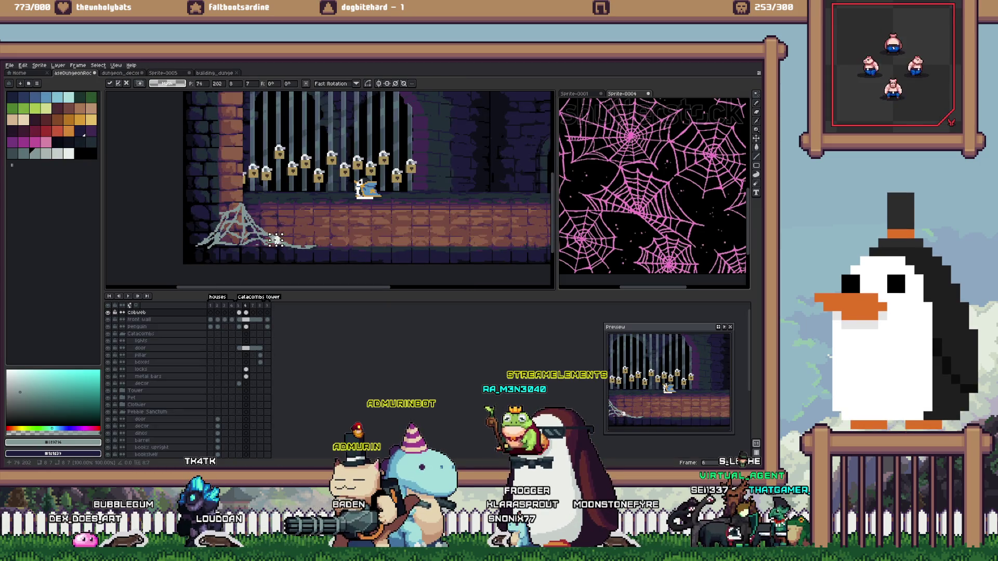
Move the pasted skull up onto the cobweb and commit its position
scroll(272, 240, "up", 2)
mouse_move(264, 235)
left_mouse_down()
mouse_move(307, 192)
mouse_move(254, 233)
left_mouse_up()
scroll(254, 233, "up", 1)
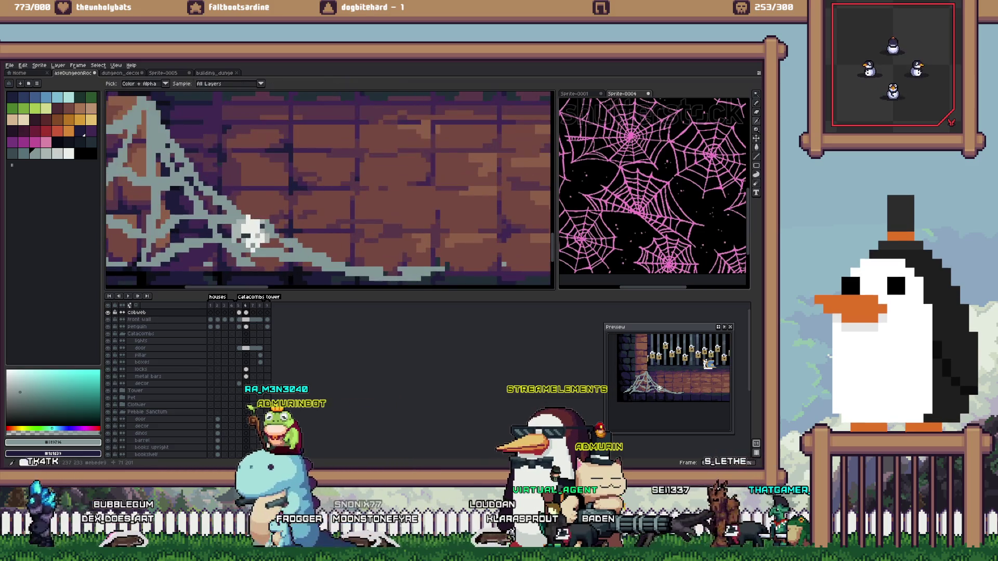
key("Return")
Draw a white bone stroke beside the skull and light-grey #cbcdc9 bones below-left of it
key("b")
left_click_drag(253, 233, 295, 248)
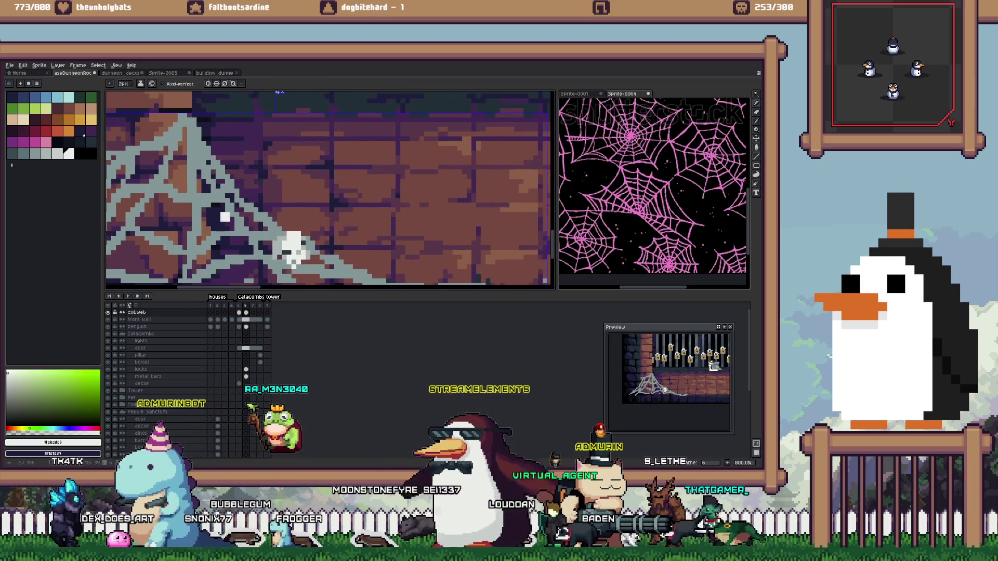
left_click_drag(211, 234, 248, 200)
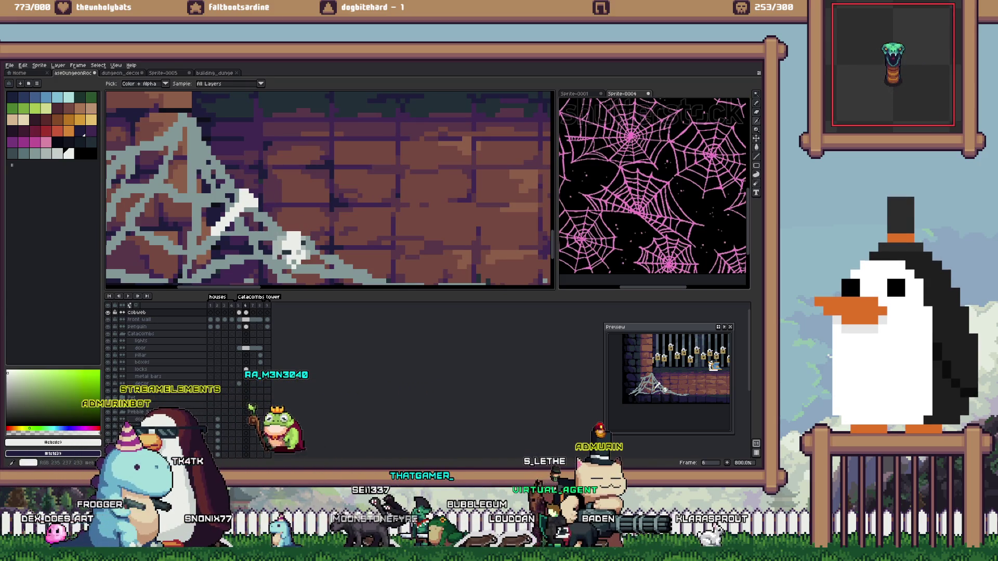
left_click(239, 225, "alt")
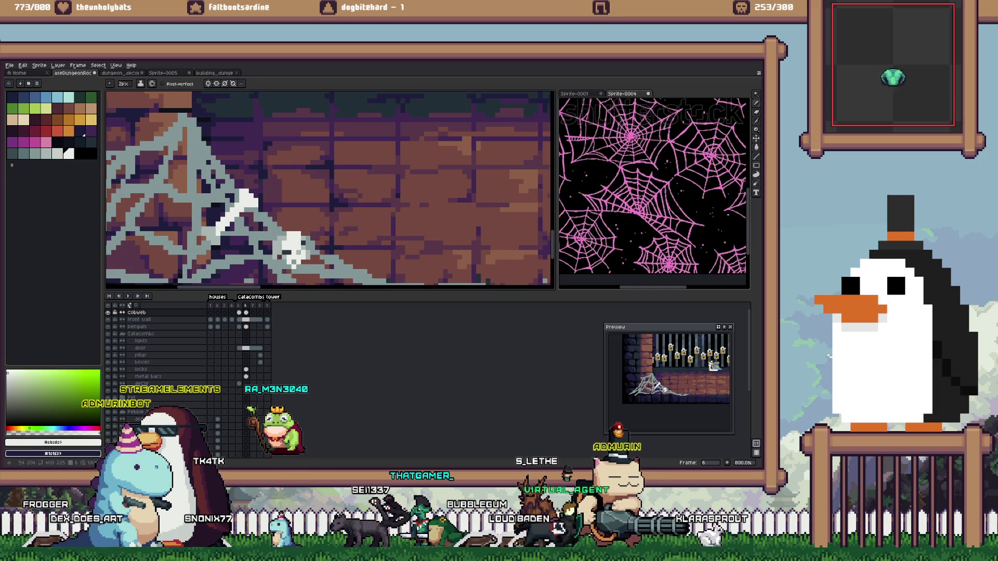
scroll(221, 225, "down", 1)
mouse_move(262, 222)
left_mouse_down()
mouse_move(242, 245)
mouse_move(289, 245)
left_mouse_up()
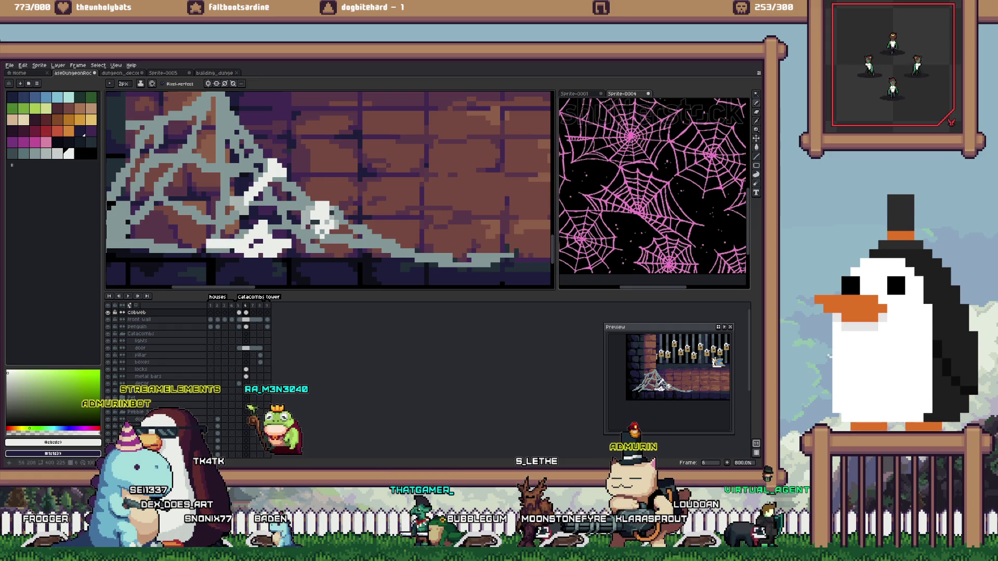
Touch up the skull, lightening its left side, darkening one pixel, and adding a white bone highlight
key("alt")
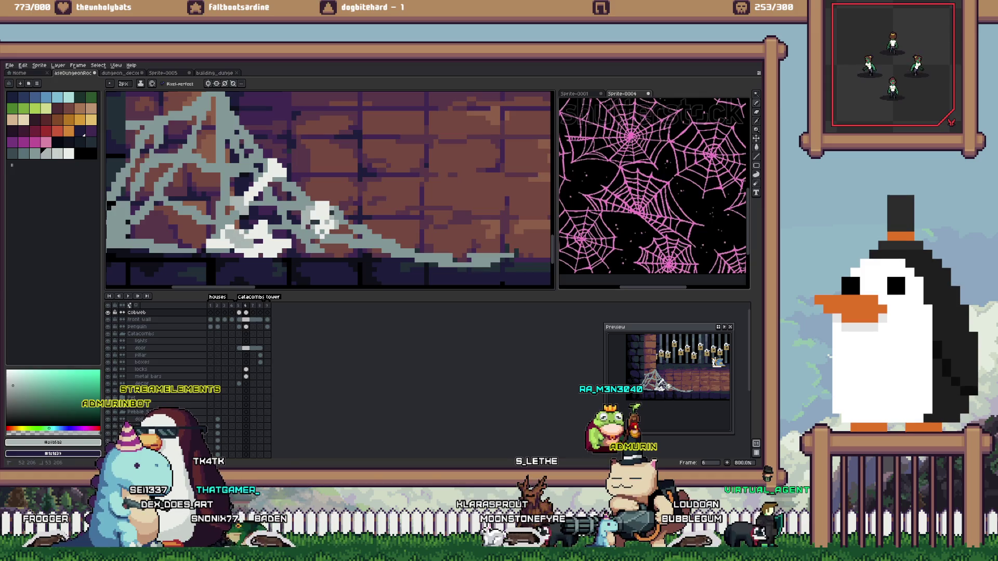
key("e")
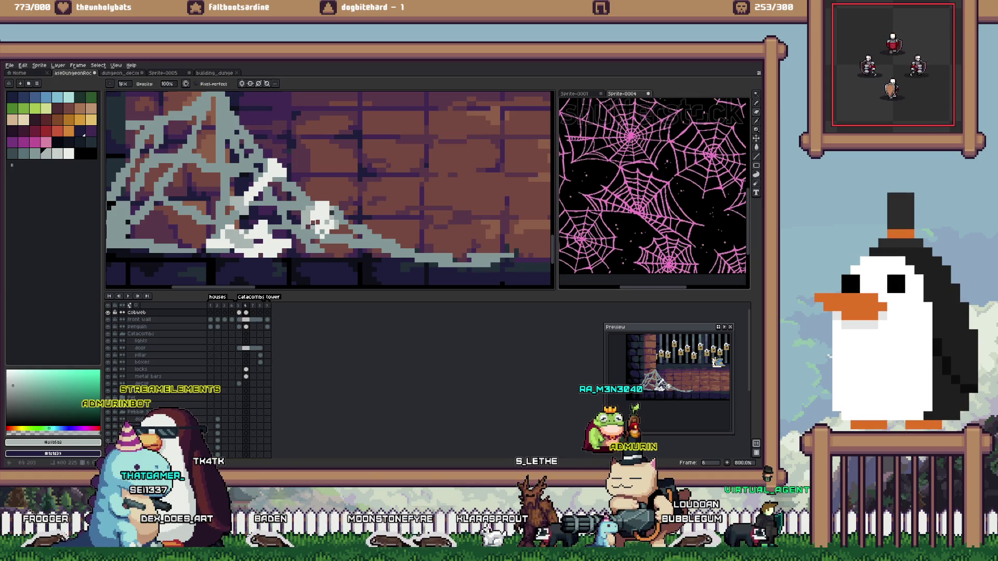
scroll(325, 216, "up", 3)
key("b")
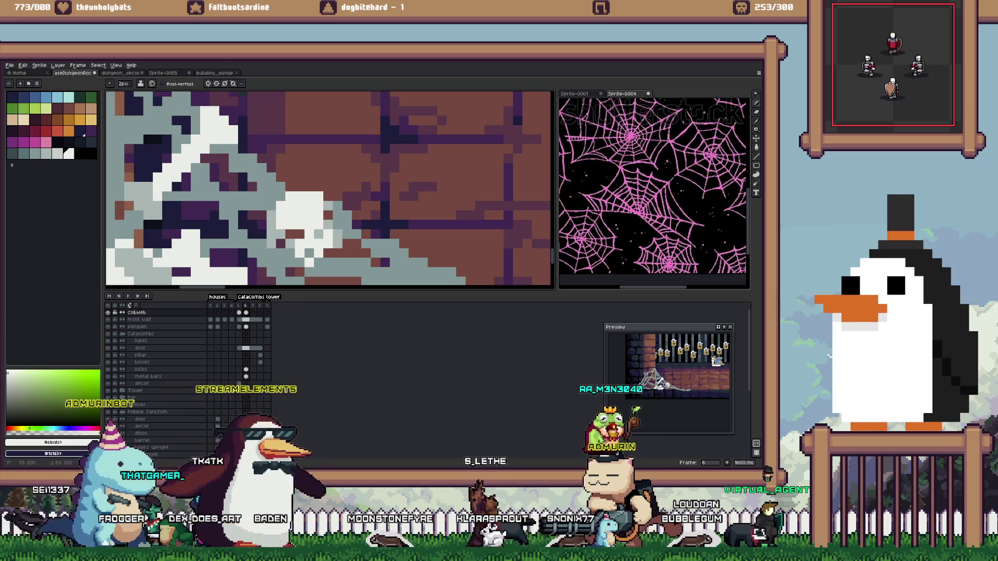
left_click(282, 244)
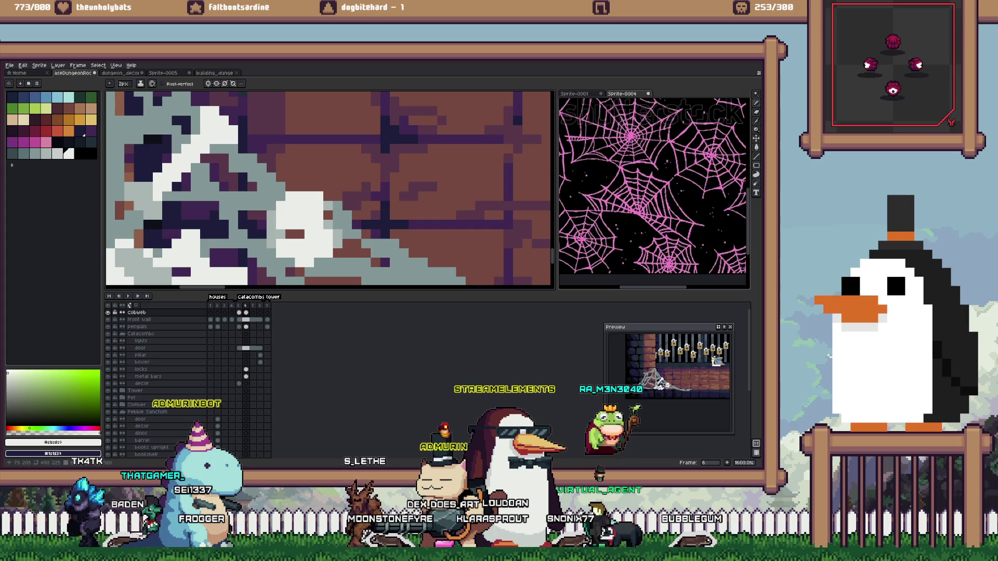
left_click(340, 211)
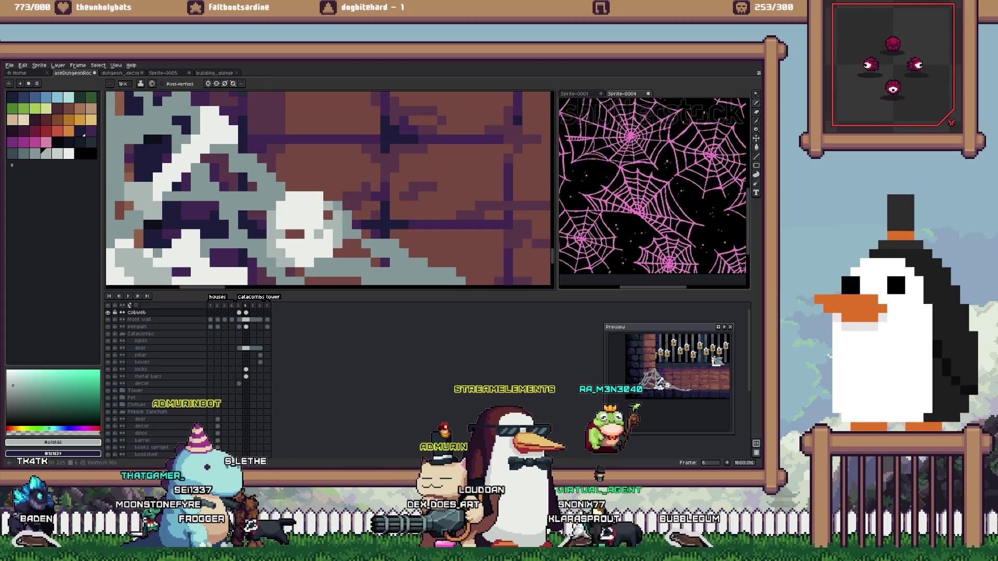
scroll(310, 260, "down", 4)
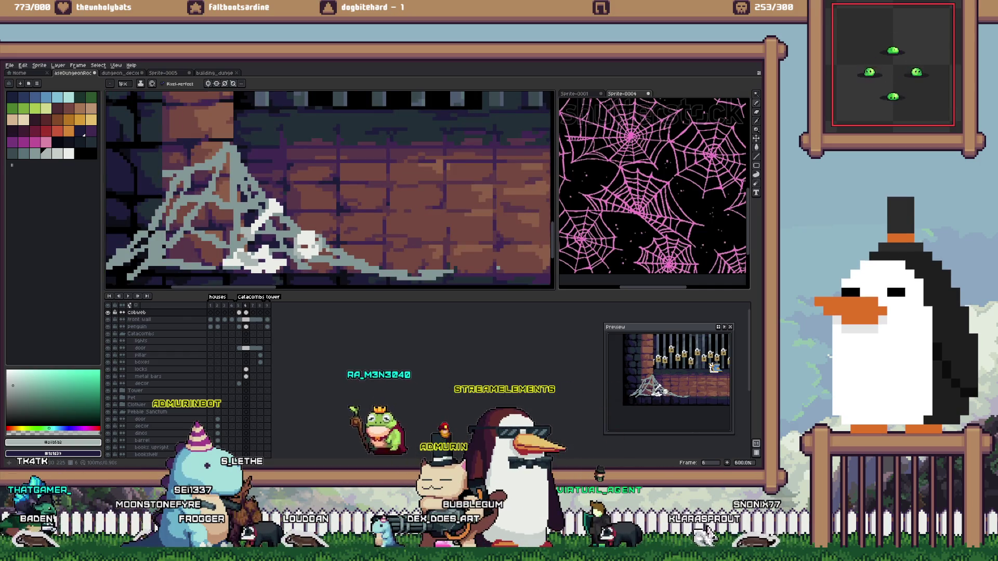
scroll(254, 250, "up", 1)
scroll(255, 250, "up", 1)
left_click(255, 250, "alt")
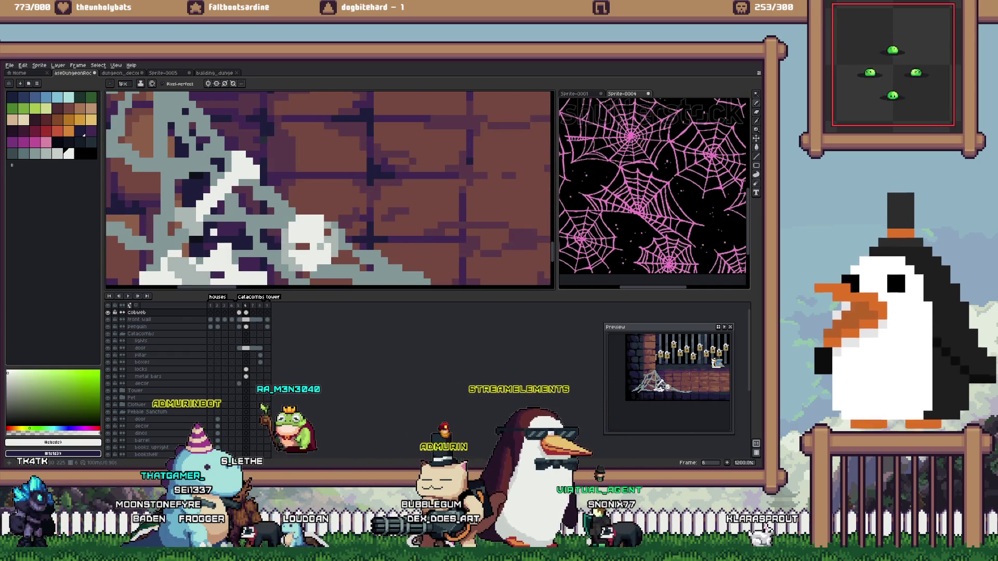
scroll(254, 250, "up", 2)
scroll(327, 188, "down", 2)
scroll(328, 188, "up", 1)
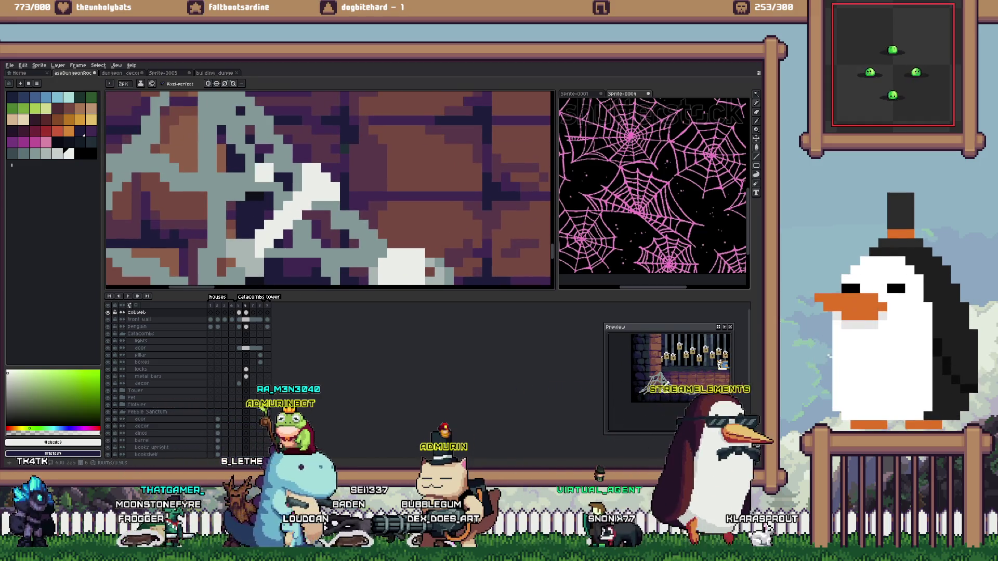
scroll(369, 208, "down", 2)
scroll(399, 193, "up", 1)
scroll(399, 193, "down", 2)
scroll(468, 234, "down", 1)
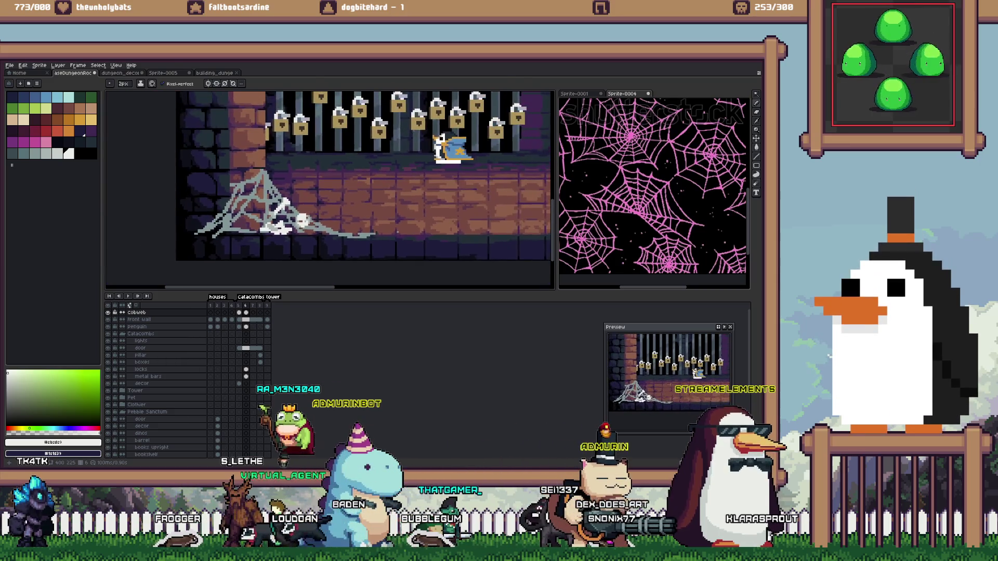
scroll(492, 260, "up", 1)
scroll(265, 211, "up", 1)
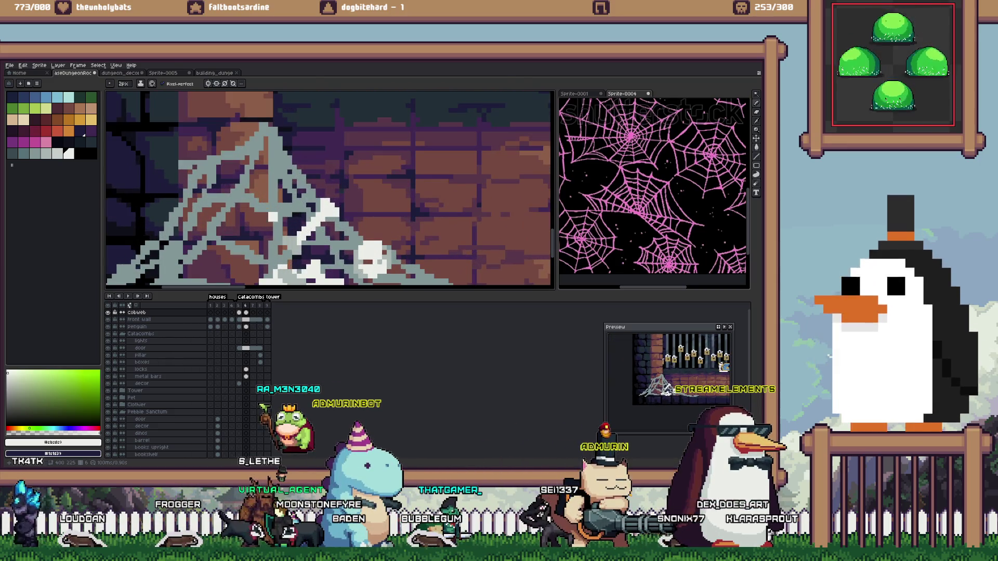
left_click(264, 208)
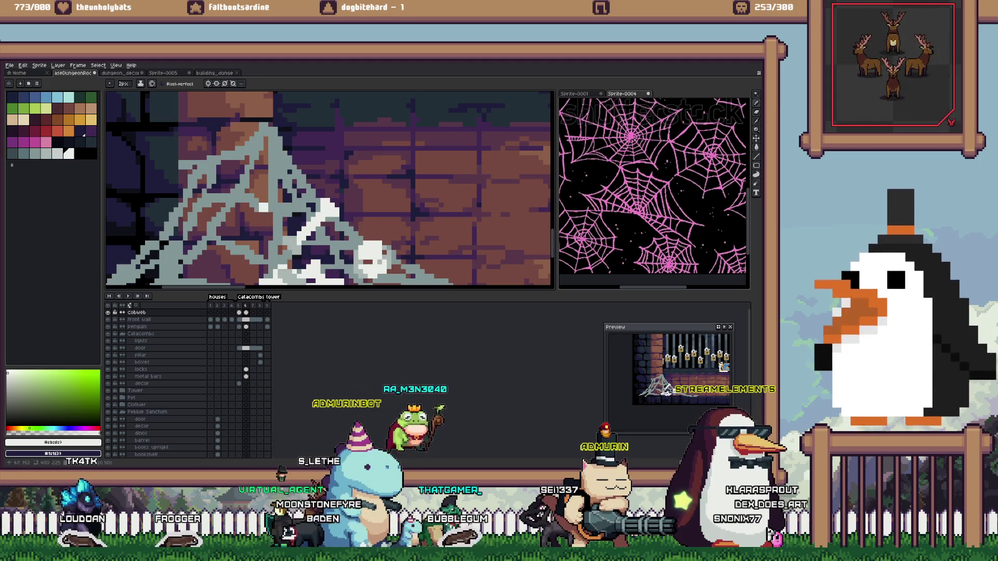
scroll(265, 211, "up", 1)
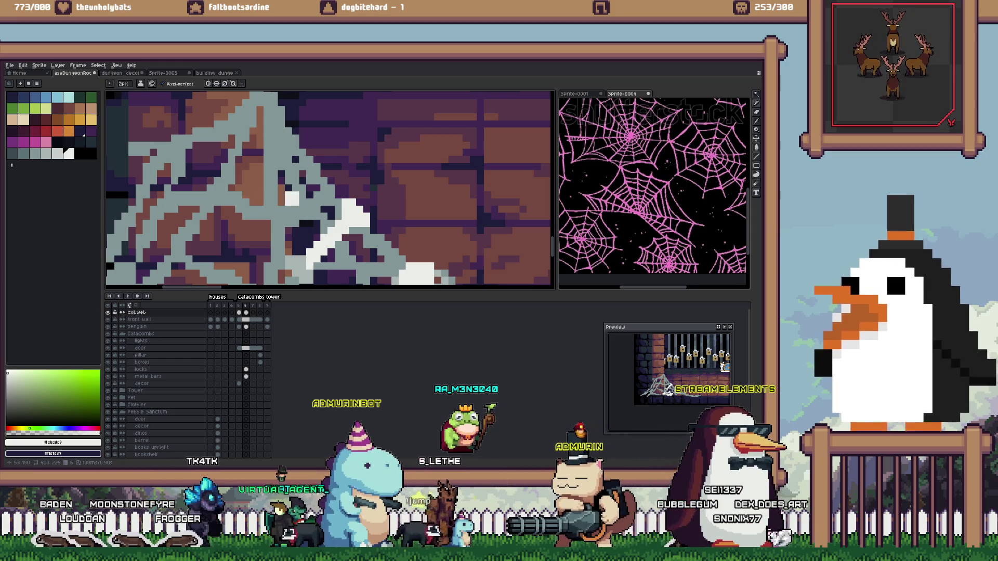
scroll(281, 206, "down", 2)
scroll(271, 224, "up", 1)
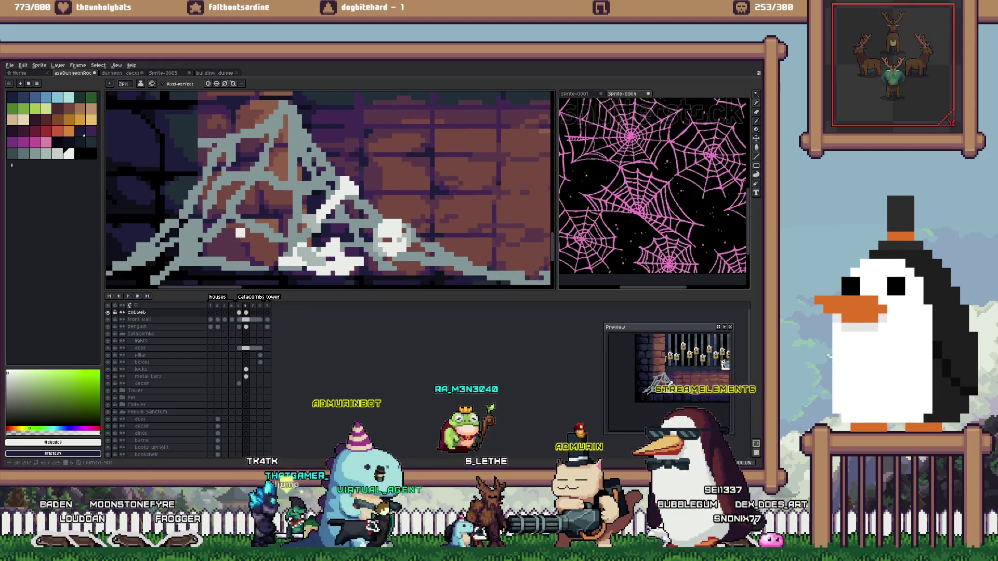
Add a white bone shape at the cobweb's lower left and sample a lighter grey from the web
left_click(233, 249)
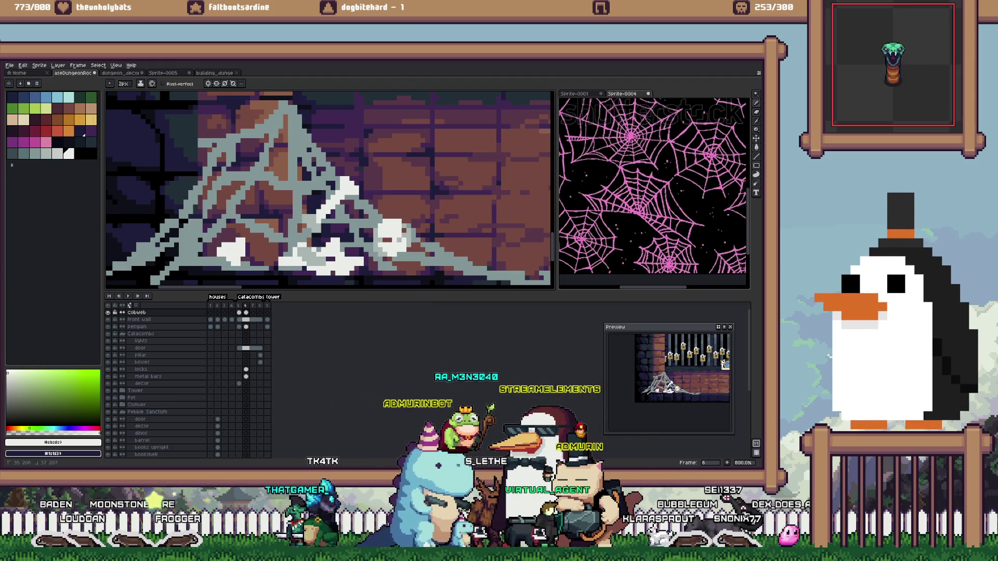
key("b")
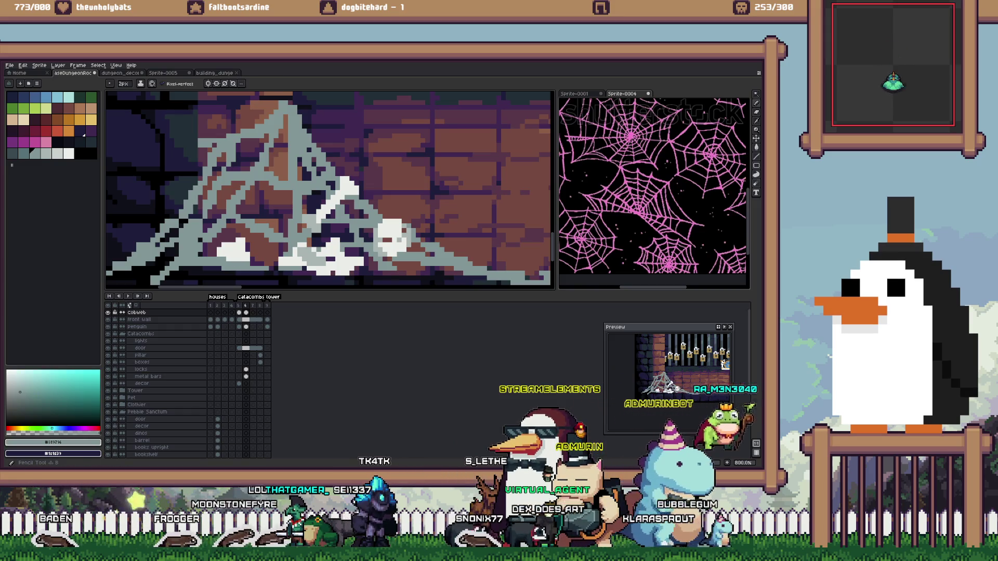
left_click(246, 255, "alt")
key("e")
key("b")
left_click(247, 255, "alt")
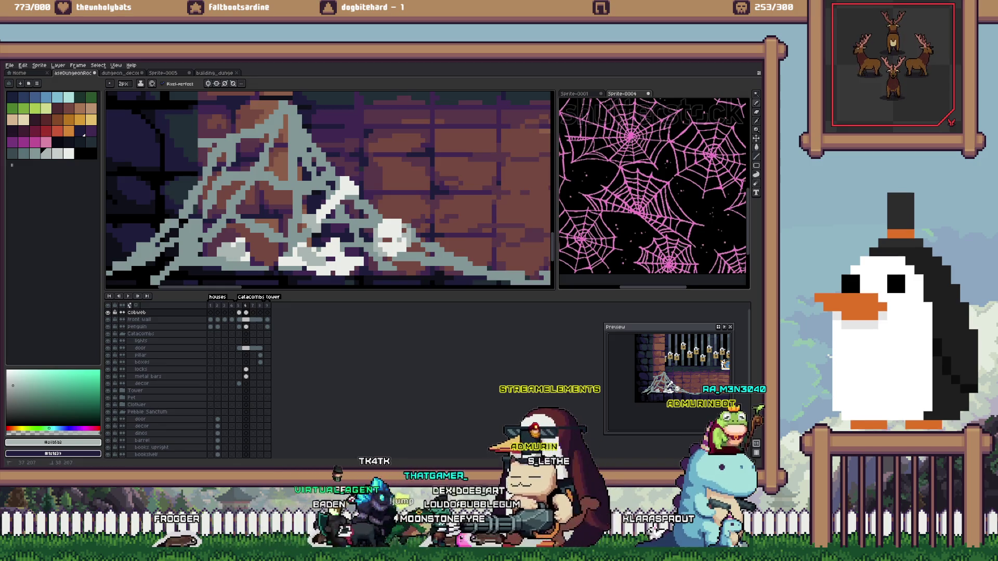
Try Paint Bucket fills in light grey and near-black on the skull and bones, undoing both
key("g")
left_click(58, 153)
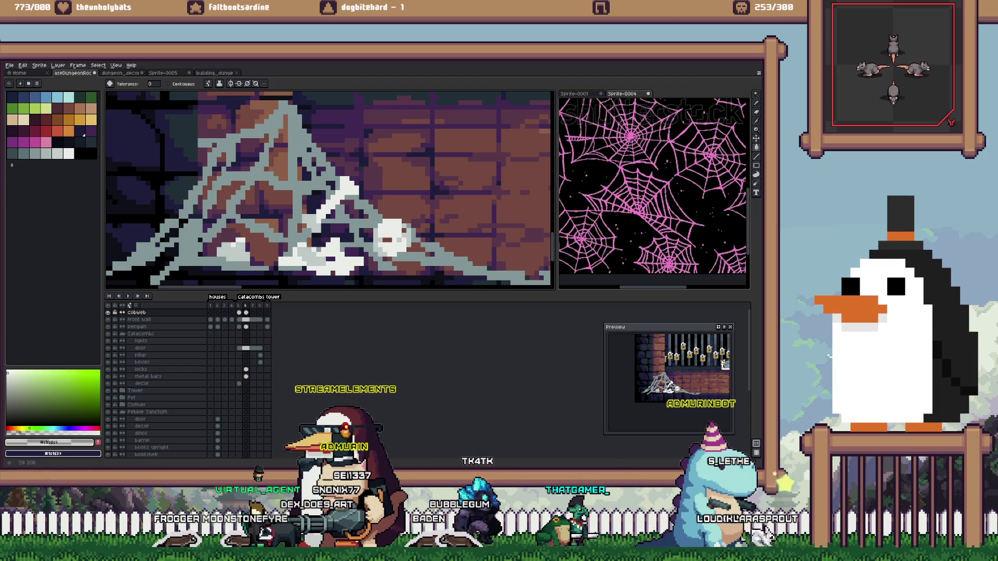
scroll(380, 239, "down", 5)
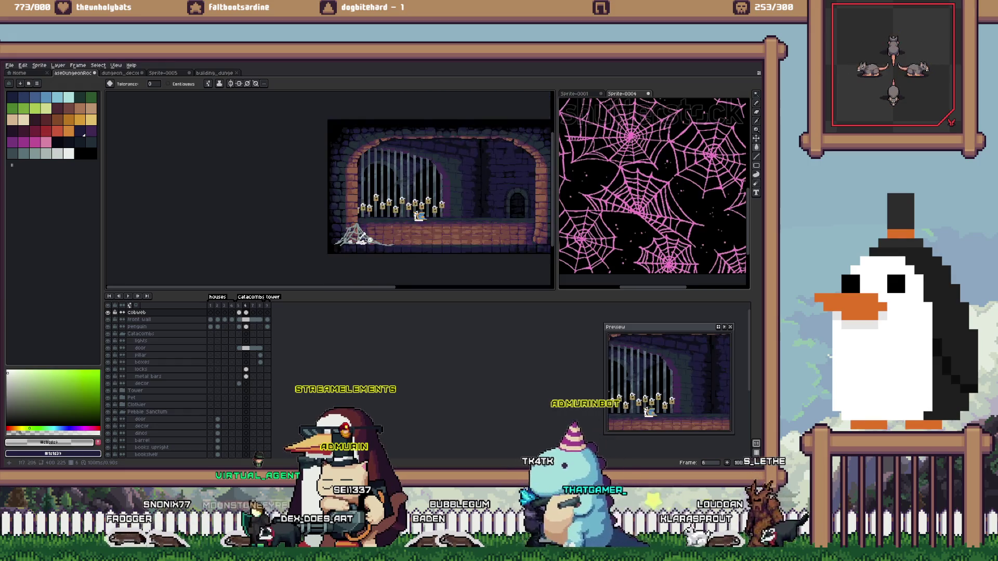
scroll(365, 243, "up", 5)
key("ctrl+z")
key("v")
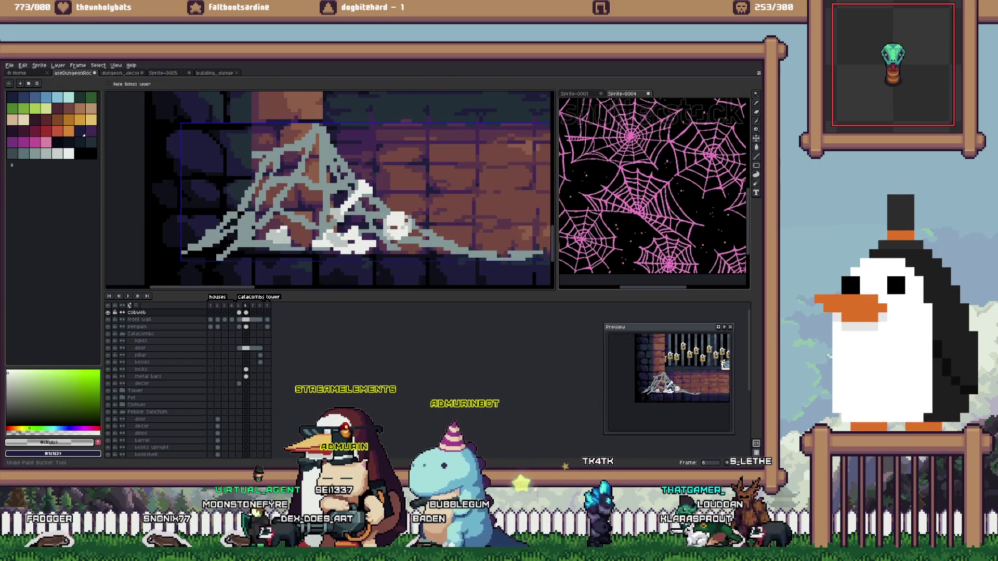
key("g")
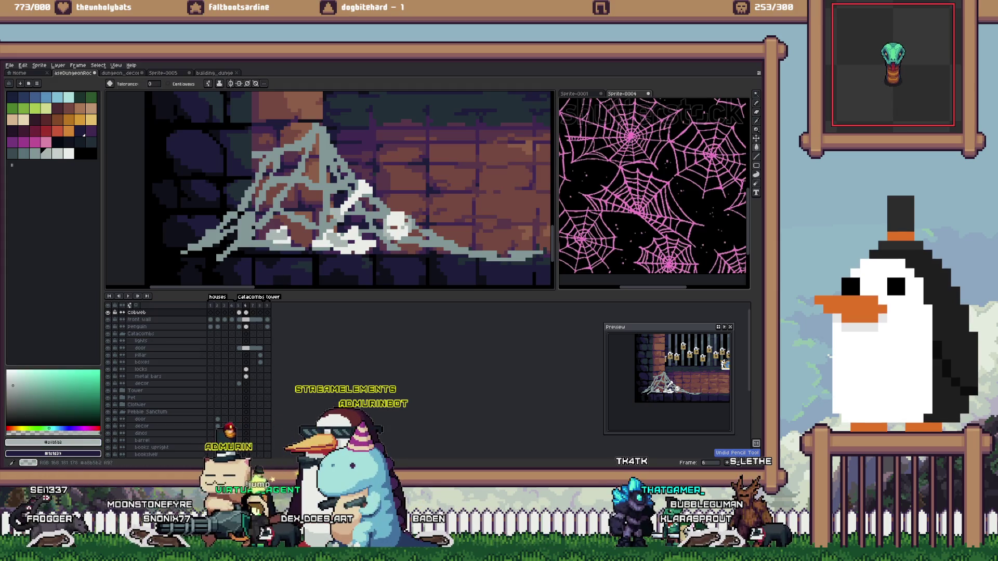
left_click(15, 425)
left_click(398, 224)
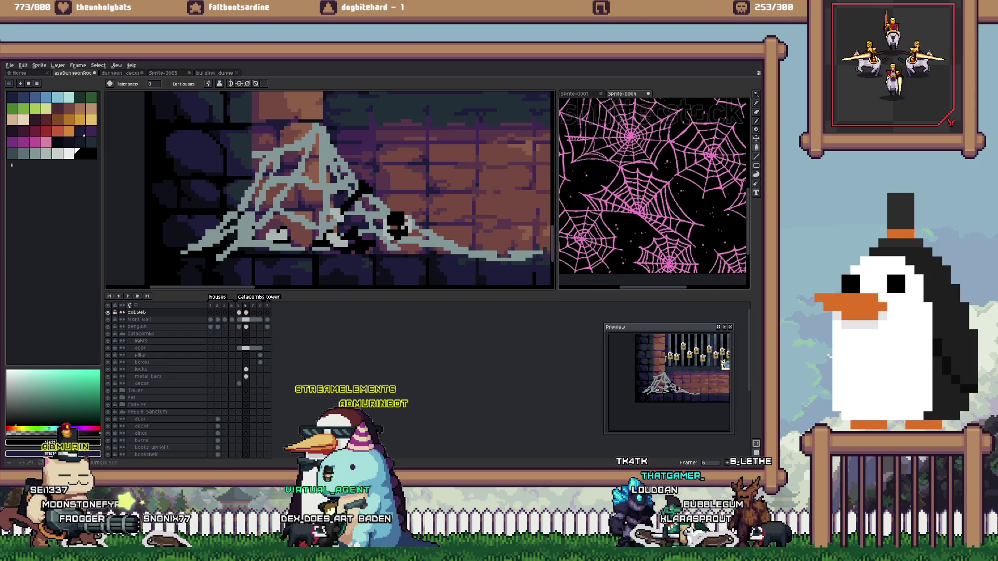
key("ctrl+z")
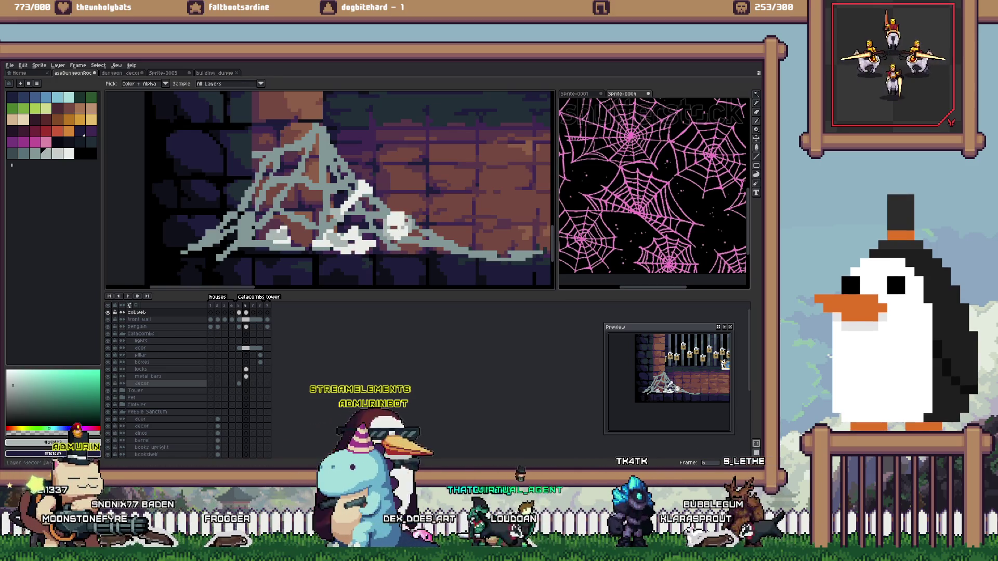
key("g")
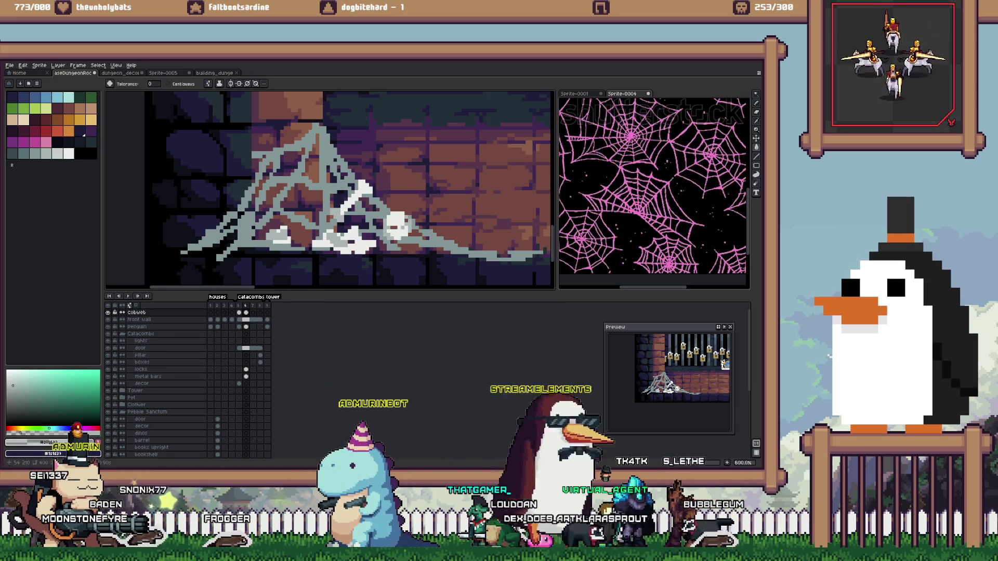
scroll(377, 241, "down", 3)
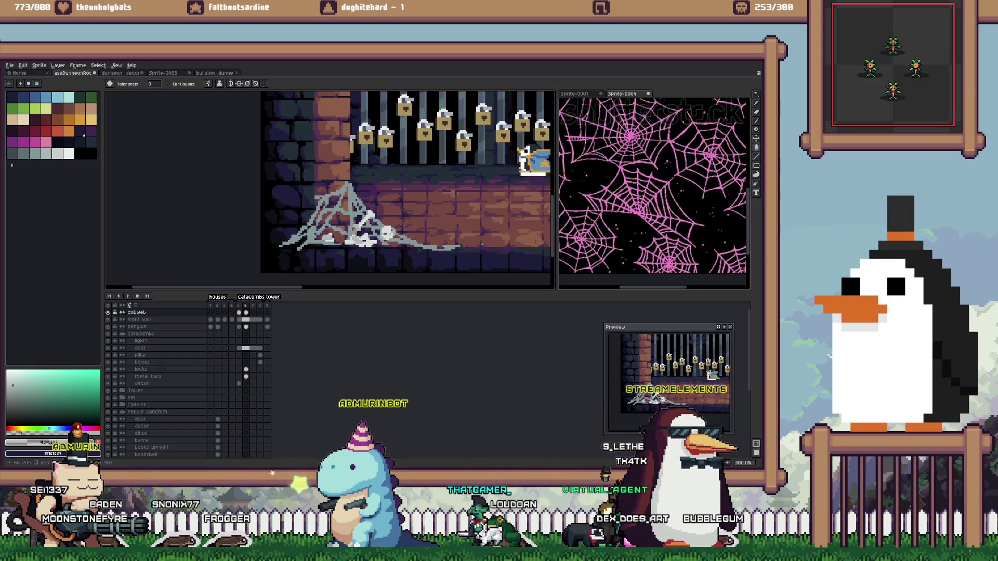
scroll(379, 239, "up", 6)
Switch back to the Pencil, then bring up the browser's pink cobweb pattern page
key("b")
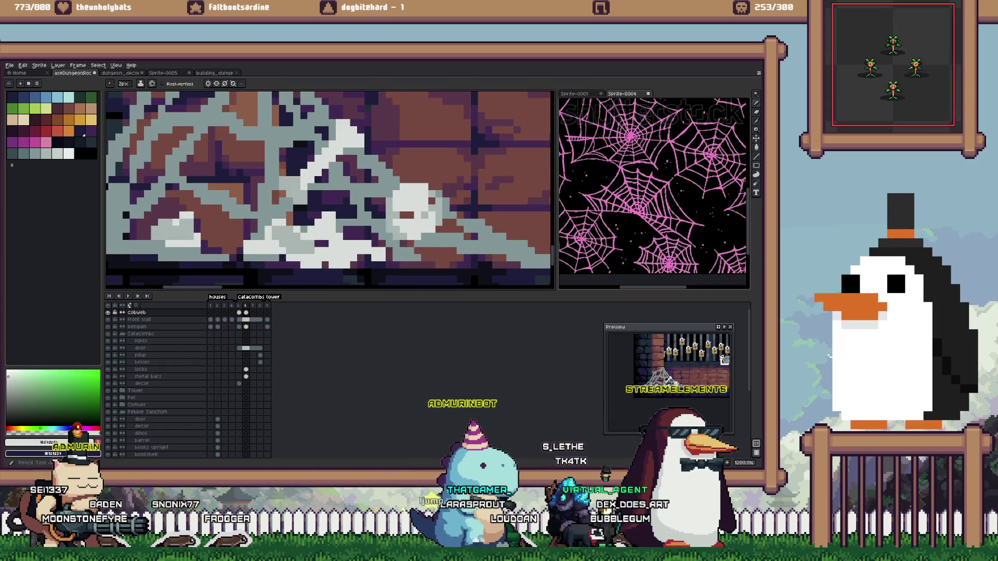
scroll(328, 190, "right", 3)
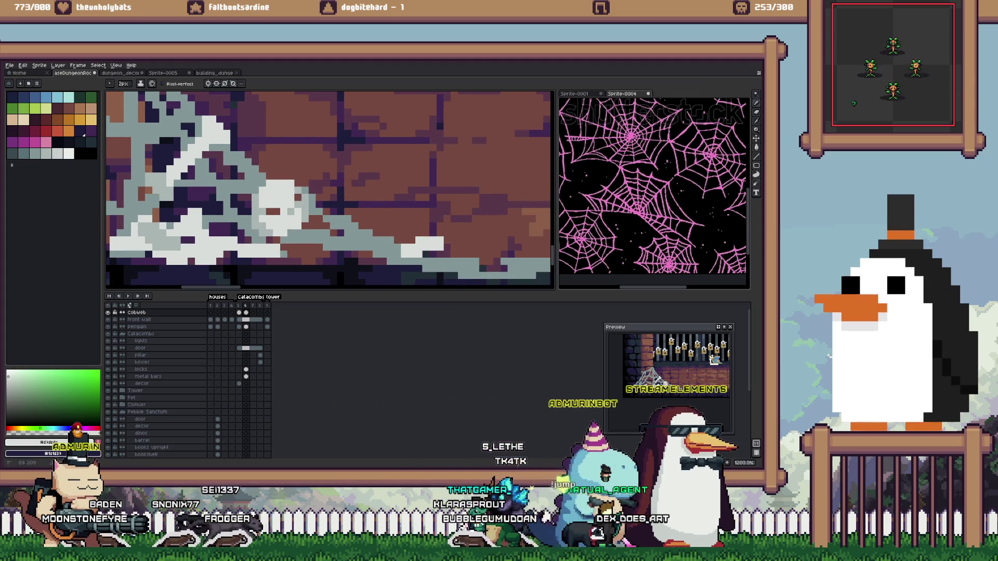
scroll(379, 252, "down", 3)
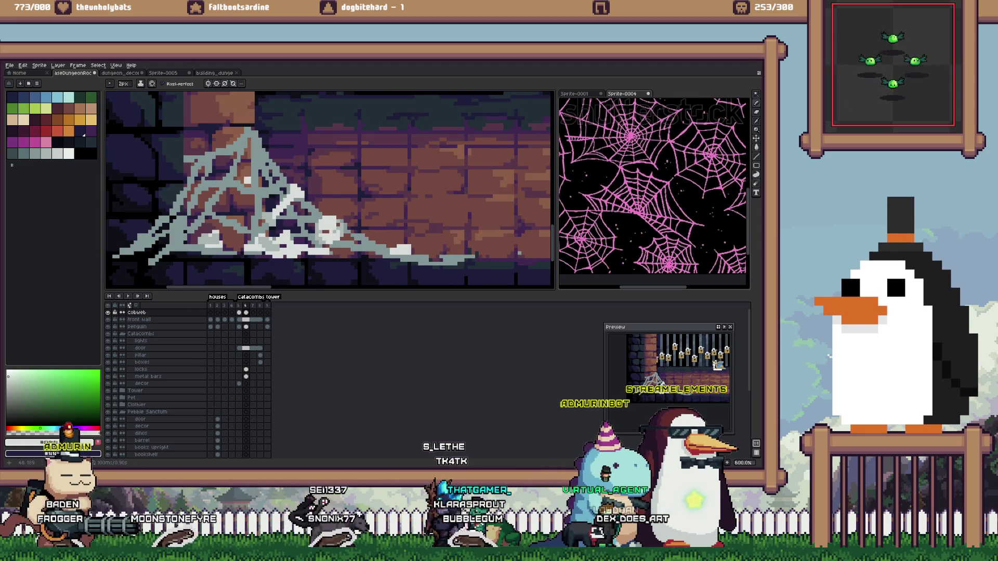
scroll(330, 190, "up", 2)
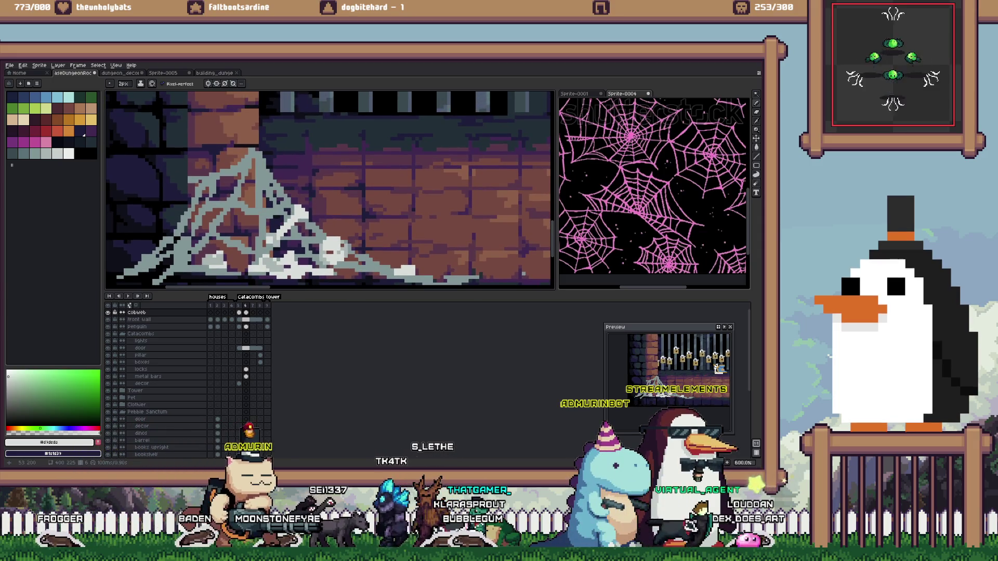
scroll(268, 181, "up", 1)
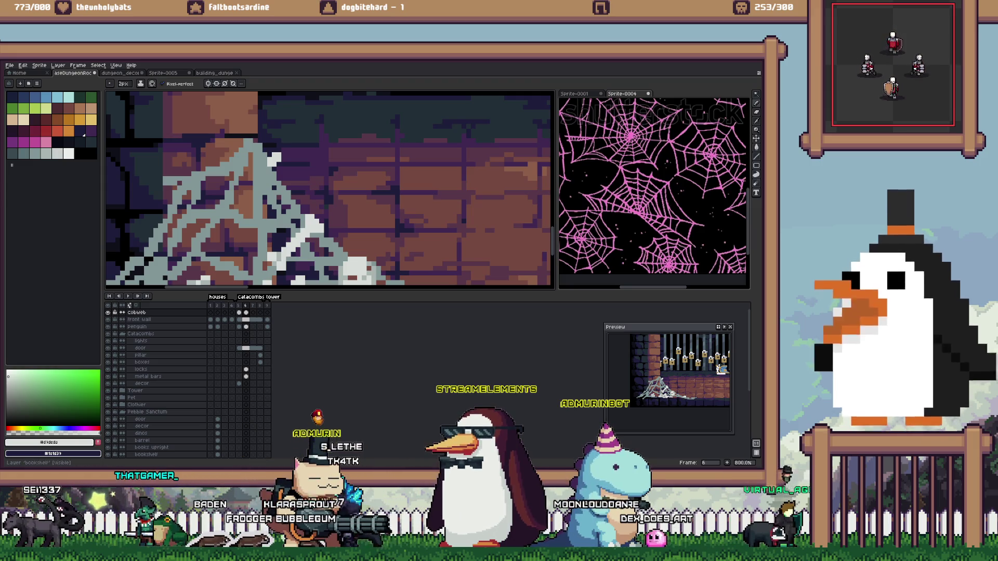
mouse_move(146, 471)
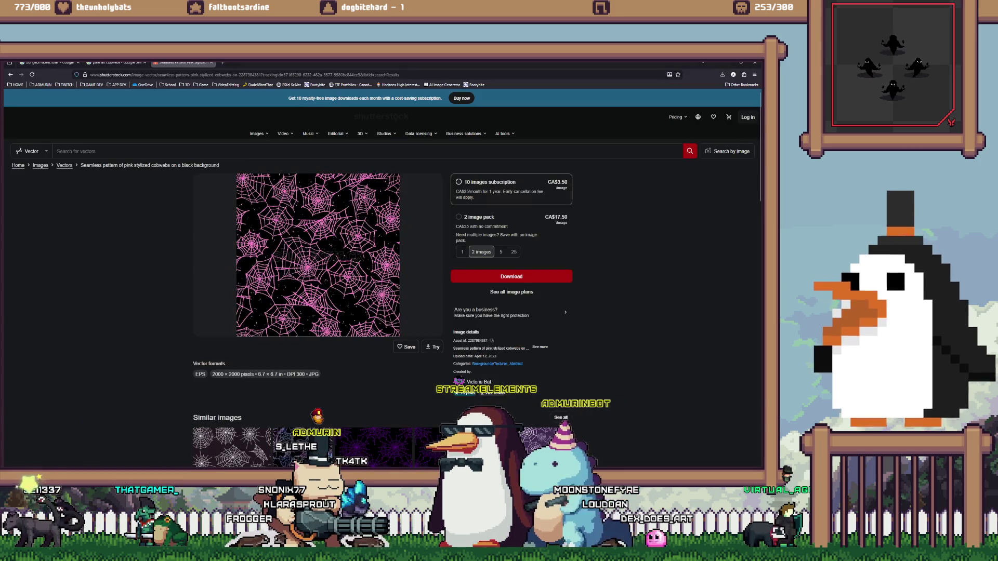
left_click(177, 442)
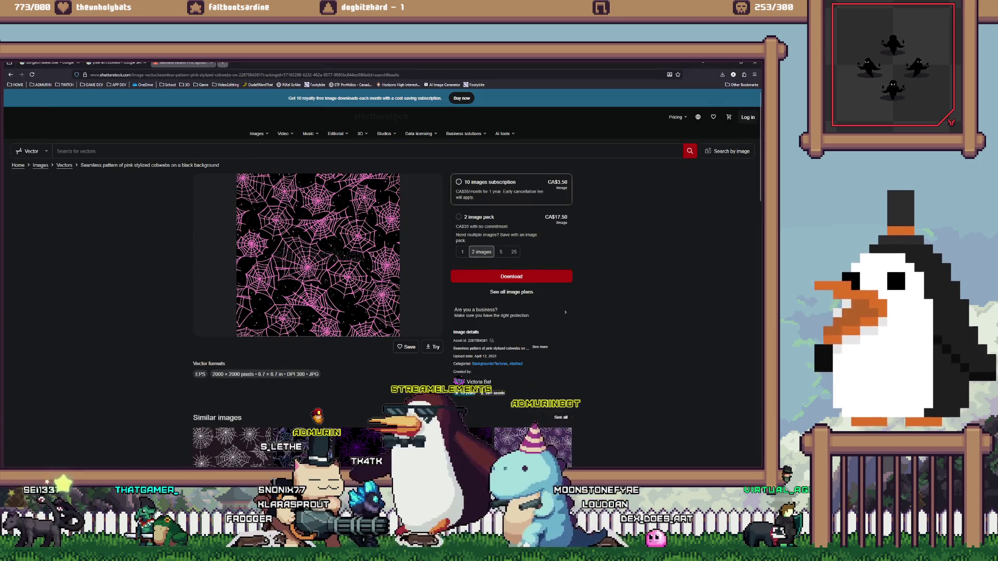
Search 'rpg paper maker' in a new tab and view the Steam page's main screenshot enlarged, then close it
key("ctrl+t")
type("rpg paper maker")
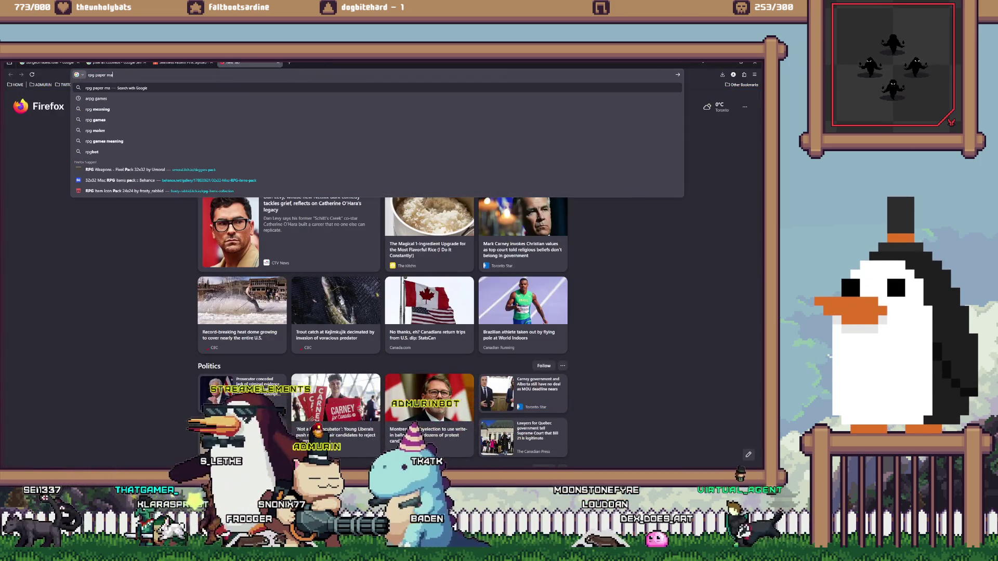
key("Return")
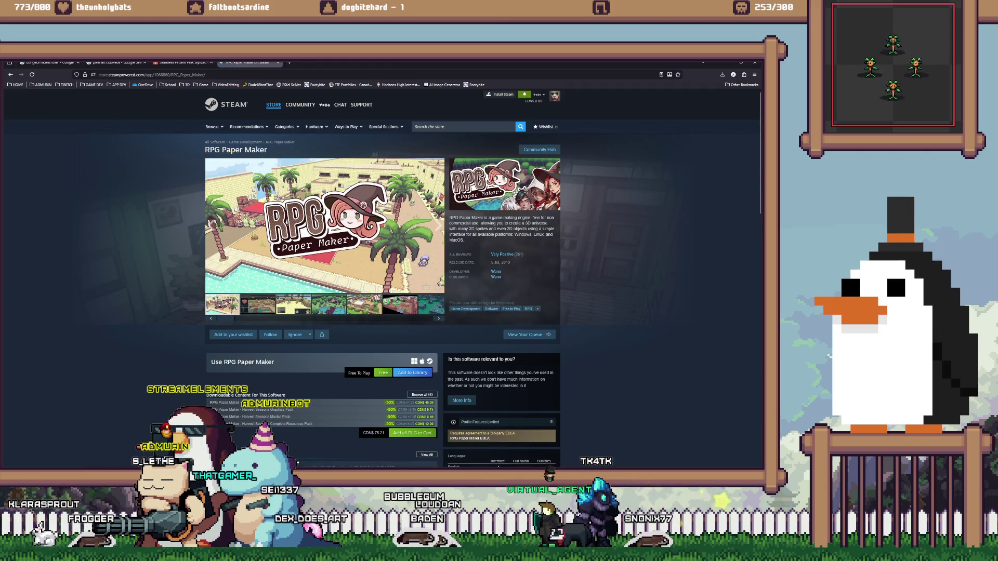
left_click(325, 226)
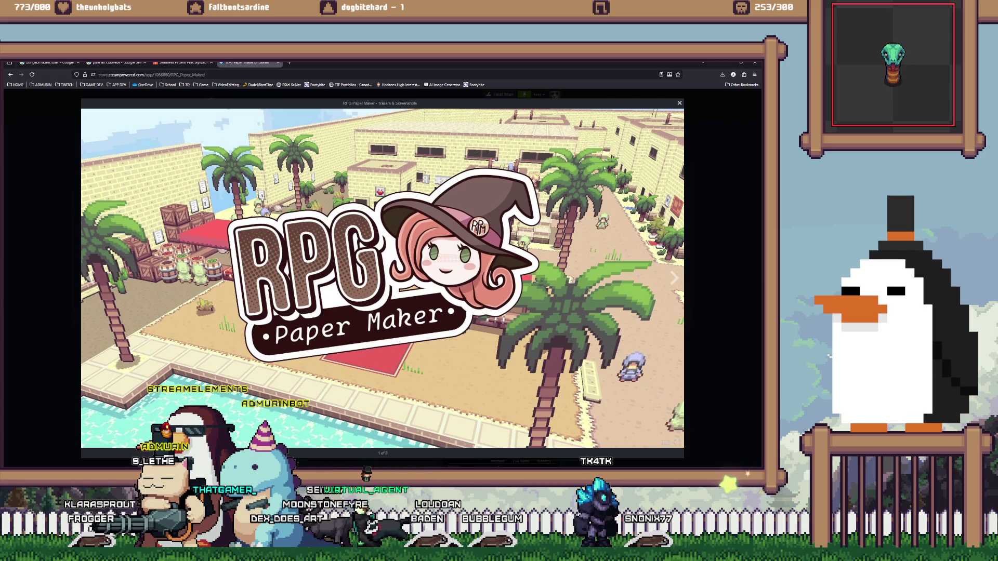
key("Escape")
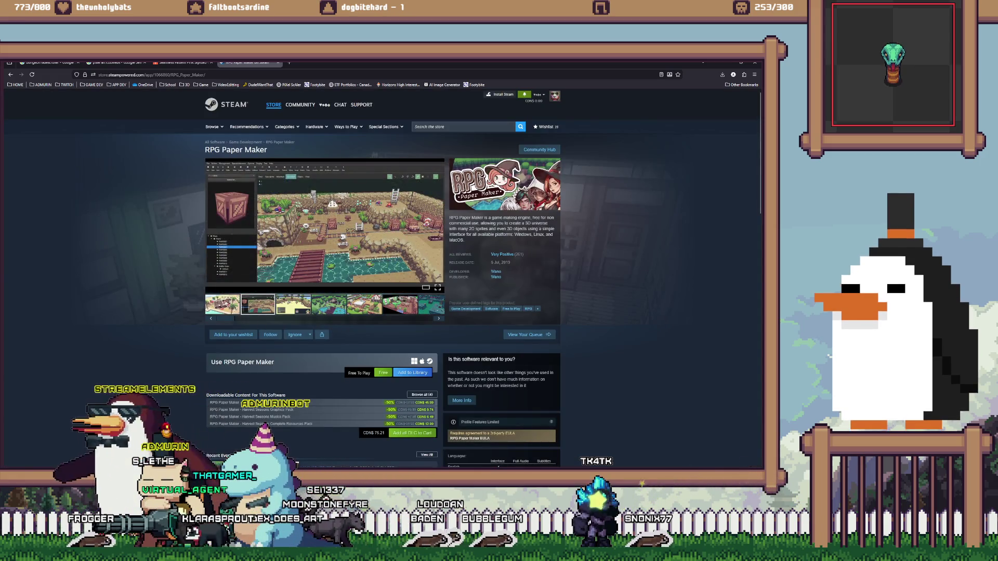
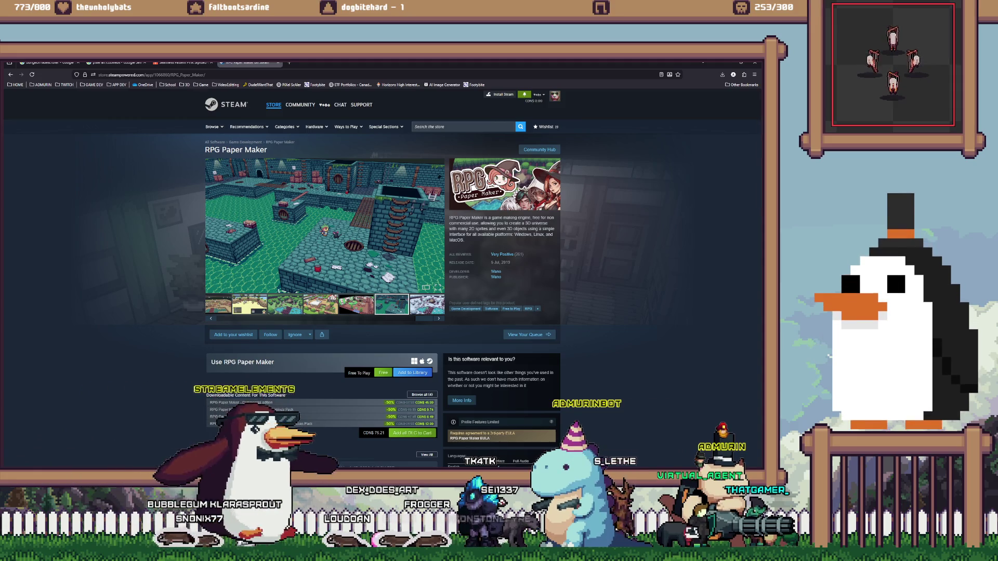
Look through the RPG Paper Maker Steam page, then return to the Aseprite cobweb sprite
scroll(258, 304, "down", 1)
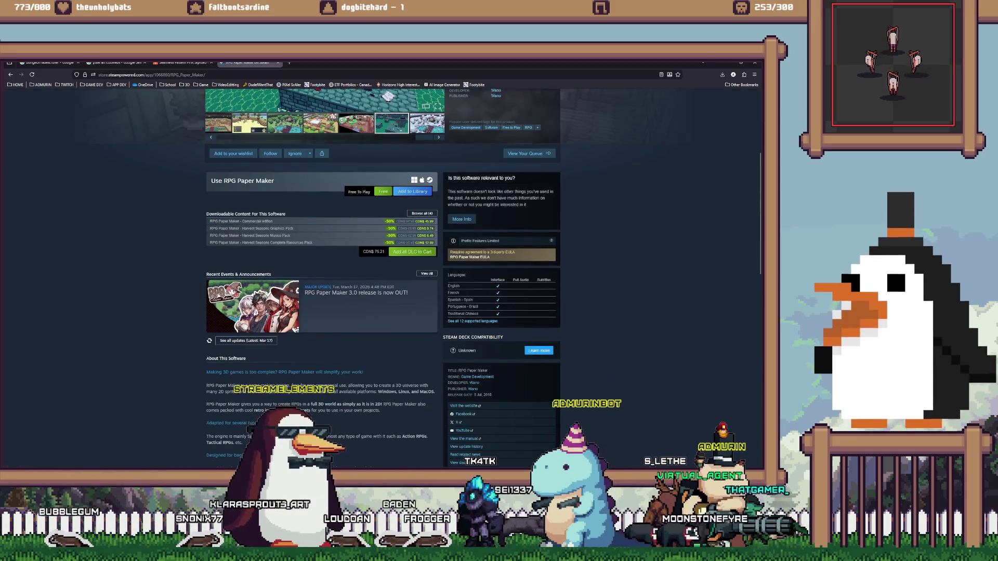
scroll(259, 304, "down", 2)
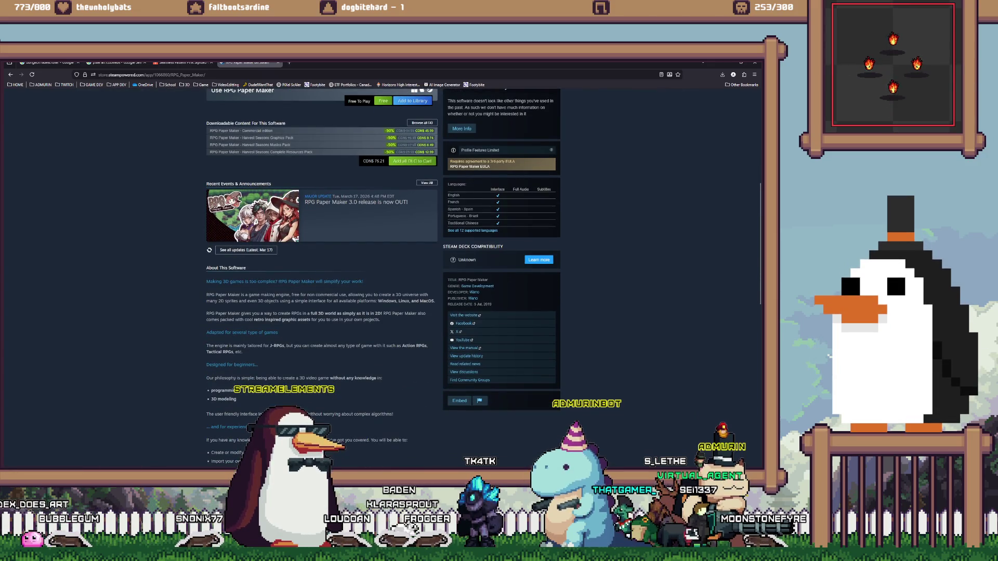
scroll(322, 275, "down", 2)
scroll(382, 275, "up", 10)
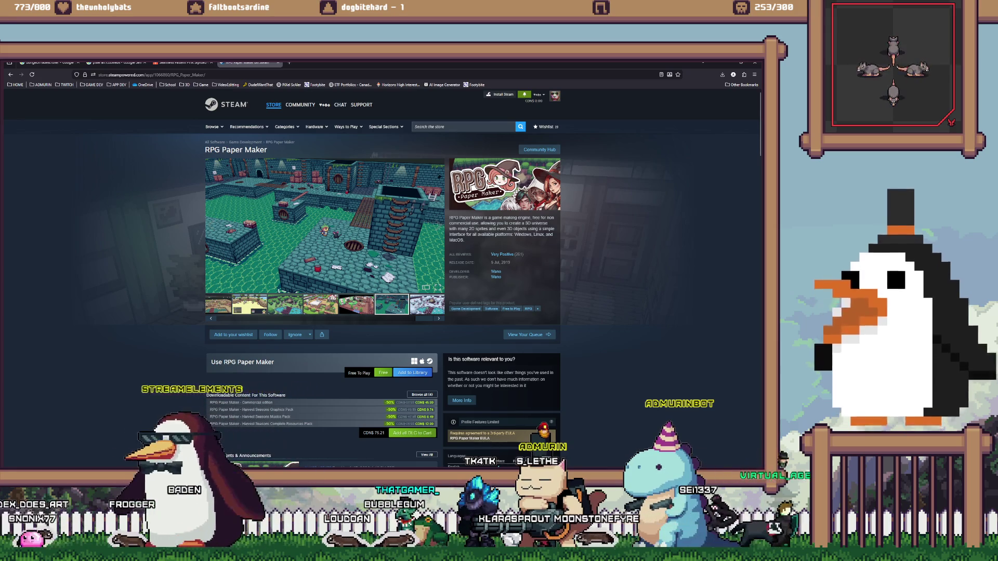
key("alt+Tab")
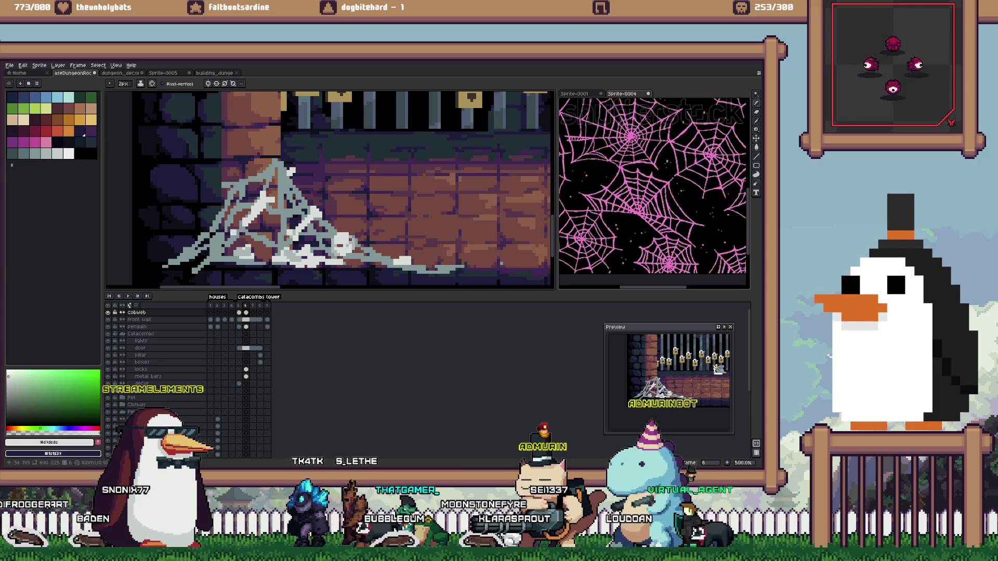
Try a rectangular selection over the cobweb, undo it, and go back to the RPG Paper Maker page
key("m")
scroll(268, 200, "down", 1)
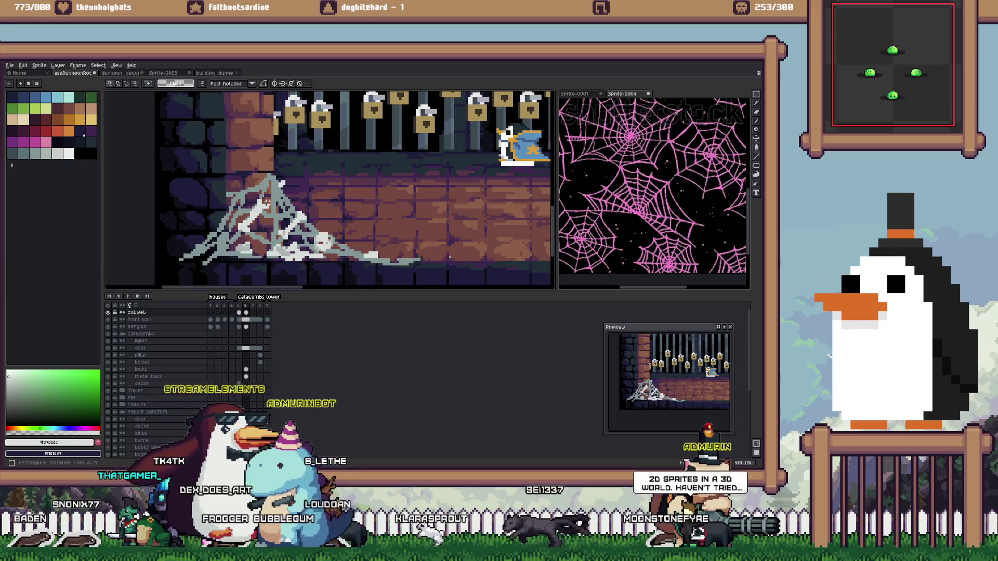
left_click_drag(270, 199, 236, 237)
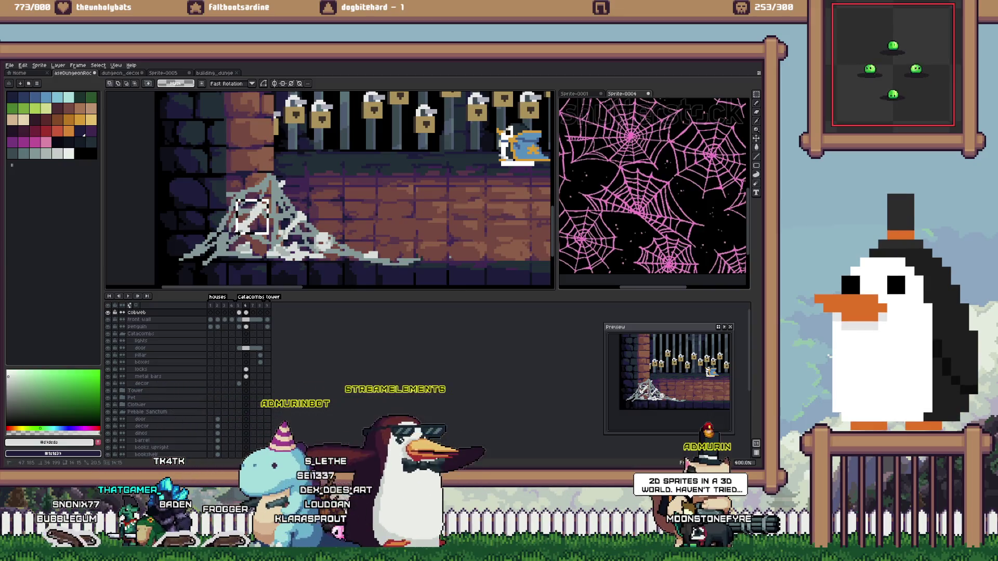
key("ctrl+z")
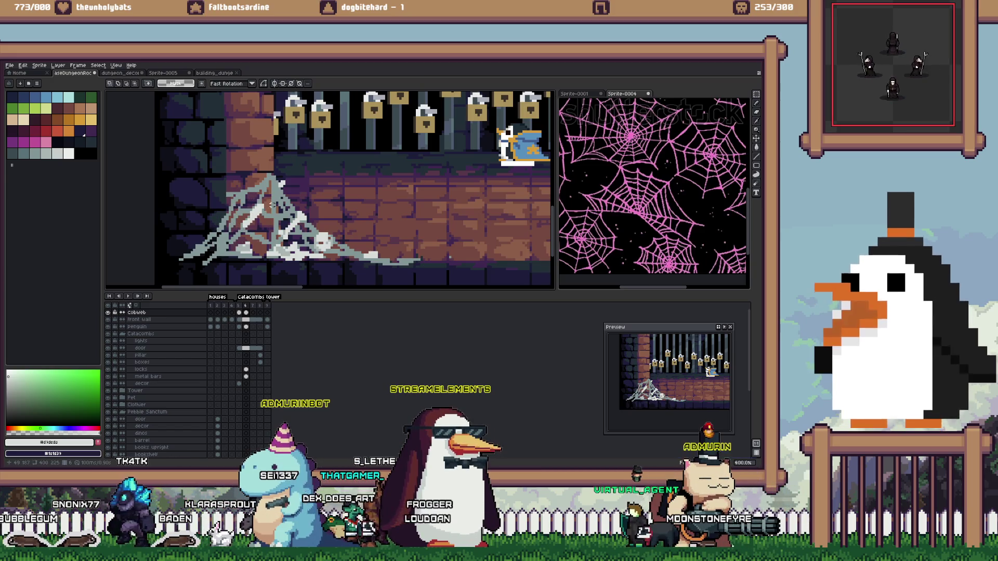
key("alt+Tab")
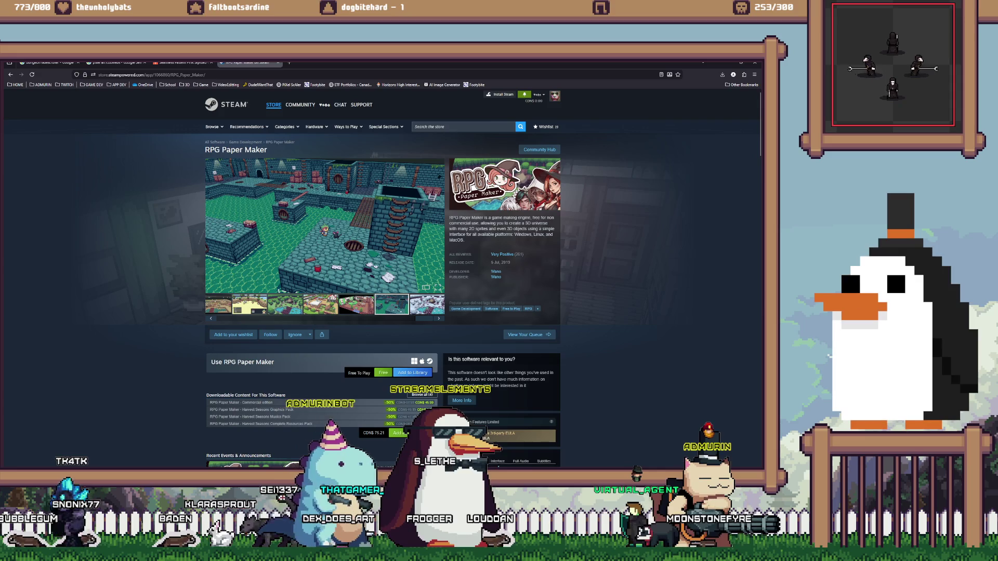
Highlight part of the RPG Paper Maker description, then settle back on the Aseprite cobweb scene
left_click_drag(533, 218, 480, 229)
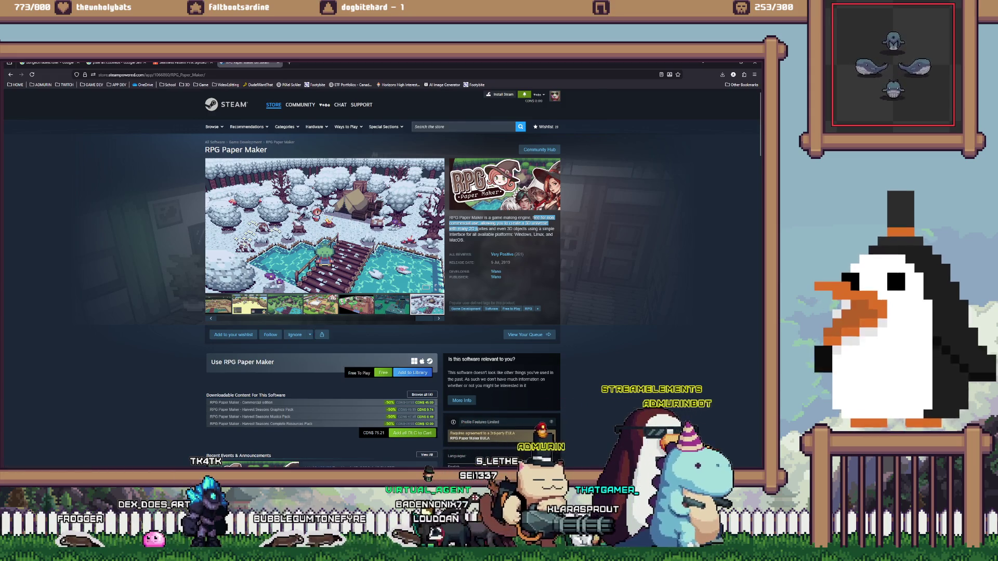
key("alt+Tab")
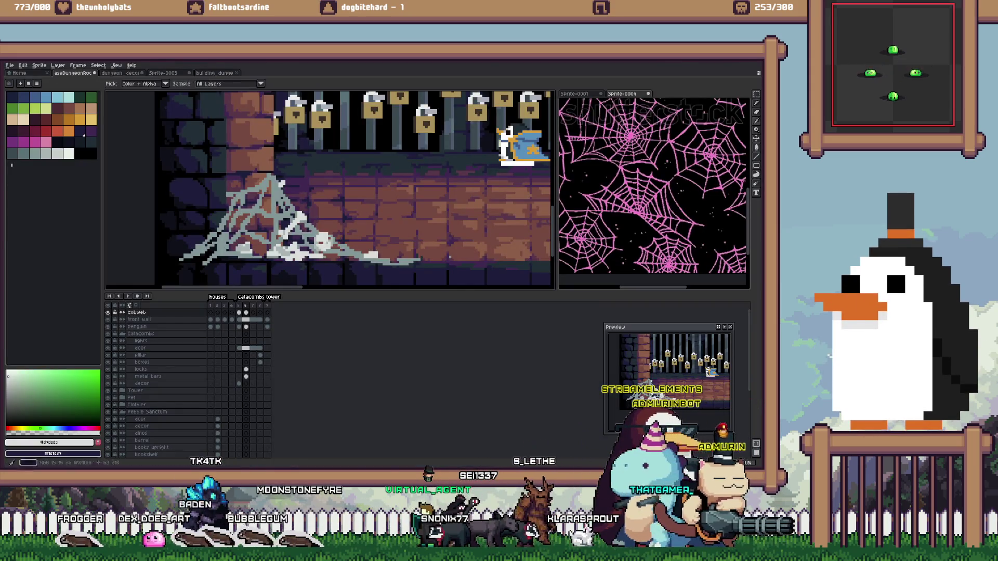
key("alt+Tab")
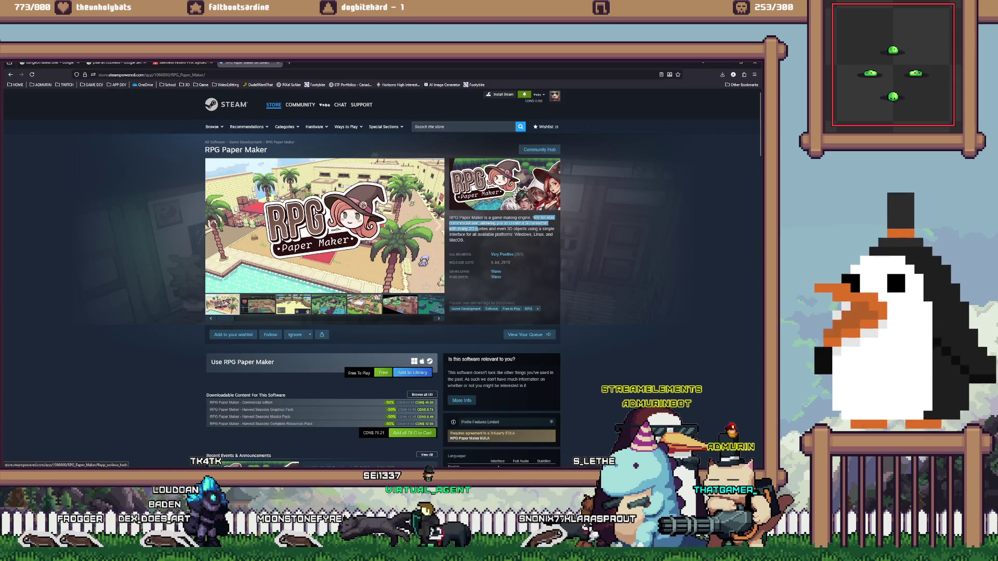
key("alt+Tab")
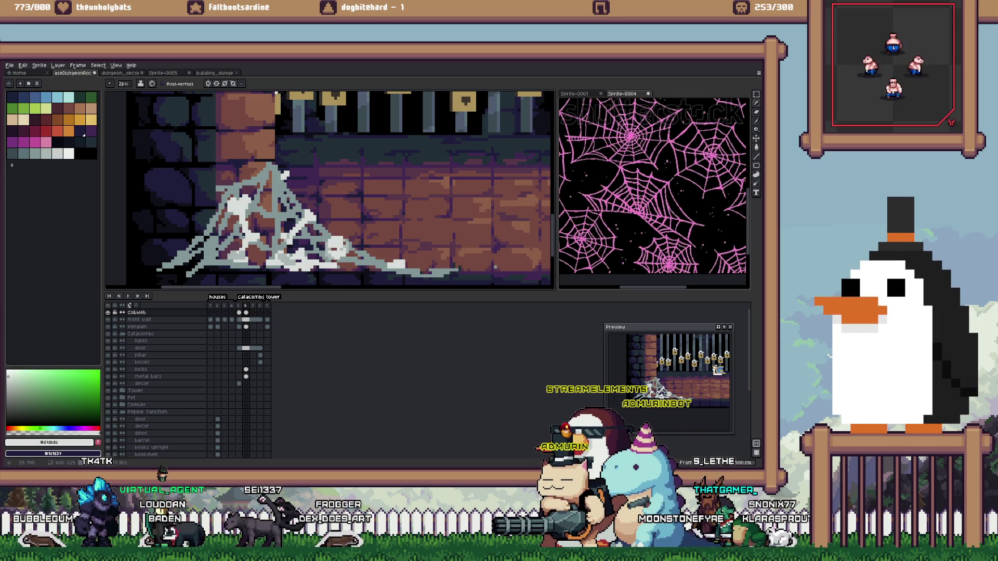
Zoom out and compare the frame 5 room with the barred catacombs room in frame 6
scroll(281, 226, "down", 1)
scroll(281, 226, "down", 1)
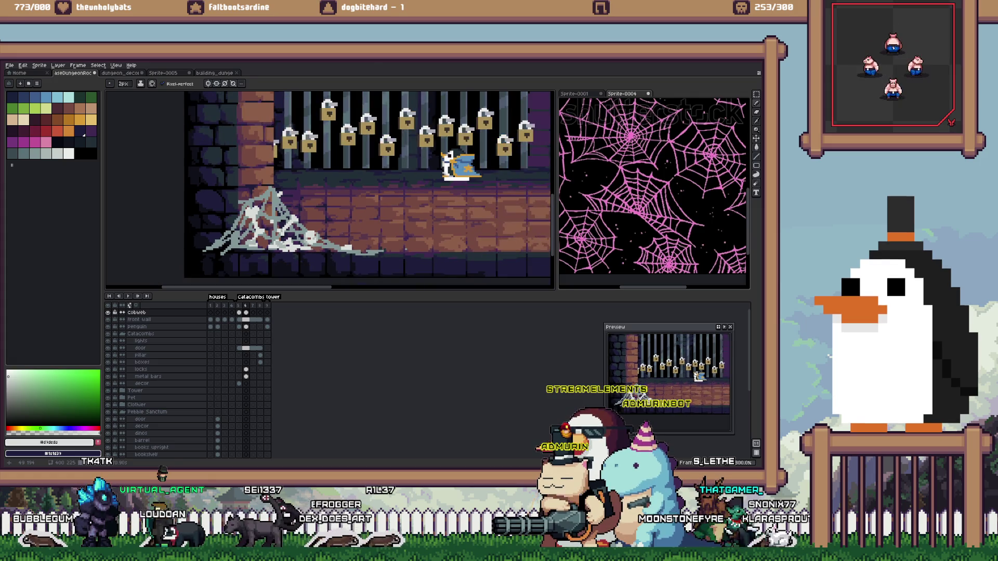
scroll(280, 226, "down", 2)
scroll(299, 175, "up", 1)
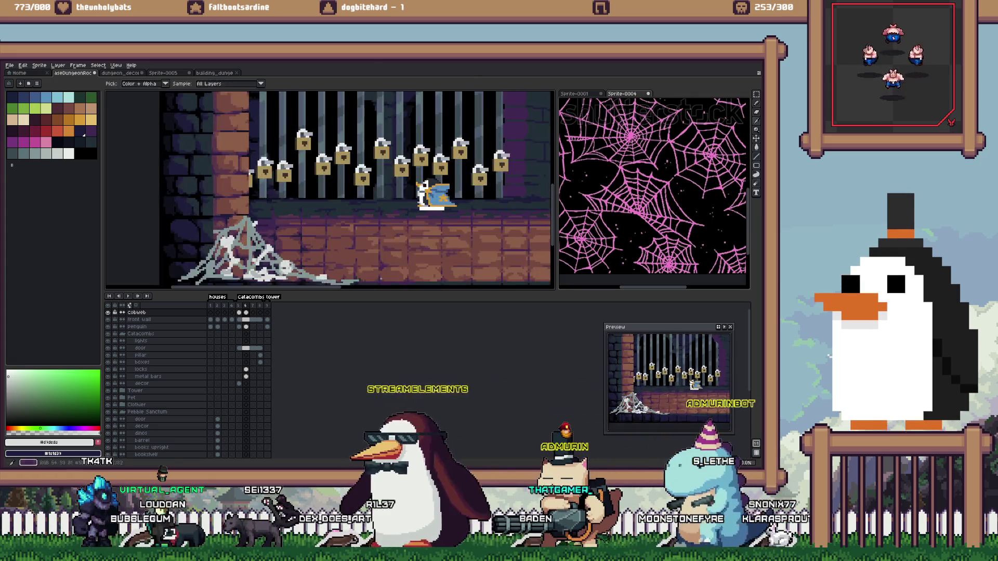
scroll(299, 175, "up", 1)
scroll(327, 190, "down", 2)
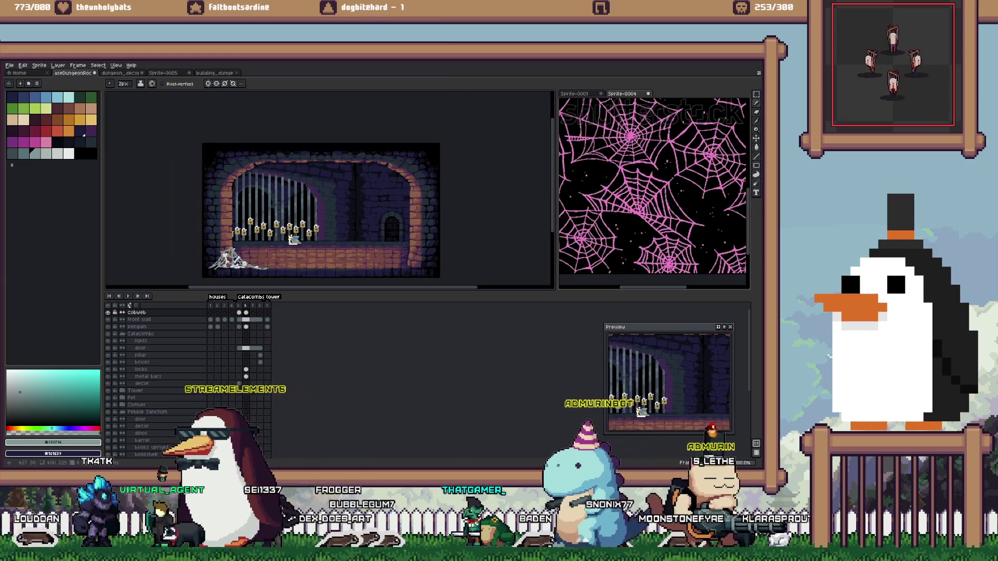
key("Left")
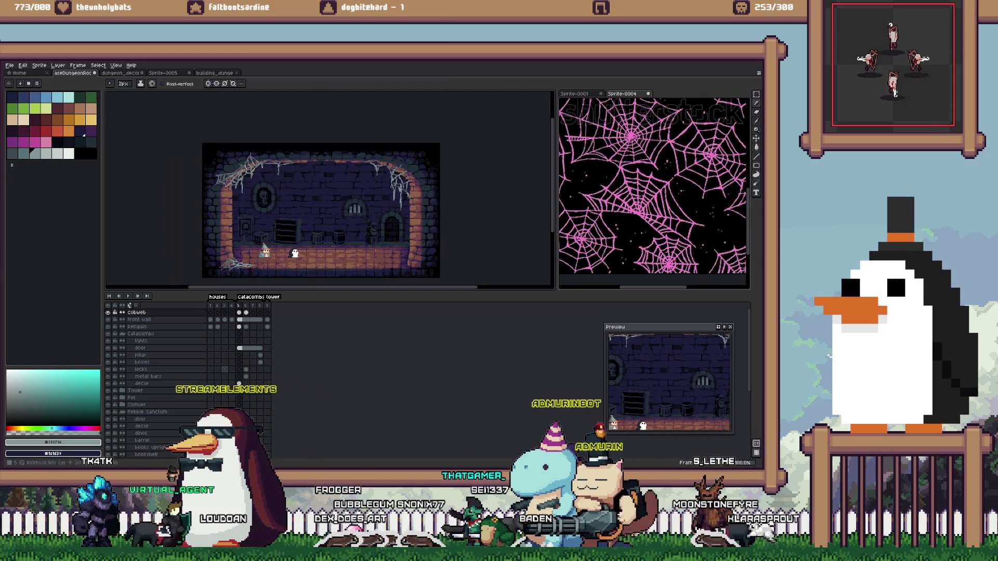
key("Right")
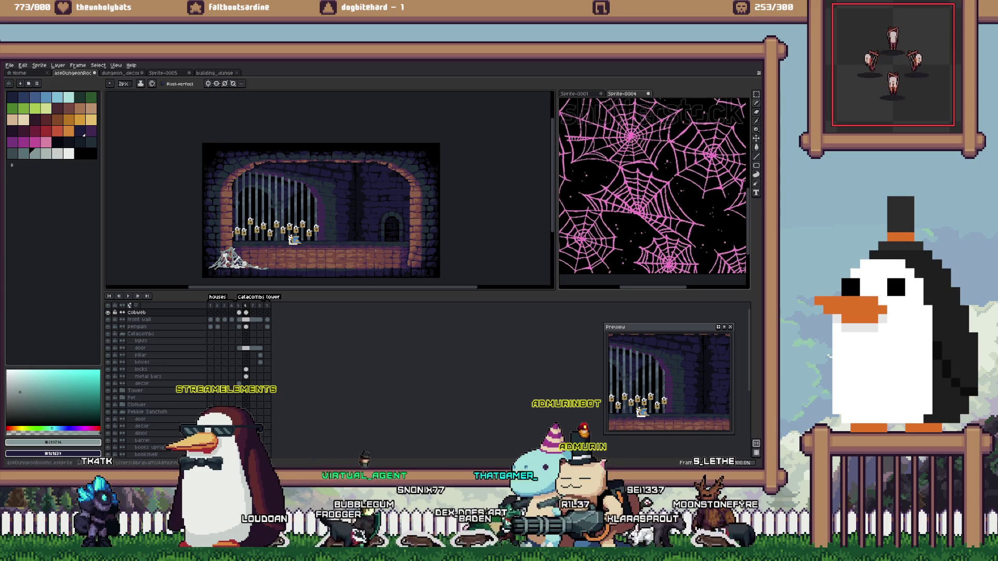
key("Left")
Pick the cobweb's grey-teal #556466 and return to frame 6 with the Eraser ready
scroll(230, 246, "up", 2)
scroll(230, 246, "up", 1)
scroll(230, 246, "up", 3)
left_click(221, 254, "alt")
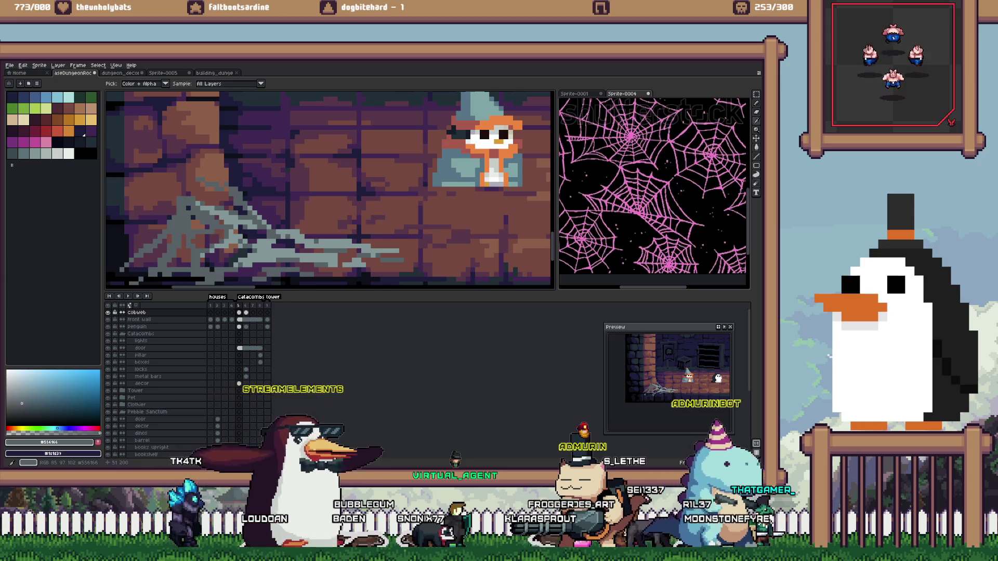
scroll(222, 255, "down", 1)
key("Right")
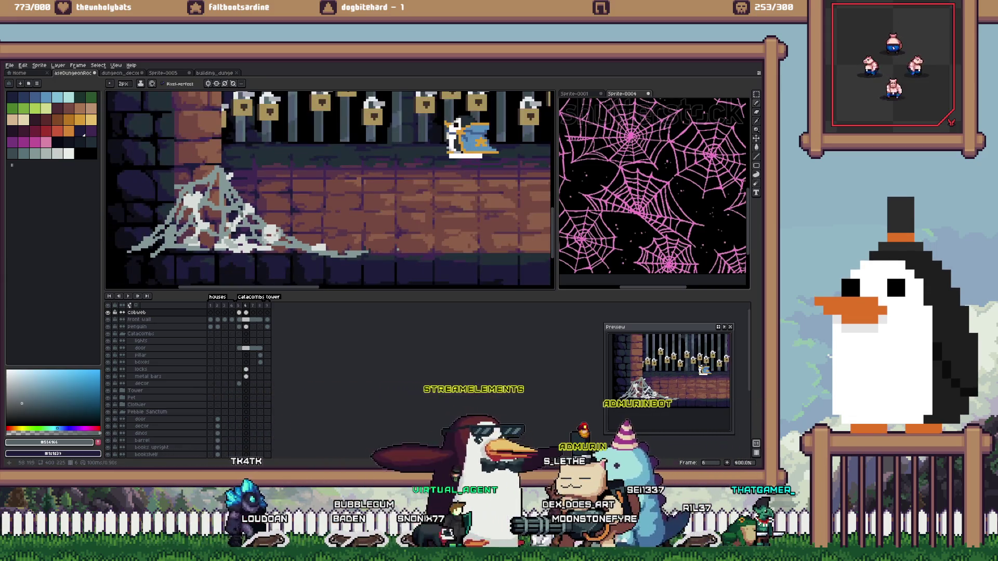
key("m")
key("e")
key("e")
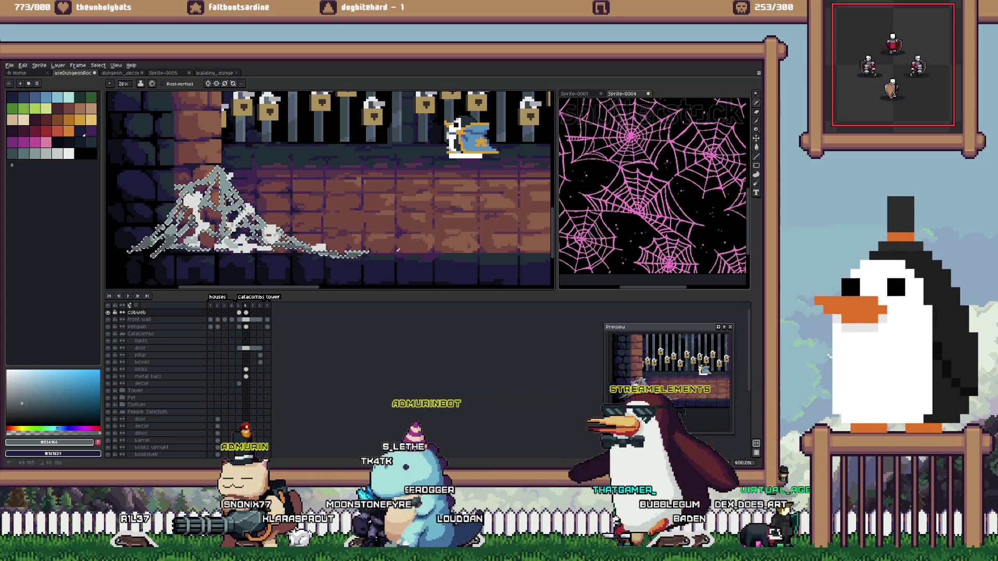
Set the drawing colour to #556166, then purple-grey #554466, with a 1px Eraser
left_click(397, 250, "alt")
left_click(398, 250, "alt")
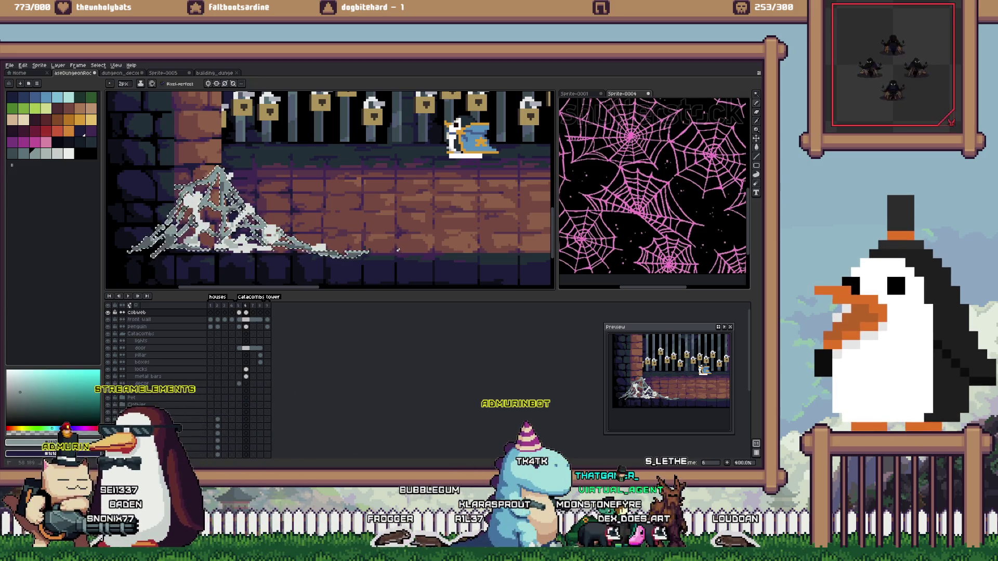
left_click(399, 250, "alt")
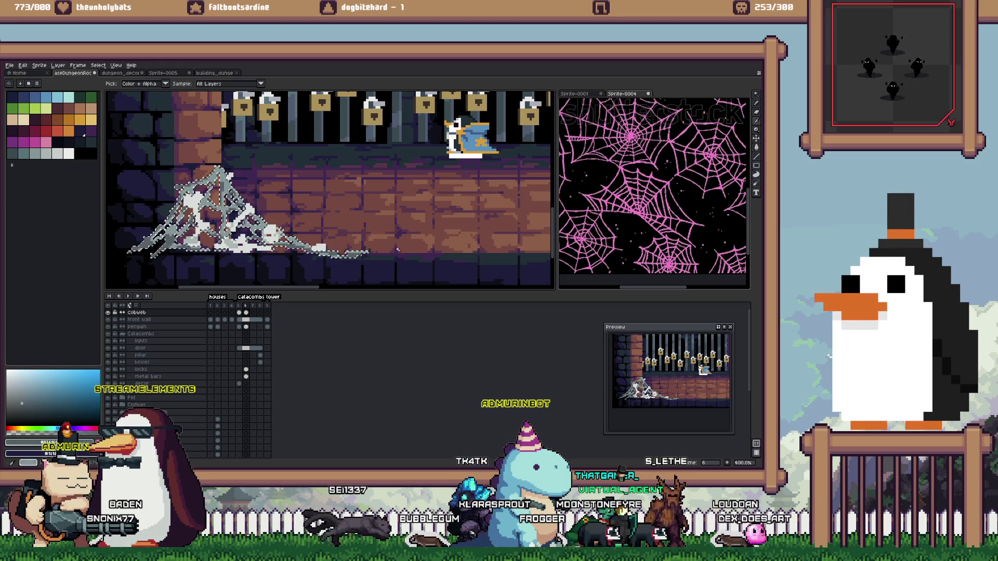
key("e")
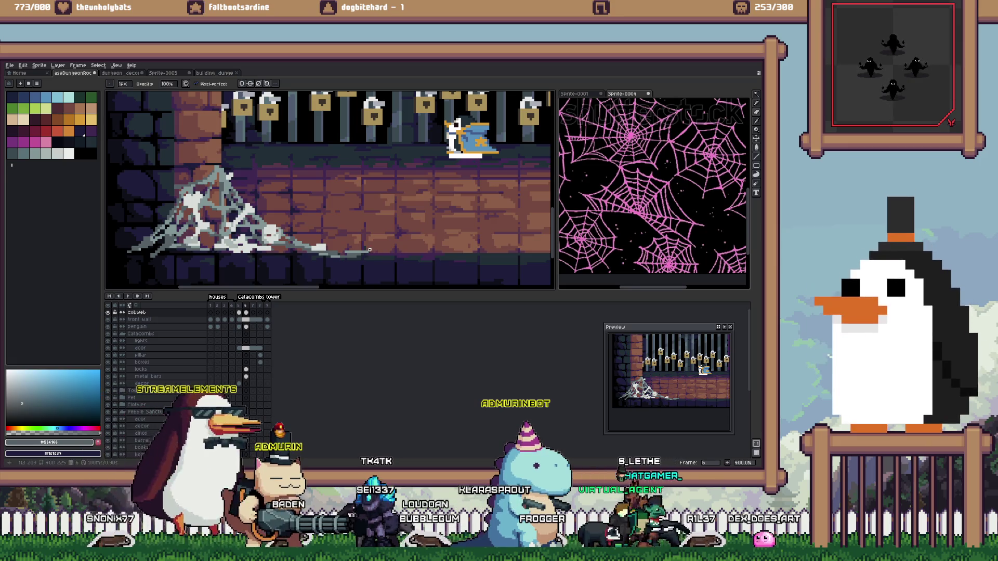
scroll(382, 232, "down", 4)
scroll(382, 233, "up", 1)
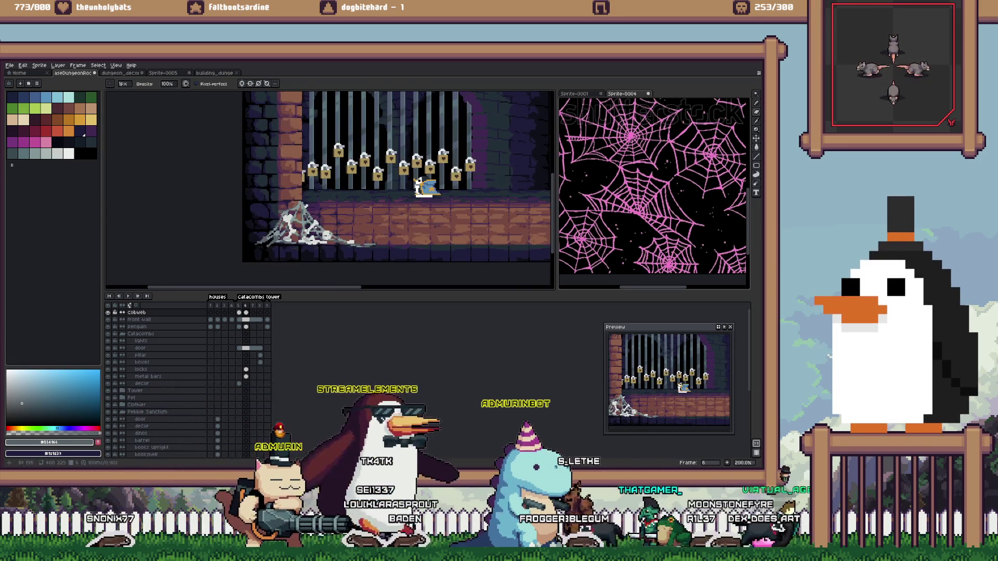
scroll(382, 233, "down", 1)
scroll(325, 227, "up", 3)
scroll(287, 234, "up", 2)
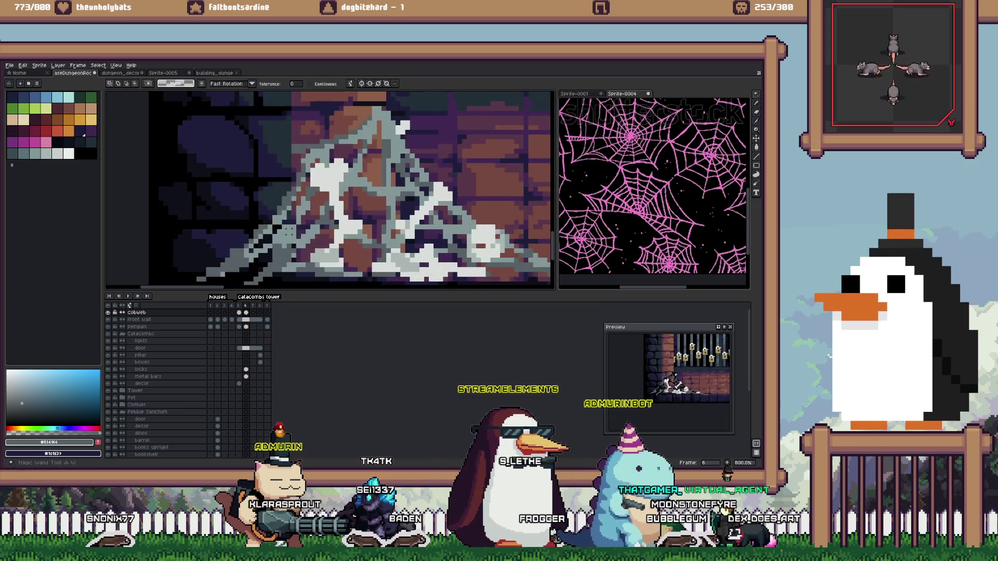
Return to the 2px Pencil, look over the cobweb, then switch to the RPG Paper Maker page
key("b")
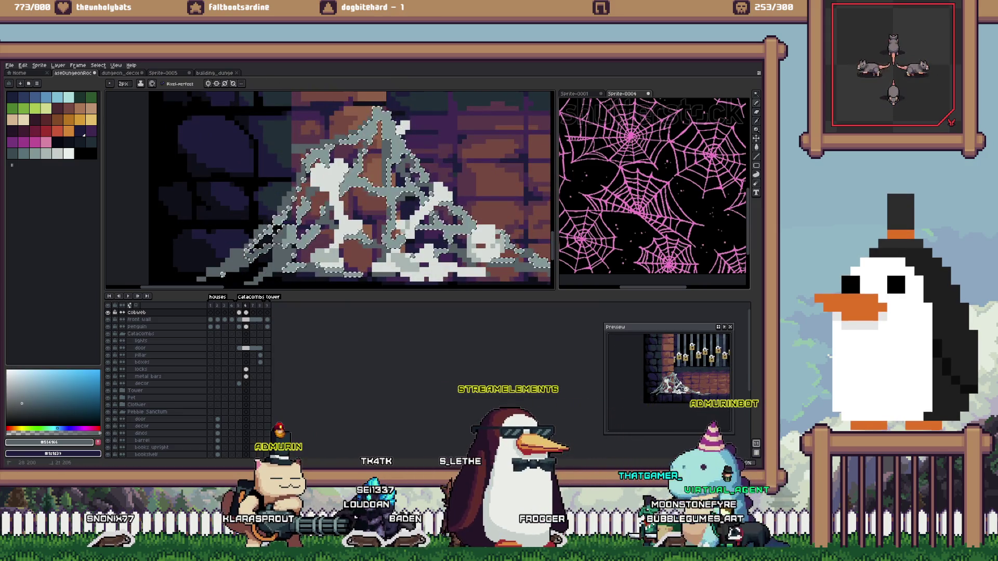
scroll(329, 188, "down", 1)
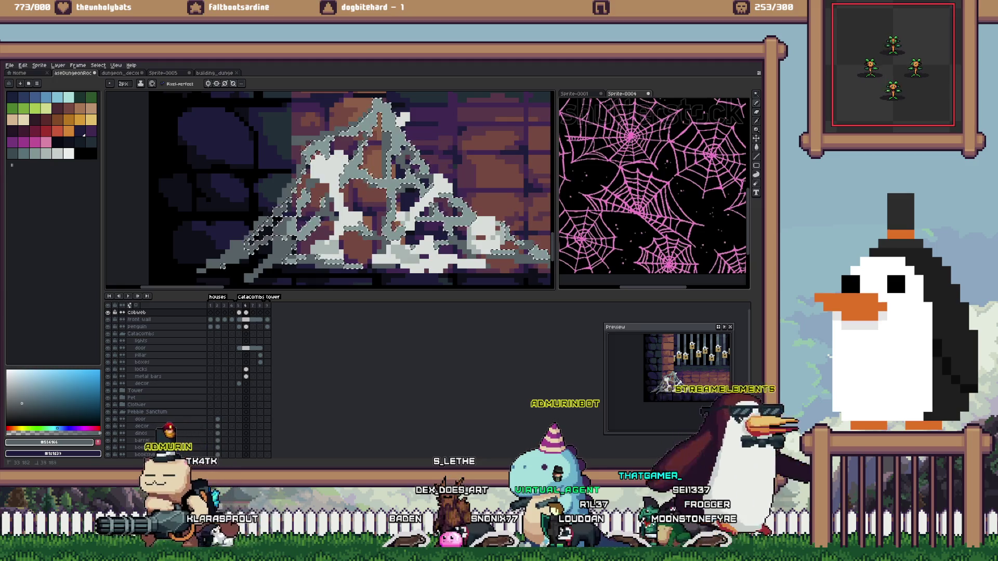
scroll(345, 165, "down", 4)
scroll(346, 165, "down", 1)
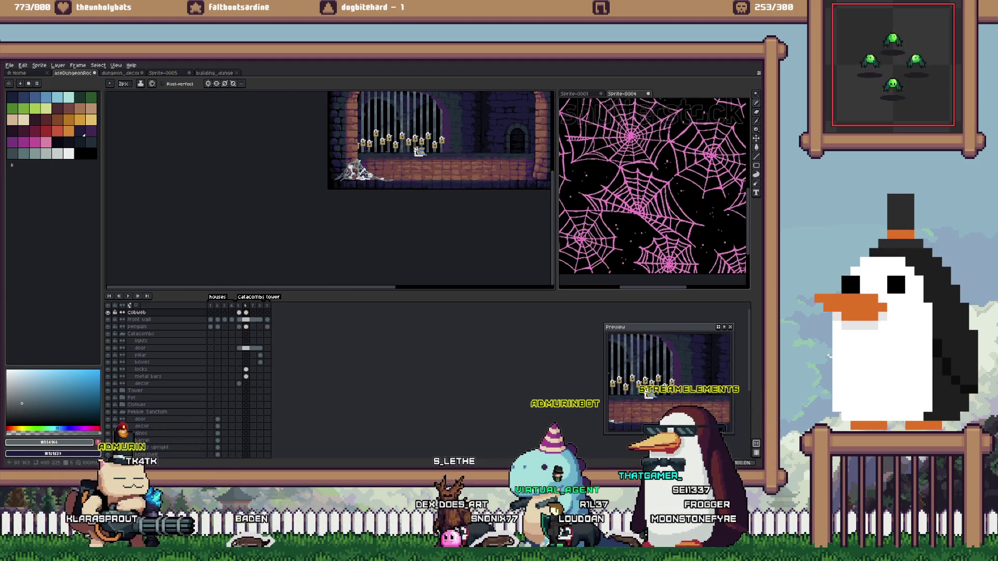
scroll(344, 161, "up", 1)
scroll(343, 161, "up", 2)
scroll(343, 161, "up", 2)
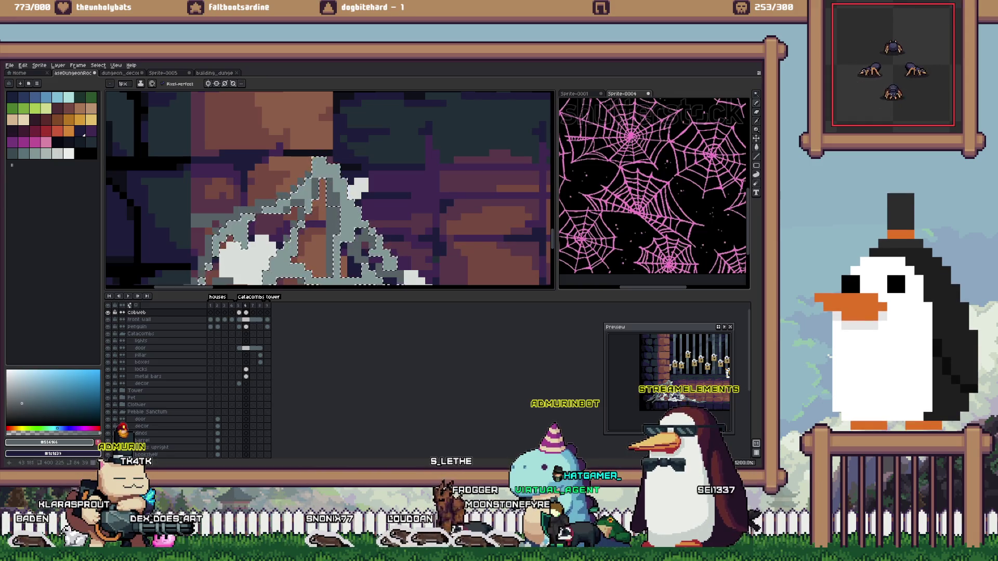
scroll(343, 161, "down", 2)
scroll(343, 162, "down", 1)
scroll(343, 161, "down", 3)
scroll(343, 161, "up", 2)
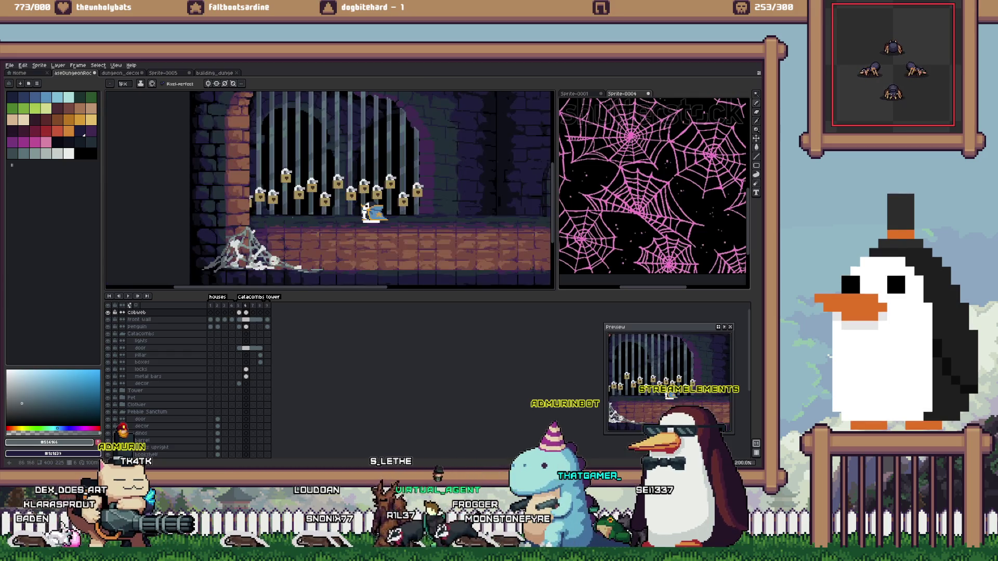
scroll(349, 200, "down", 1)
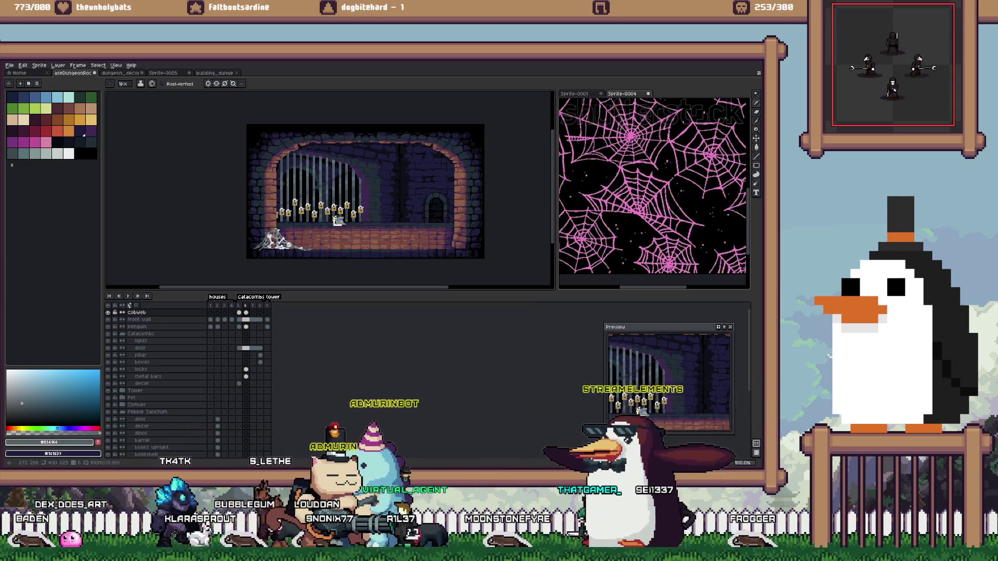
key("alt+Tab")
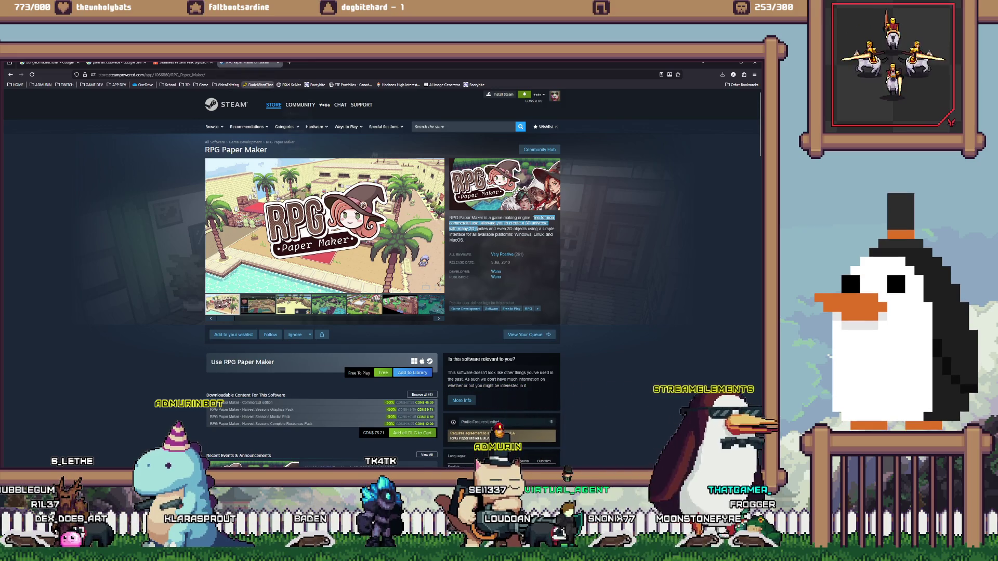
Select the RPG_Paper_Maker part of the page address, then switch to the Shutterstock cobweb pattern tab
left_click(183, 75)
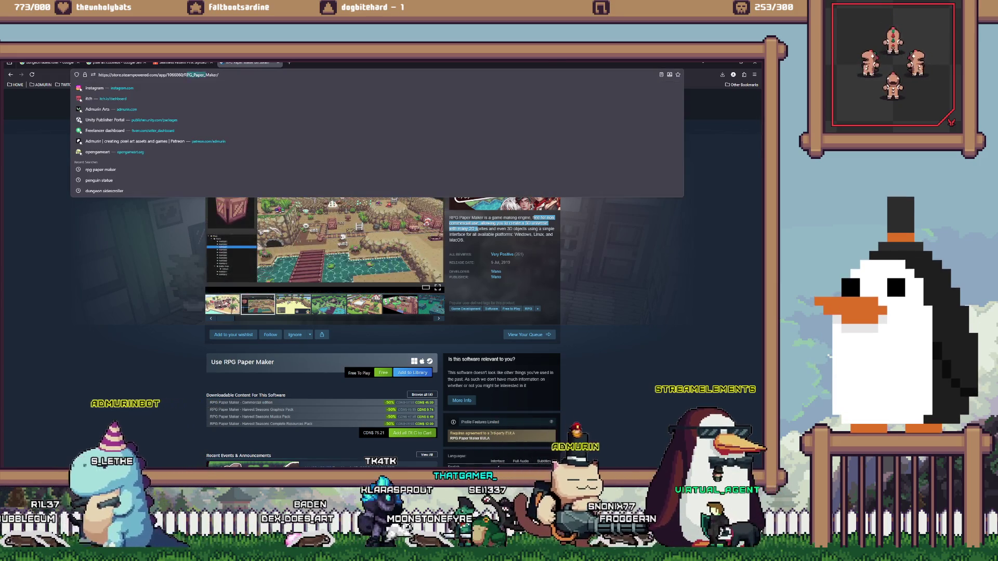
double_click(214, 75)
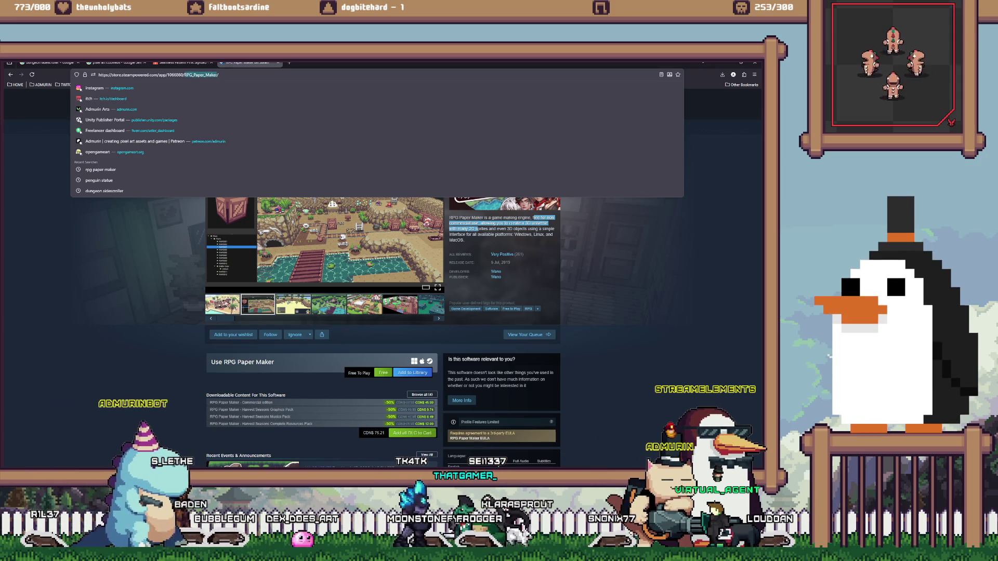
key("Escape")
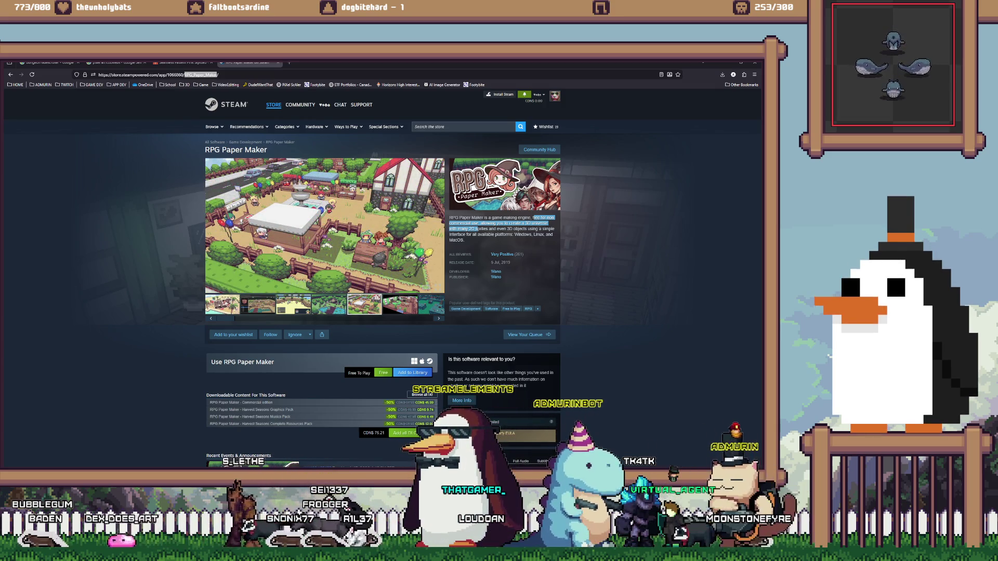
key("alt+Tab")
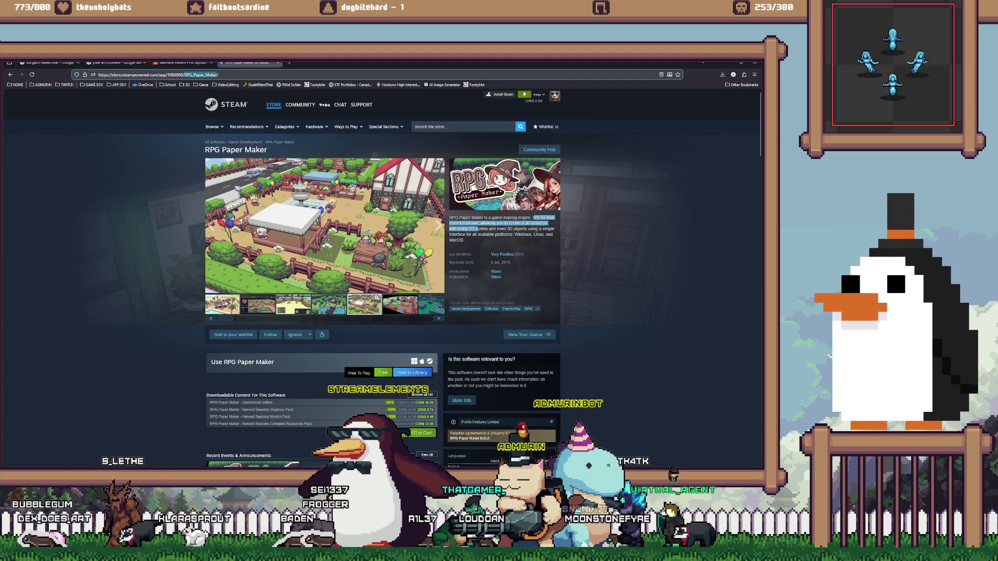
left_click(179, 63)
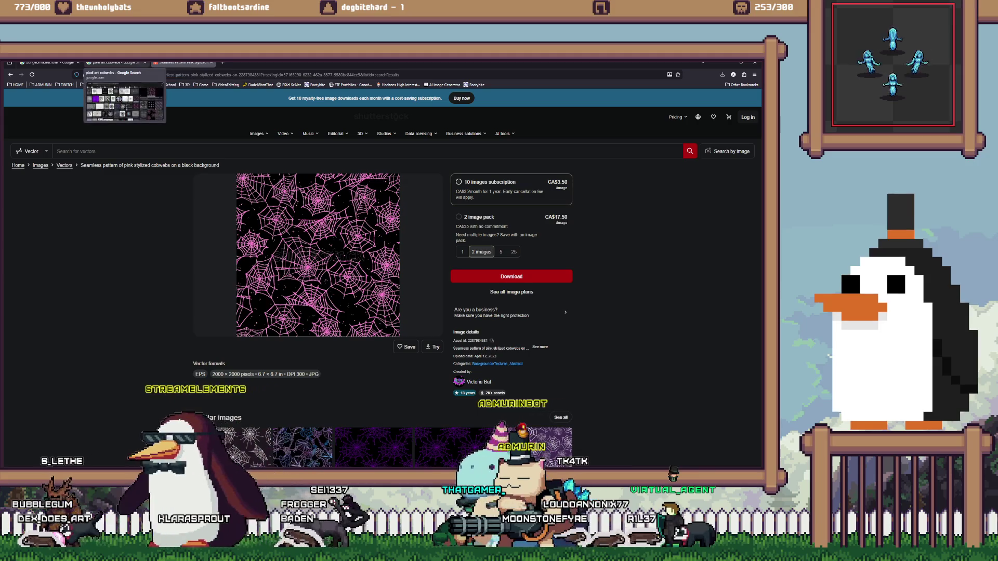
Scroll through the pixel art cobwebs image results
left_click(116, 62)
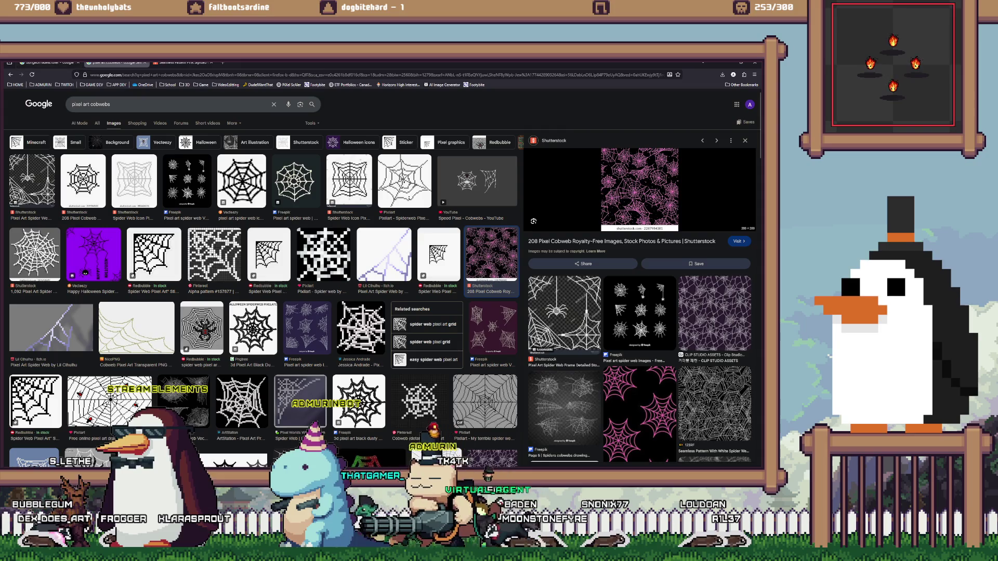
scroll(260, 312, "down", 2)
scroll(264, 286, "down", 3)
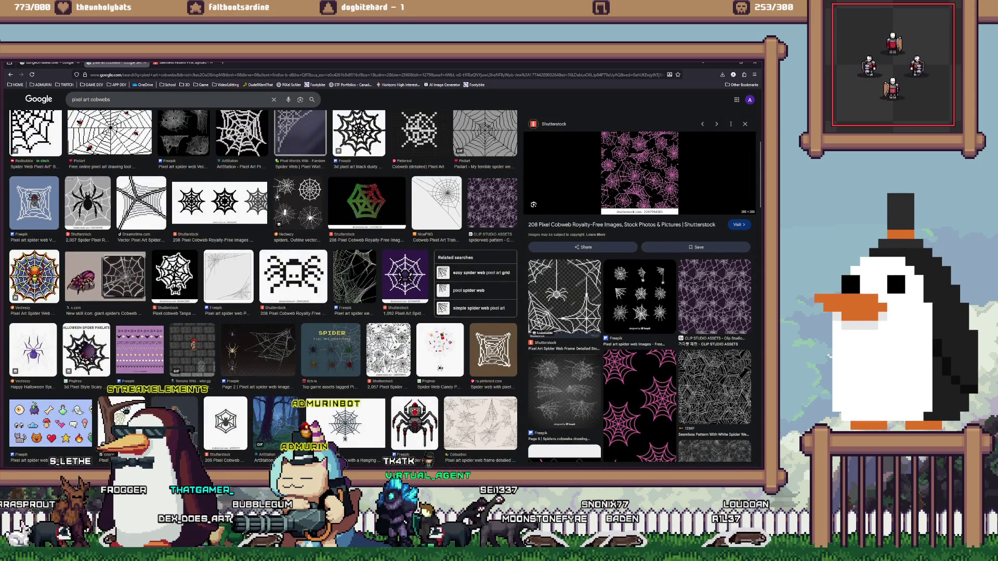
scroll(263, 286, "down", 4)
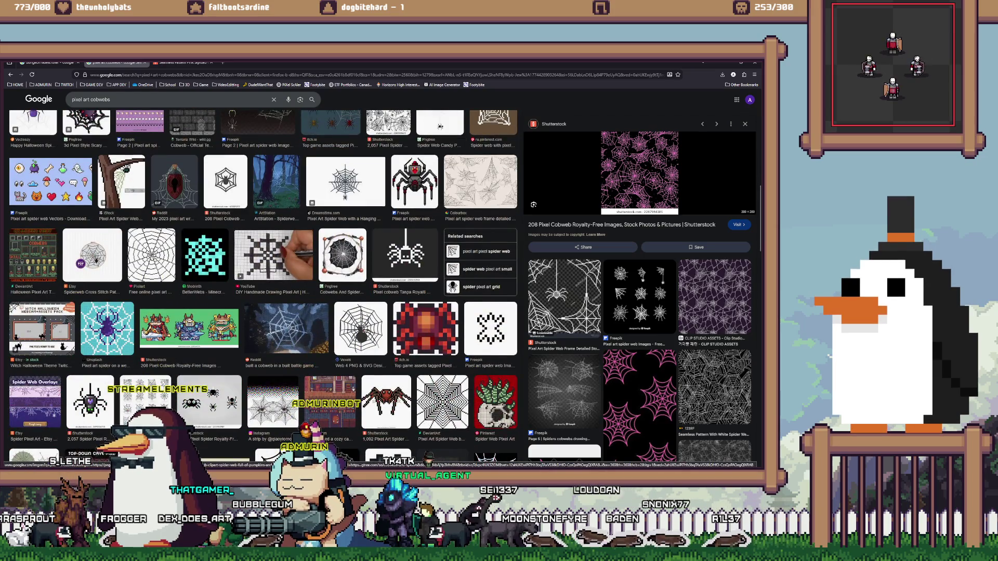
scroll(262, 286, "down", 3)
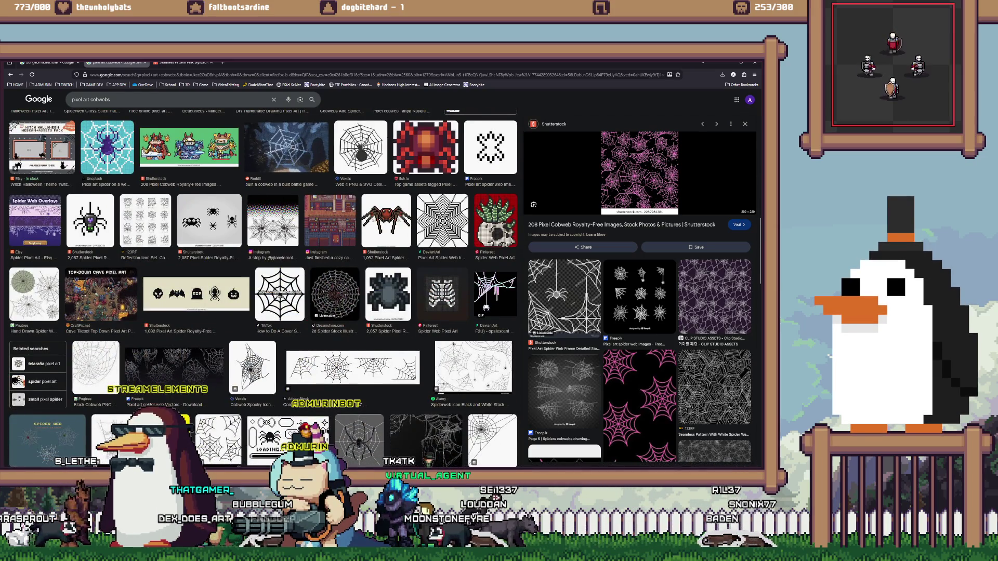
scroll(264, 286, "down", 2)
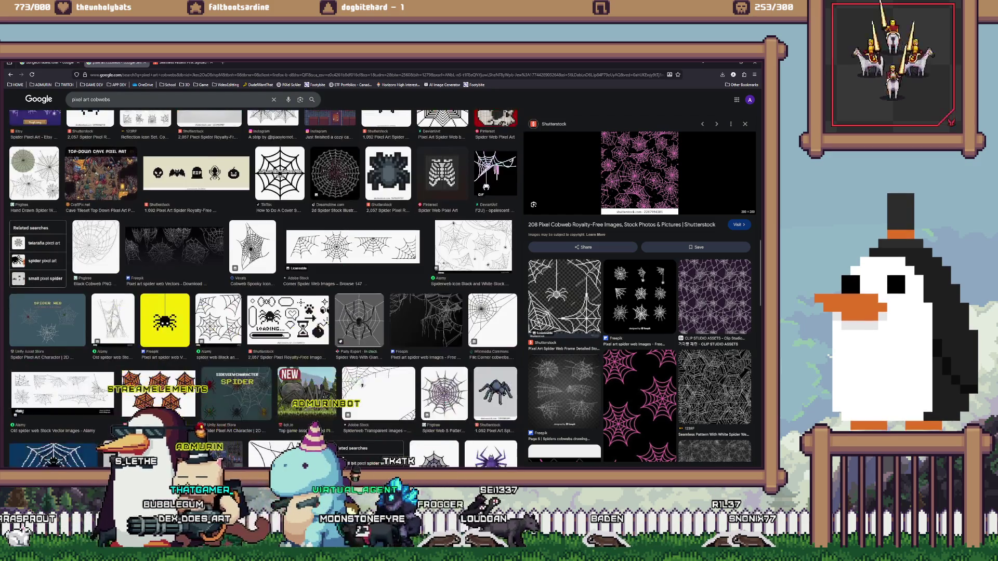
scroll(263, 286, "down", 1)
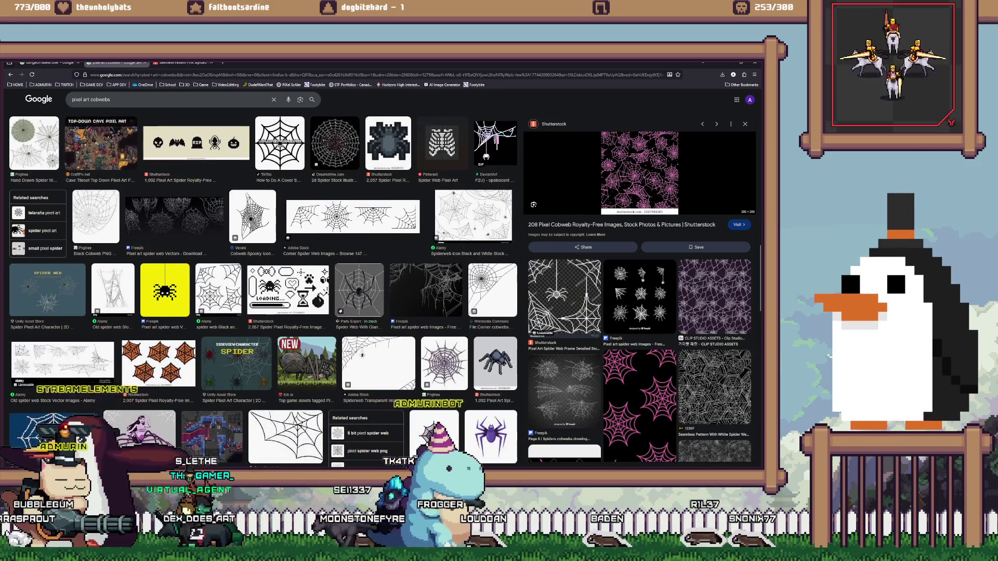
scroll(263, 286, "down", 1)
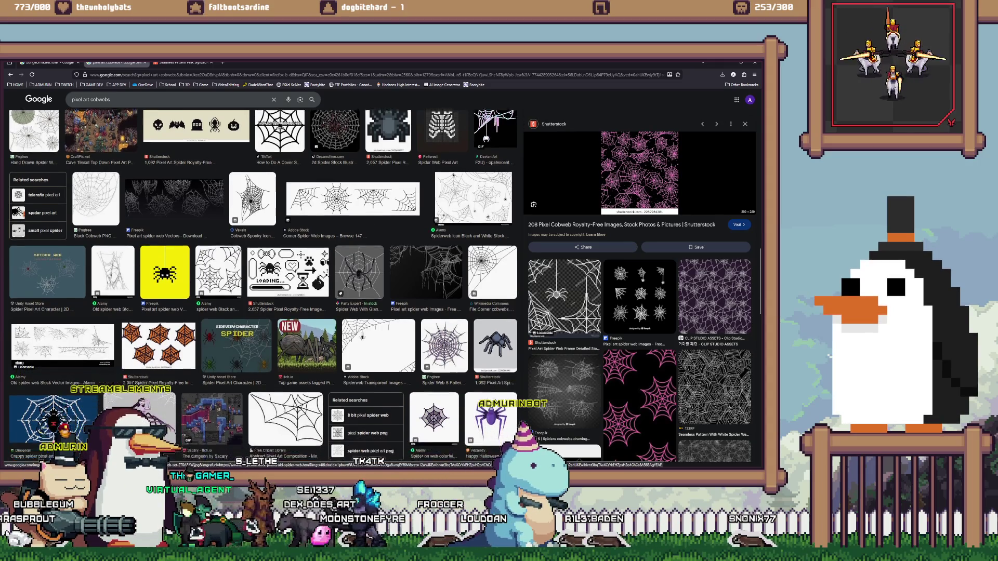
scroll(262, 286, "down", 1)
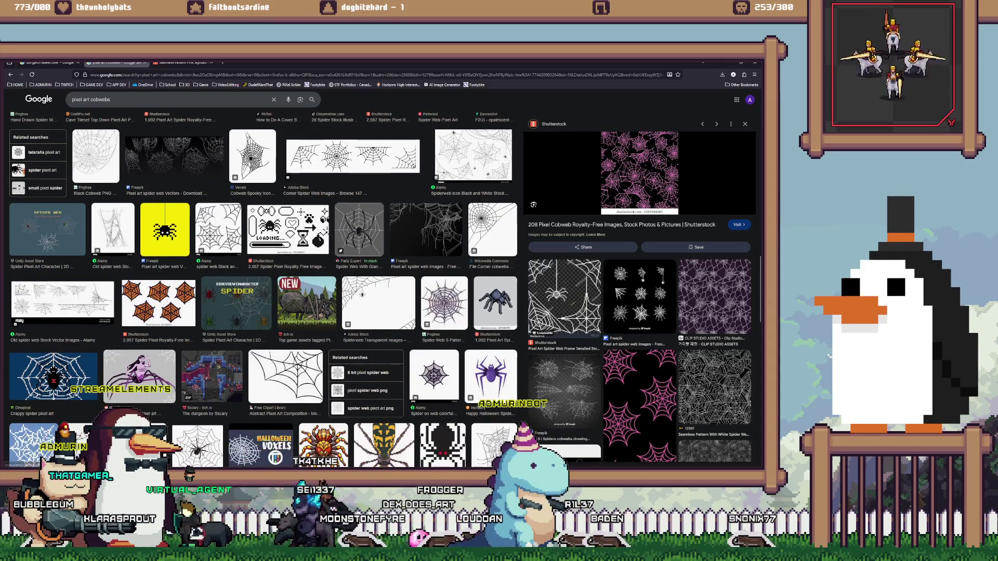
Preview the Sscary dungeon and Cute Fantasy RPG dungeon images, then return to Aseprite
left_click(211, 376)
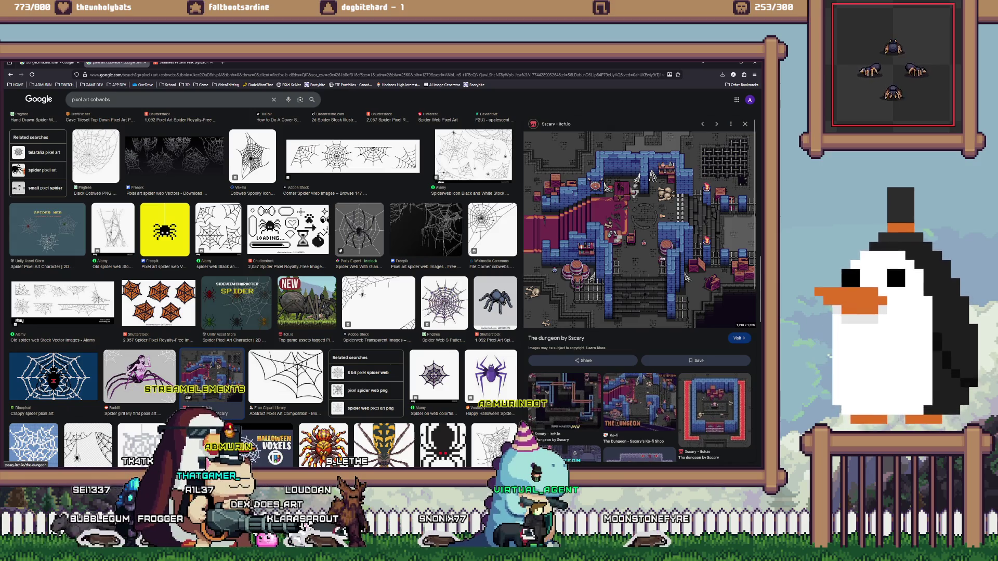
scroll(639, 234, "down", 1)
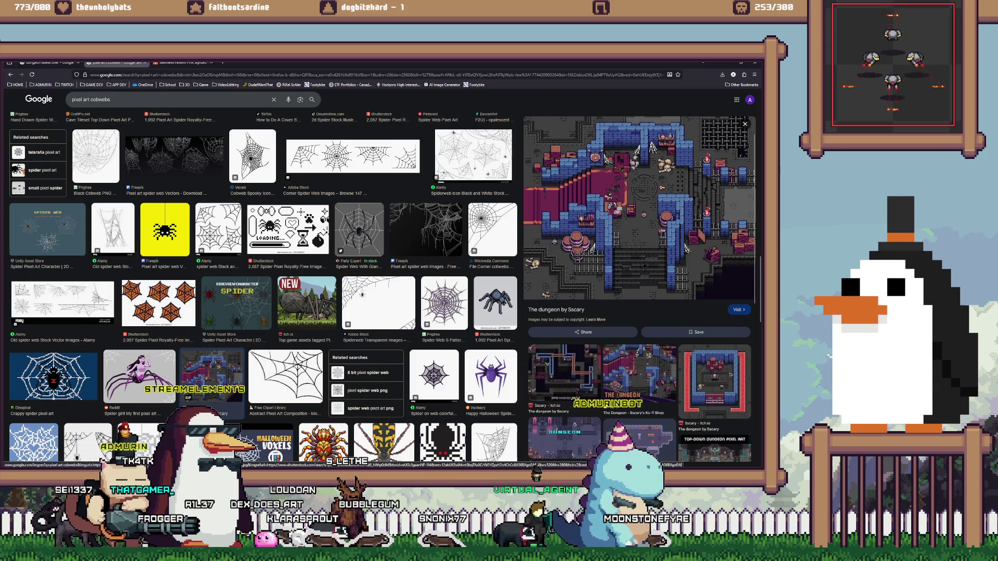
scroll(565, 436, "down", 2)
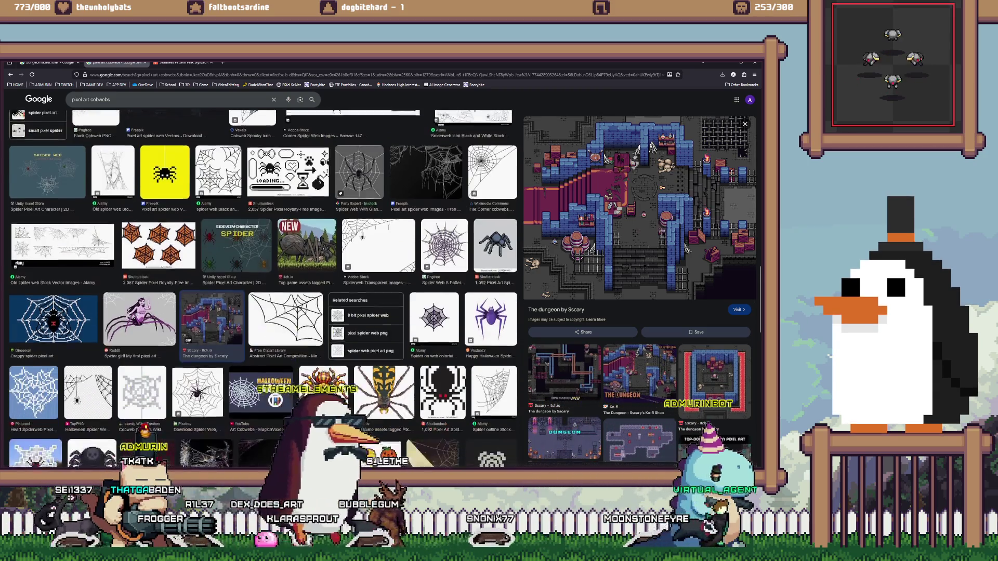
left_click(565, 437)
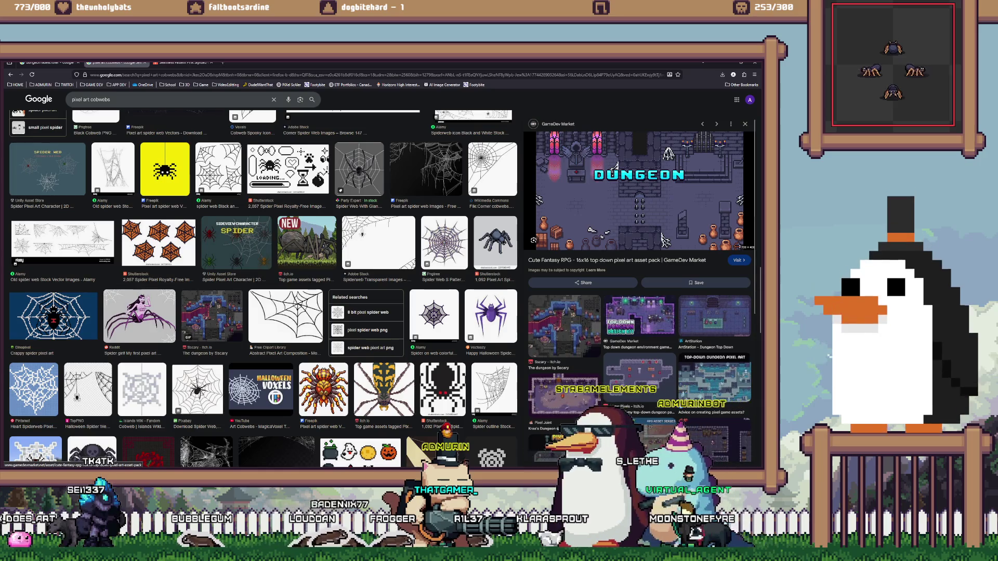
key("alt+Tab")
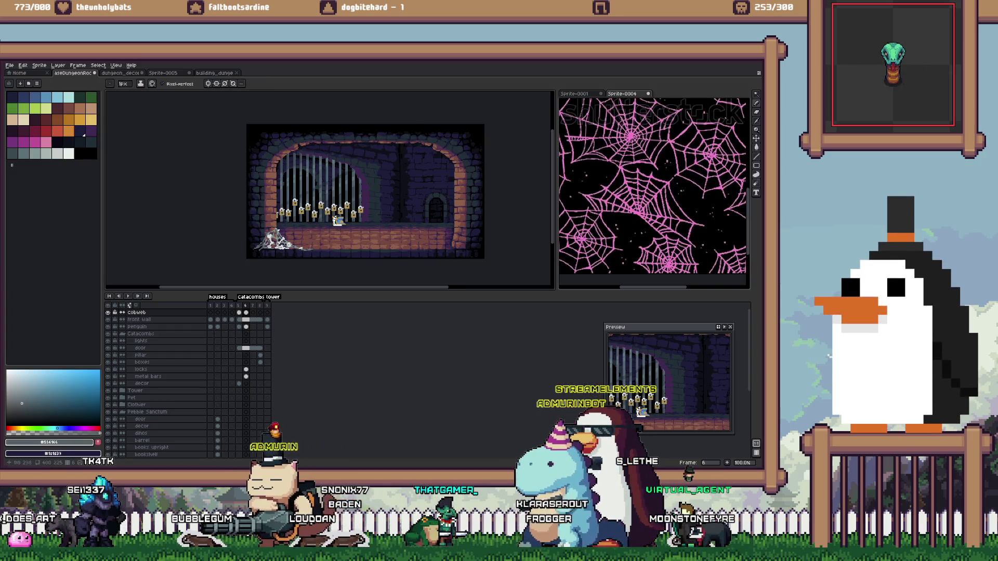
Cycle through the dungeon_decor, building and Sprite-0005 tabs back to the catacomb room sprite
scroll(383, 239, "up", 2)
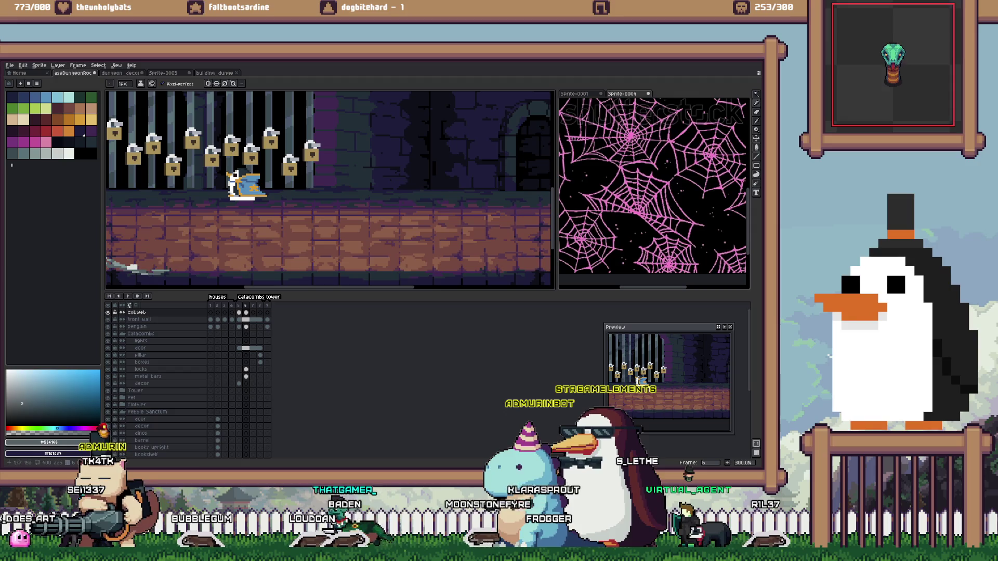
key("ctrl+Tab")
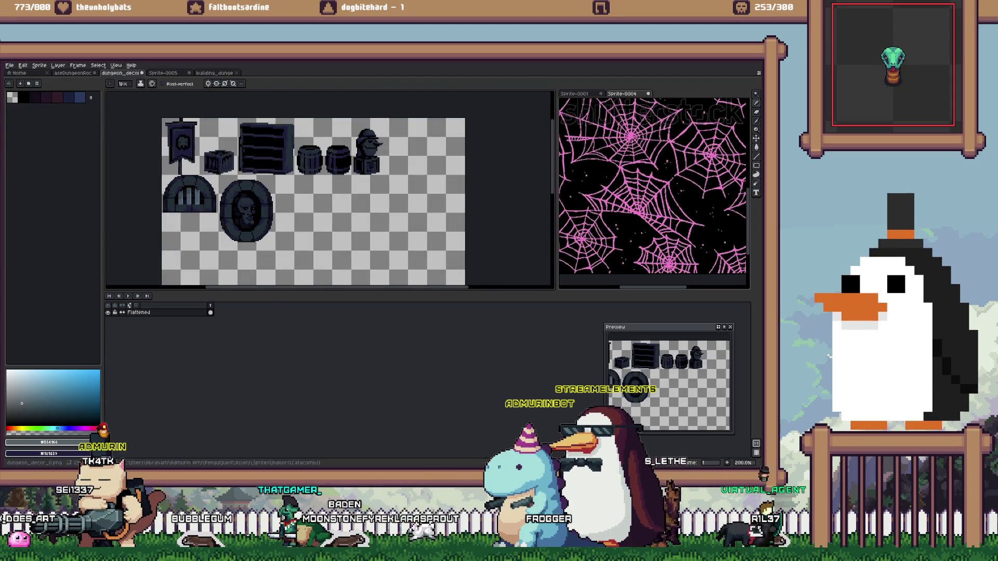
key("ctrl+Tab")
key("ctrl+Tab")
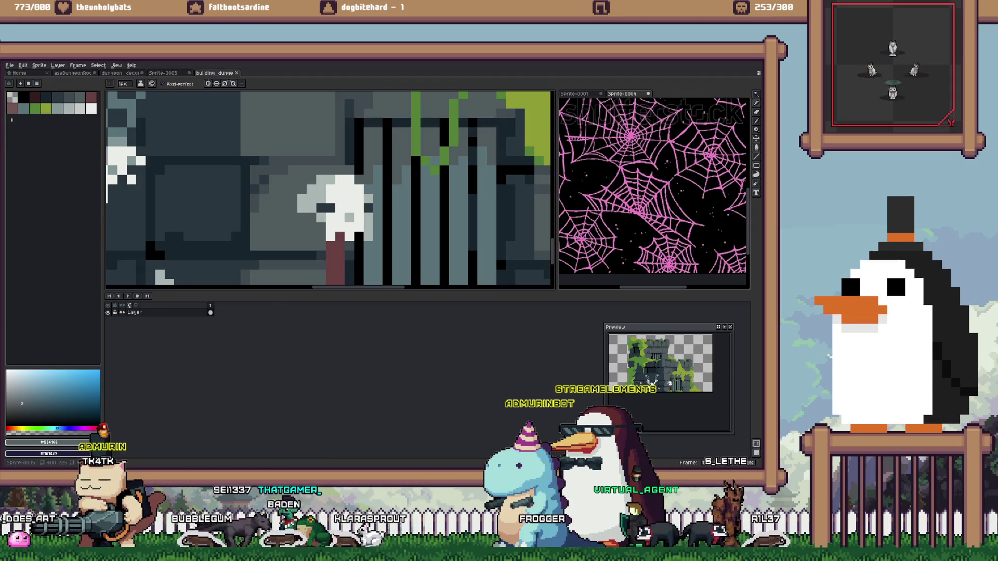
key("minus")
key("minus")
key("ctrl+shift+Tab")
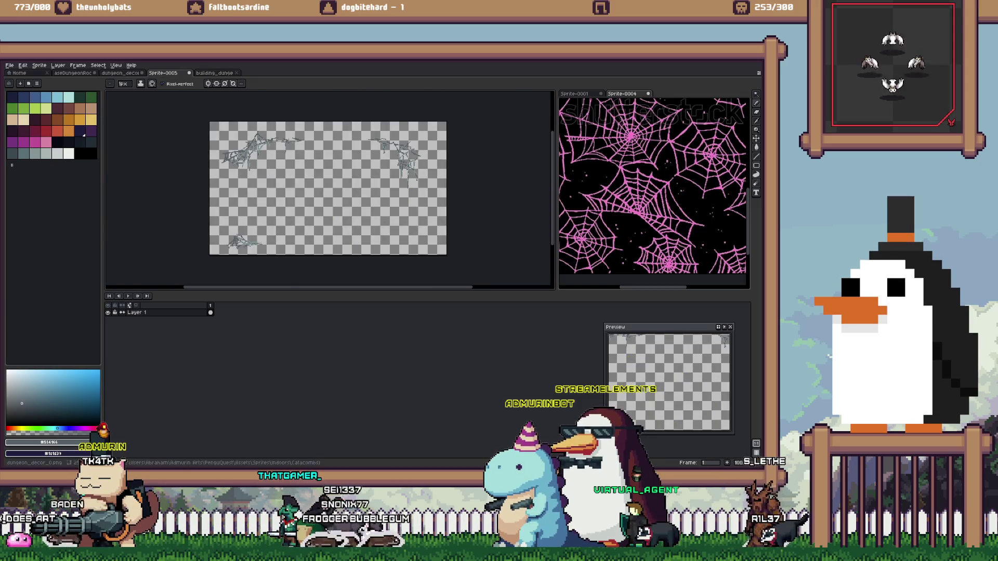
key("ctrl+shift+Tab")
key("ctrl+shift+Tab")
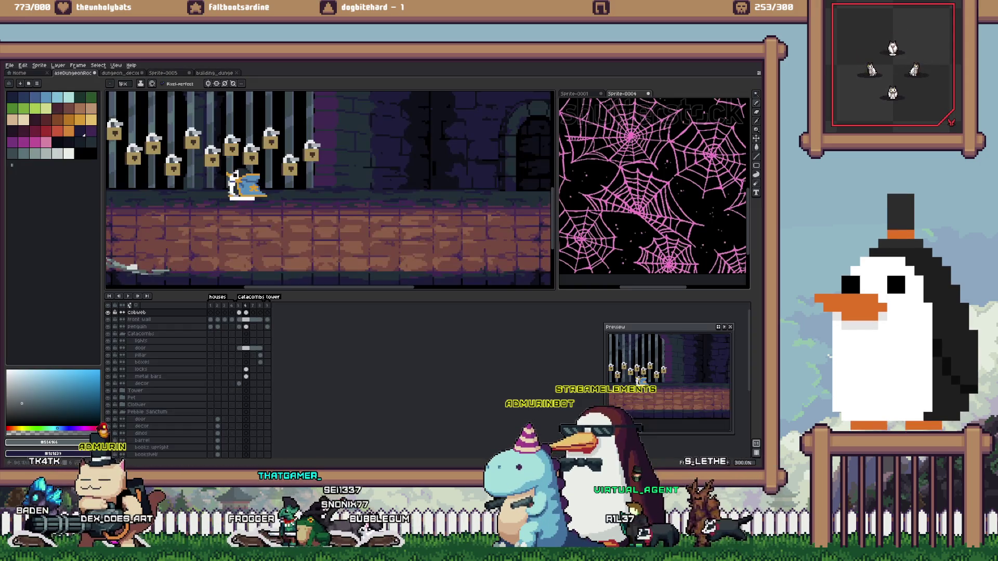
key("plus")
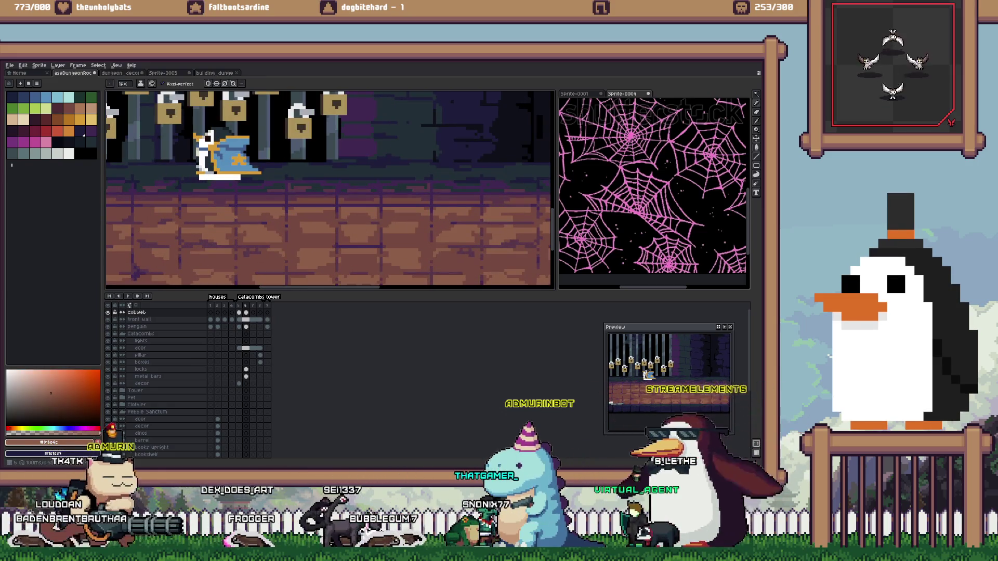
Move to frame 6 of the decor layer and adjust the zoom on the scene
left_click(240, 384)
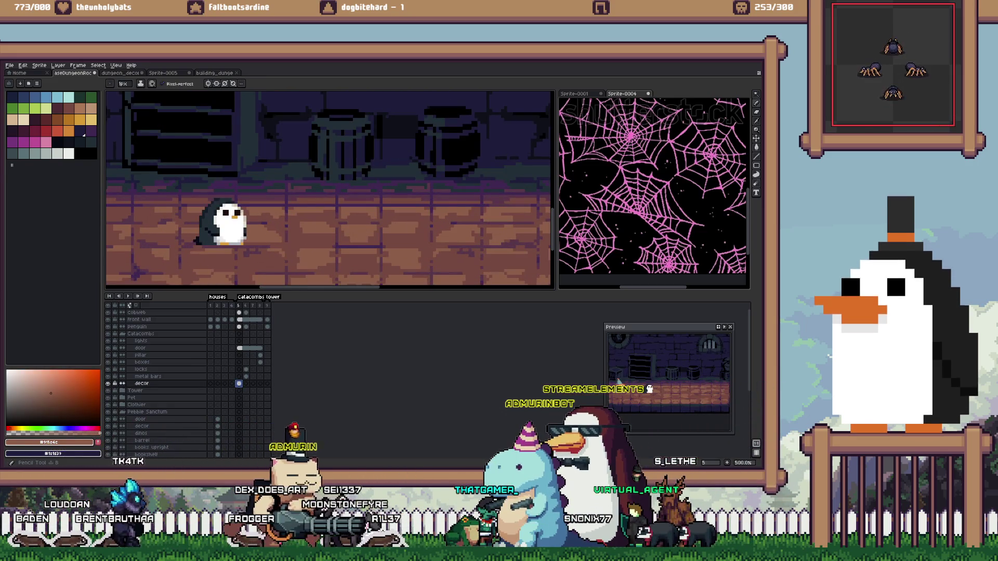
left_click(245, 384)
key("minus")
key("minus")
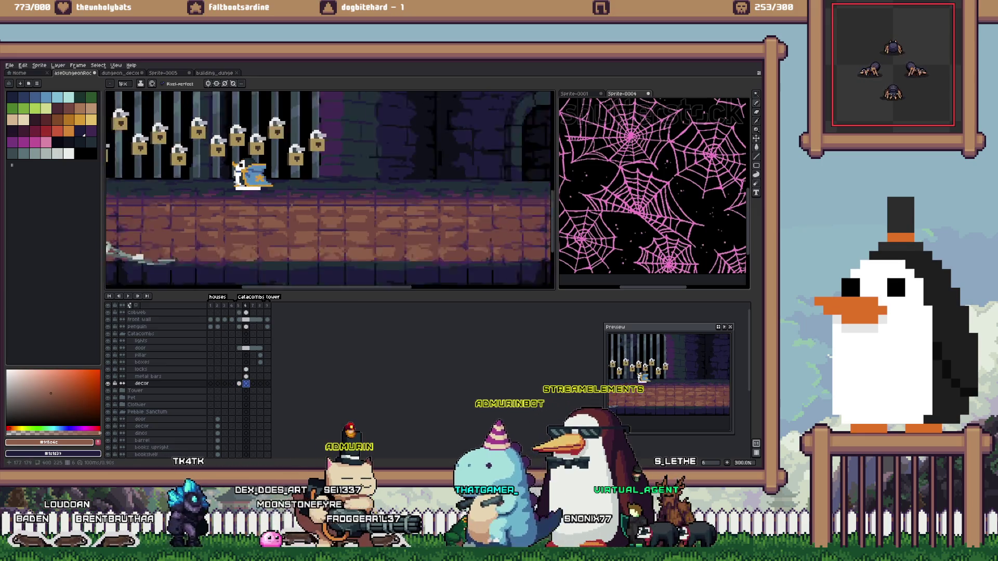
key("minus")
key("plus")
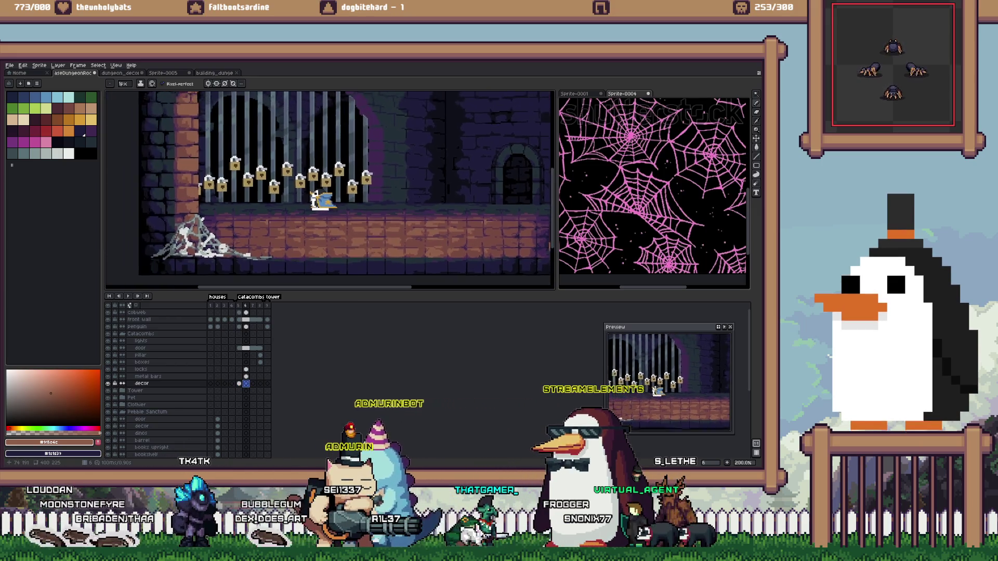
Sample grey-teal #819796 from the bars, make the Cobweb layer active, and zoom out
key("i")
left_click(202, 219)
scroll(202, 219, "up", 5)
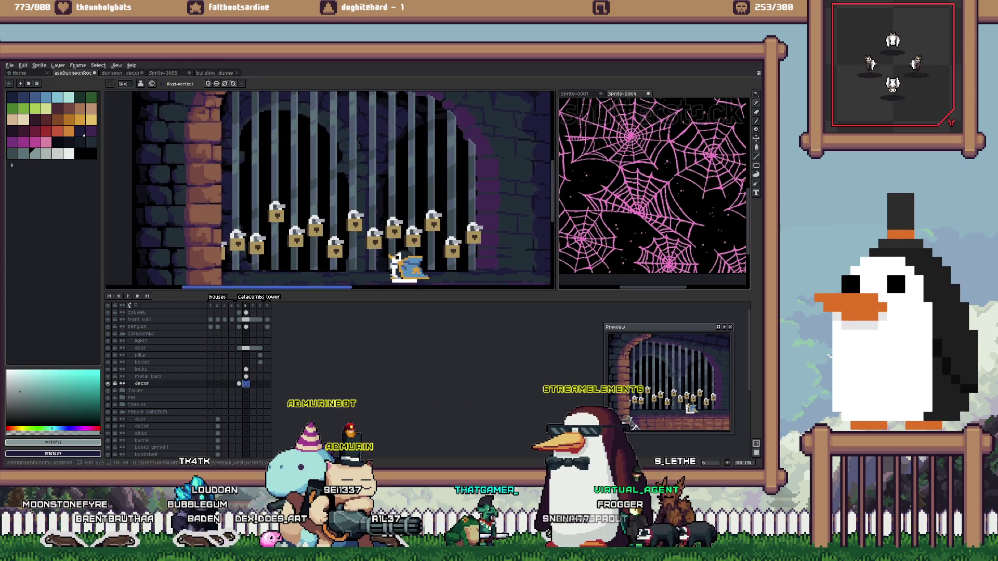
key("v")
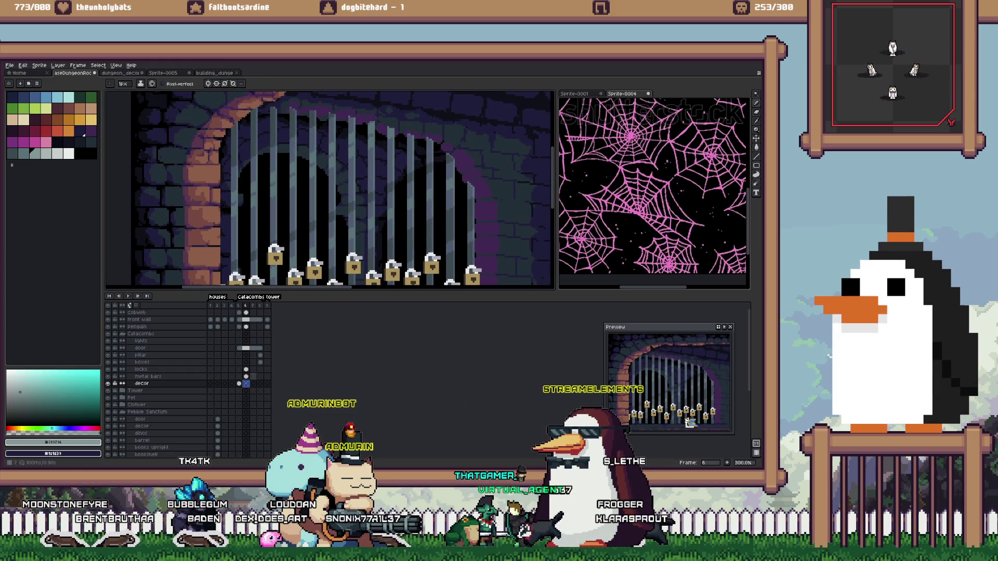
left_click(224, 193)
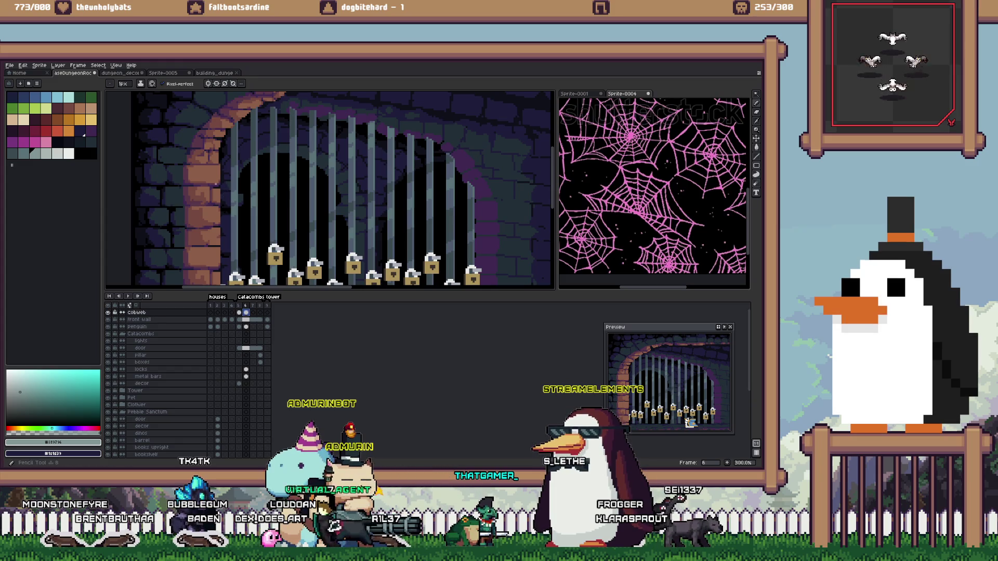
key("minus")
key("minus")
key("minus")
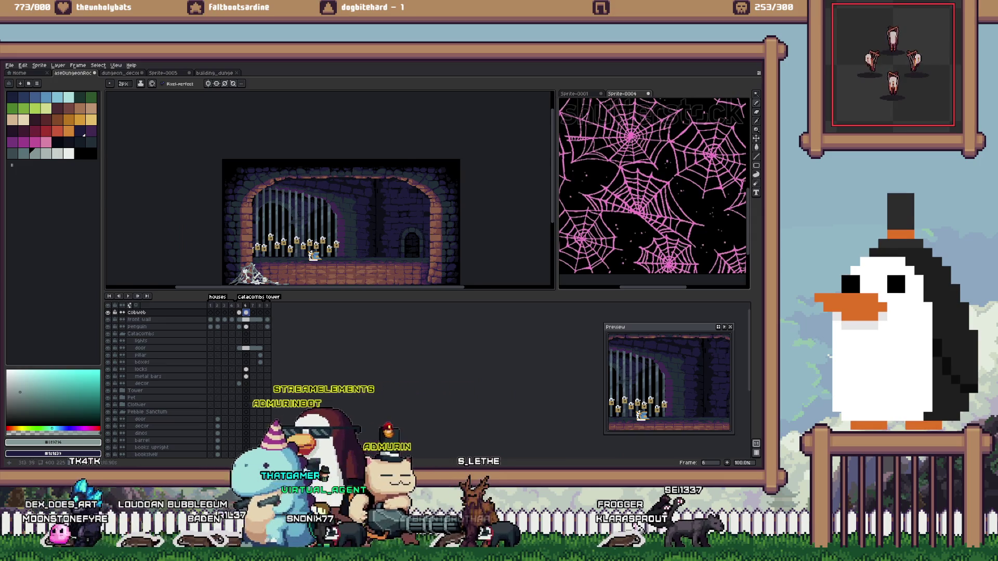
scroll(409, 182, "up", 1)
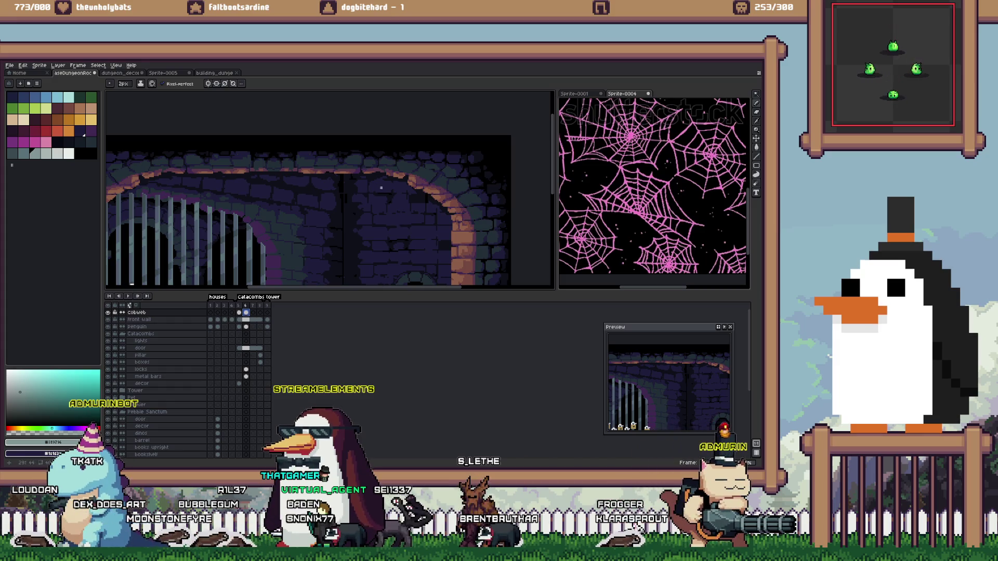
Draw several diagonal cobweb strands radiating over the arch, undoing the stray last one
scroll(333, 187, "up", 1)
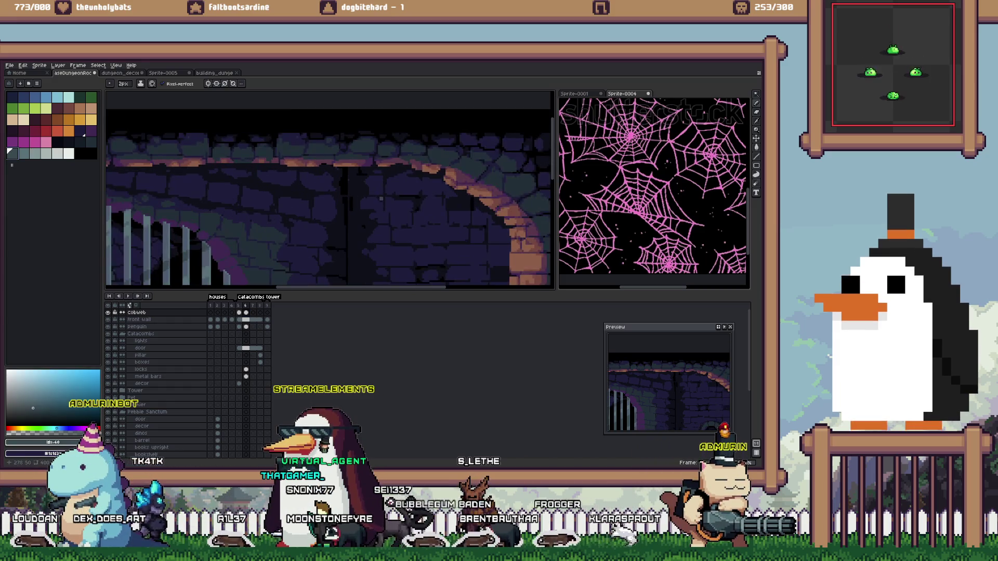
left_click(367, 175, "shift")
left_click_drag(429, 195, 389, 217)
left_click_drag(451, 199, 431, 240)
mouse_move(485, 200)
left_mouse_down()
mouse_move(464, 249)
mouse_move(462, 203)
left_mouse_up()
key("ctrl+z")
key("ctrl+z")
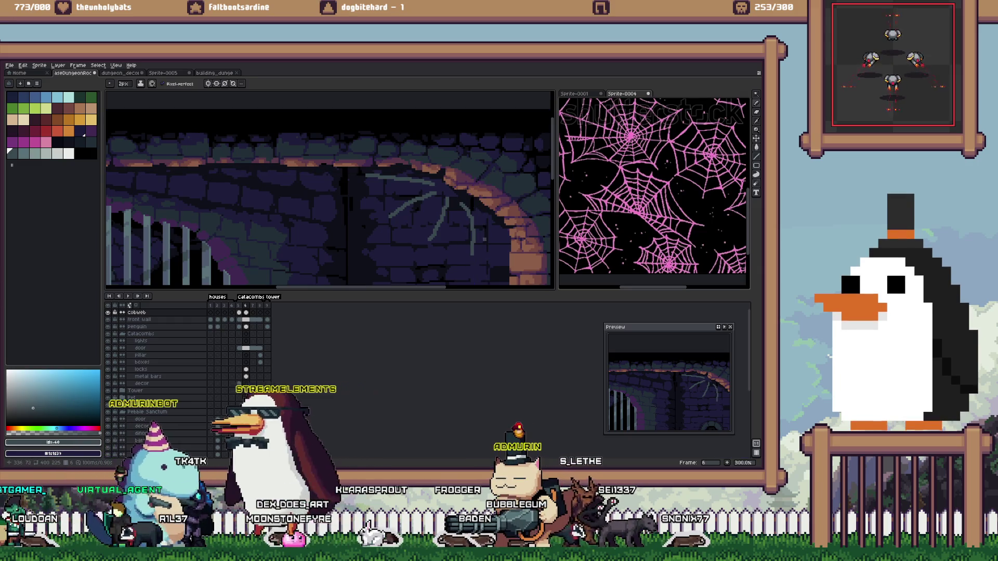
Check the strands with the Magic Wand, then set a 4px Pencil in dark teal-grey
key("w")
left_click(400, 179)
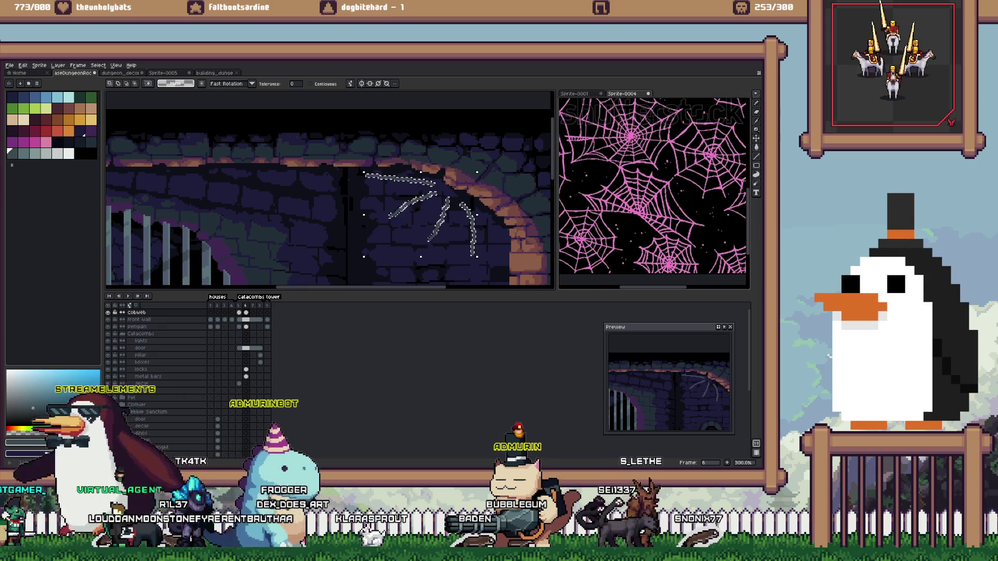
key("b")
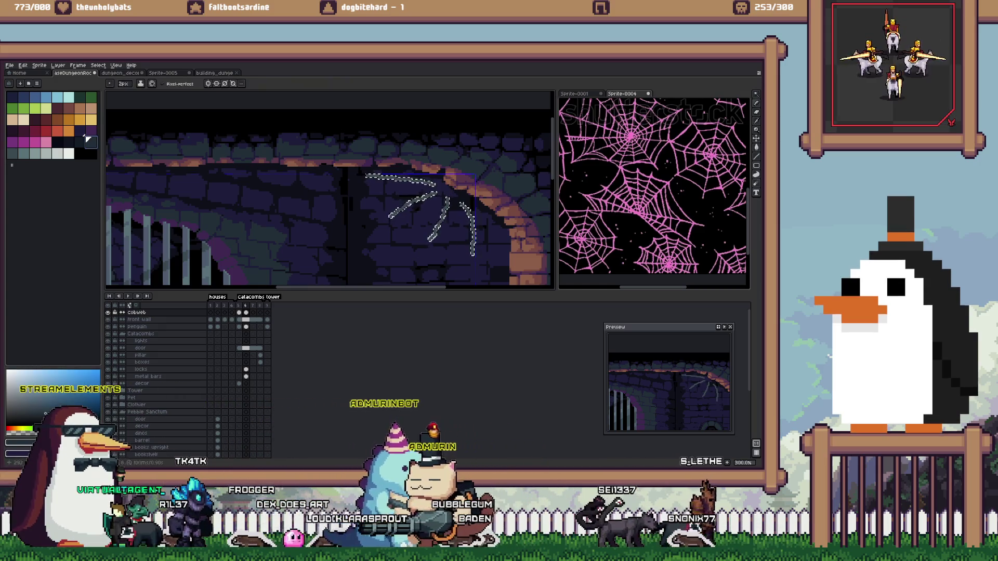
key("plus")
key("plus")
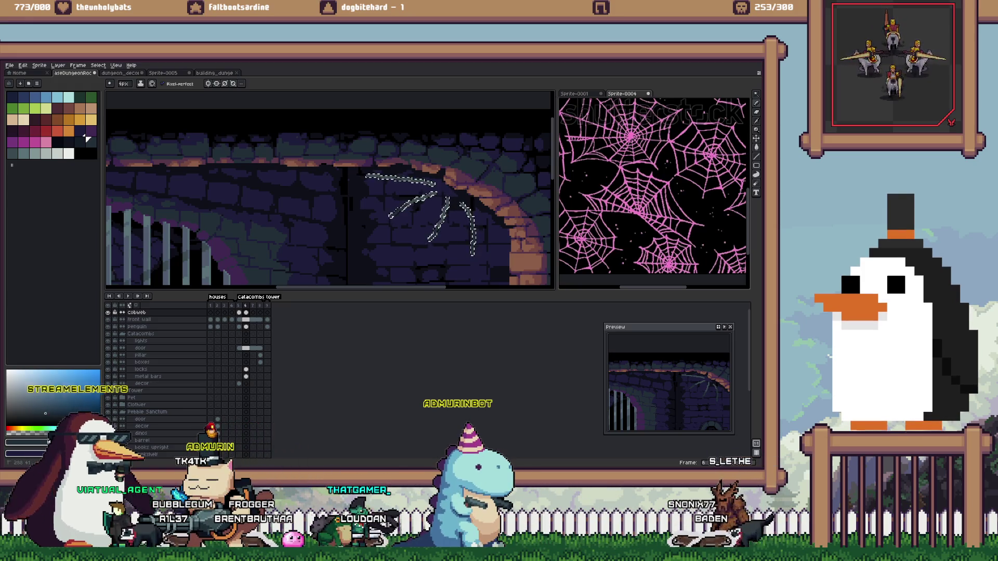
left_click(10, 152)
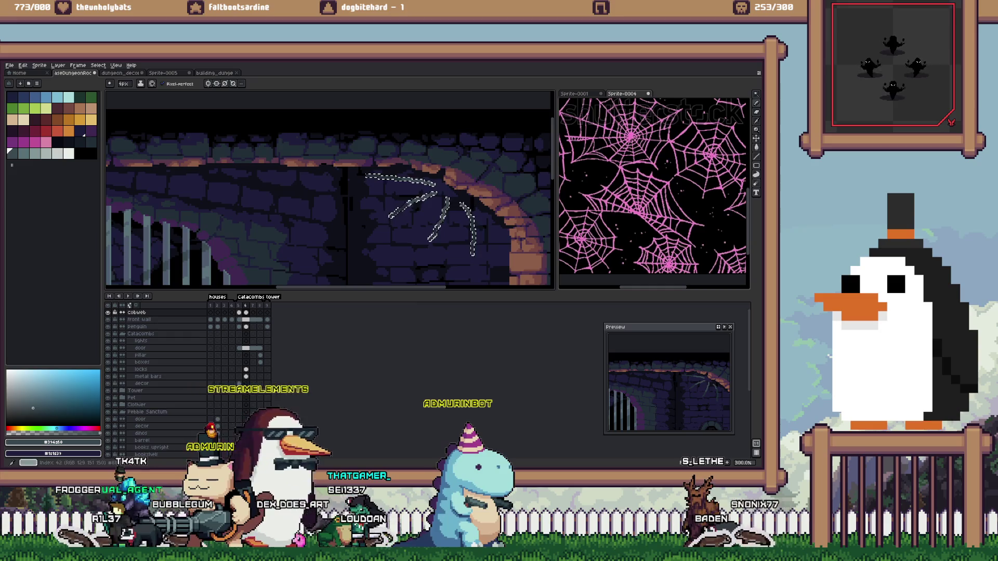
scroll(330, 190, "up", 3)
key("alt")
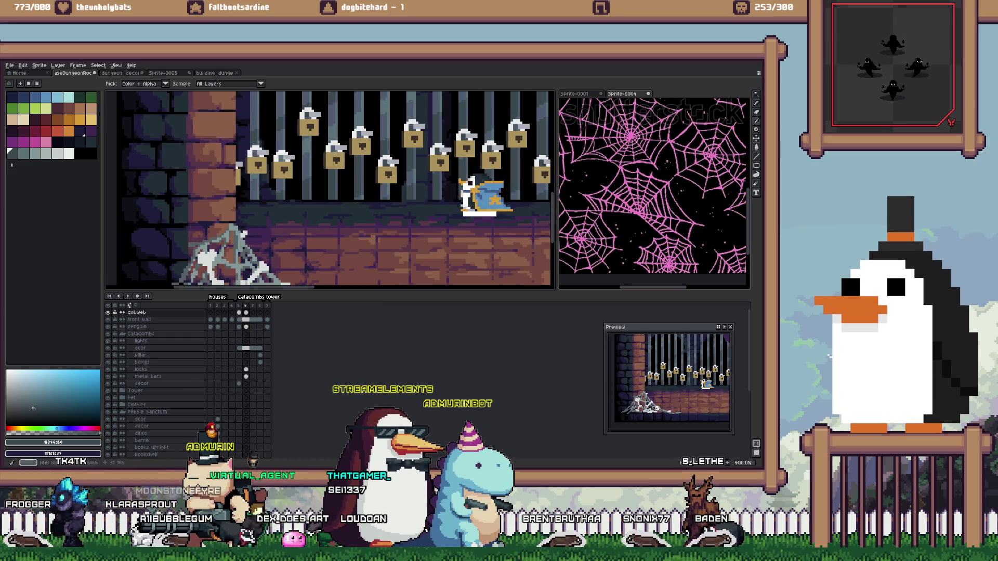
scroll(224, 249, "up", 2)
scroll(224, 250, "down", 3)
scroll(224, 249, "down", 5)
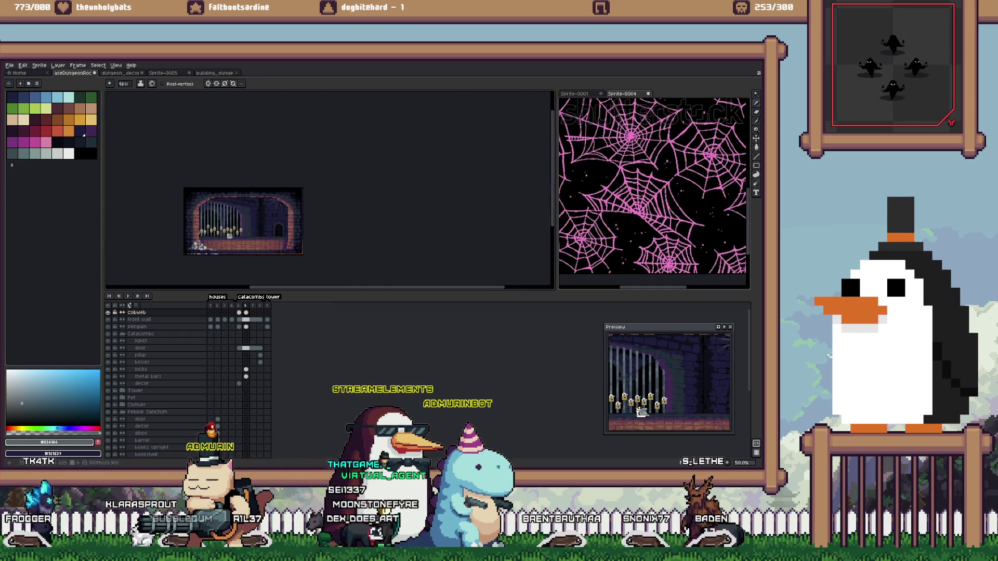
Draw short grey cobweb strands across the arch, undoing a misplaced one
scroll(263, 199, "up", 7)
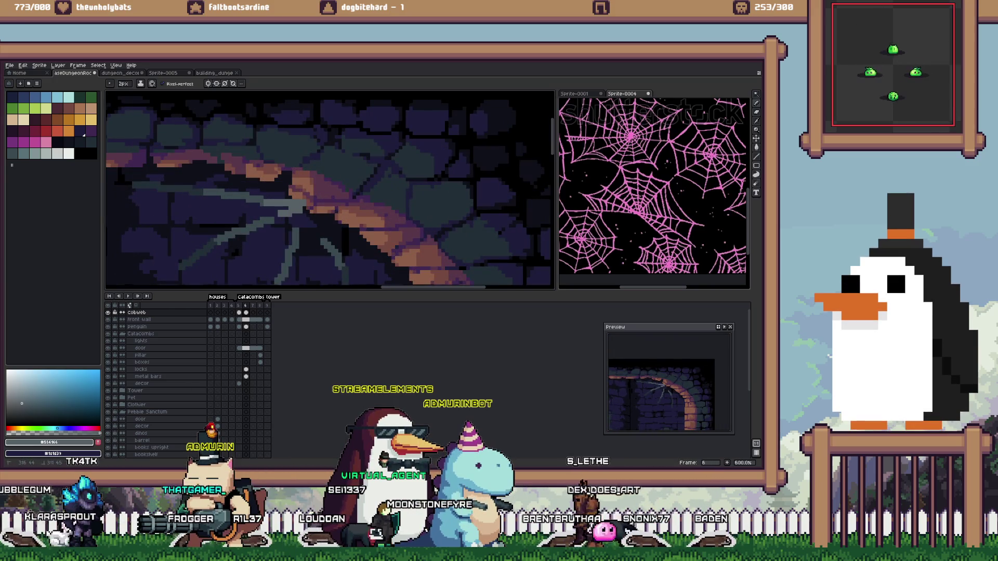
left_click_drag(302, 213, 323, 235)
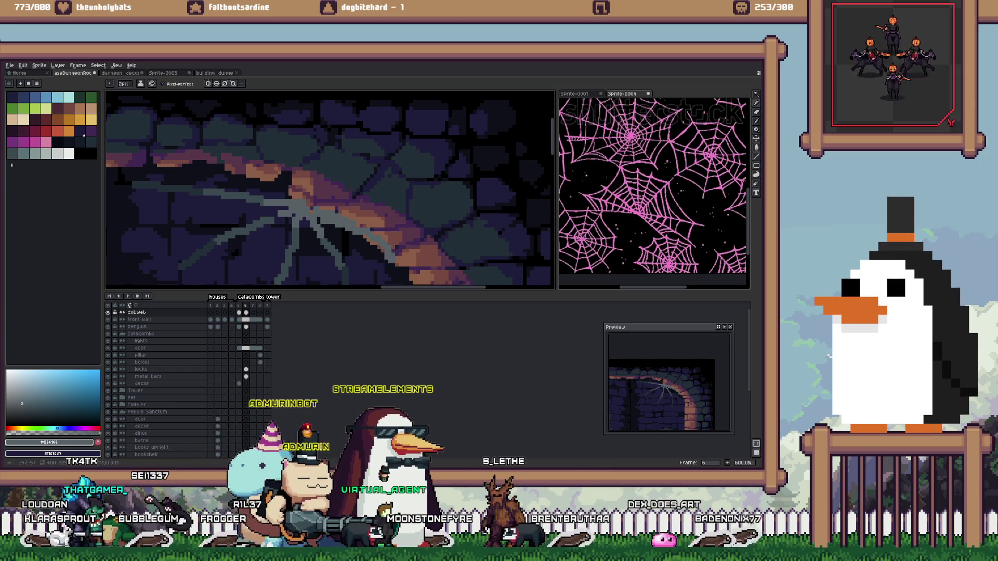
scroll(331, 190, "down", 1)
scroll(330, 190, "right", 2)
key("ctrl+z")
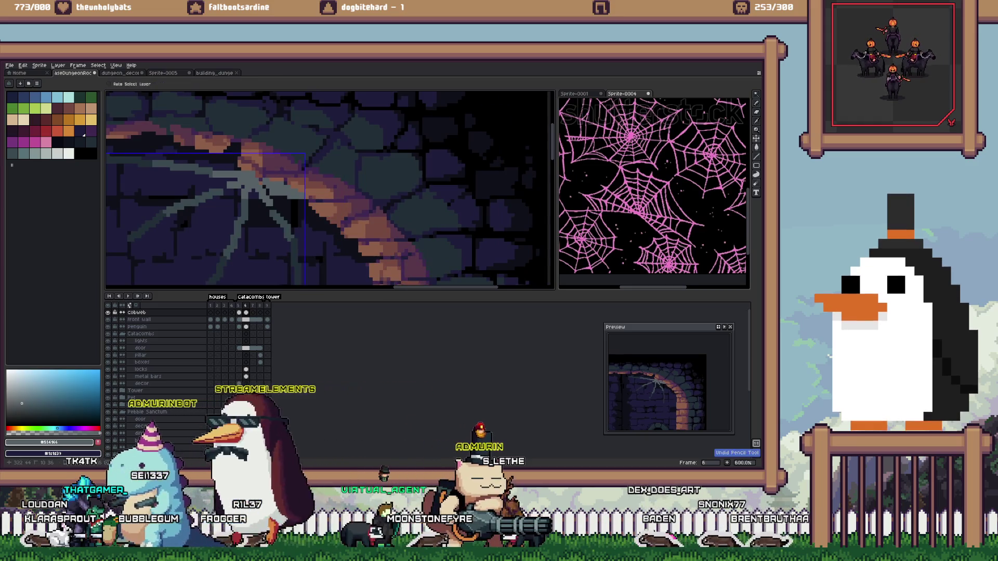
left_click_drag(252, 185, 273, 206)
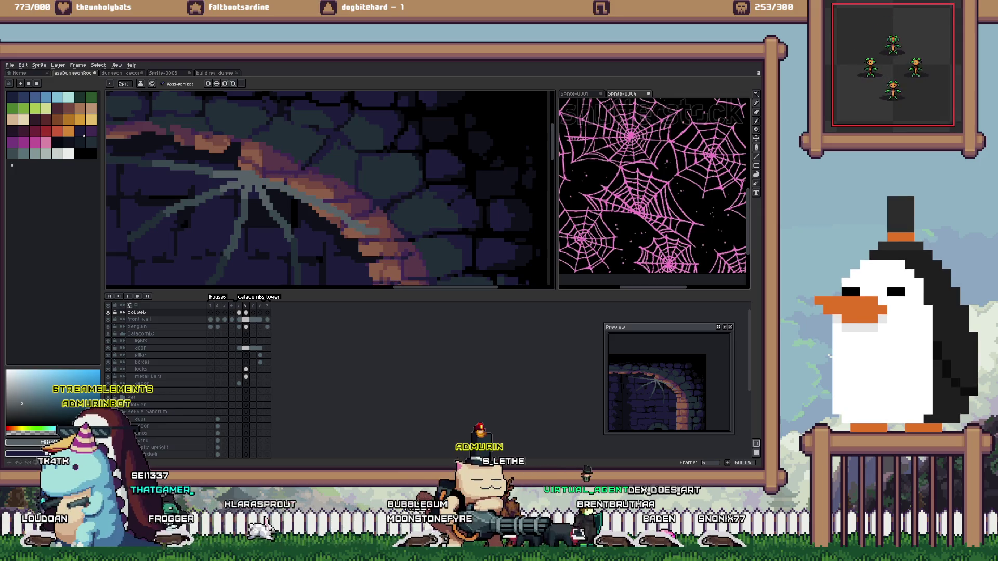
scroll(331, 190, "right", 2)
scroll(331, 191, "down", 1)
scroll(299, 191, "down", 3)
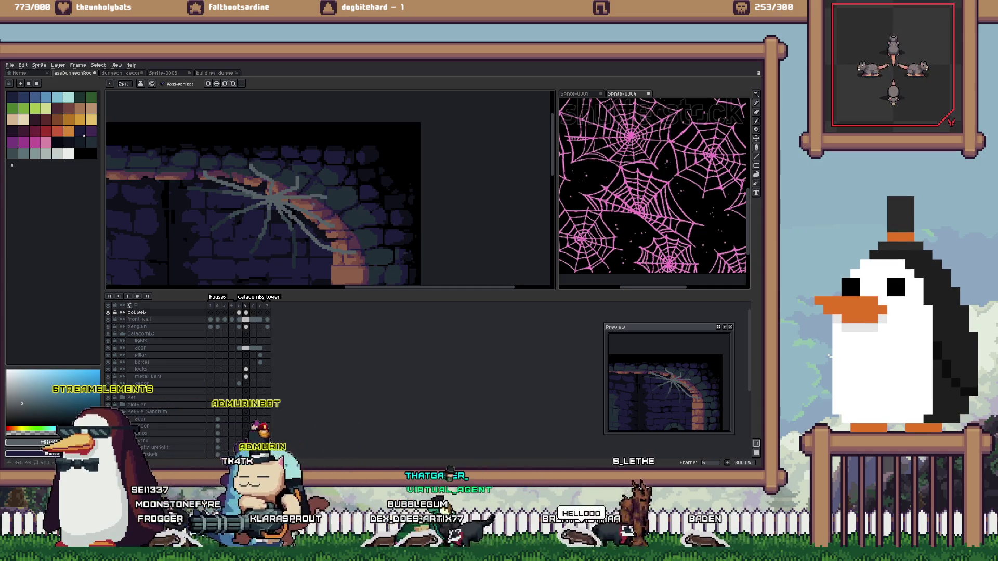
scroll(311, 205, "down", 1)
scroll(297, 200, "up", 3)
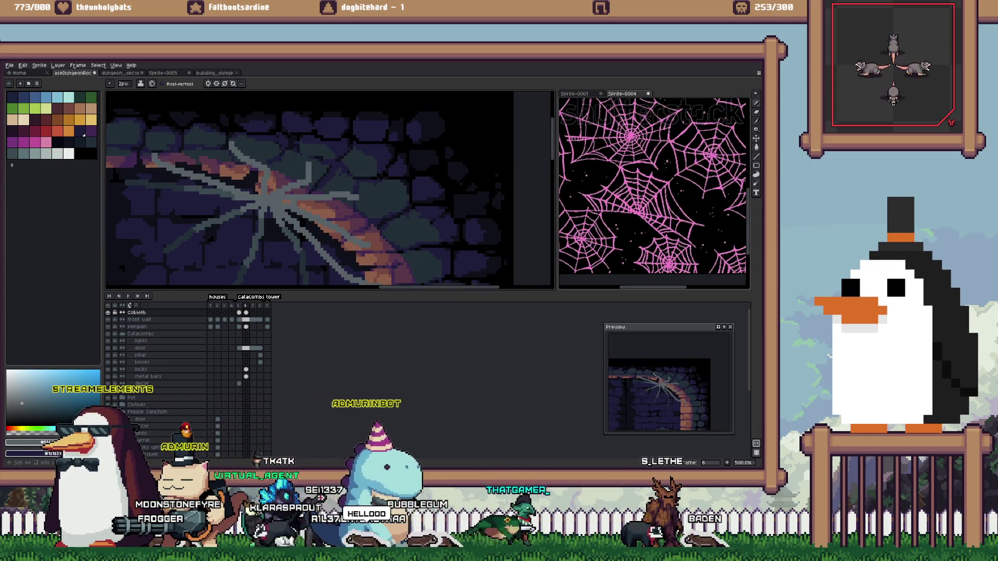
Shrink the brush to 1px and add dark strands in #394a50, #202e37 and navy #1c1d39
key("minus")
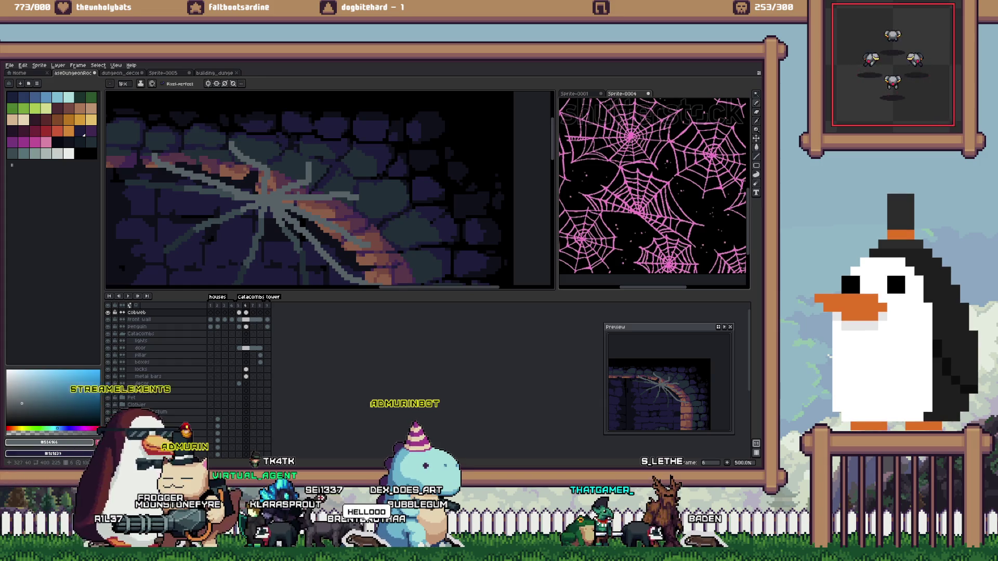
key("minus")
key("minus")
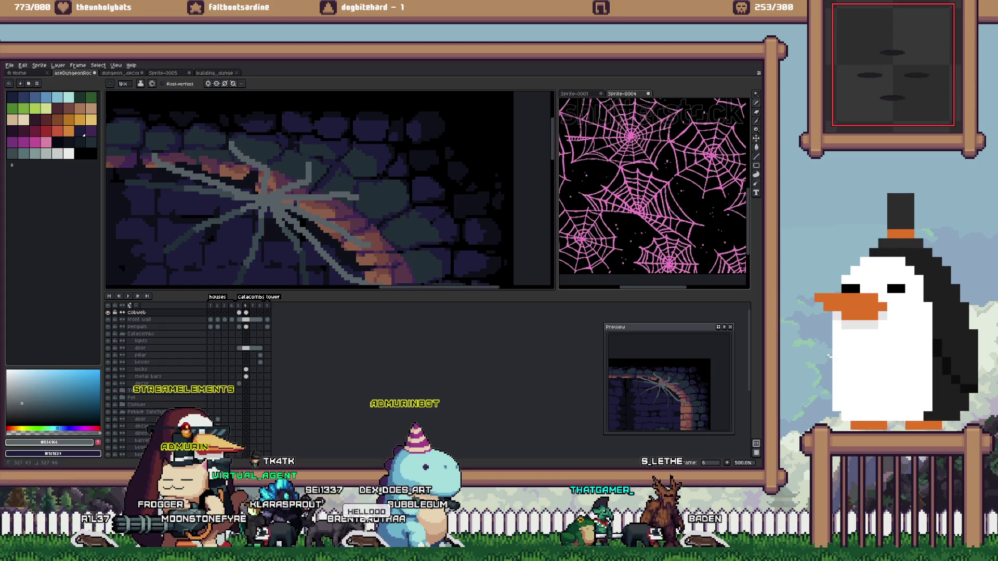
key("v")
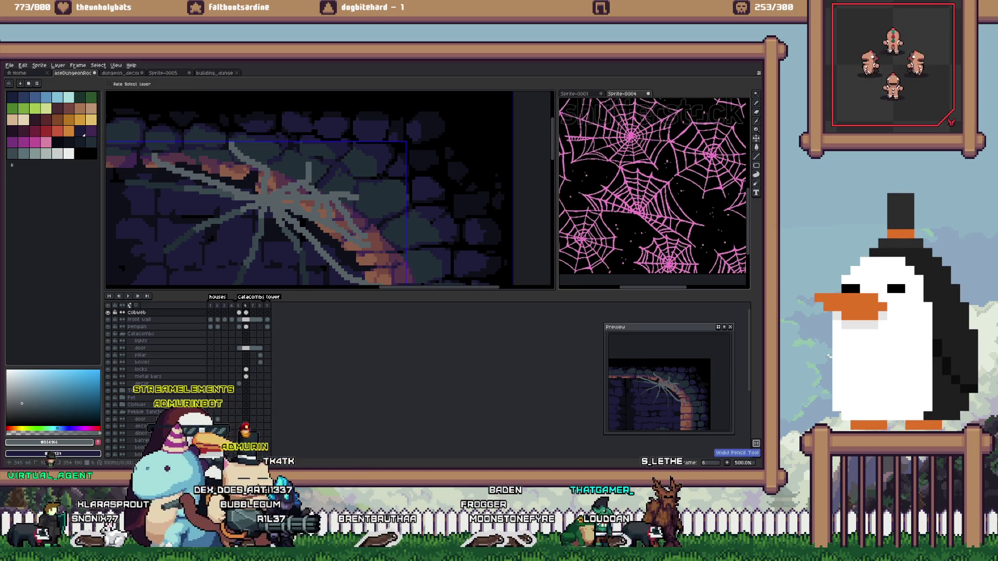
key("e")
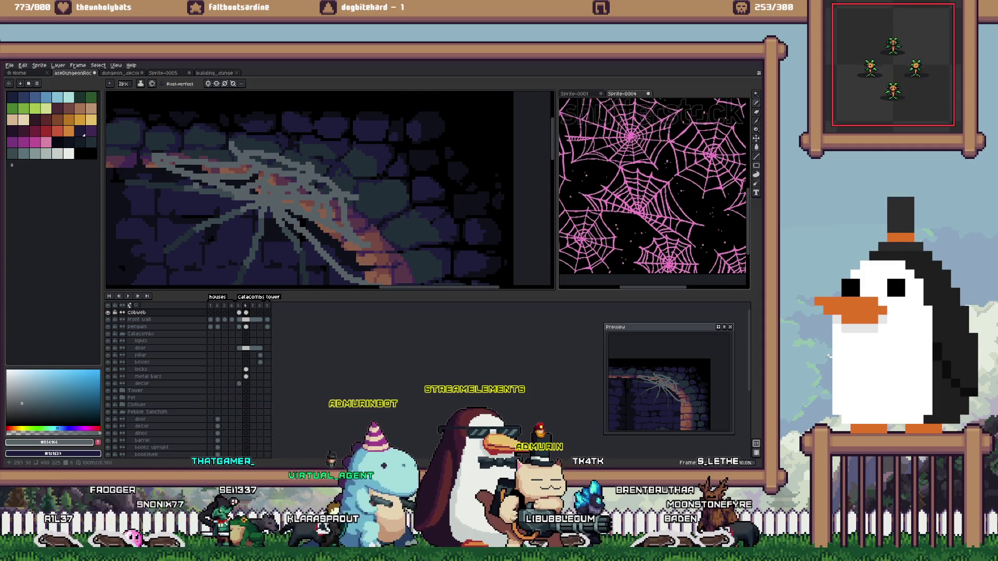
left_click(366, 119, "alt")
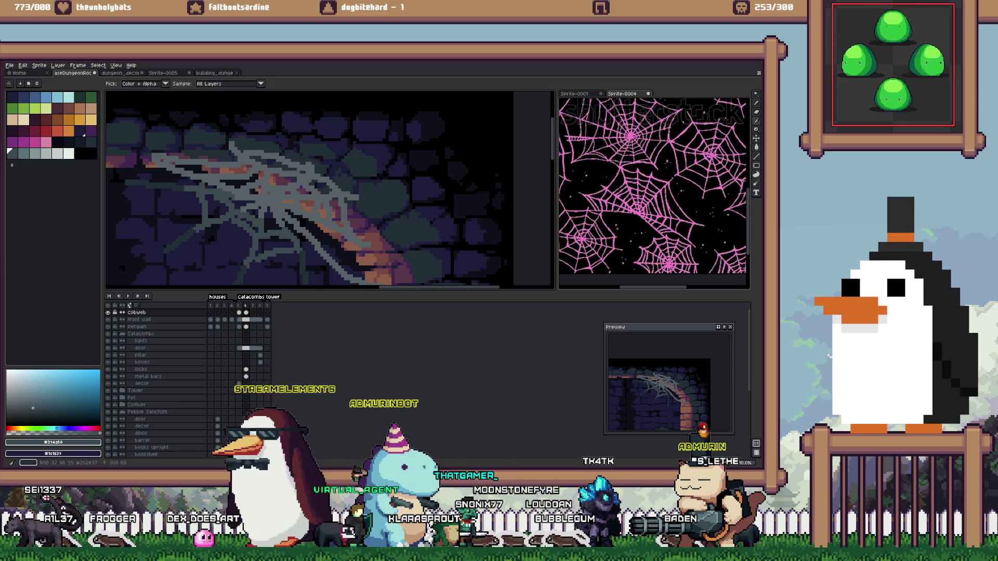
left_click(87, 138)
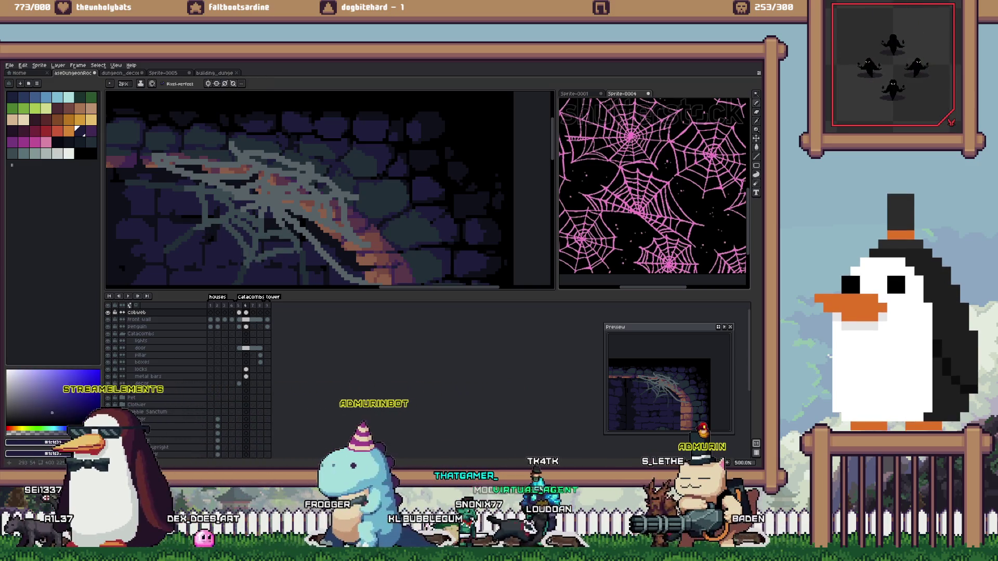
key("ctrl+z")
left_click(78, 129)
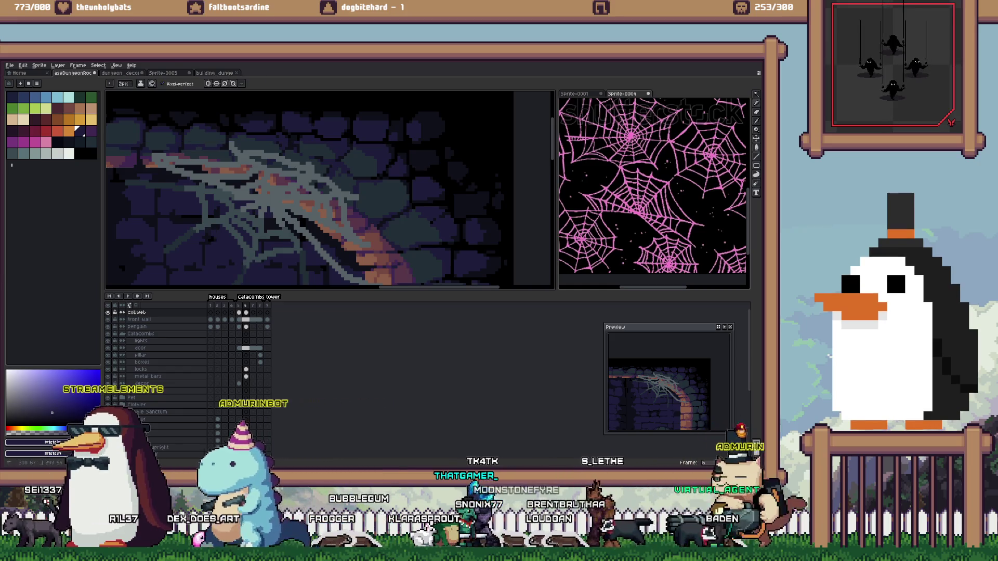
left_click(87, 138)
key("b")
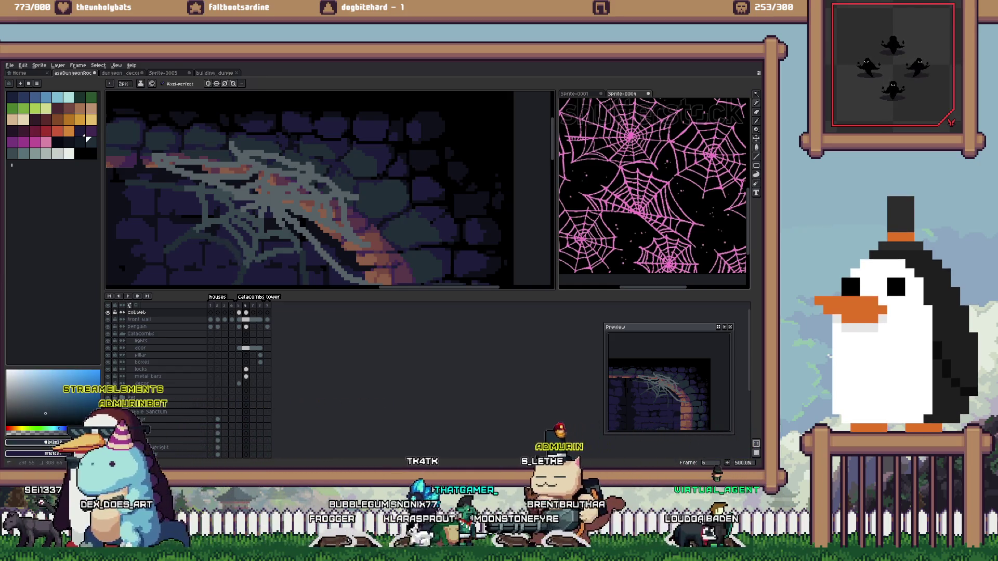
Weave more strands in #394a50, #556166 and #202e37, then Magic Wand-select the web
scroll(303, 188, "down", 2)
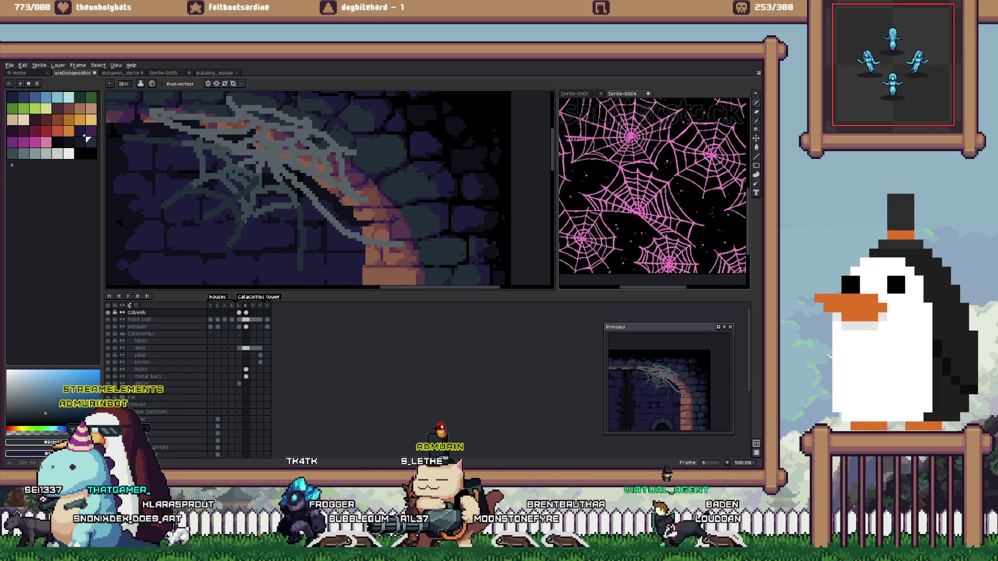
left_click(239, 186, "alt")
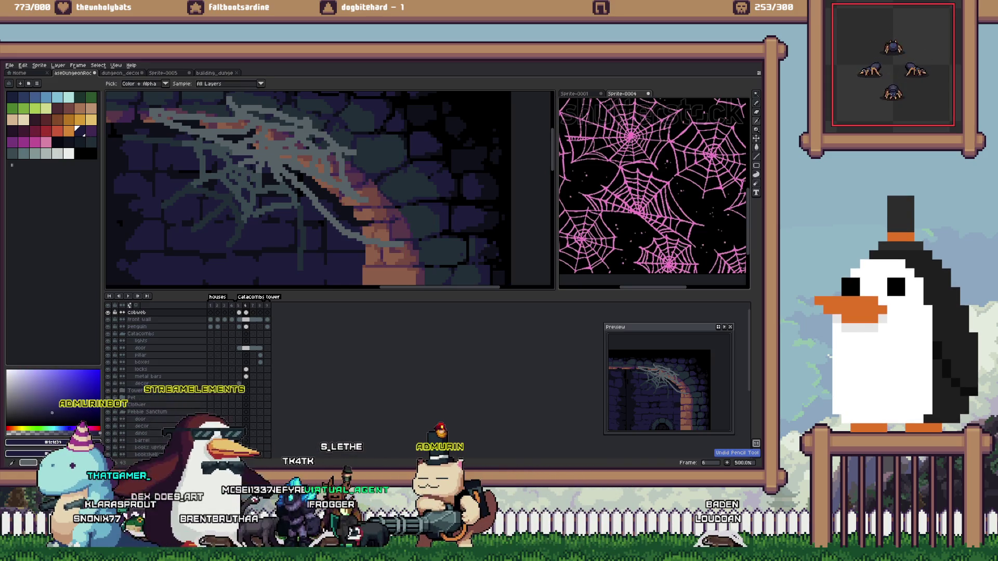
left_click(244, 177, "alt")
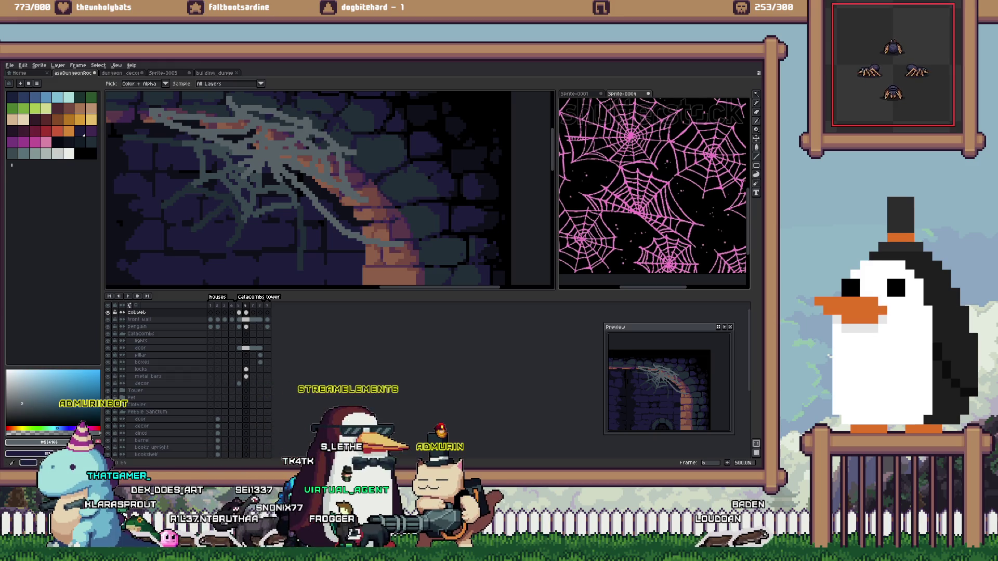
left_click(86, 136)
key("b")
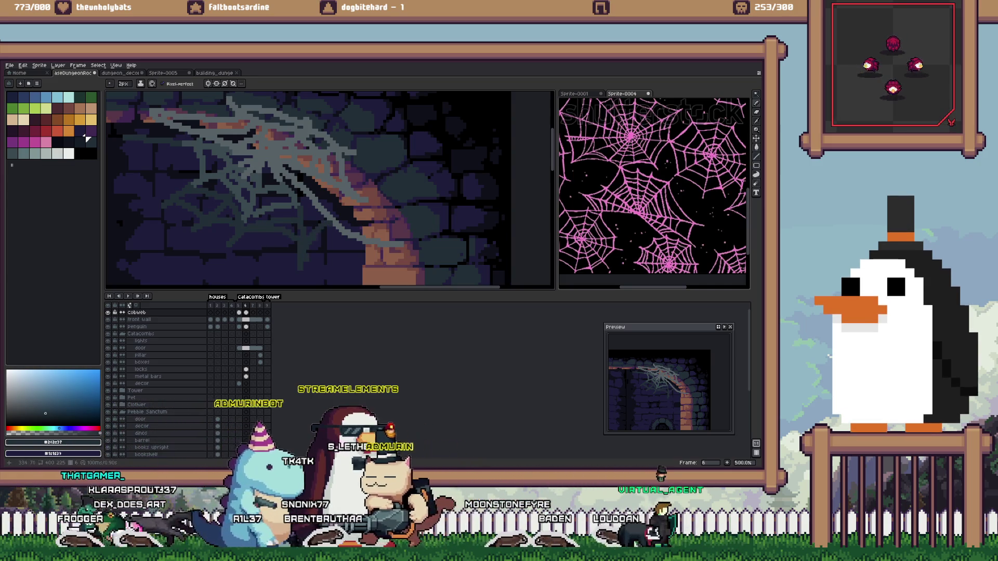
key("plus")
left_click(11, 152)
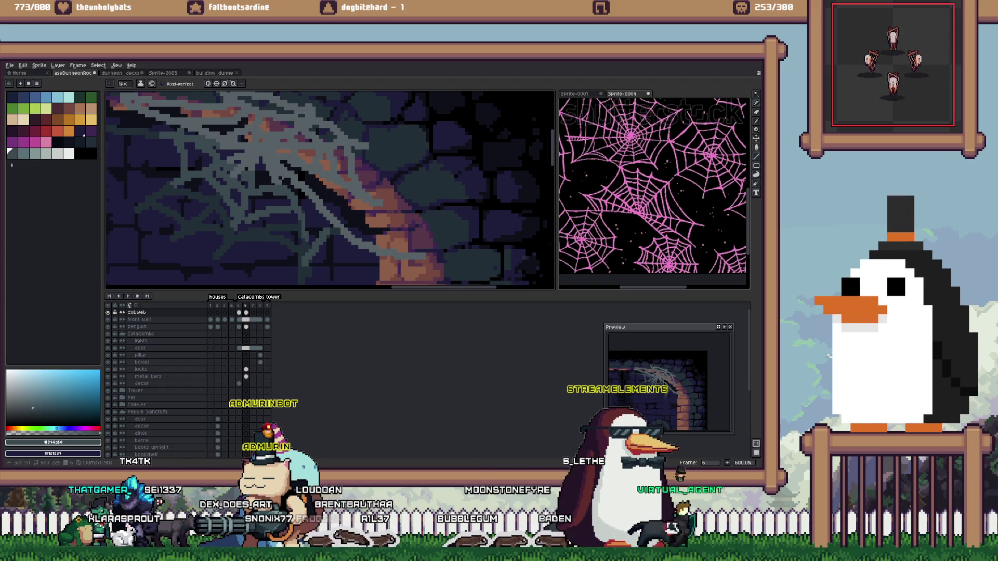
key("minus")
key("w")
key("minus")
key("minus")
left_click(487, 156)
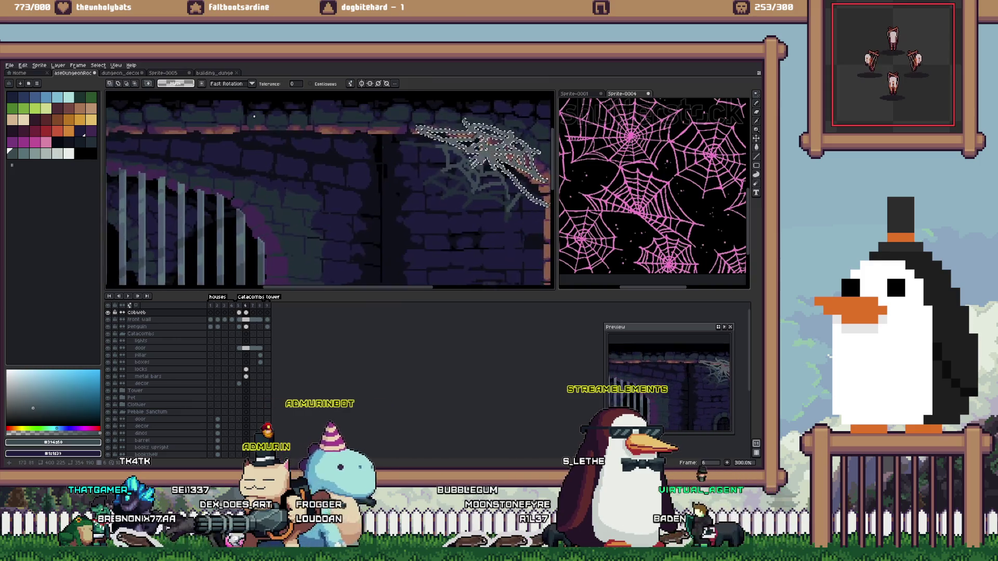
Zoom in on the lower strands, set a 1px Pencil and sample the cobweb's grey
scroll(248, 120, "down", 2)
scroll(250, 235, "up", 4)
scroll(250, 235, "up", 2)
scroll(250, 235, "up", 2)
scroll(250, 235, "down", 3)
scroll(271, 218, "down", 2)
scroll(301, 208, "down", 2)
scroll(321, 200, "up", 2)
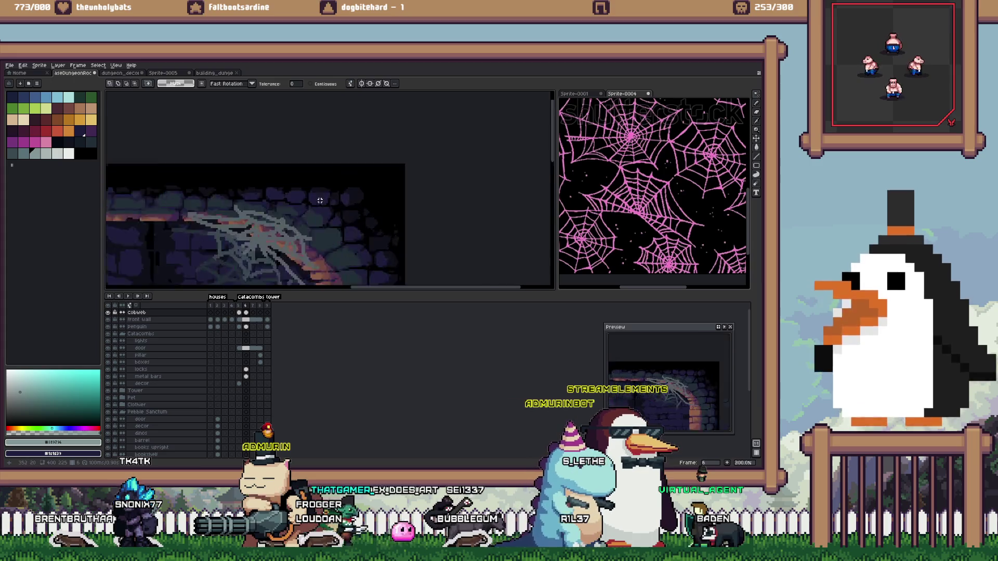
scroll(320, 200, "up", 2)
scroll(287, 220, "up", 1)
key("b")
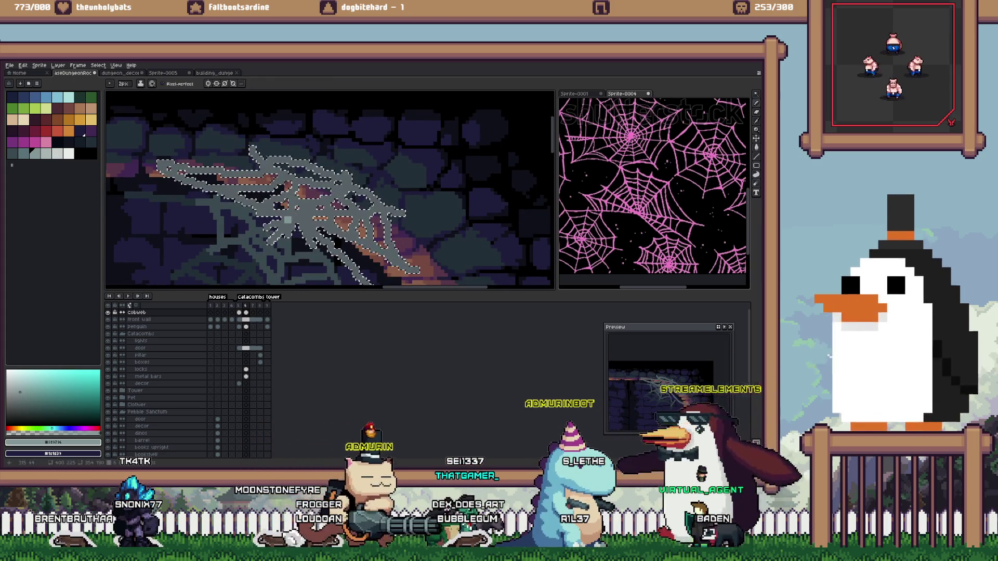
key("minus")
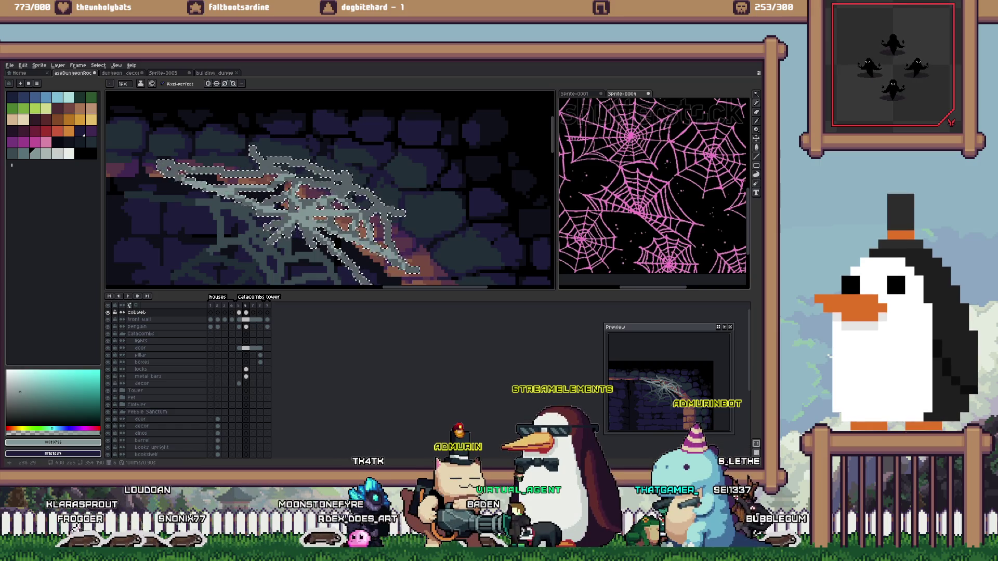
key("ctrl+d")
left_click(291, 177, "alt")
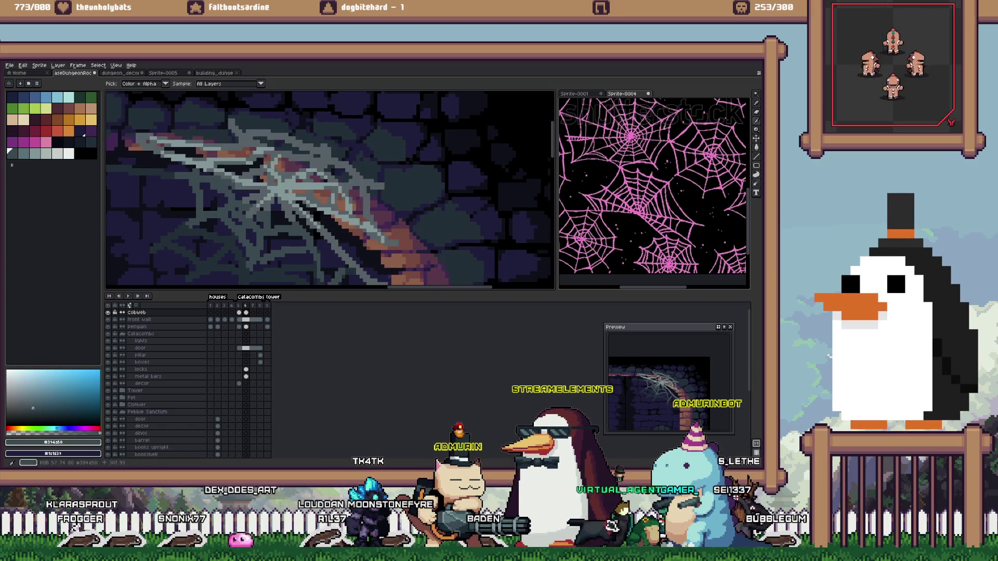
Select the lower strands with lasso and Magic Wand on #394a50, retouch them, then deselect
key("q")
left_click_drag(195, 172, 176, 175)
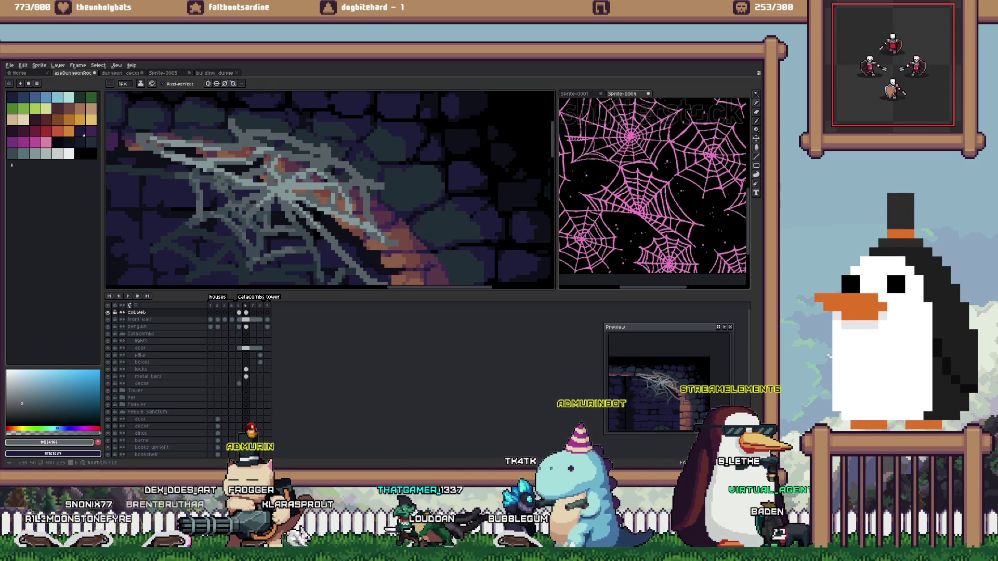
key("w")
left_click(173, 235, "alt")
key("b")
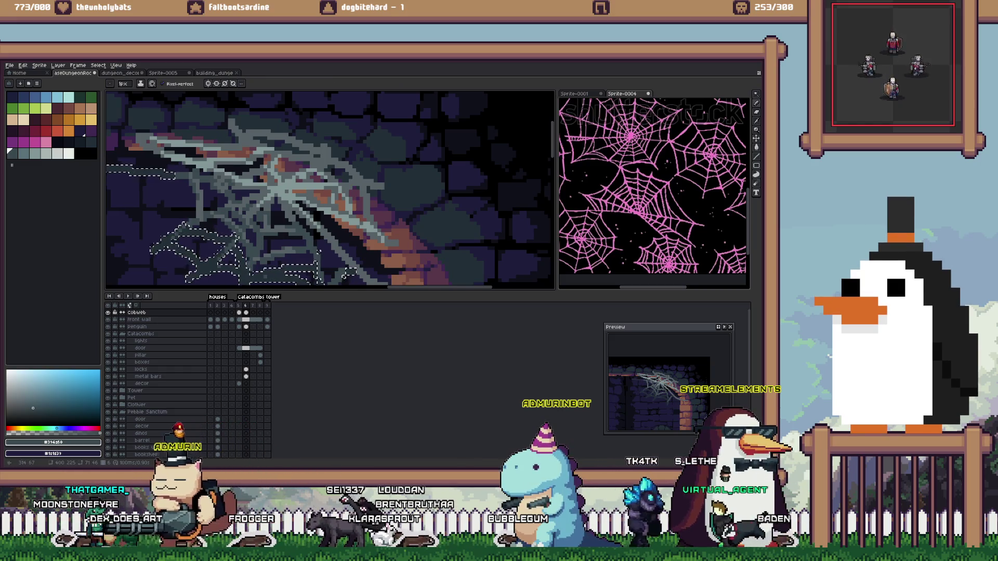
scroll(330, 190, "left", 1)
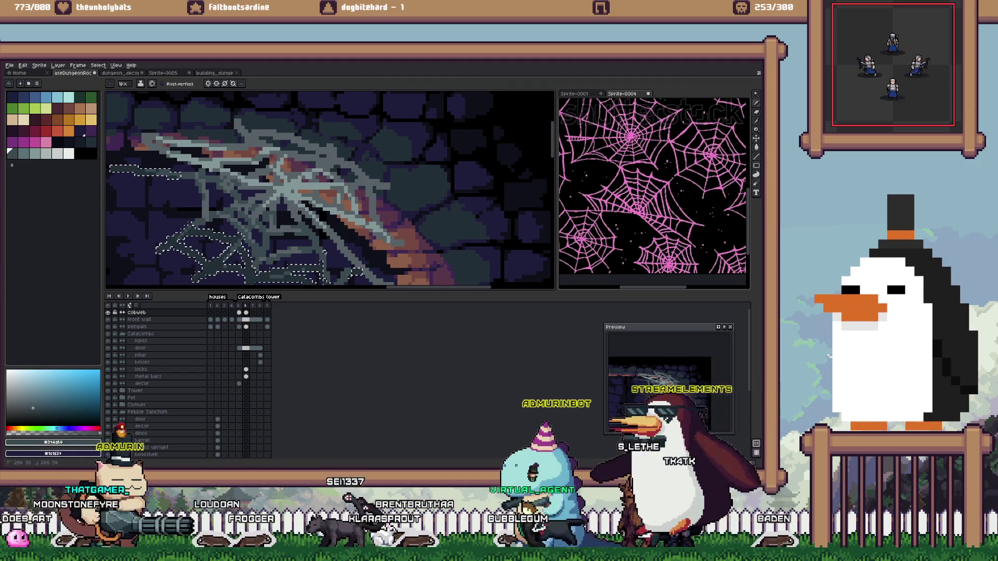
scroll(330, 189, "right", 2)
key("ctrl+d")
scroll(291, 250, "up", 1)
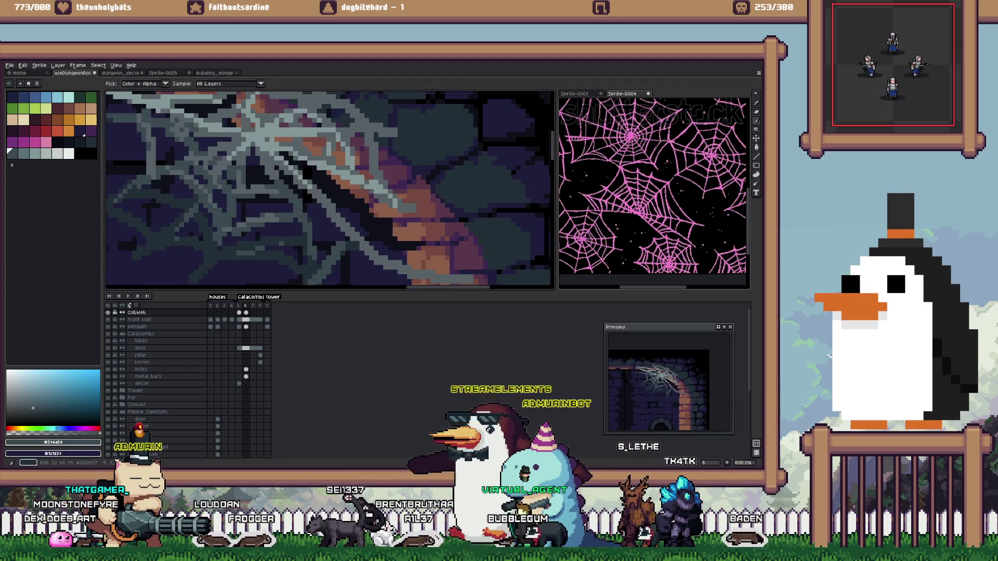
Retouch strands with dark grey #394a50 and canvas-sampled greys, then select and deselect the Cobweb layer
scroll(291, 249, "up", 1)
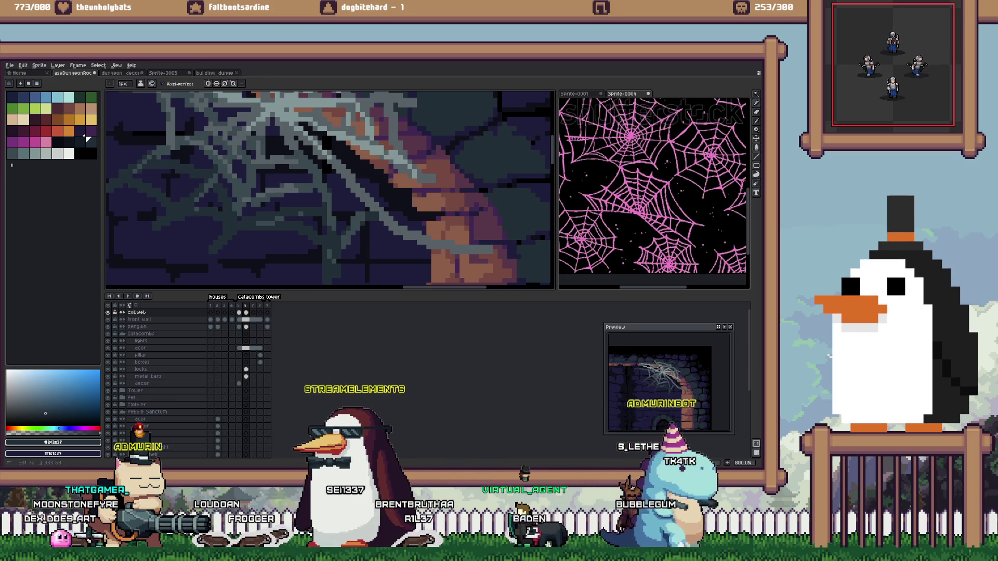
key("minus")
left_click(9, 152)
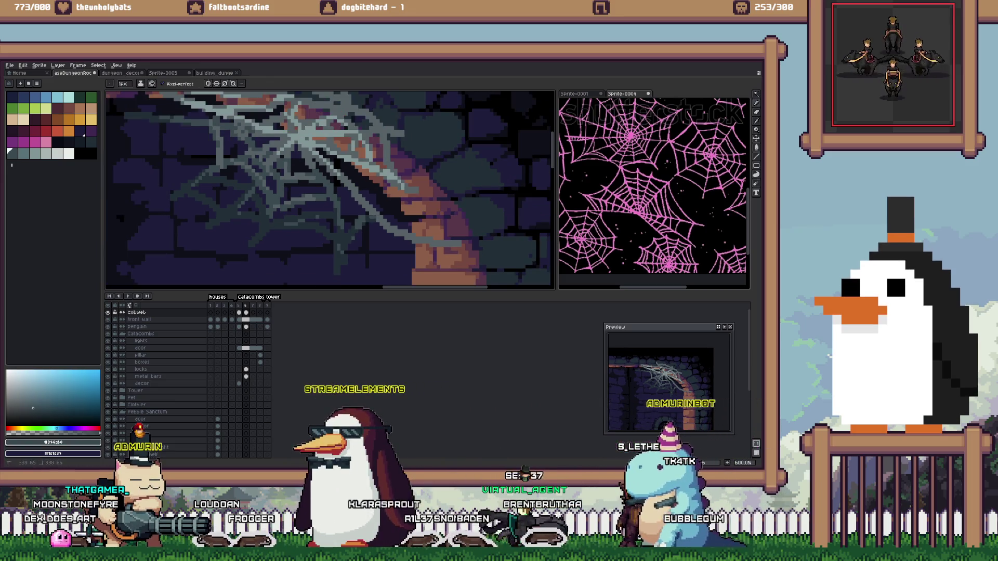
key("i")
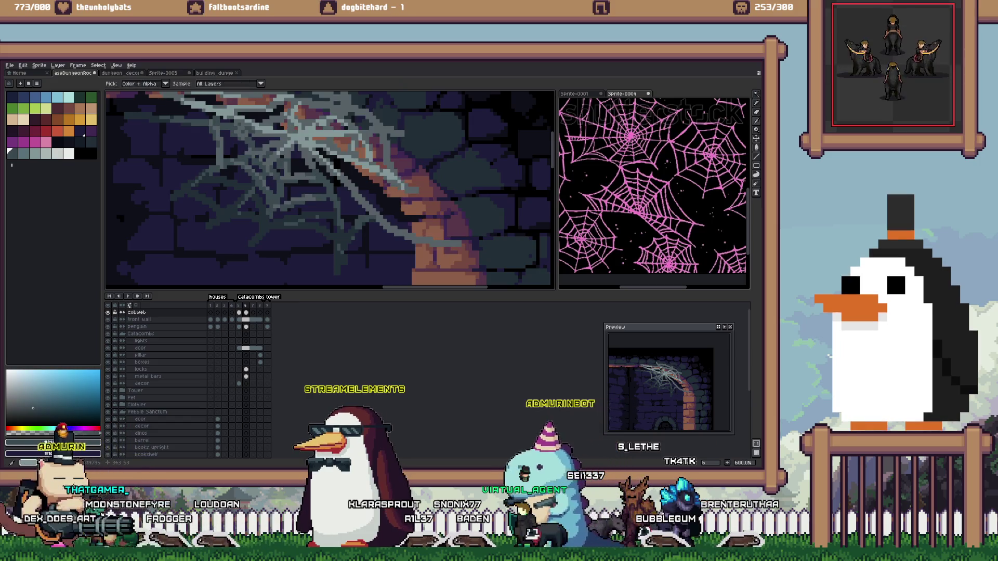
key("b")
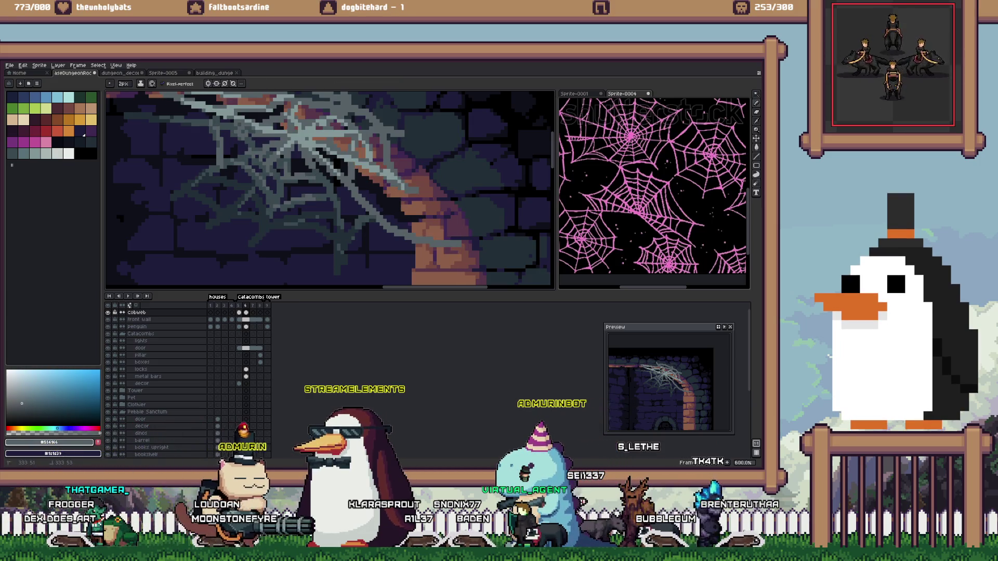
key("i")
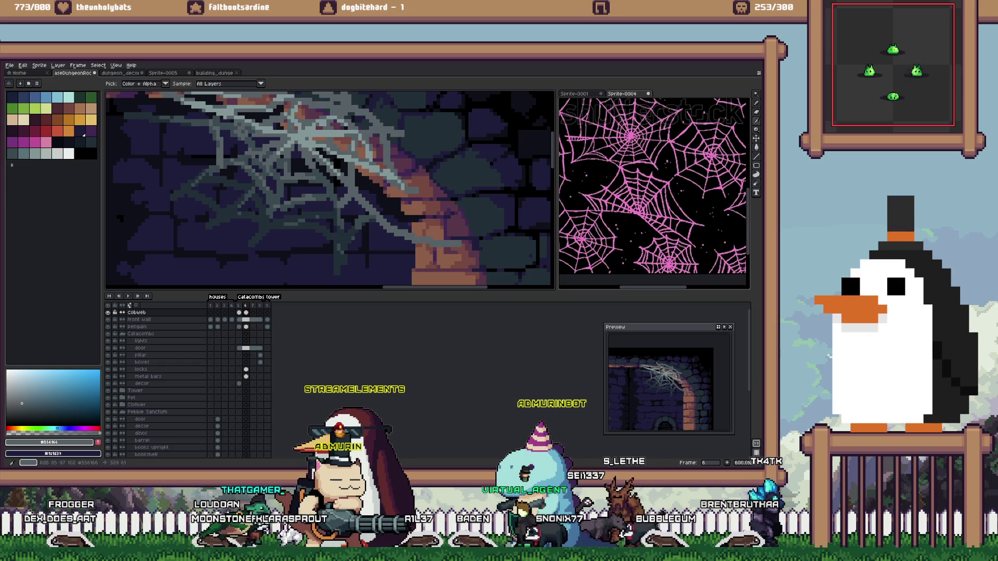
key("b")
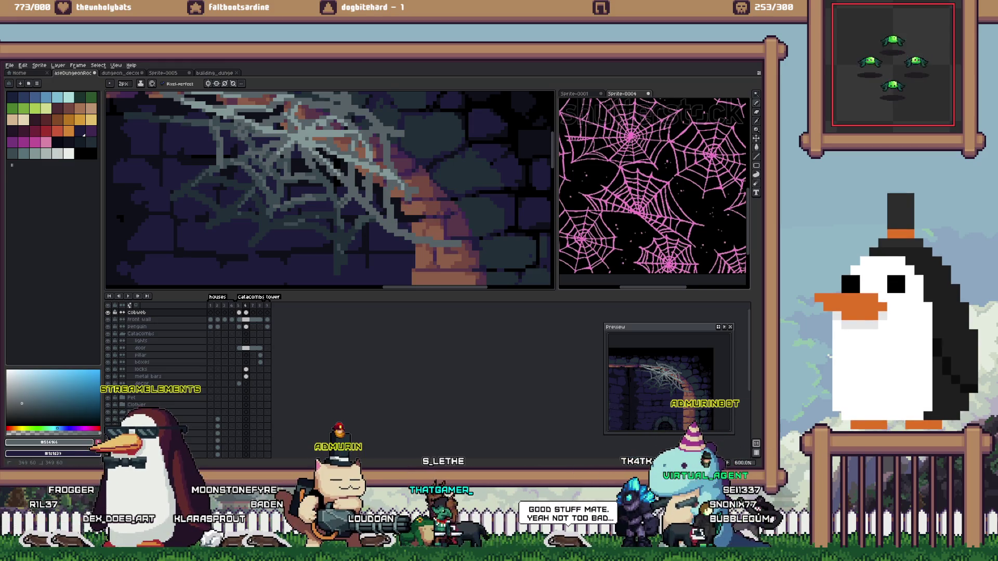
left_click(312, 156, "ctrl")
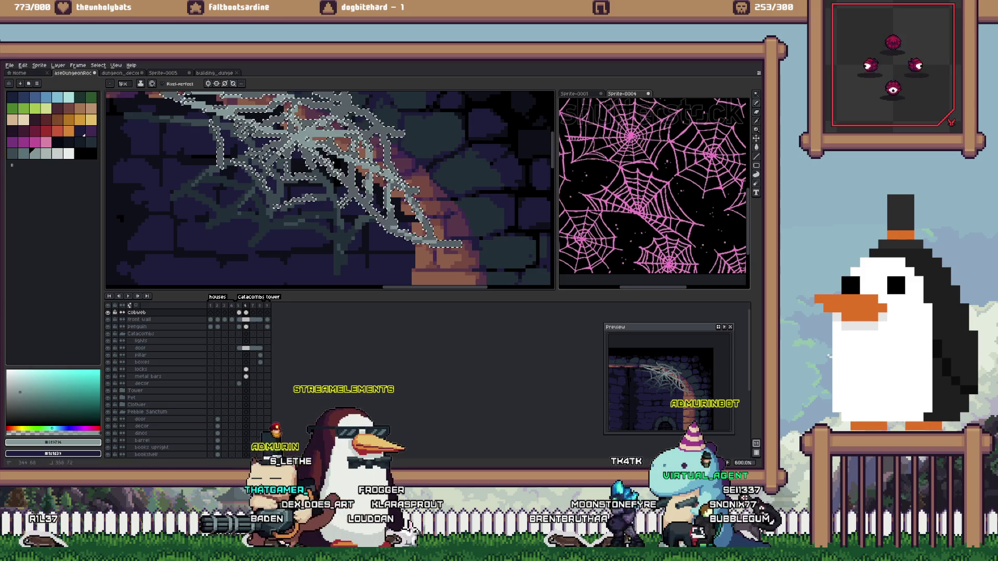
key("ctrl+d")
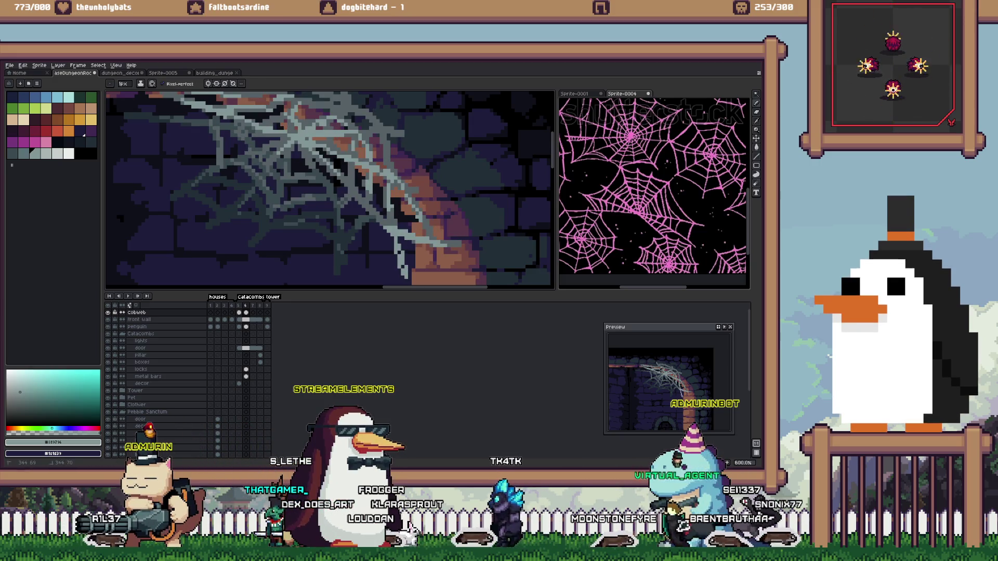
scroll(391, 218, "down", 2)
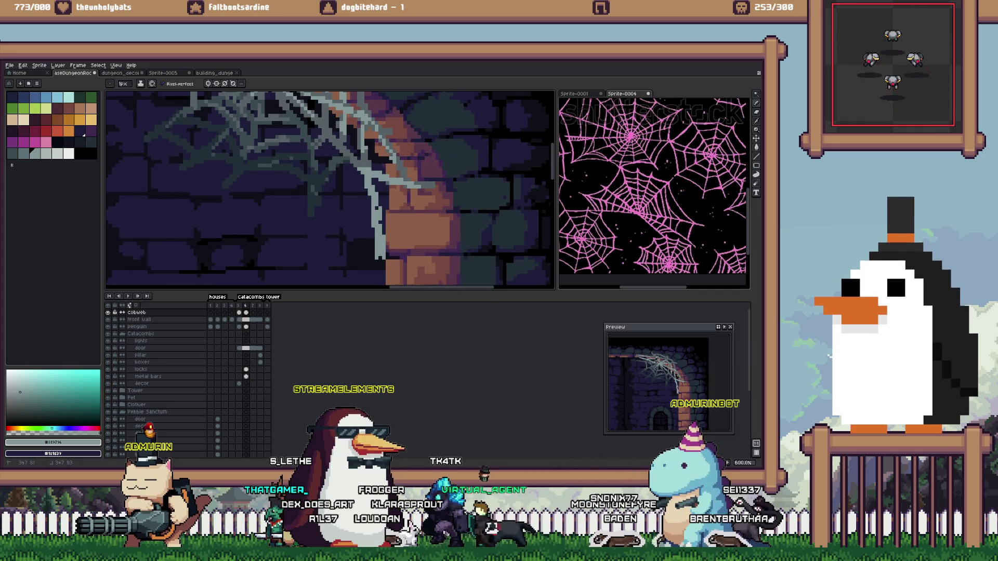
Redraw the arch strands in cobweb grey #556166 with a 1–2px Pencil, then deselect
key("b")
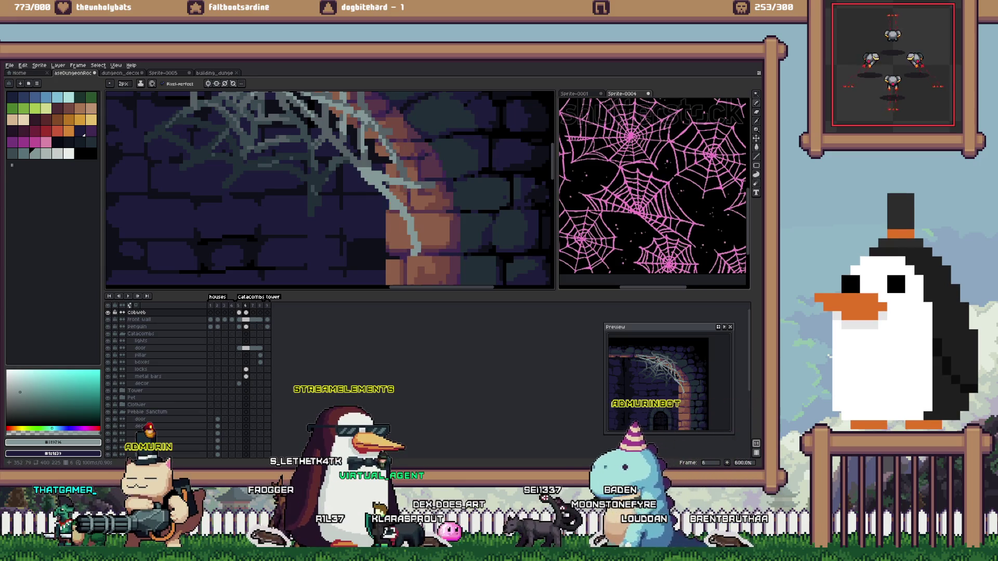
key("minus")
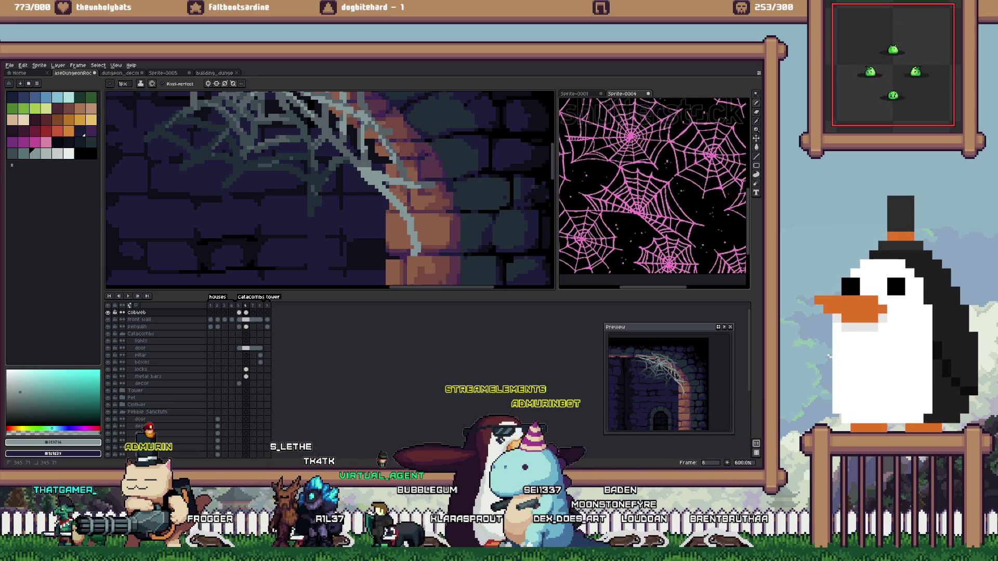
left_click(388, 221, "alt")
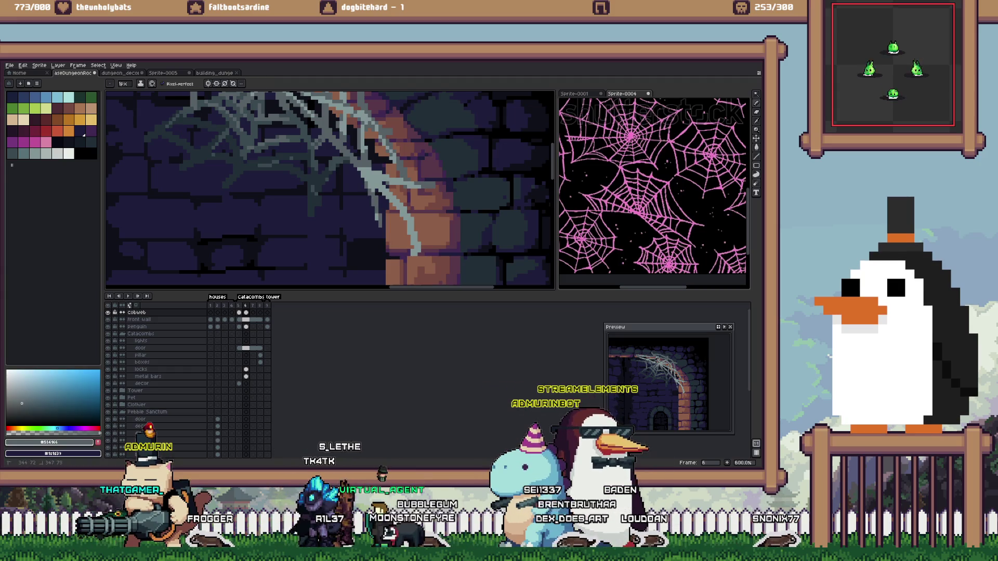
key("plus")
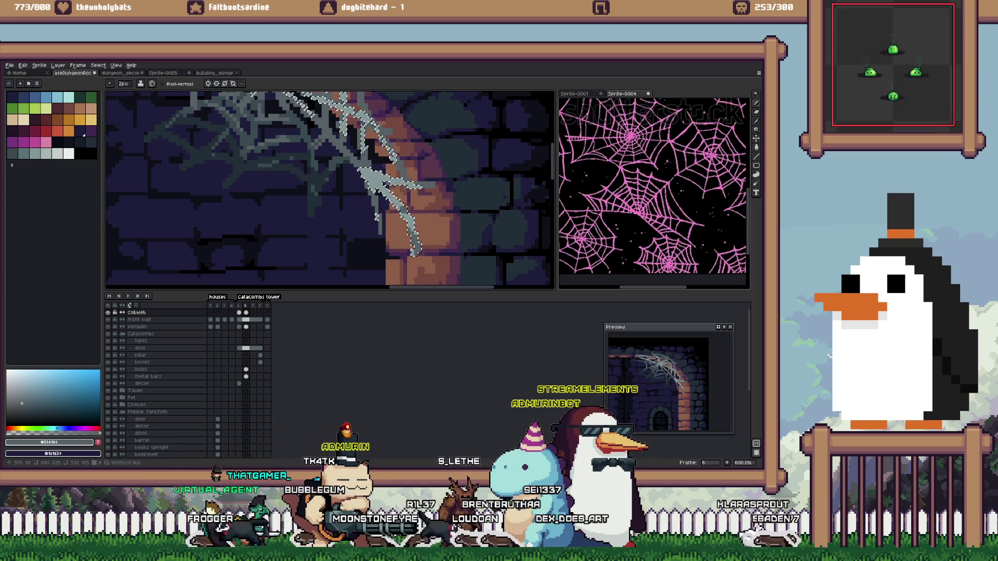
key("ctrl+d")
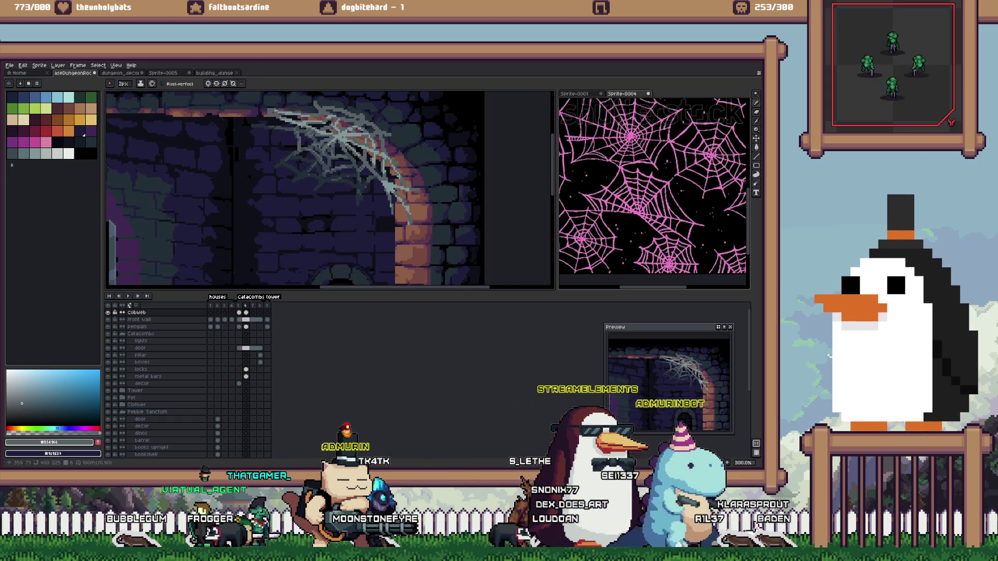
Pick the light web grey and zoom out to view the whole catacomb room
scroll(312, 193, "up", 2)
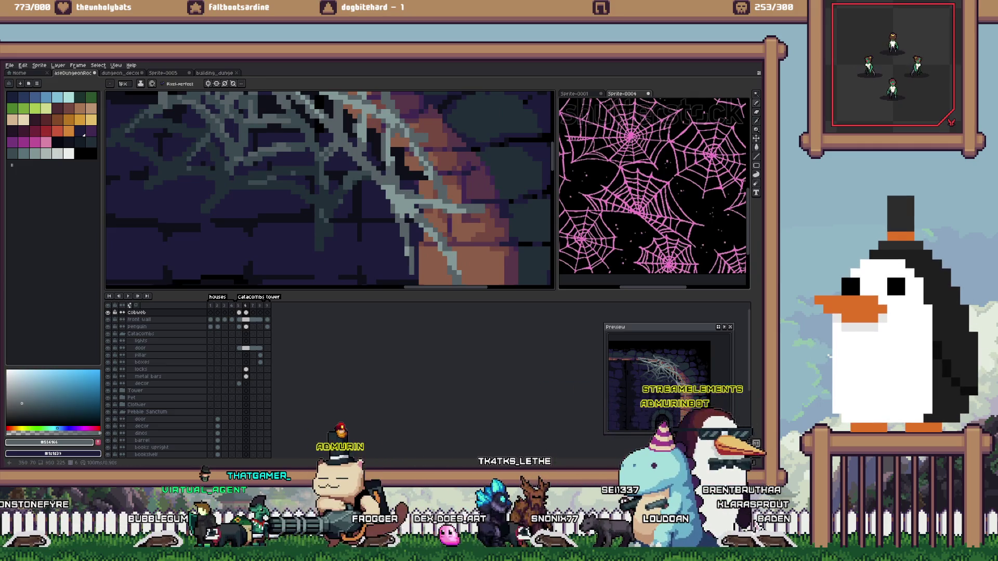
left_click(353, 156, "alt")
left_click_drag(354, 155, 381, 188)
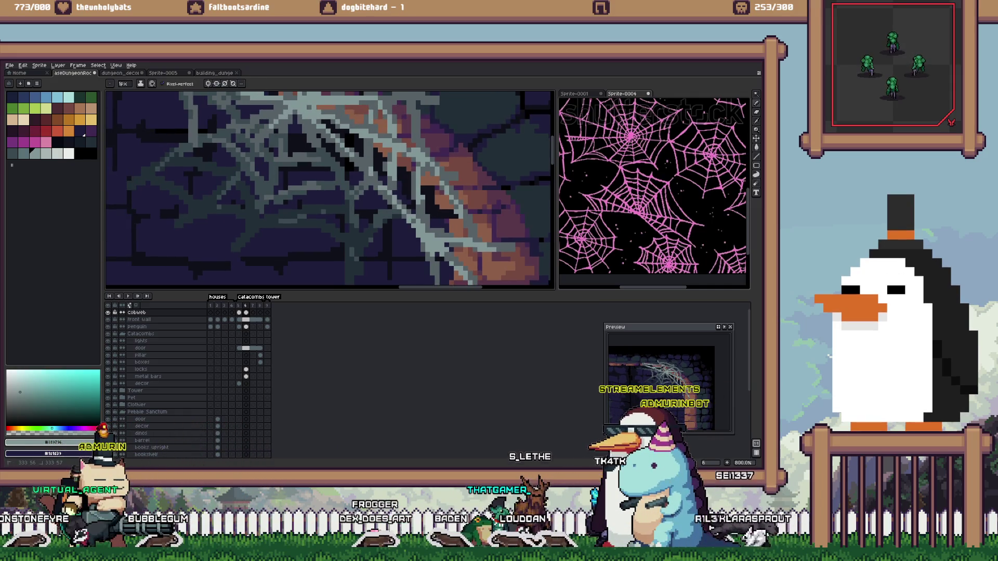
scroll(405, 200, "down", 2)
scroll(406, 200, "down", 2)
scroll(405, 200, "down", 2)
scroll(405, 200, "up", 1)
Rectangle-select the whole cobweb and erase stray pixels
key("m")
left_click_drag(419, 226, 290, 119)
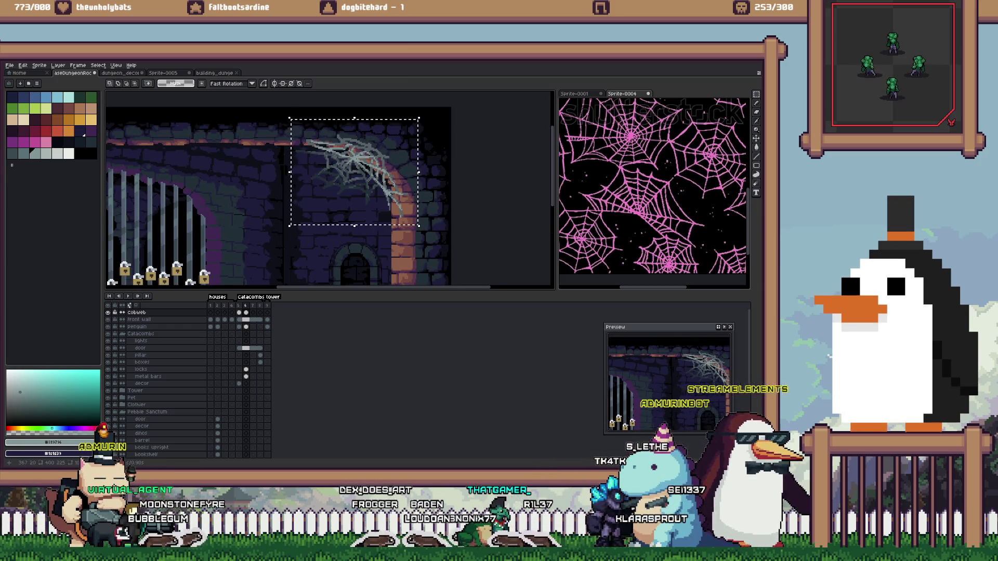
scroll(380, 130, "up", 3)
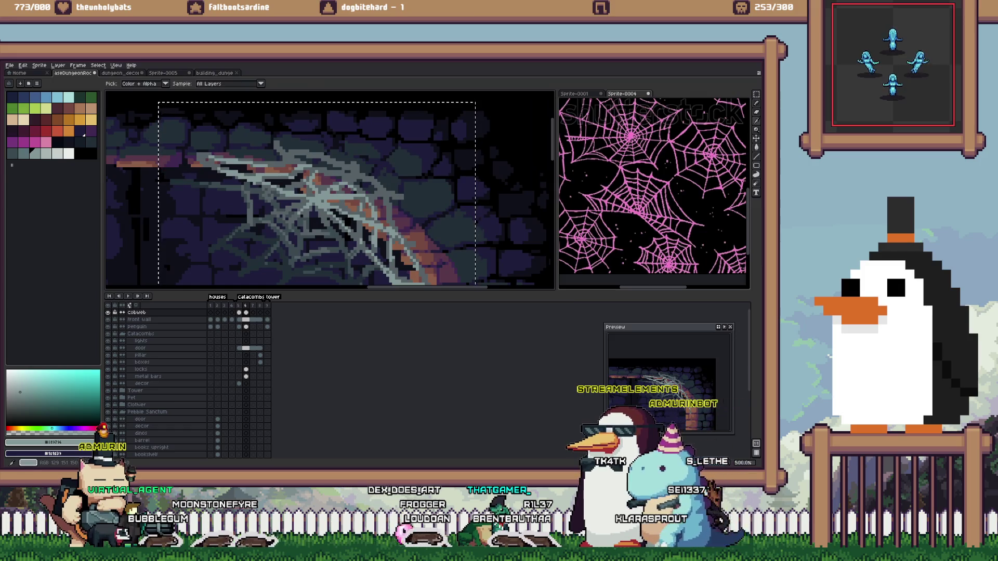
key("b")
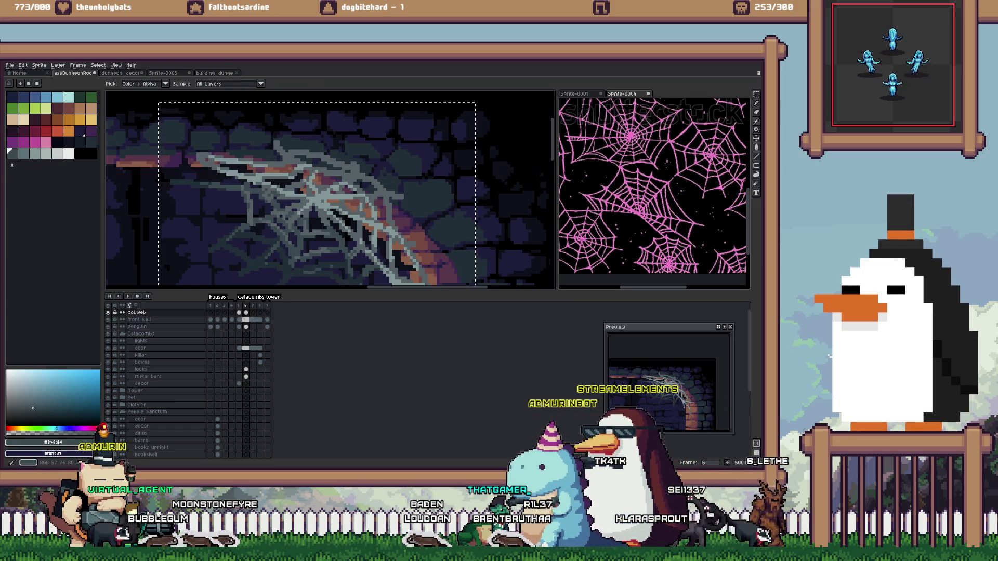
key("e")
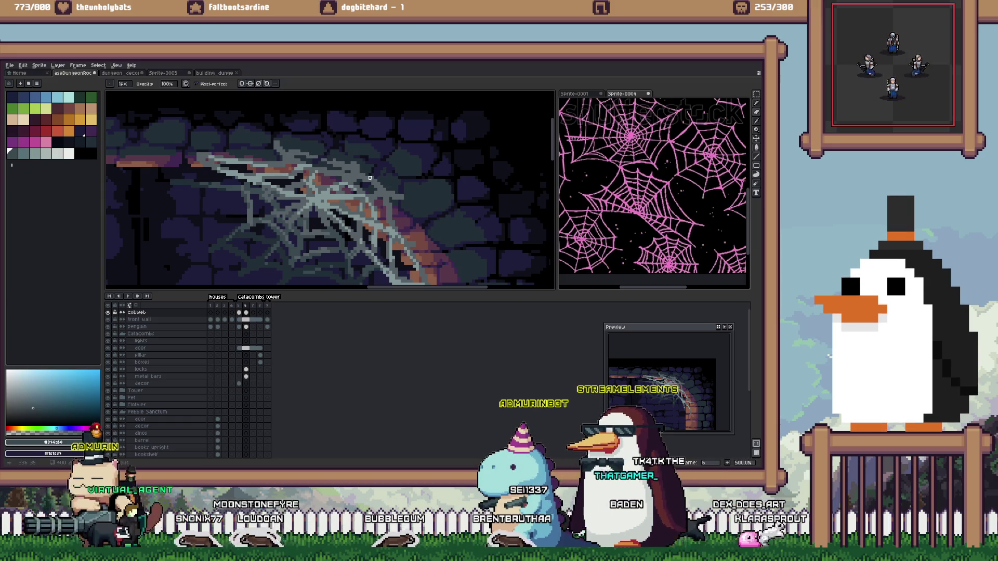
scroll(382, 184, "down", 3)
Scale the corner cobweb down around its centre, nudge it slightly right, and commit
key("m")
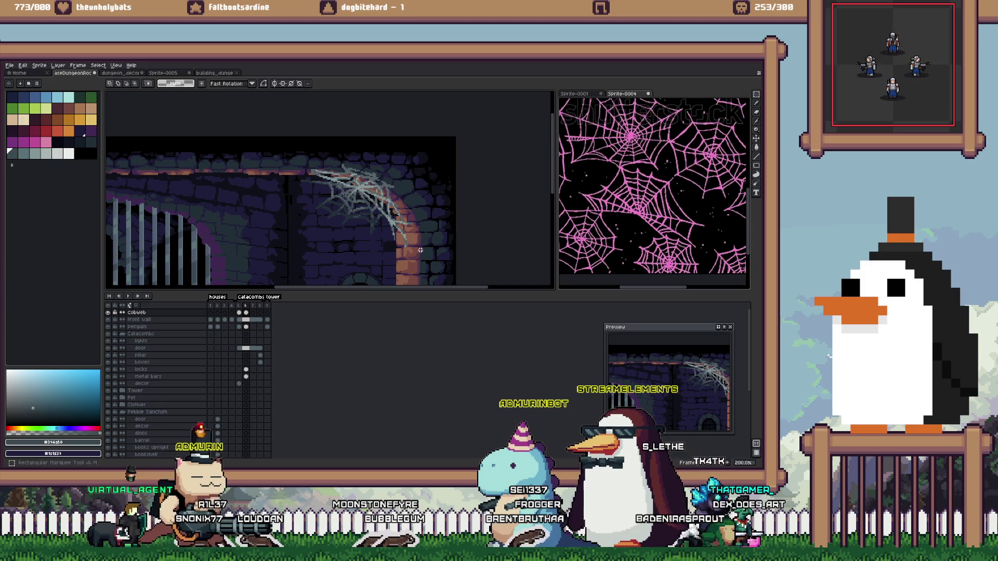
left_click_drag(428, 256, 289, 143)
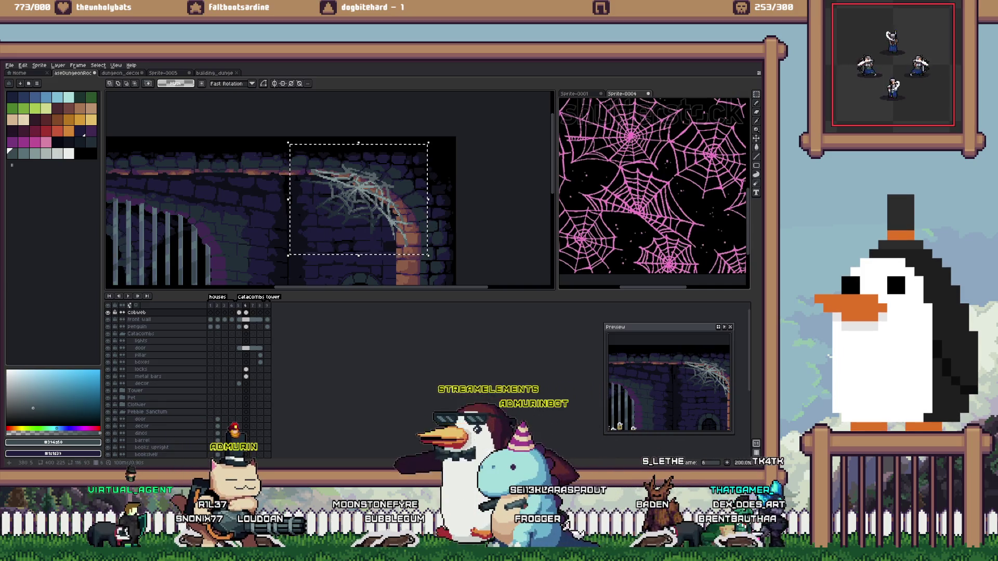
left_click_drag(431, 170, 429, 175)
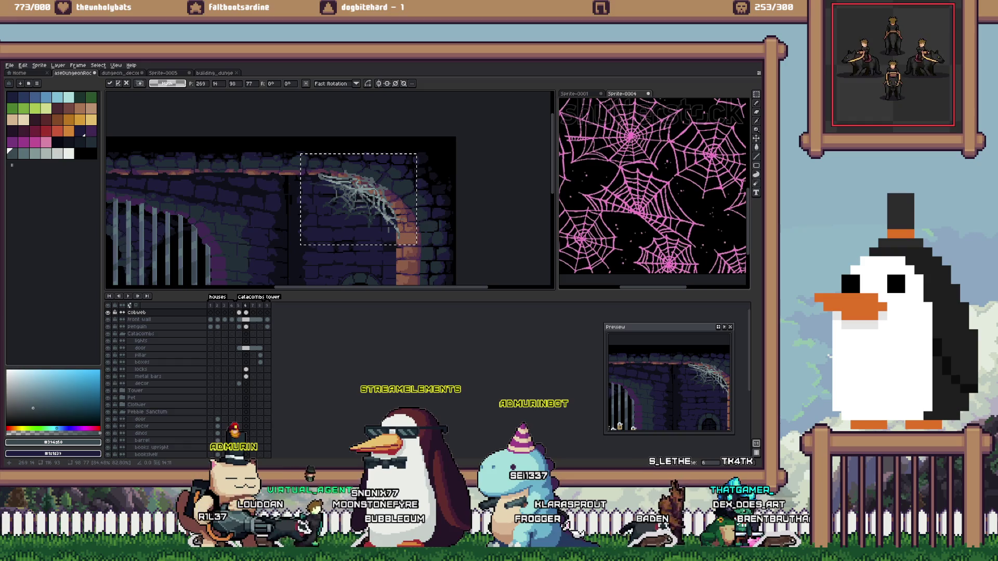
left_click_drag(428, 175, 428, 175)
left_click_drag(358, 199, 368, 199)
key("Return")
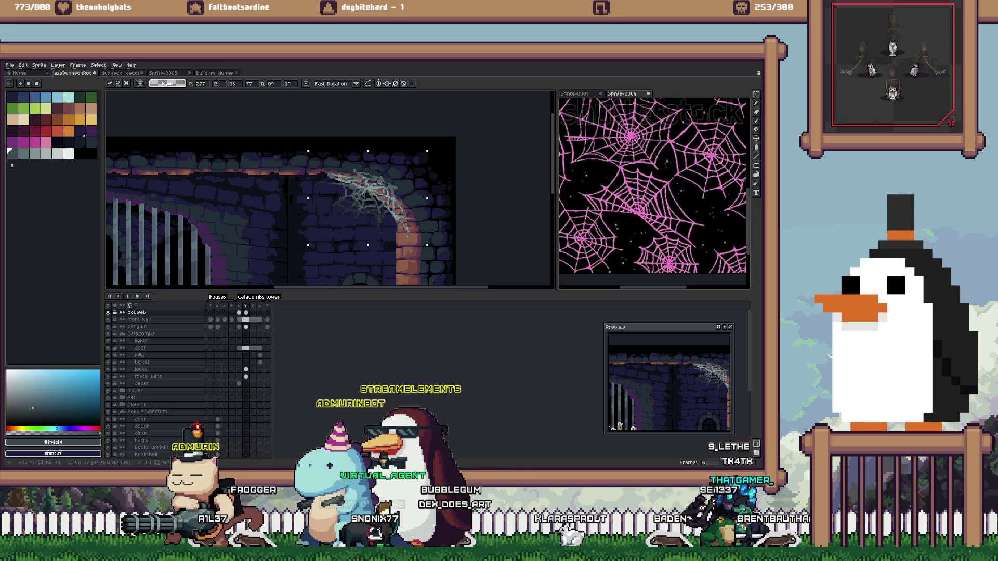
scroll(378, 186, "down", 3)
scroll(378, 186, "up", 2)
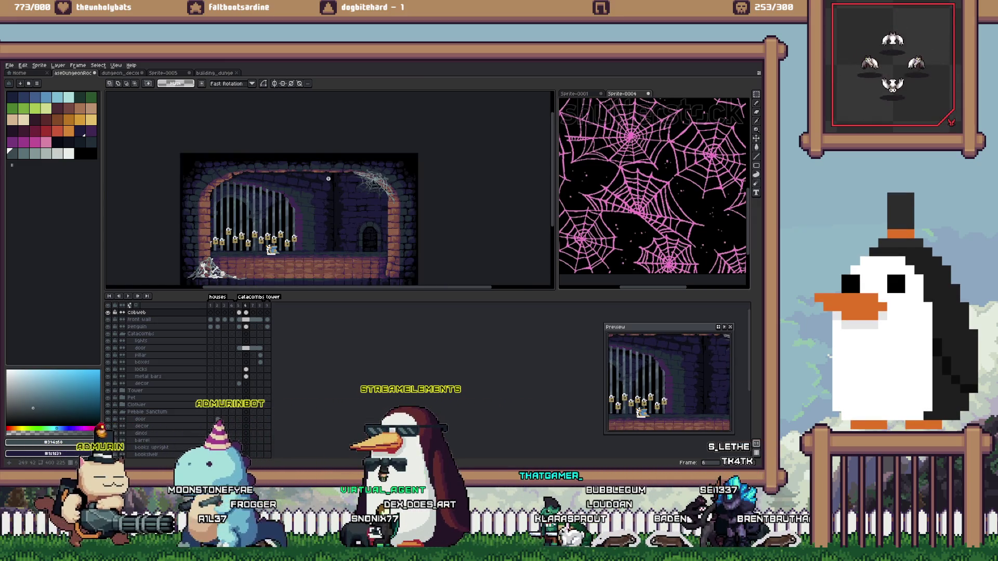
scroll(284, 179, "up", 2)
scroll(240, 171, "down", 2)
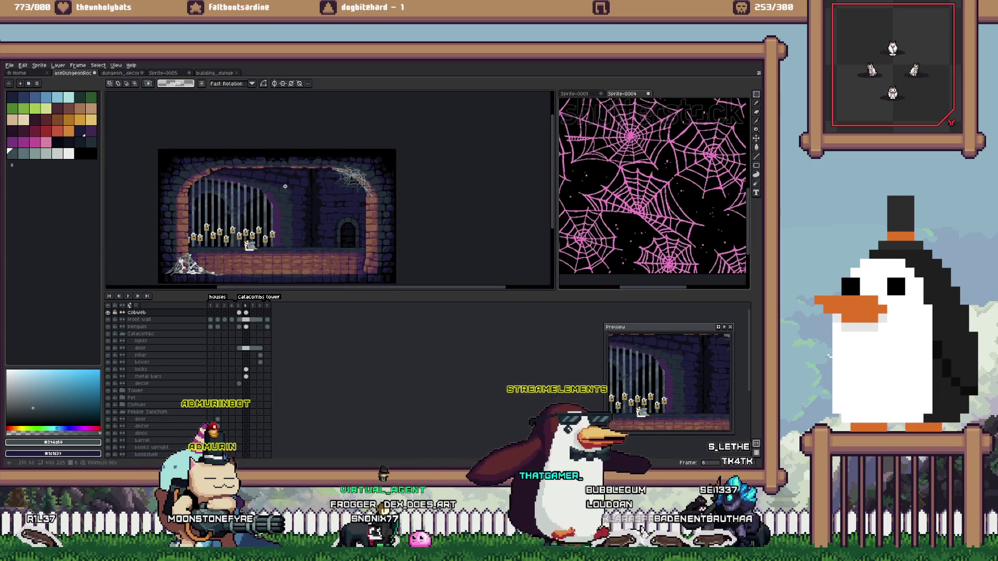
scroll(312, 174, "up", 2)
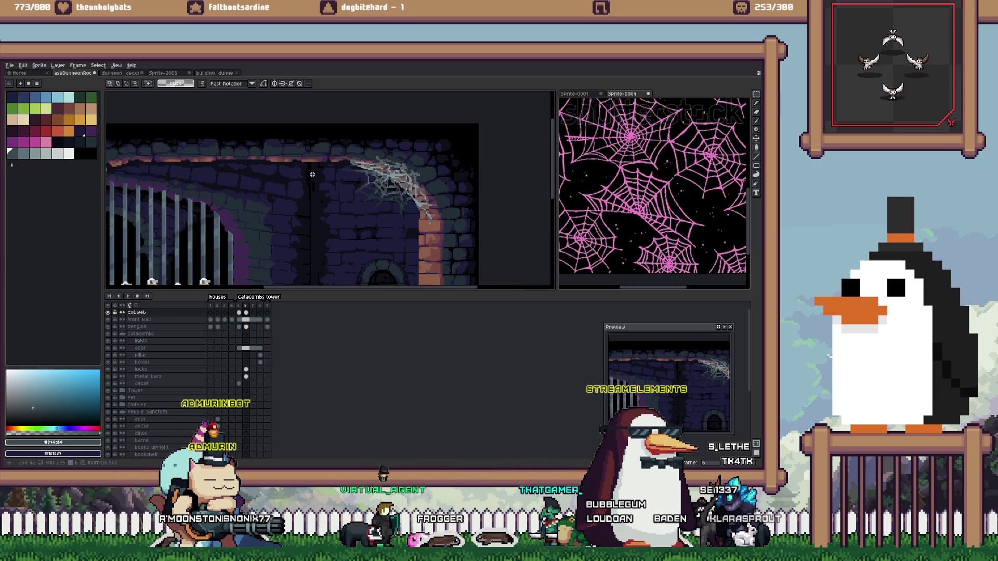
scroll(313, 175, "down", 2)
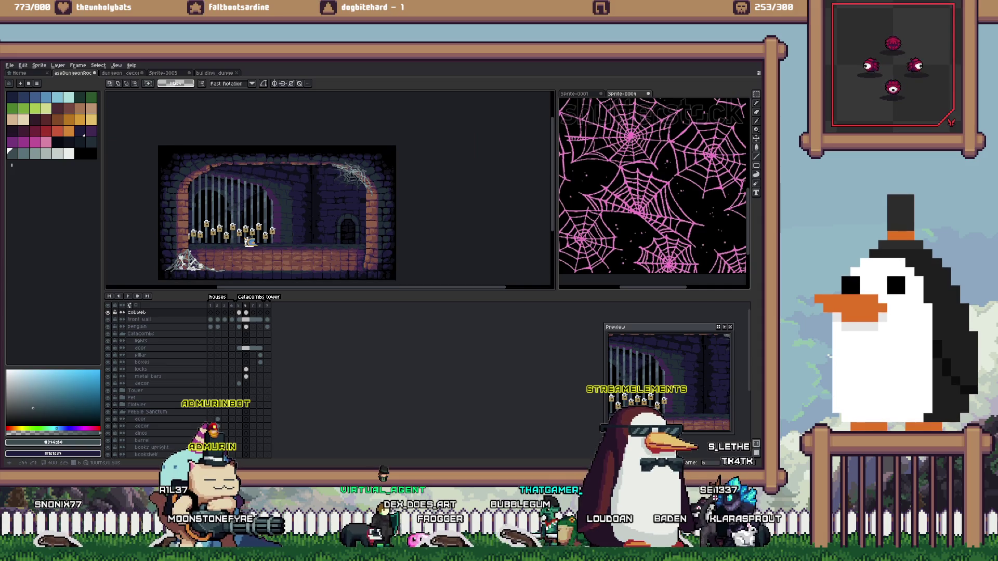
scroll(358, 256, "up", 1)
scroll(358, 255, "left", 5)
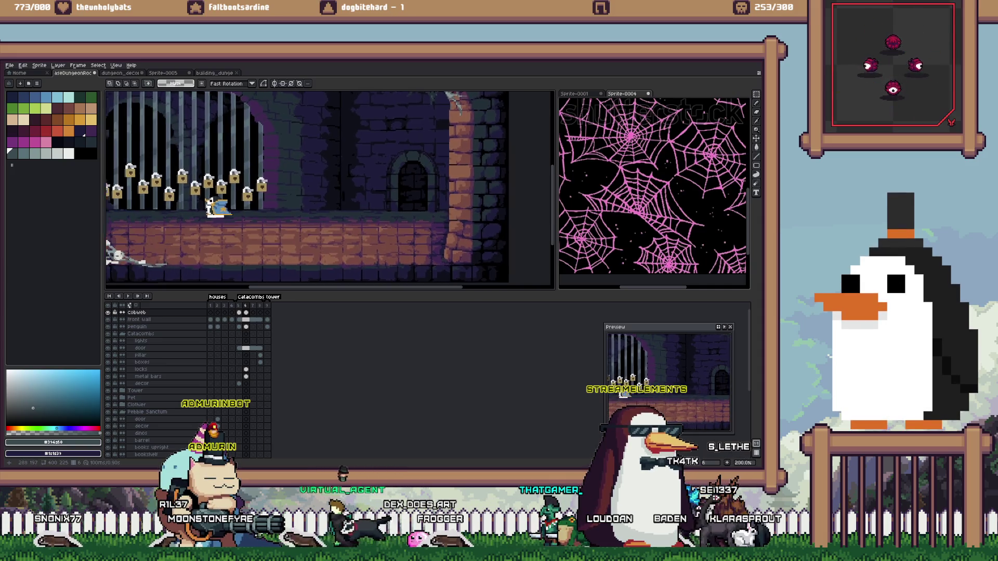
Eyedrop dark grey #556166 from the scene for the 1px Pencil and zoom to the floor
key("i")
left_click(196, 263)
key("b")
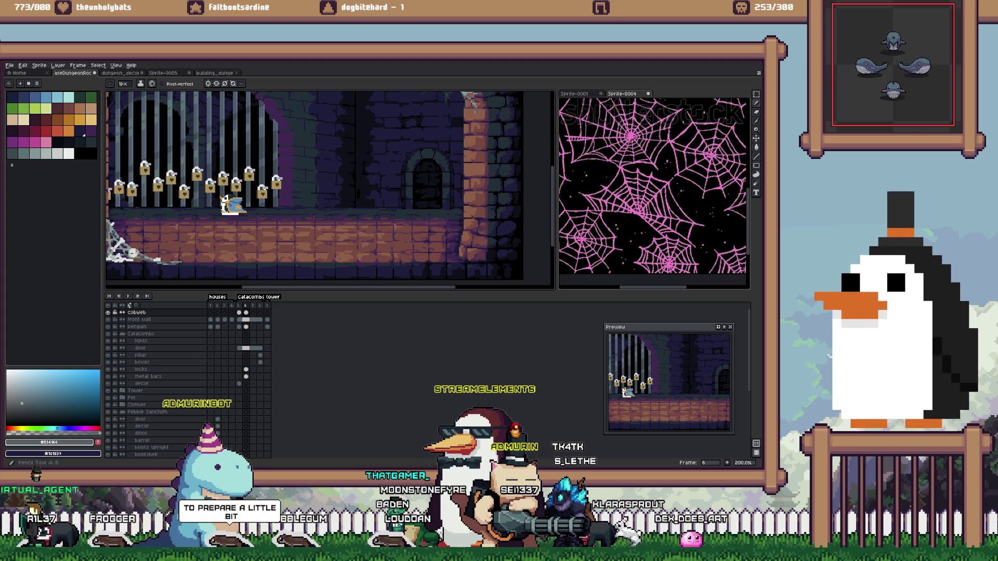
scroll(299, 264, "up", 1)
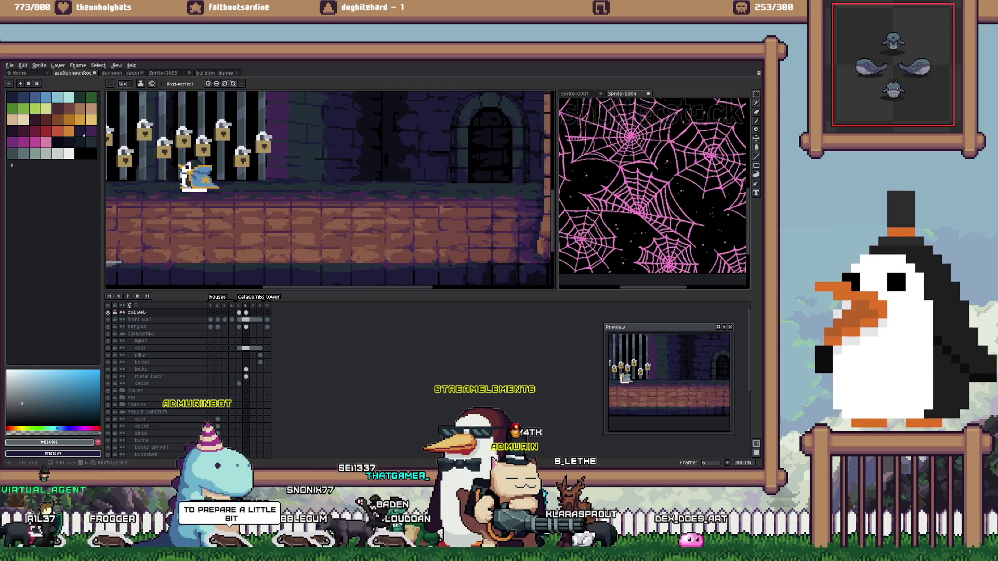
scroll(307, 266, "up", 2)
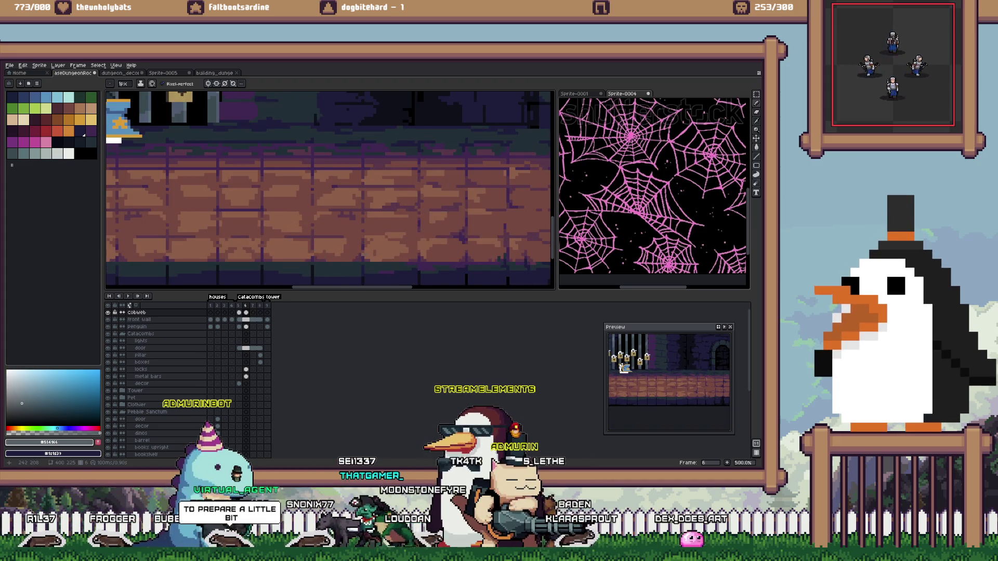
left_click_drag(306, 266, 277, 251)
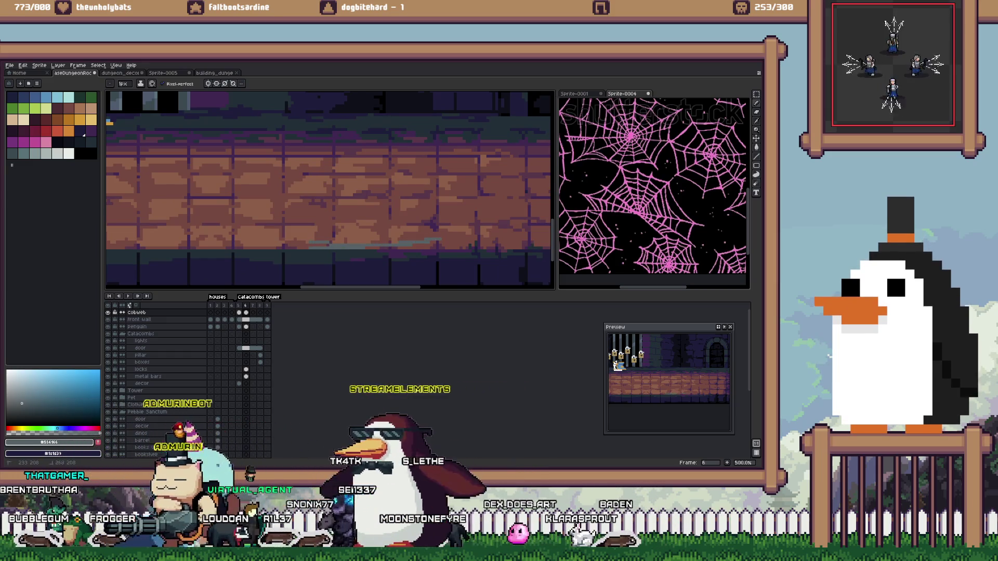
scroll(309, 242, "right", 3)
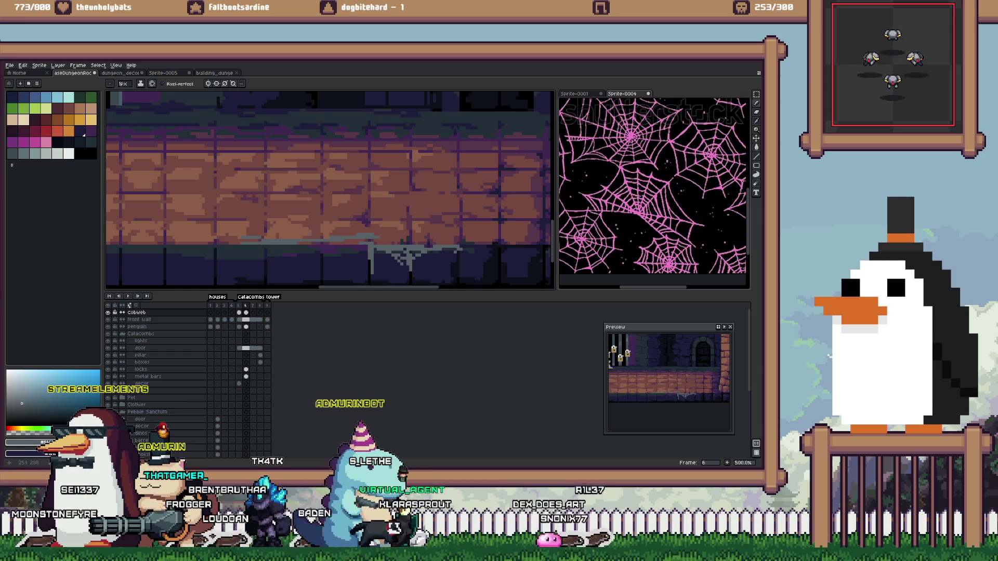
scroll(328, 190, "left", 3)
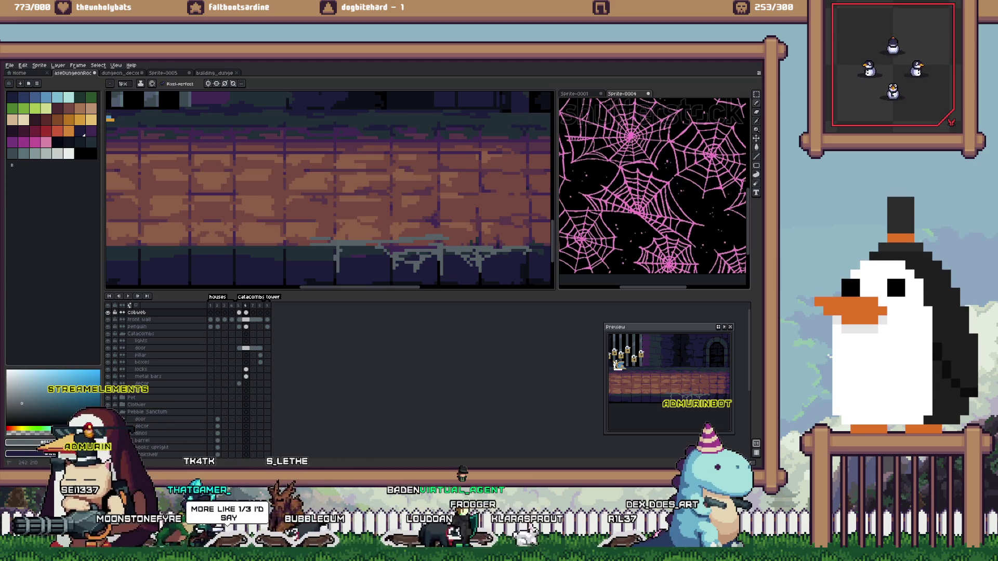
scroll(329, 187, "down", 1)
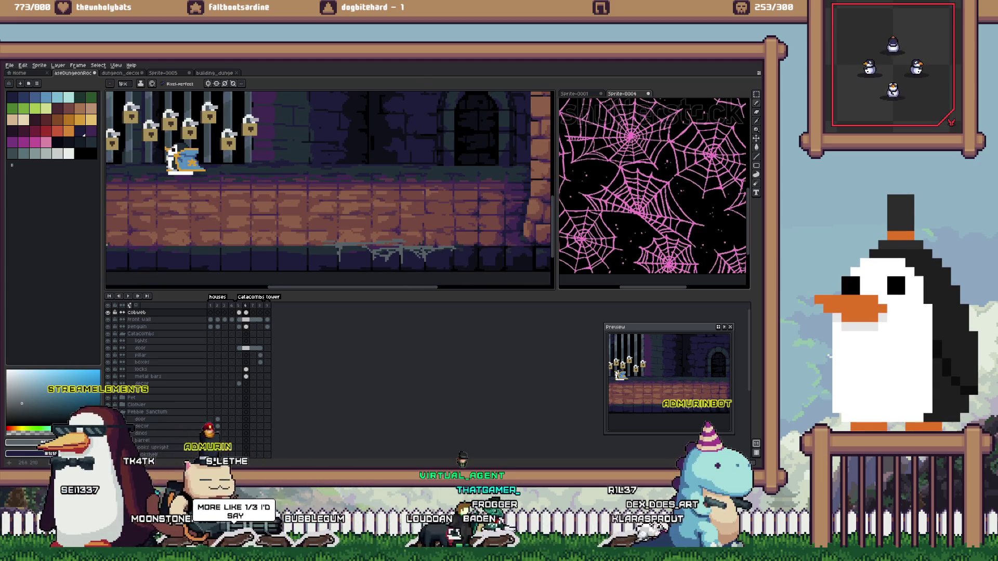
scroll(330, 188, "down", 1)
scroll(392, 248, "up", 1)
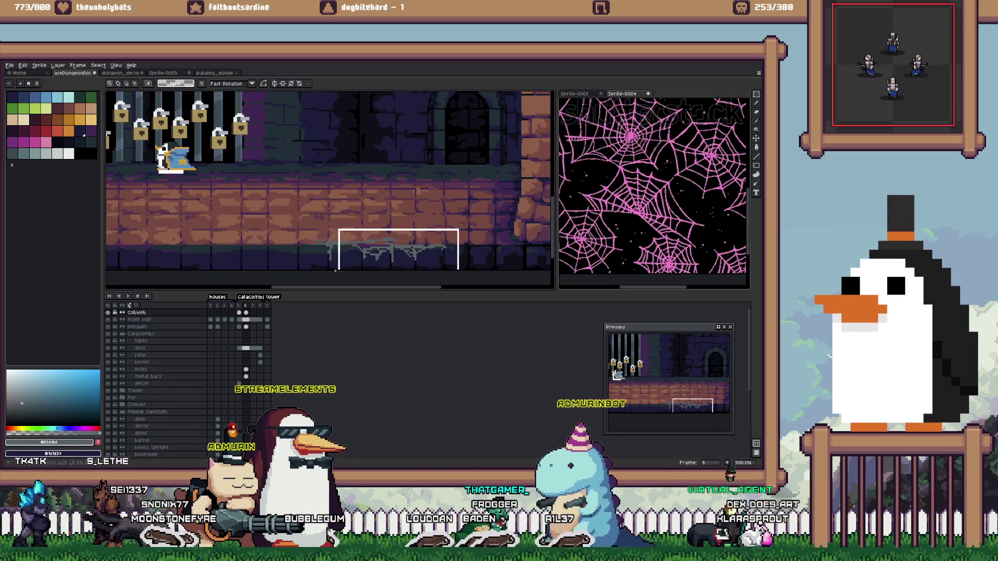
Marquee-select the floor cobweb and move it right to the pillar's base
left_click_drag(296, 226, 460, 269)
mouse_move(384, 249)
left_mouse_down()
mouse_move(518, 244)
mouse_move(364, 248)
left_mouse_up()
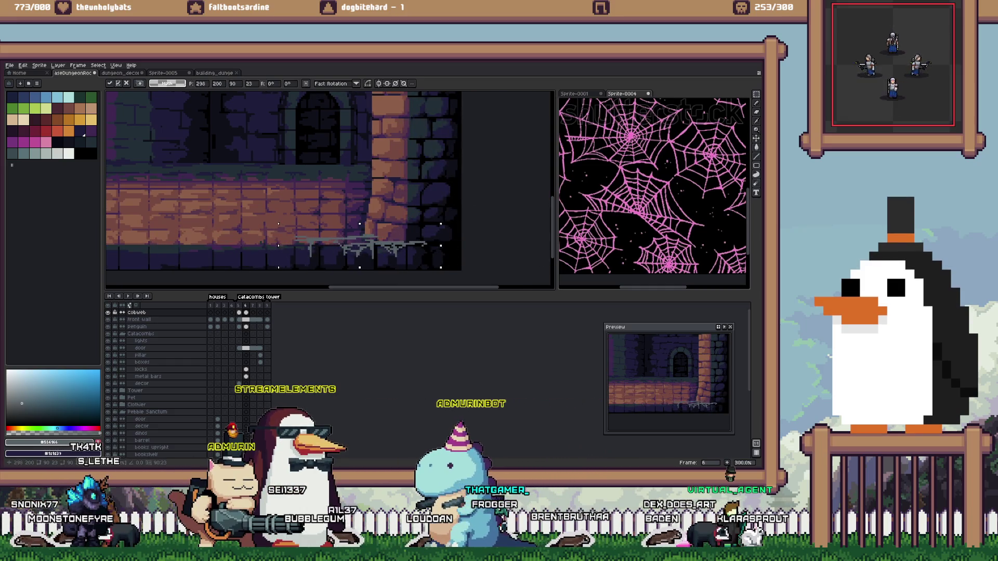
key("b")
scroll(345, 243, "up", 2)
Draw grey diagonal strands up the pillar corner, undoing and erasing mistakes
left_click_drag(343, 240, 390, 203)
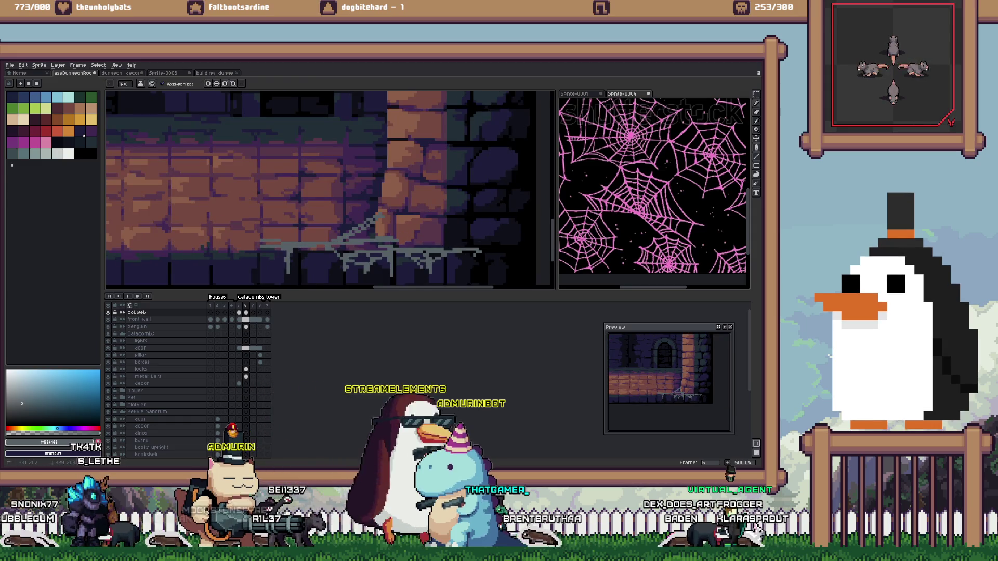
key("ctrl+z")
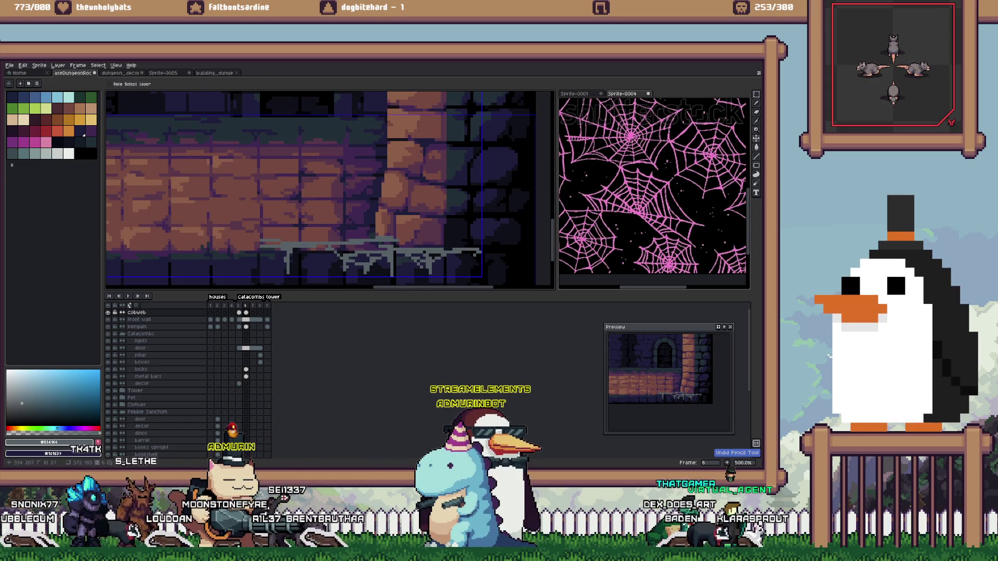
key("e")
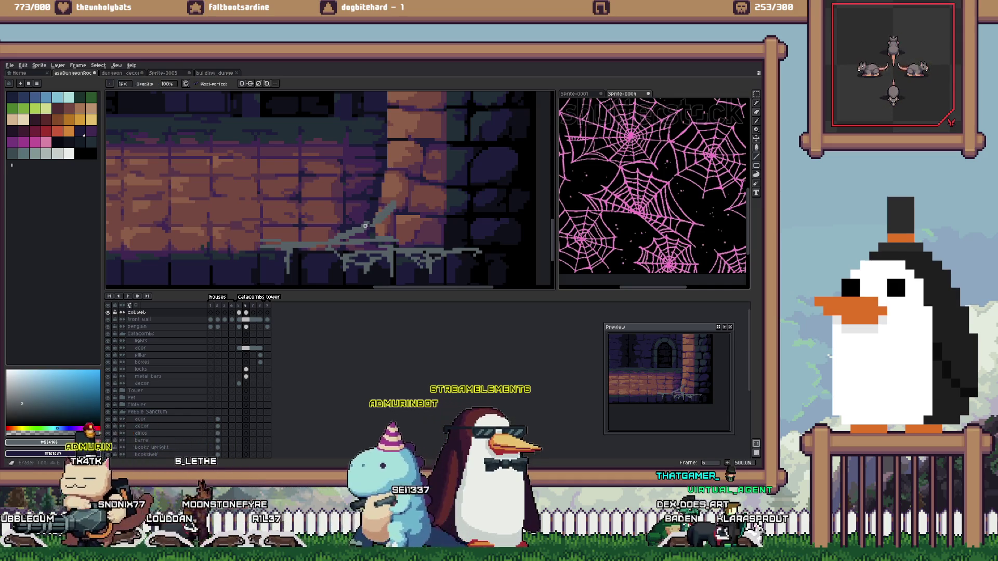
key("ctrl+z")
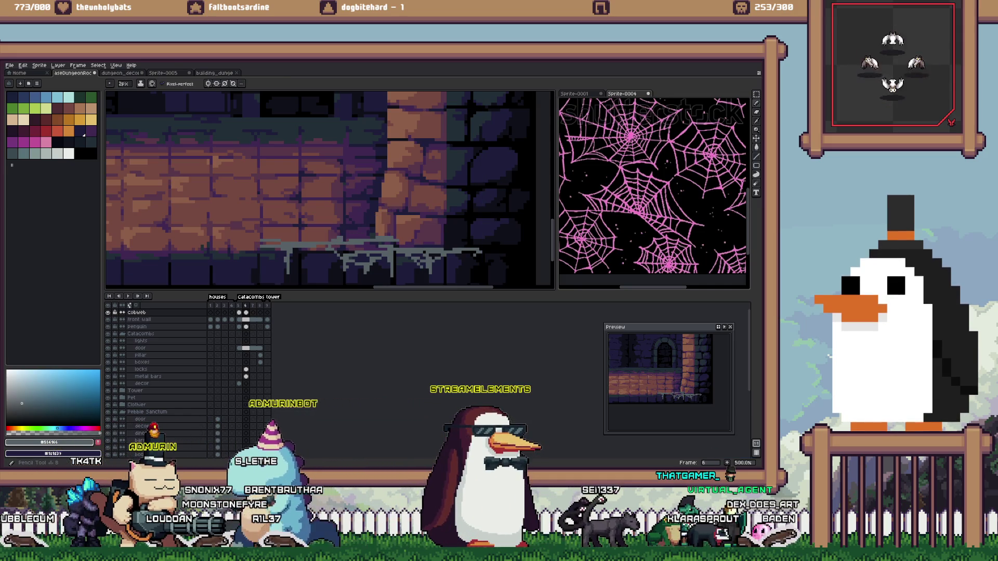
left_click(372, 227, "shift")
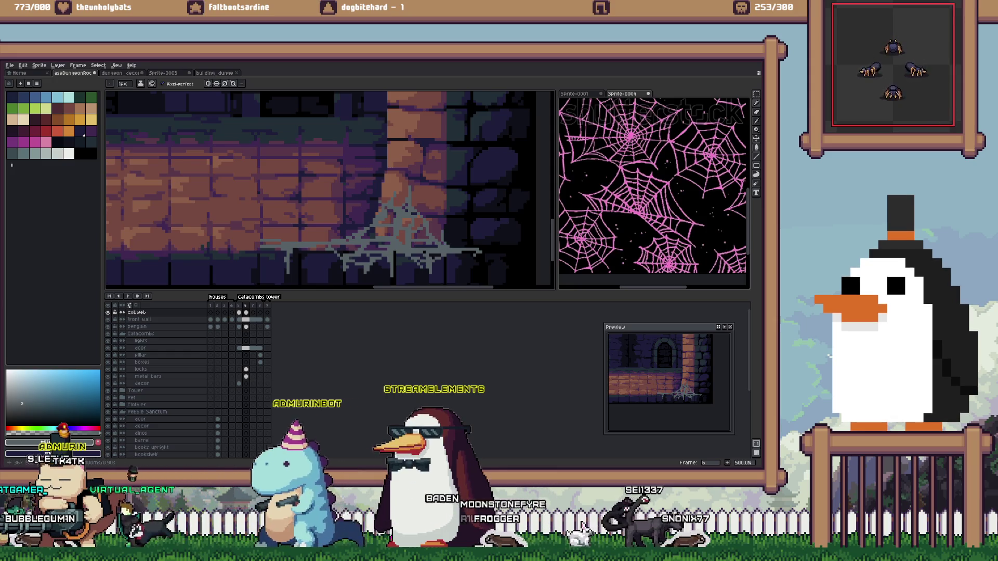
scroll(387, 243, "down", 1)
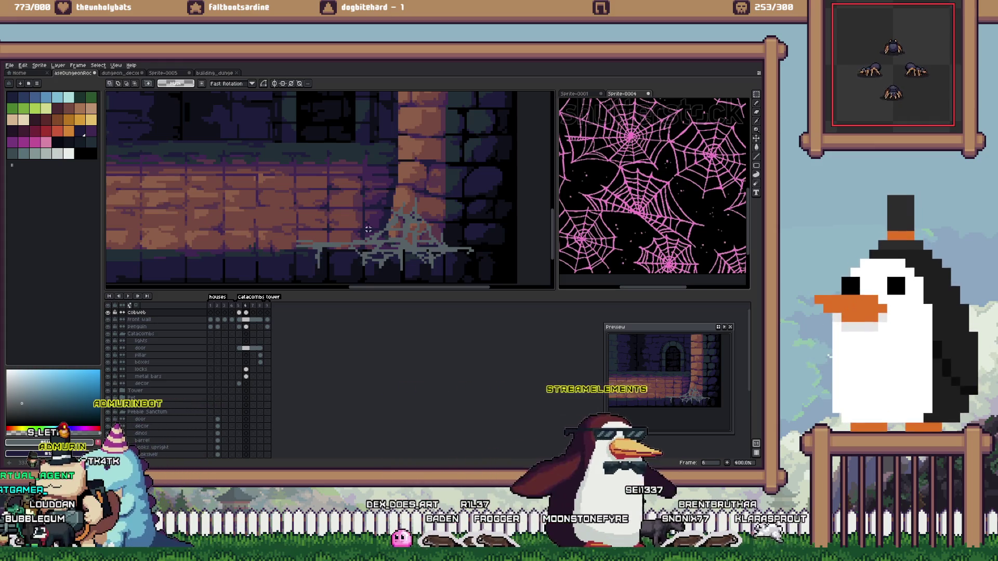
Tidy the pillar-base cobweb strands with Pencil and Eraser, then zoom out to check the sprite
scroll(351, 260, "up", 1)
key("b")
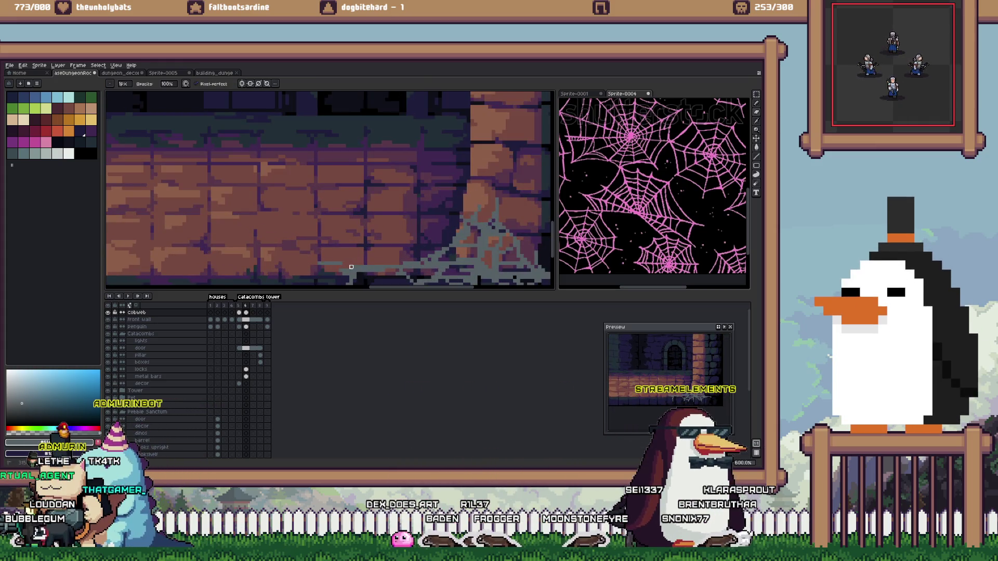
key("e")
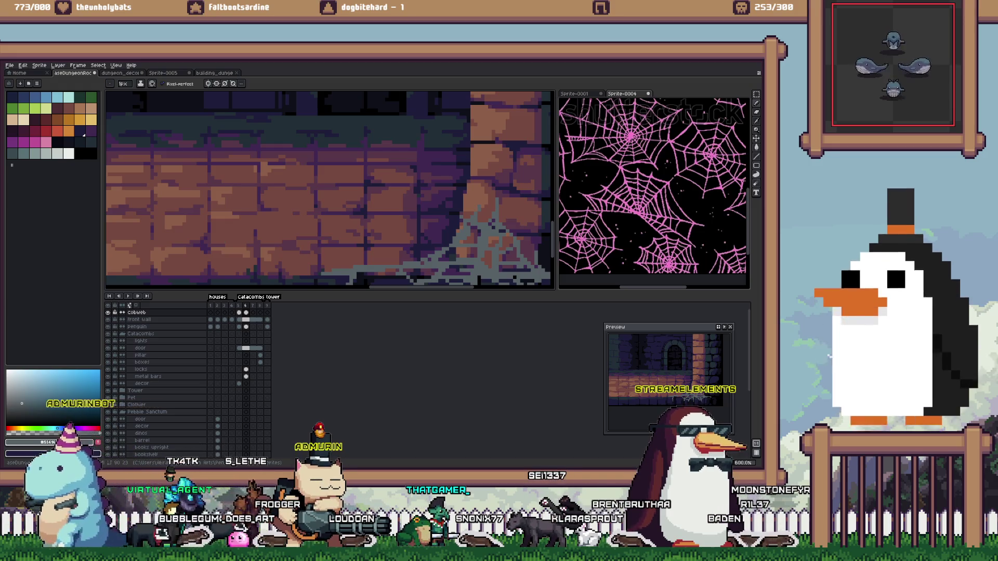
scroll(331, 190, "right", 2)
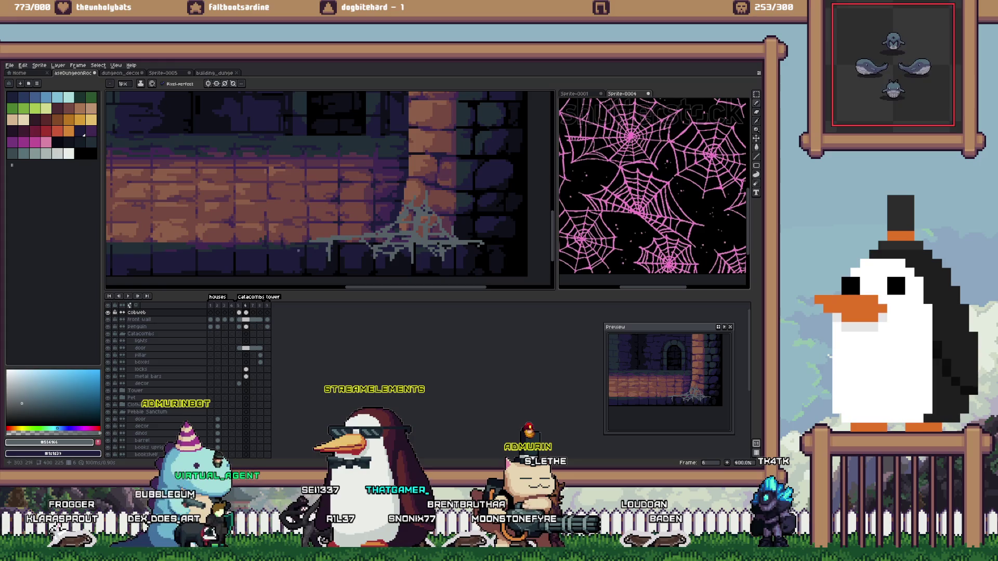
scroll(327, 187, "down", 1)
scroll(328, 187, "down", 1)
scroll(327, 188, "down", 1)
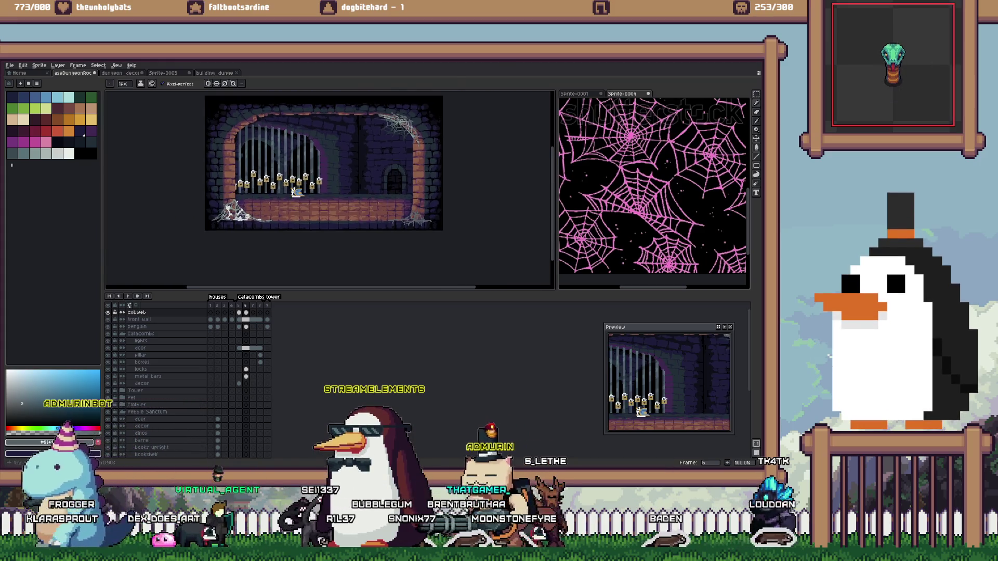
Sample lighter grey #819796, Magic Wand-select the cobweb pixels, and paint highlight strands
scroll(208, 208, "up", 3)
left_click(132, 244, "alt")
scroll(327, 187, "down", 1)
scroll(328, 187, "right", 5)
scroll(328, 187, "right", 3)
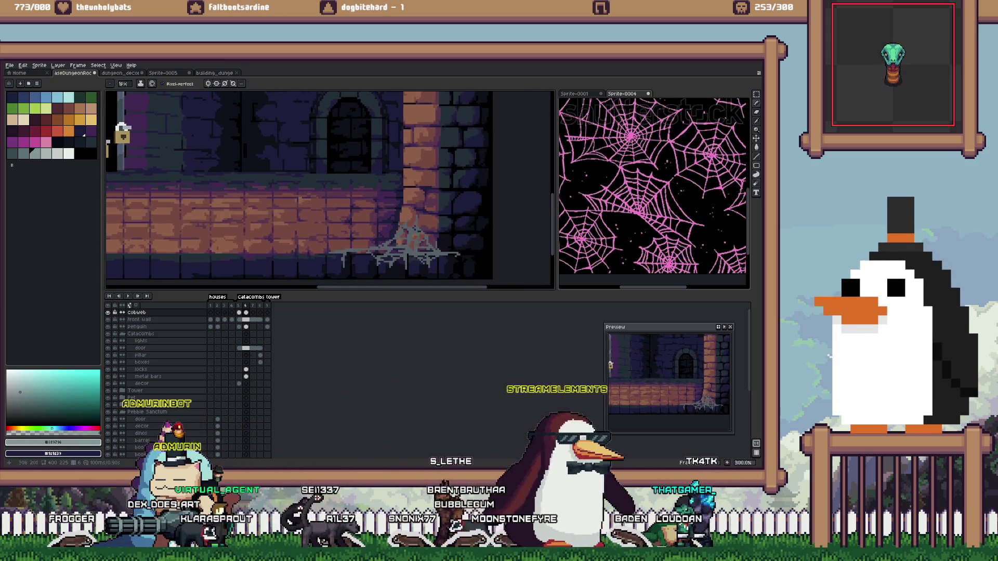
scroll(328, 187, "up", 1)
key("w")
left_click(432, 249)
key("b")
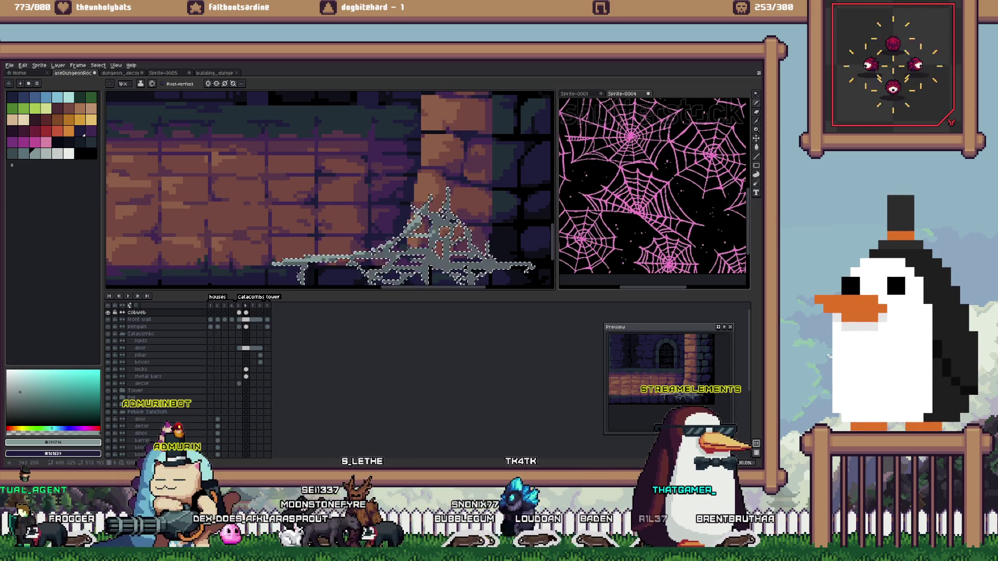
left_click_drag(432, 250, 417, 226)
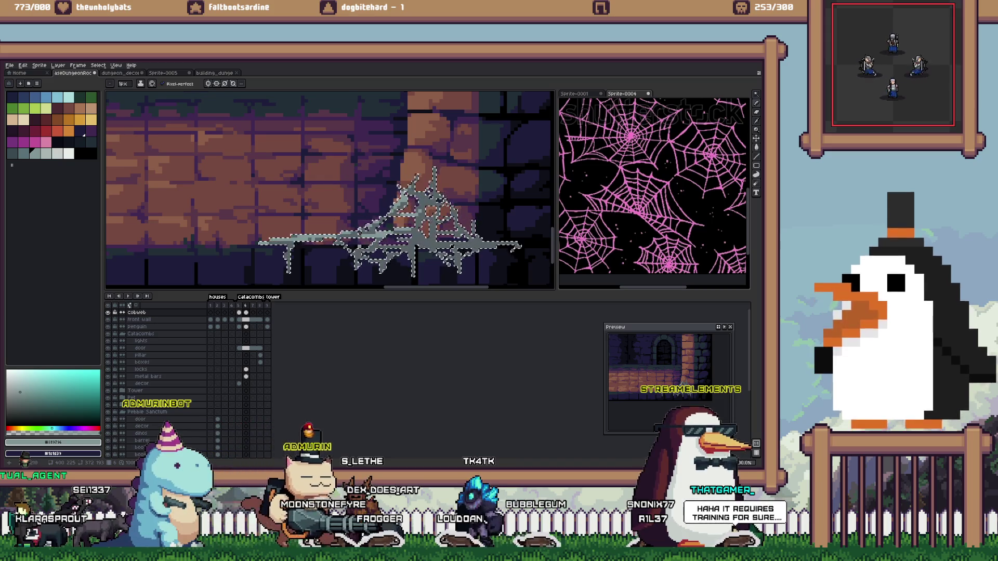
scroll(397, 241, "up", 1)
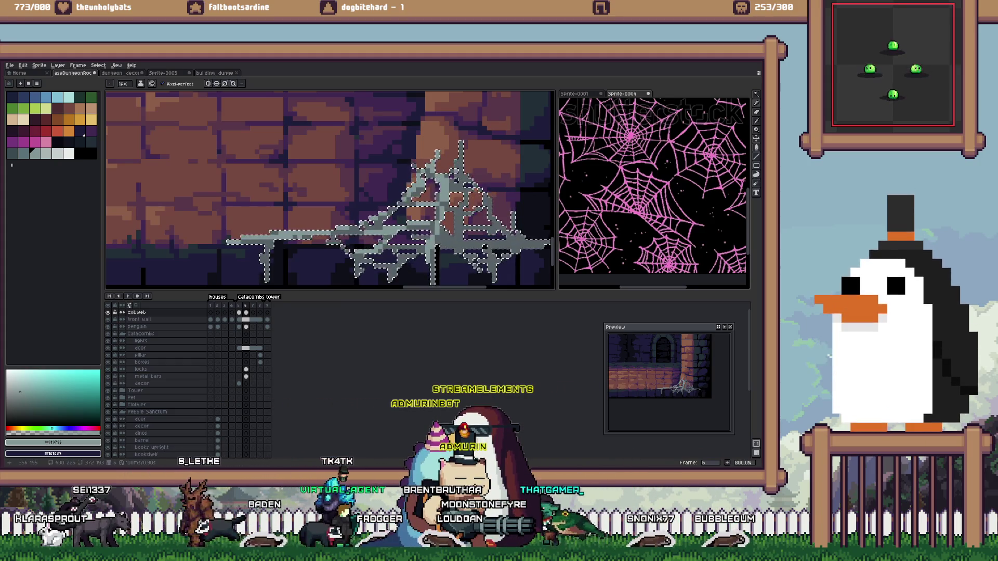
scroll(431, 206, "down", 1)
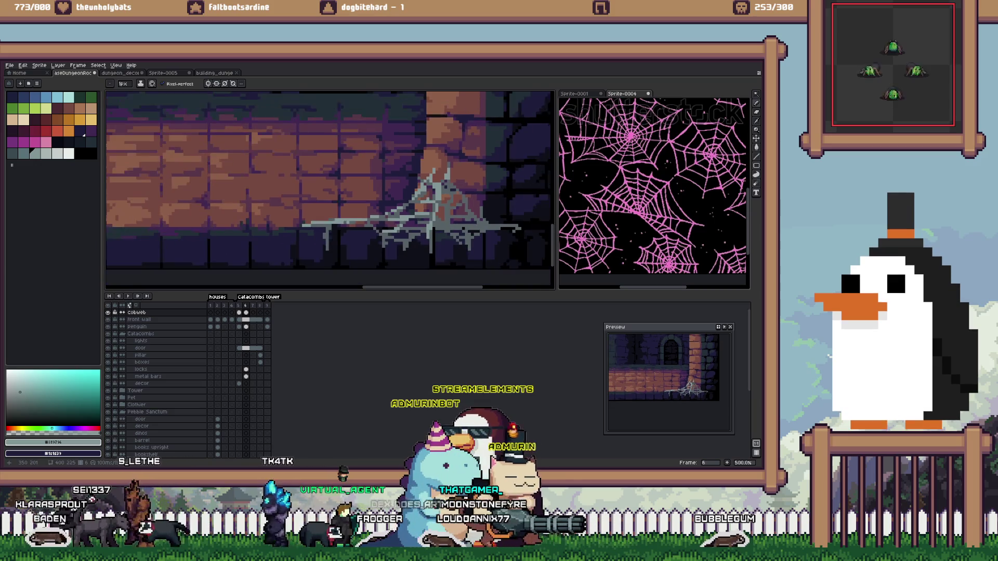
scroll(431, 206, "down", 1)
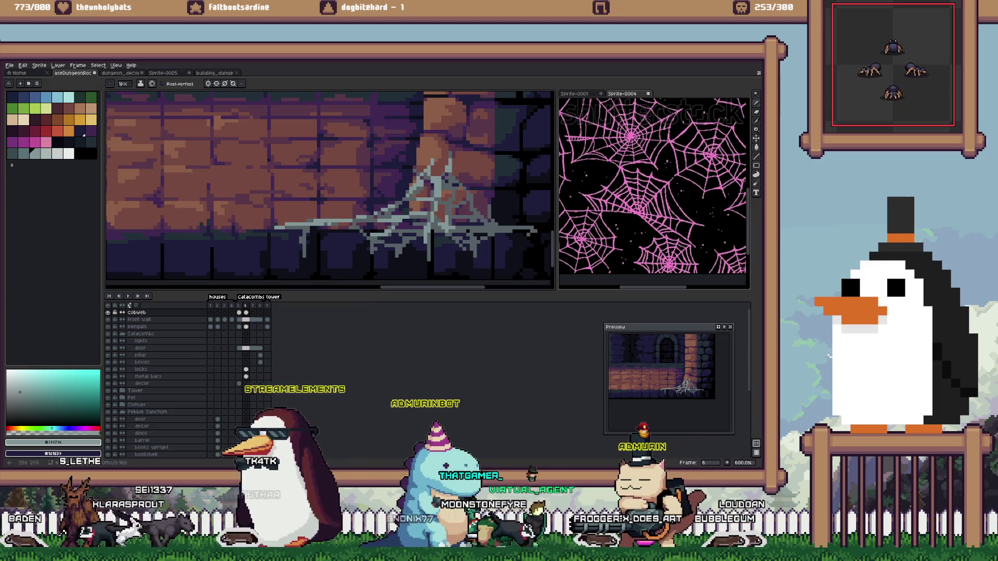
Enclose the whole pillar-base cobweb in a rectangular selection
key("m")
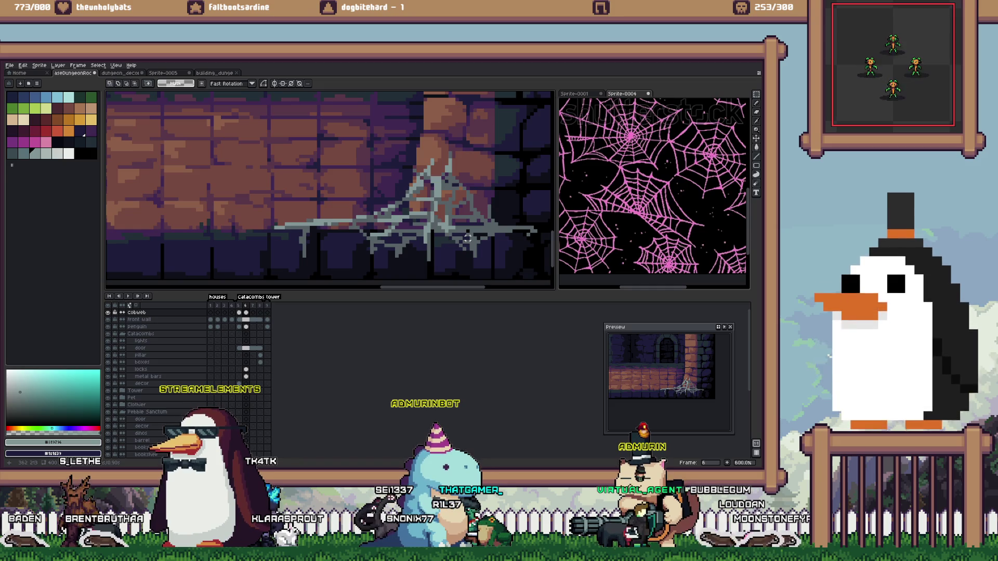
scroll(468, 238, "down", 1)
scroll(468, 238, "down", 1)
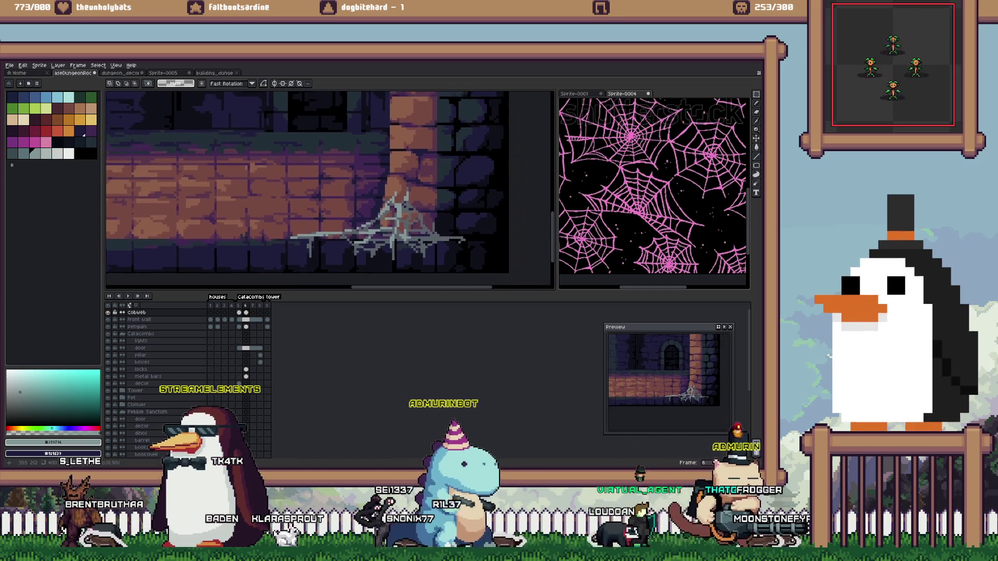
scroll(468, 239, "down", 1)
left_click_drag(465, 191, 319, 258)
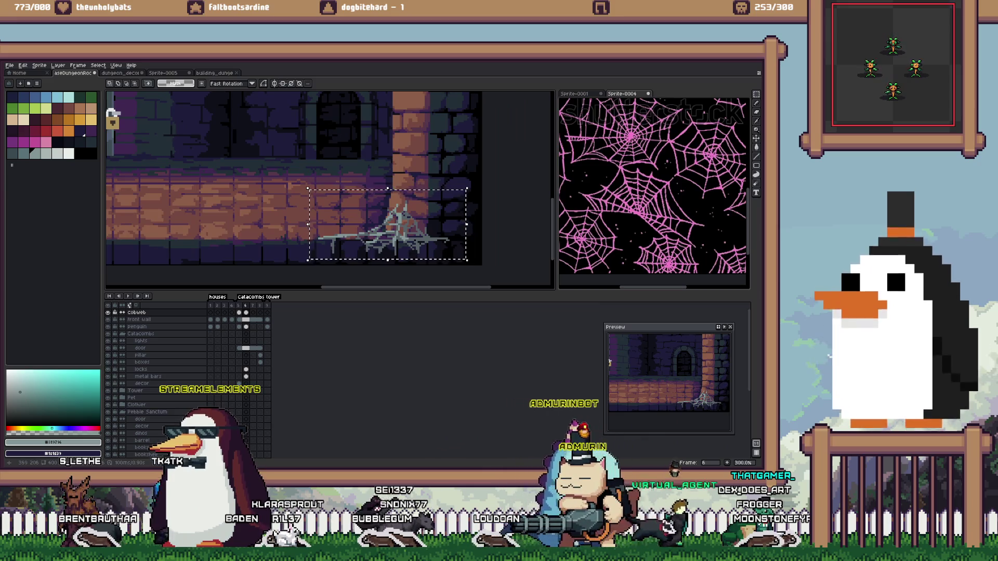
scroll(319, 258, "down", 1)
scroll(345, 217, "down", 2)
scroll(346, 217, "up", 1)
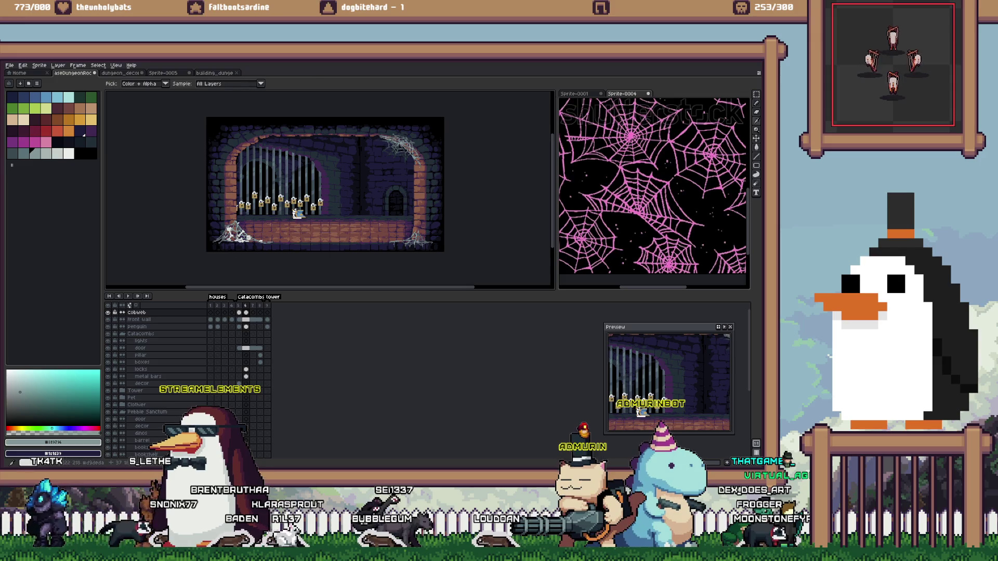
Draw a vertical grey strand and a thin thread hanging from the middle cobweb
scroll(229, 226, "up", 2)
scroll(330, 190, "up", 5)
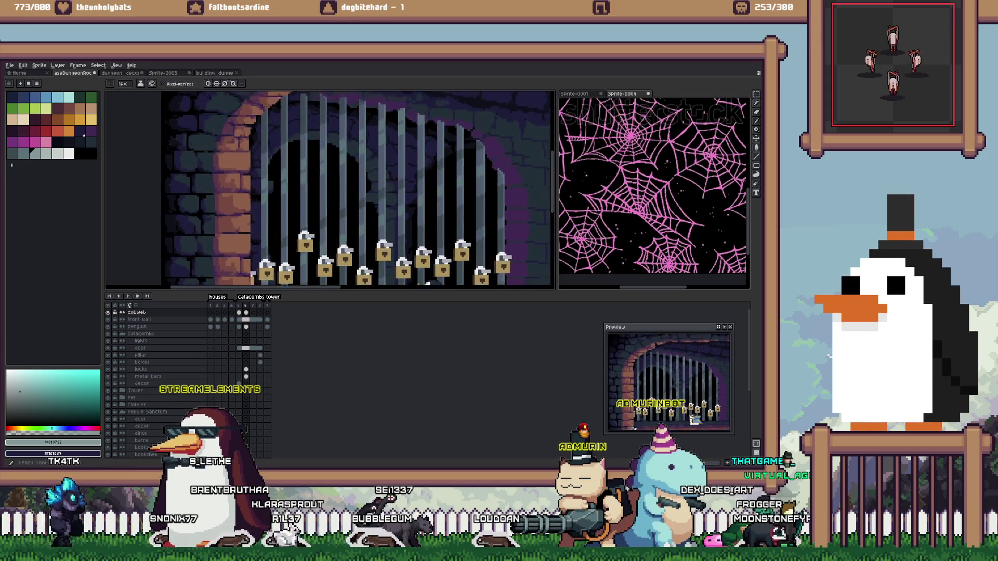
left_click_drag(341, 179, 341, 205)
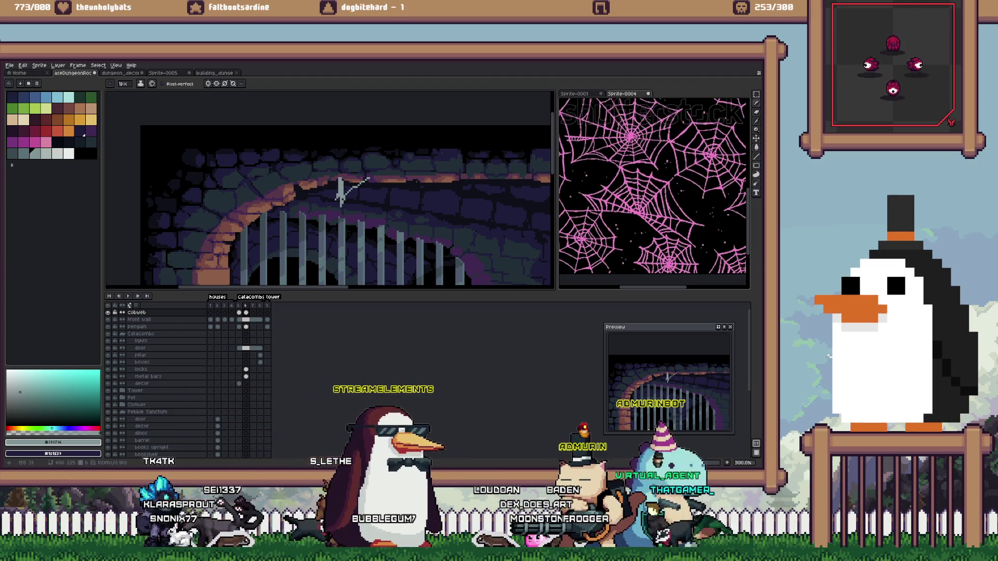
scroll(346, 190, "right", 3)
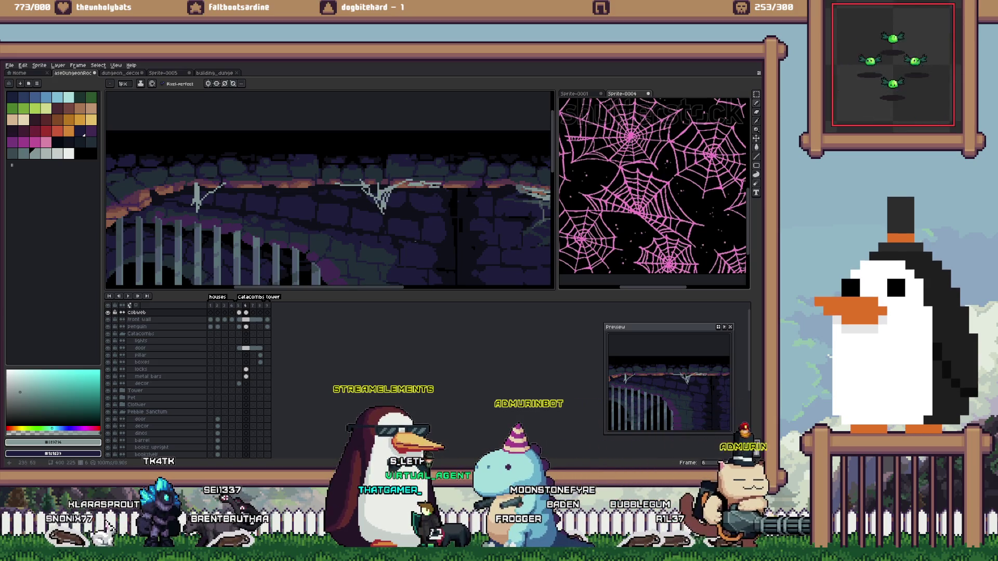
left_click_drag(385, 213, 385, 239)
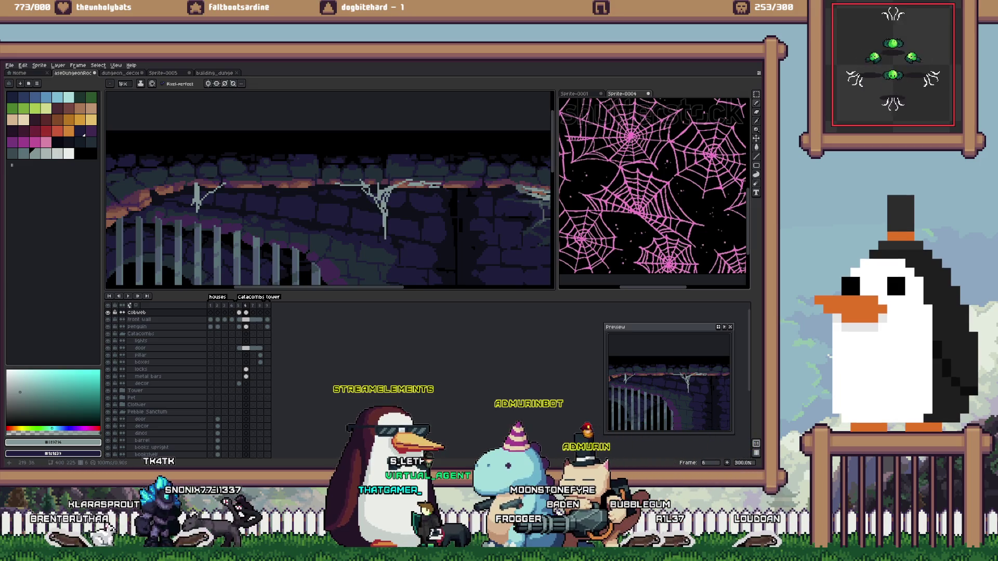
Select the cobweb pixels by colour with the Magic Wand
key("e")
key("w")
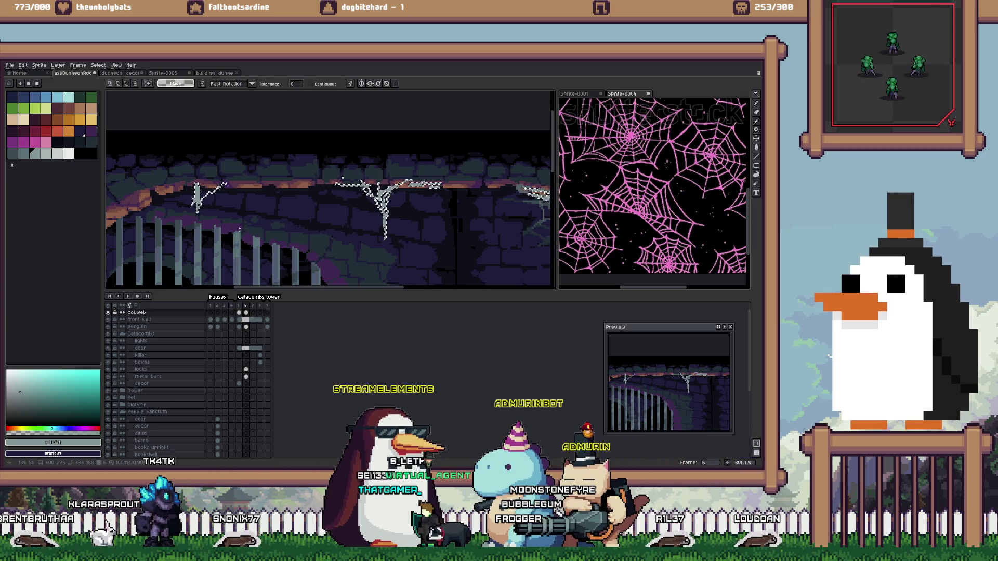
scroll(384, 208, "down", 1)
left_click(300, 147)
scroll(296, 151, "down", 1)
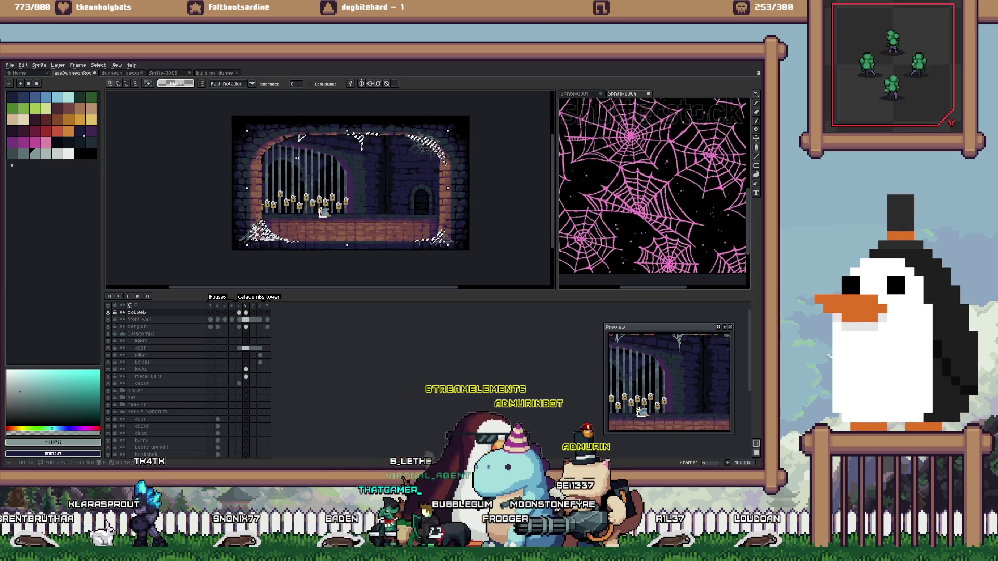
scroll(280, 177, "up", 3)
scroll(278, 180, "down", 1)
scroll(205, 250, "up", 1)
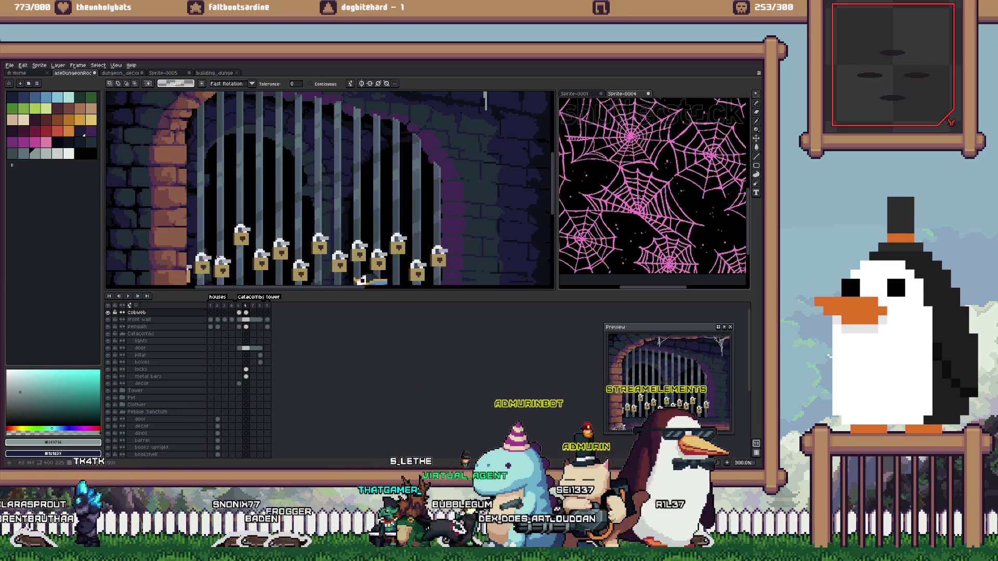
scroll(204, 250, "down", 1)
scroll(219, 234, "up", 1)
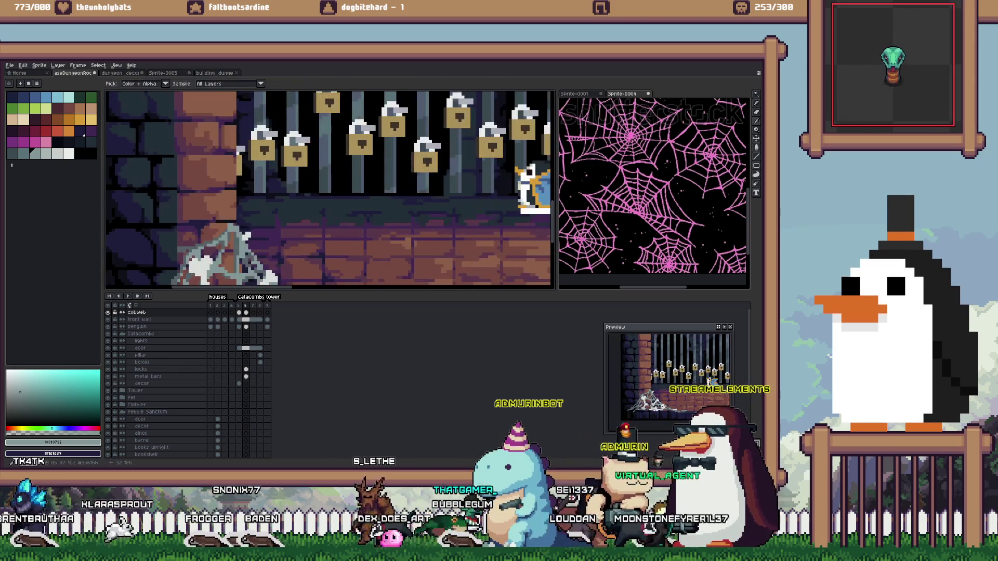
scroll(239, 219, "down", 1)
scroll(260, 202, "up", 1)
scroll(260, 201, "down", 1)
scroll(312, 172, "up", 1)
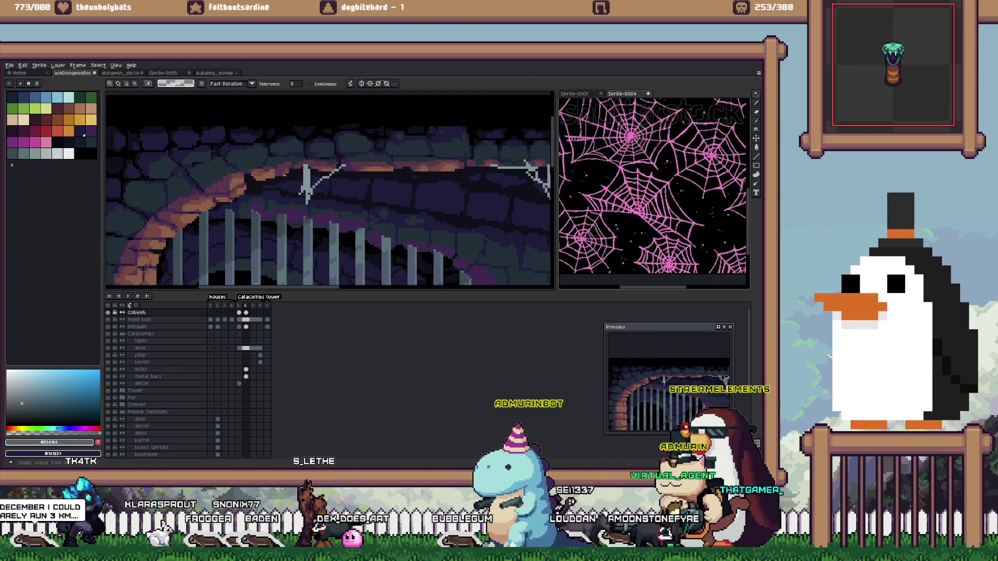
Add more strands beside the right and right-edge cobwebs with a 2px pencil, then deselect
key("b")
left_click_drag(289, 174, 306, 217)
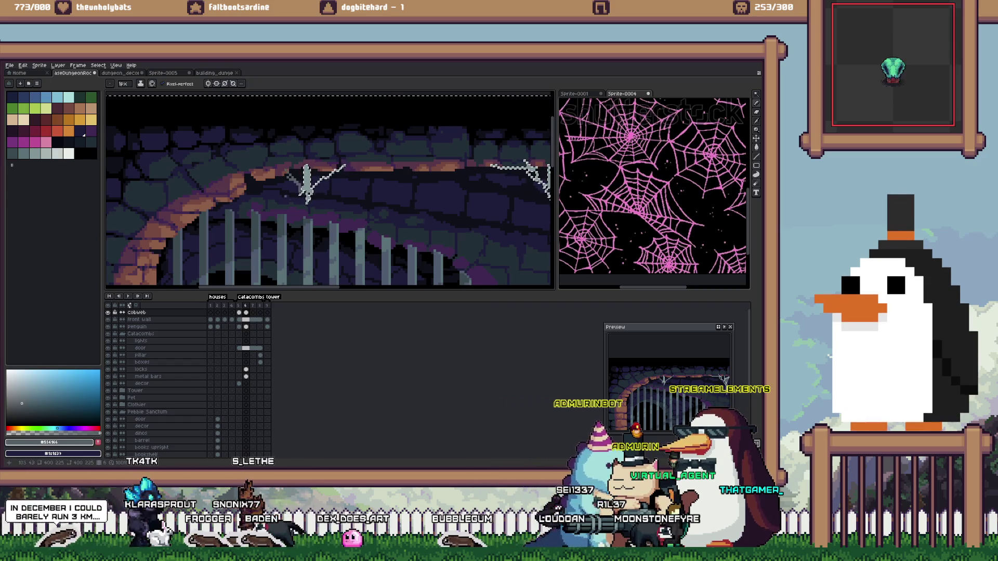
left_click_drag(543, 166, 541, 200)
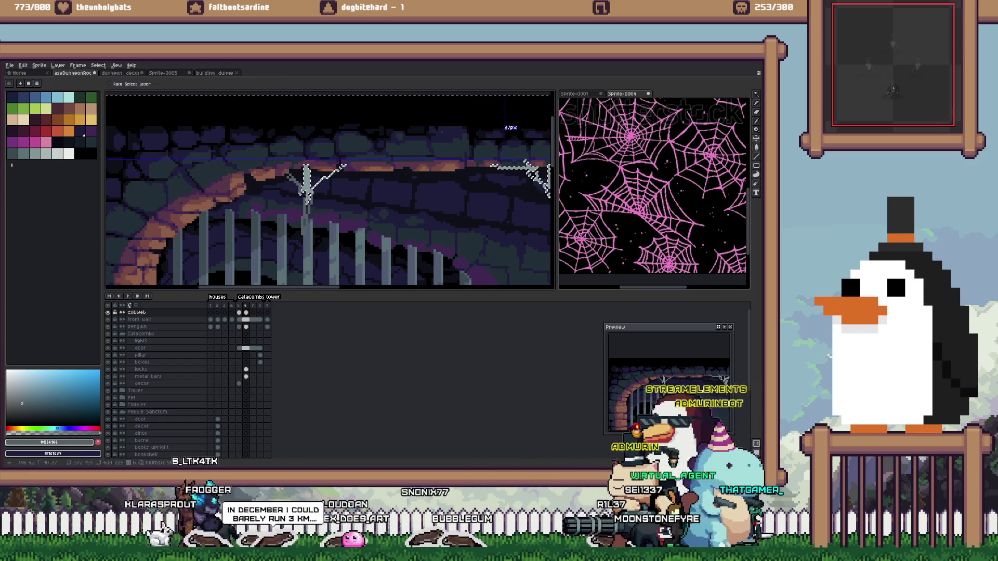
scroll(543, 208, "right", 3)
key("plus")
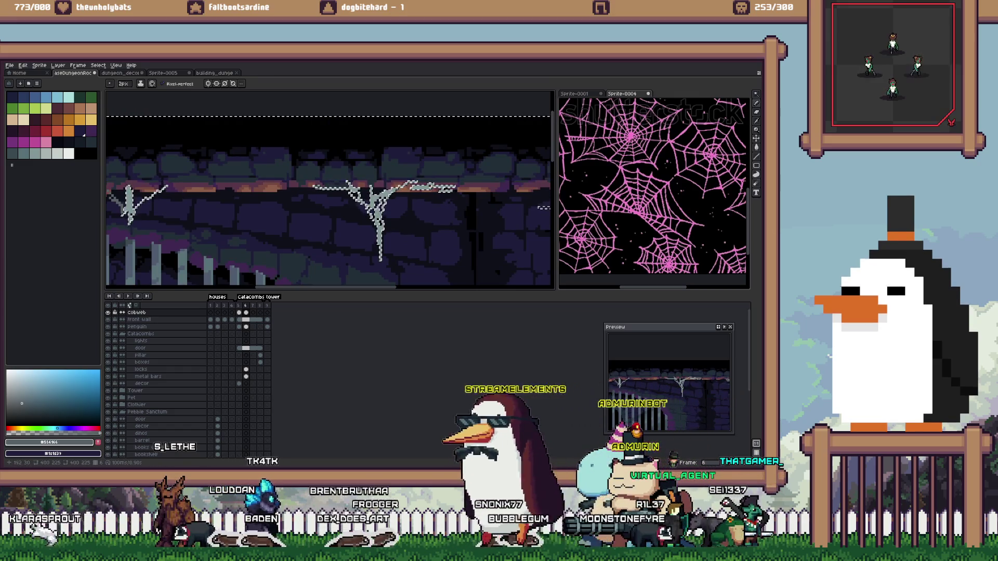
key("ctrl+d")
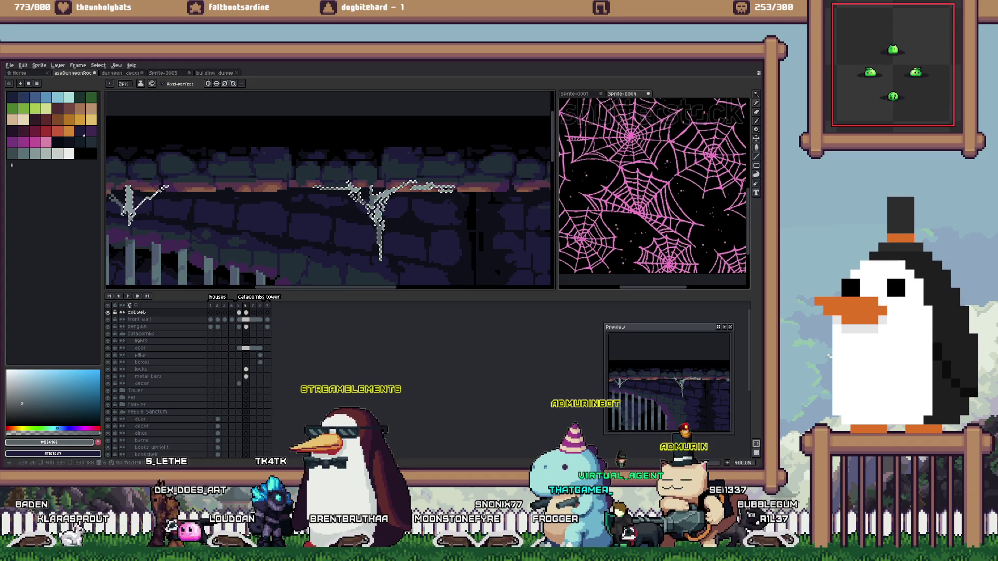
scroll(320, 203, "down", 1)
scroll(320, 202, "down", 1)
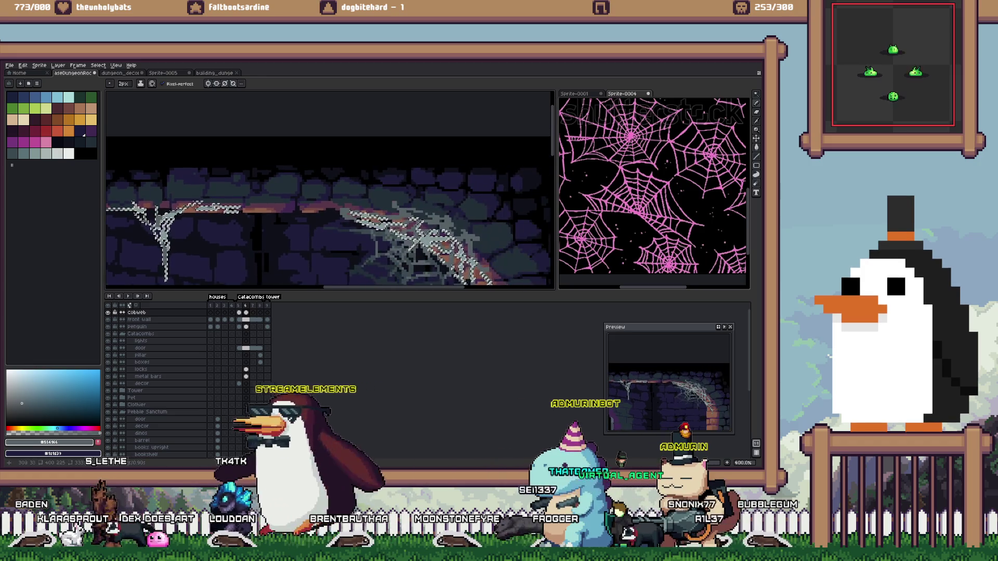
Copy the cobweb artwork and paste it into a new 400×225 sprite
scroll(320, 202, "down", 2)
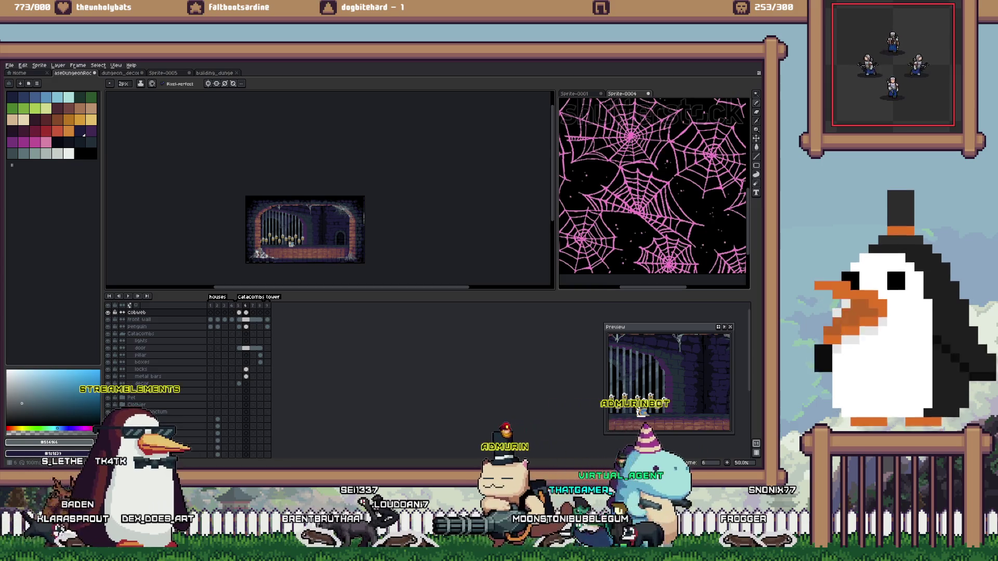
key("m")
key("ctrl+a")
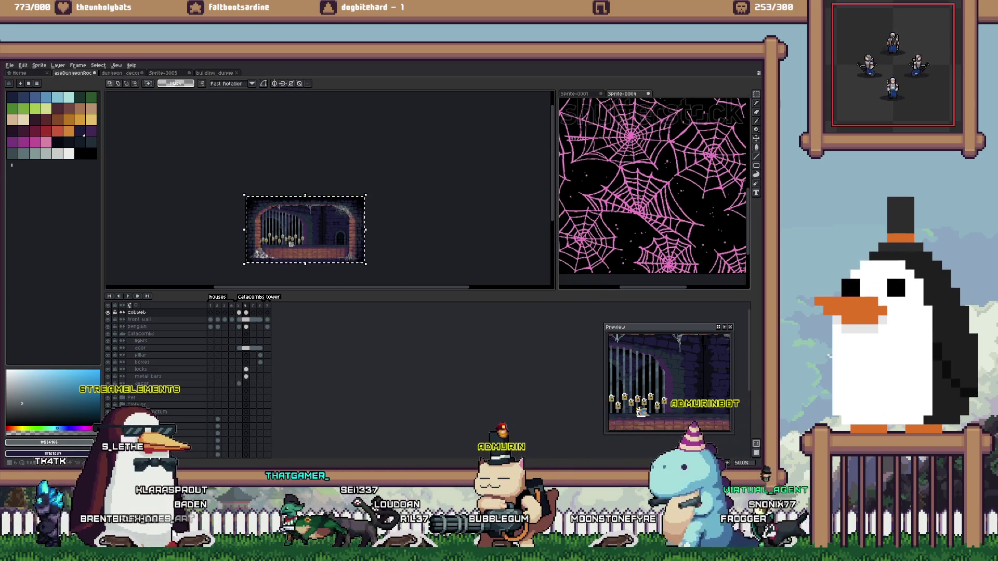
key("ctrl+n")
key("Return")
key("ctrl+v")
Export the sprite sheet as dungeon_cobwebs_1.png in the Catacombs sprites folder
key("ctrl+e")
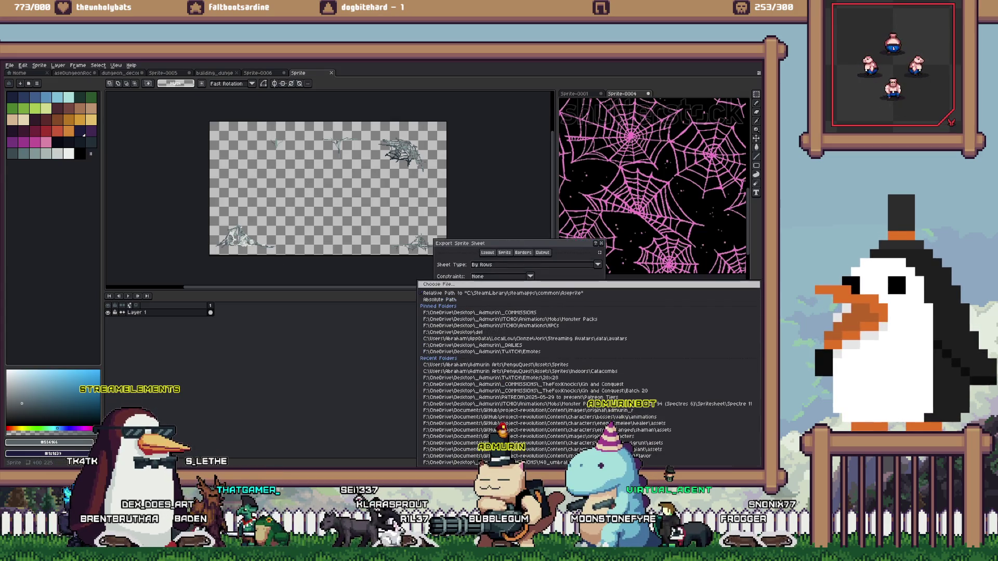
left_click(598, 393)
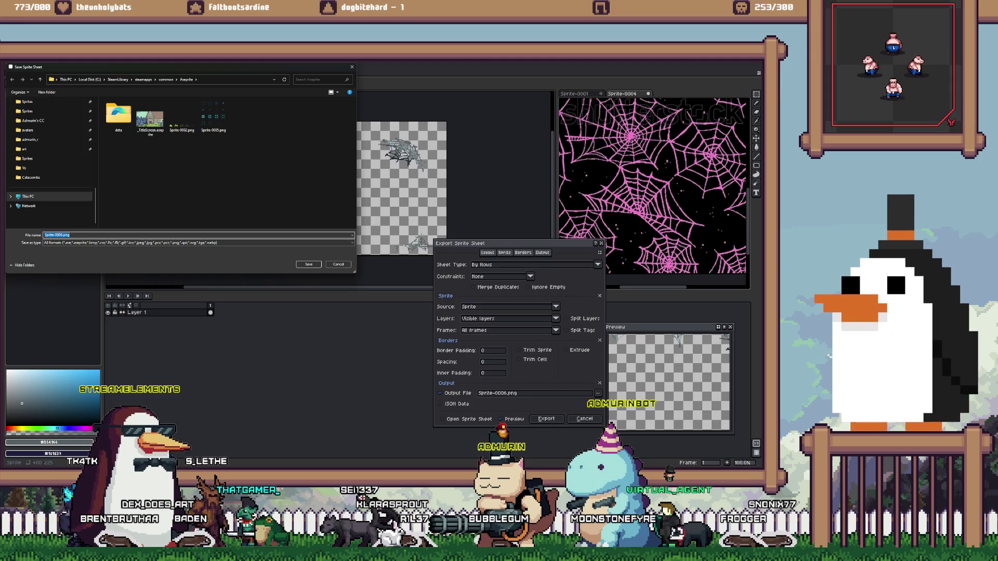
left_click(119, 156)
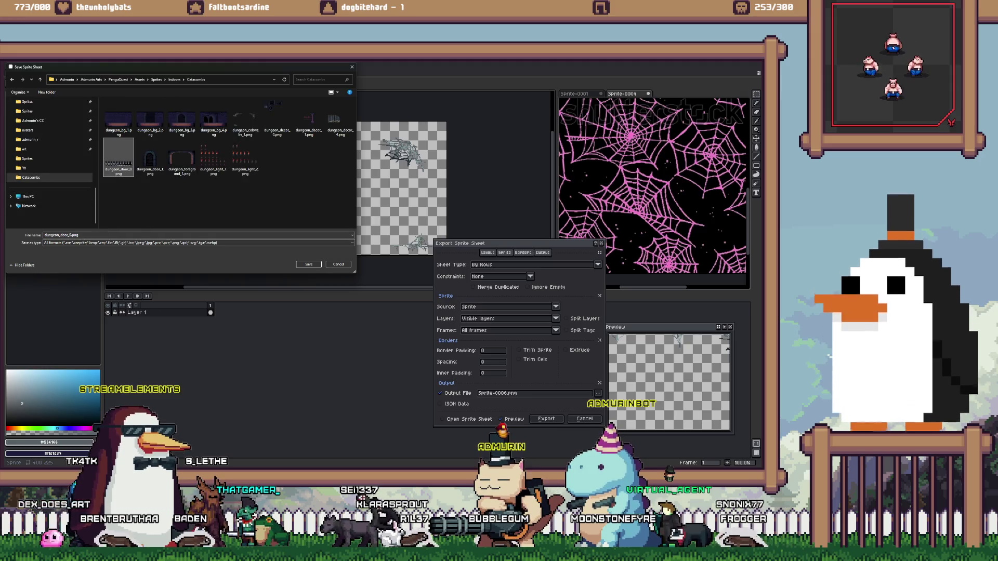
left_click(245, 119)
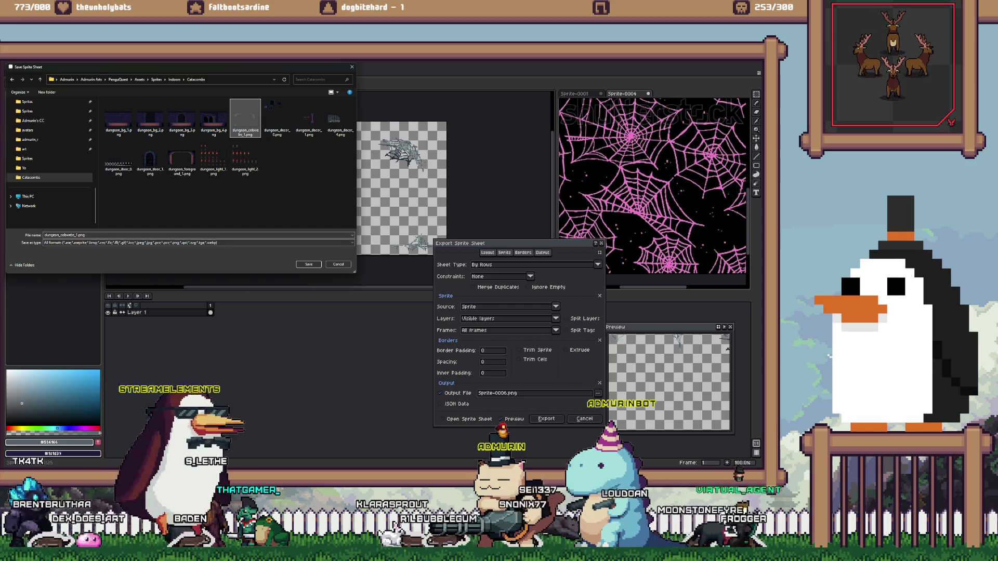
key("Return")
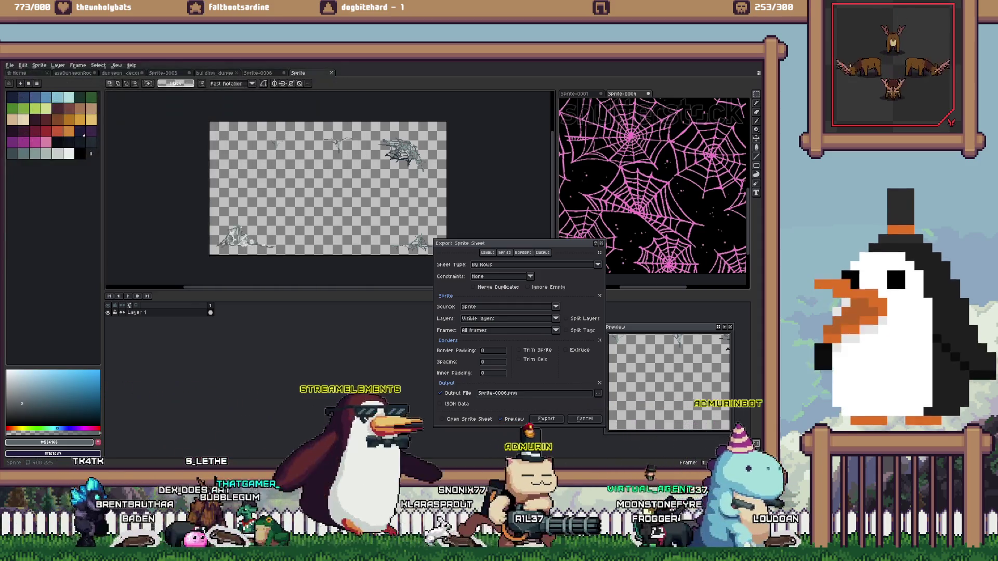
key("Return")
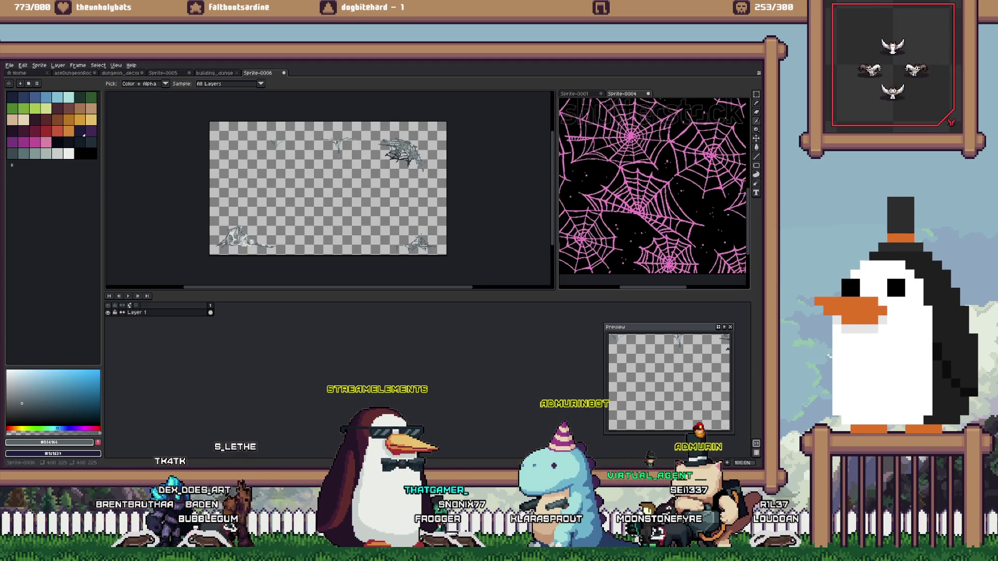
key("alt+Tab")
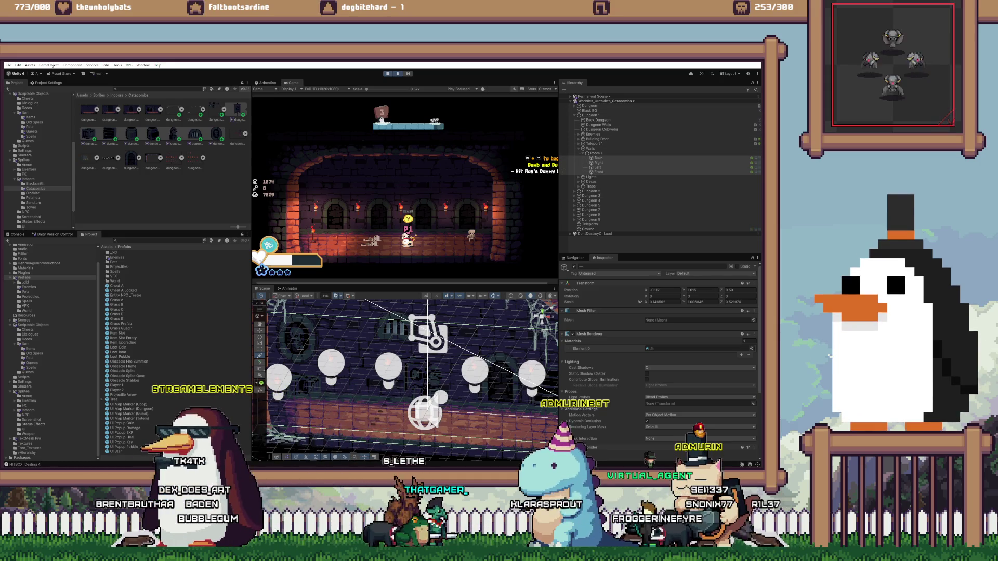
Stop play mode and load the Waddles_Outskirts_Catacombs scene from the Hierarchy
key("ctrl+p")
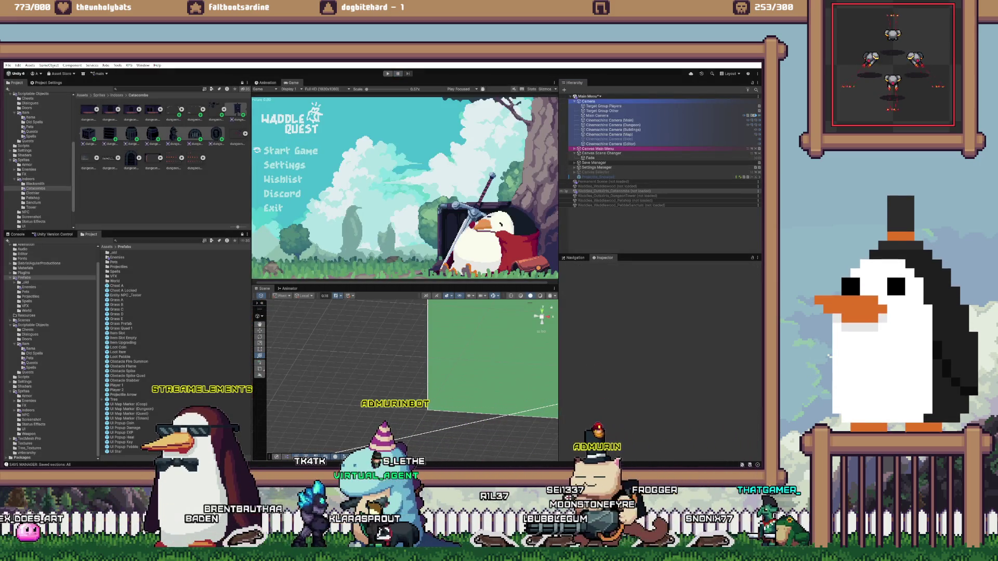
right_click(629, 191)
left_click(646, 196)
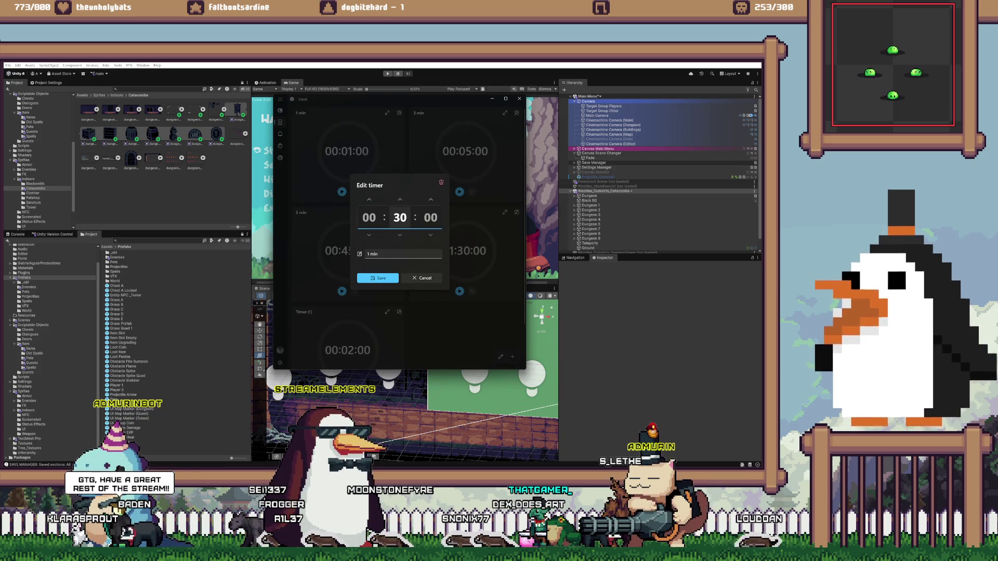
Save the 00:30:00 timer, start its countdown, and return to the Unity window
key("Return")
left_click(341, 191)
left_click(604, 191)
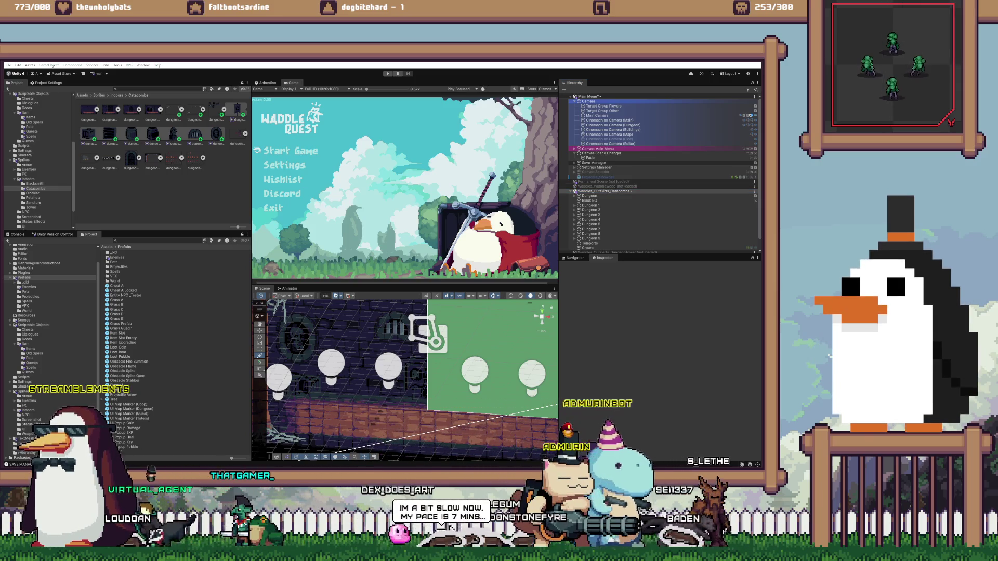
Run the game and compare the bottom-left cobweb tweak between Aseprite and Unity, ending in Aseprite
key("ctrl+p")
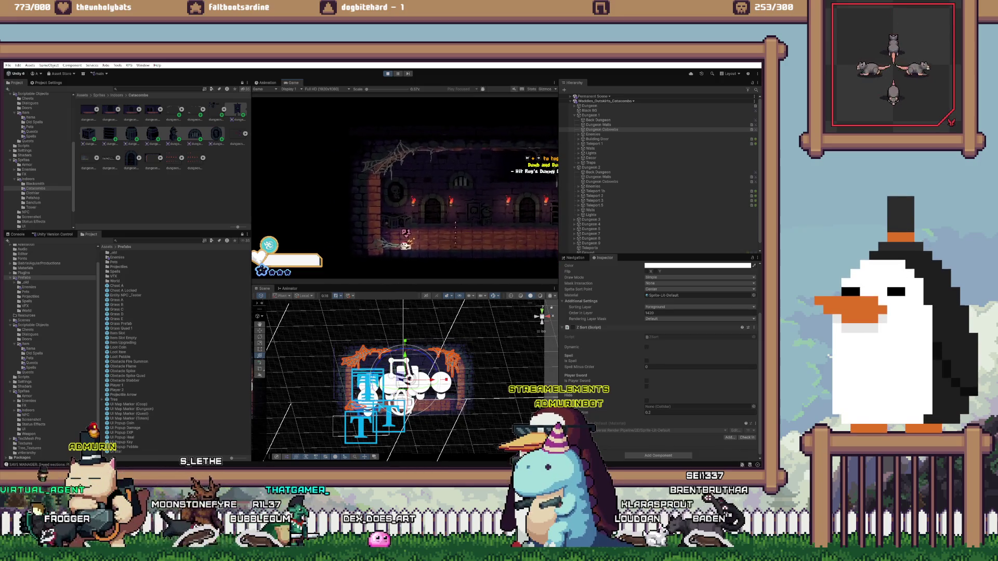
key("alt+Tab")
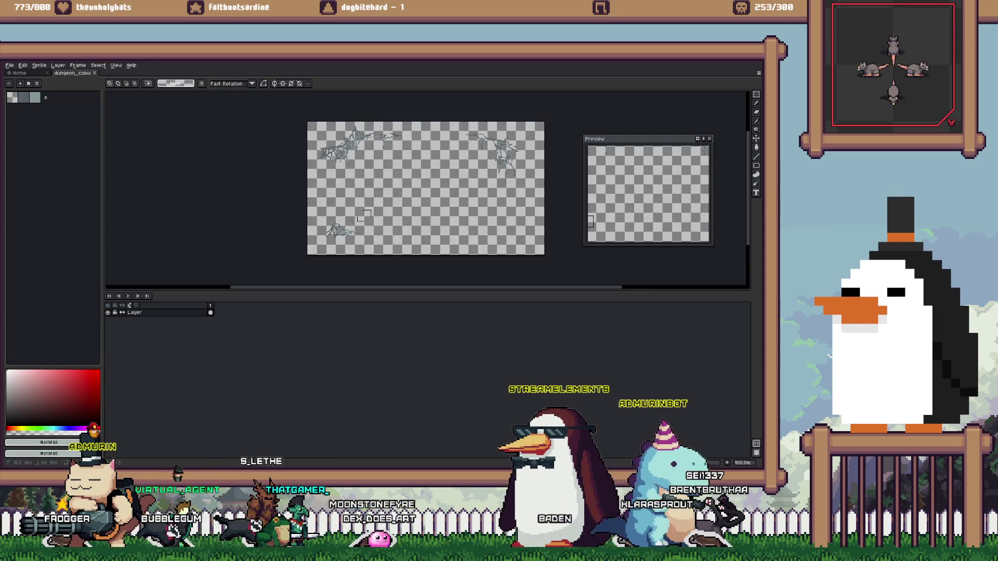
key("ctrl+d")
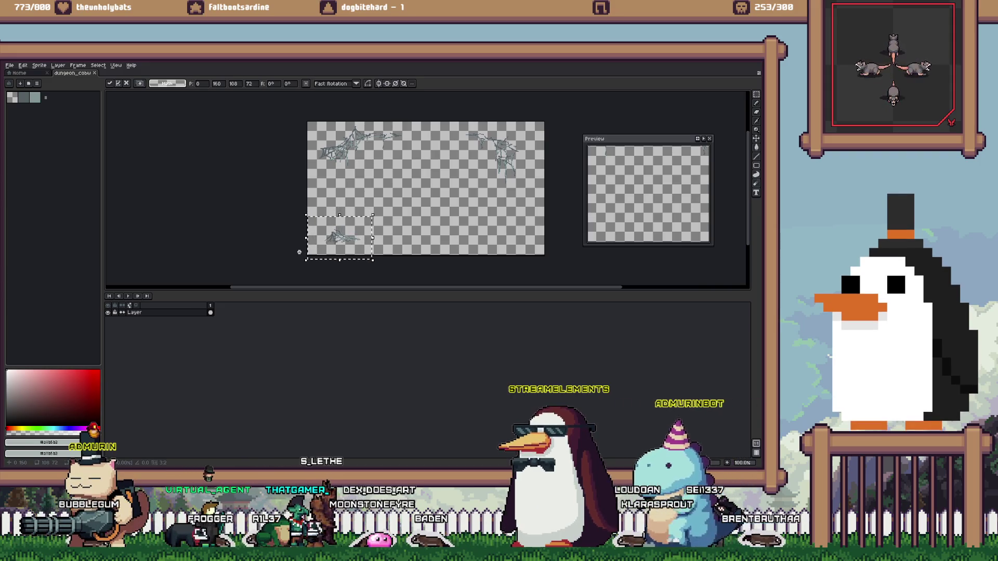
key("alt+Tab")
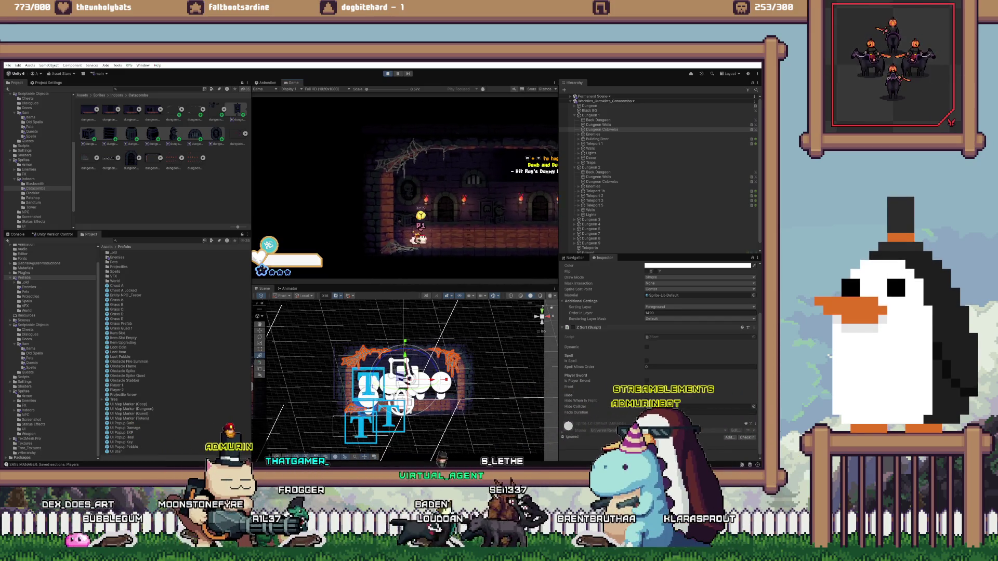
key("alt+Tab")
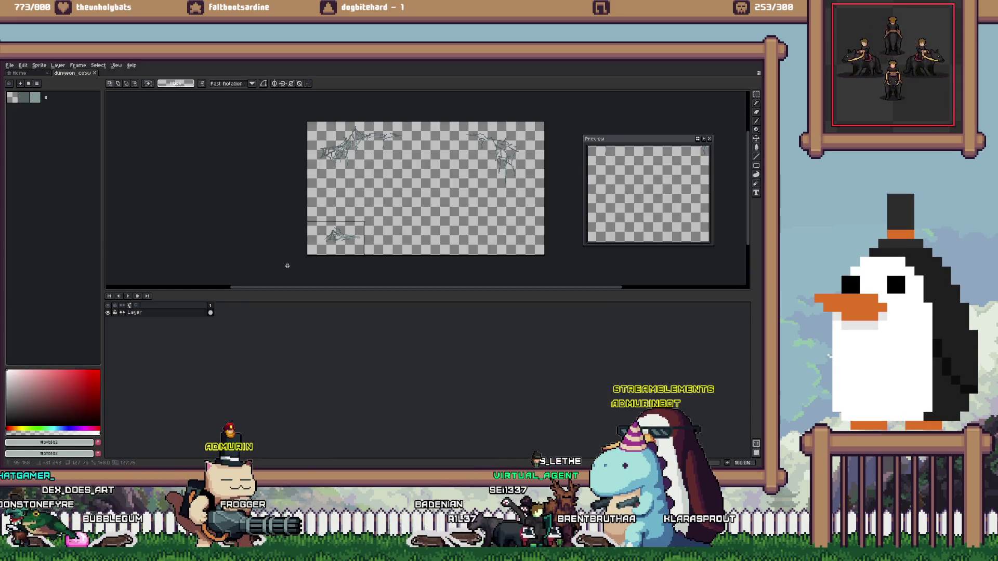
key("ctrl+d")
key("alt+Tab")
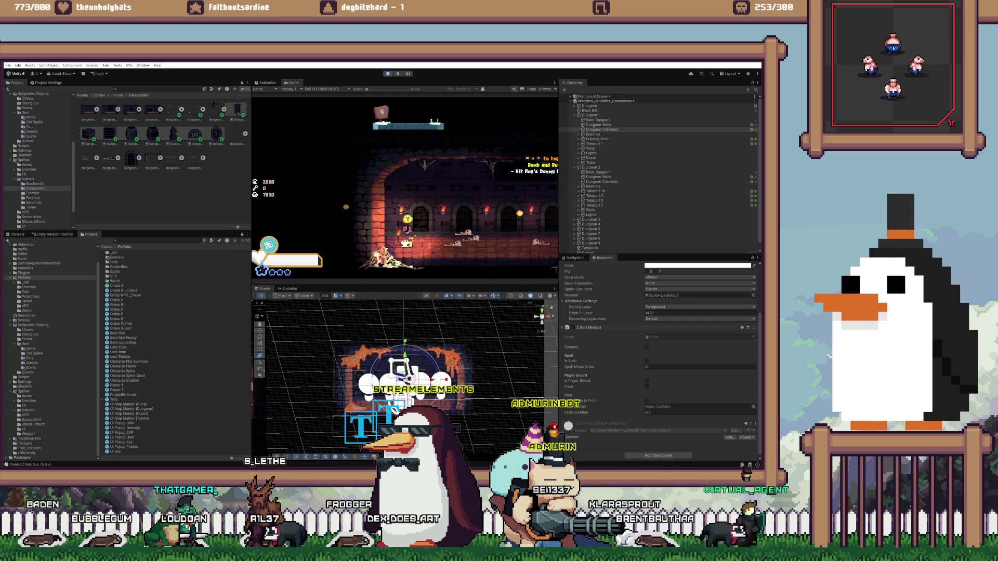
key("alt+Tab")
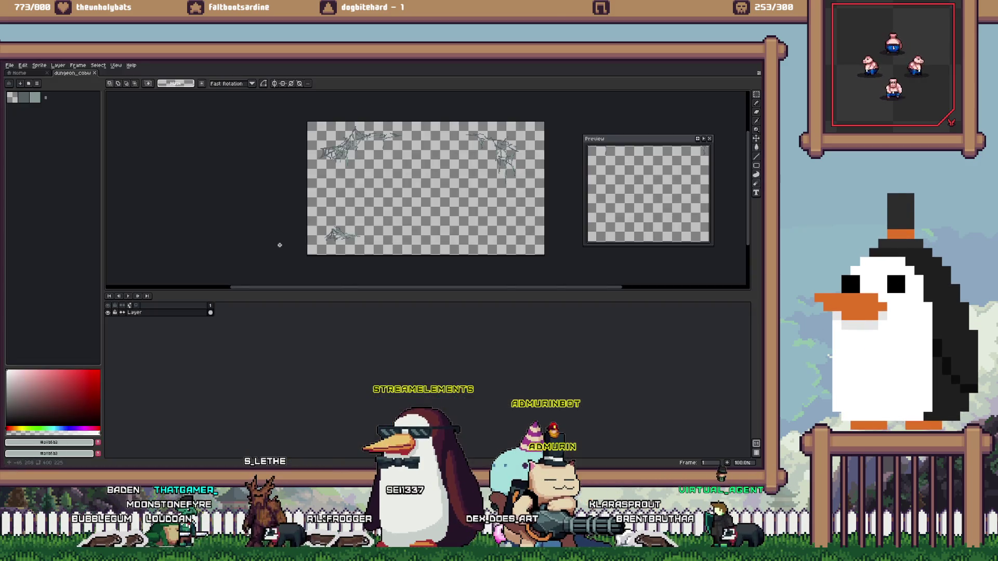
key("alt+Tab")
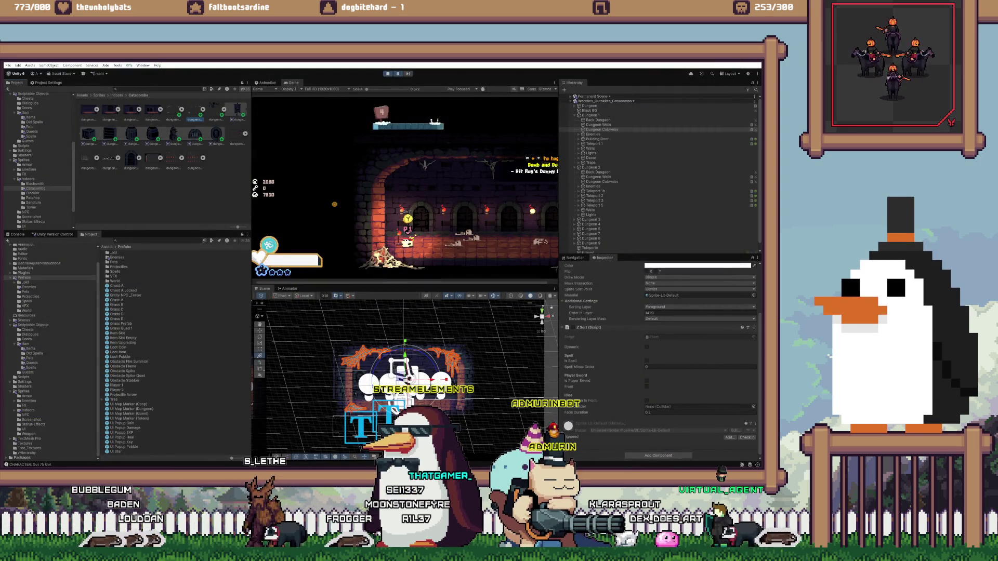
key("alt+Tab")
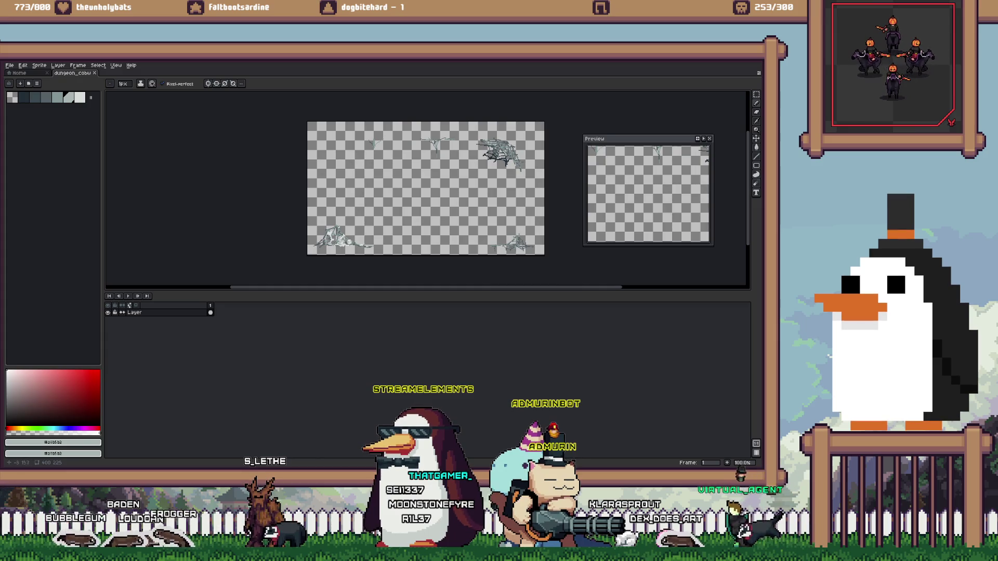
Select the lower strip and nudge the bottom cobweb pieces up, checking the result in Unity
left_click_drag(308, 216, 617, 268)
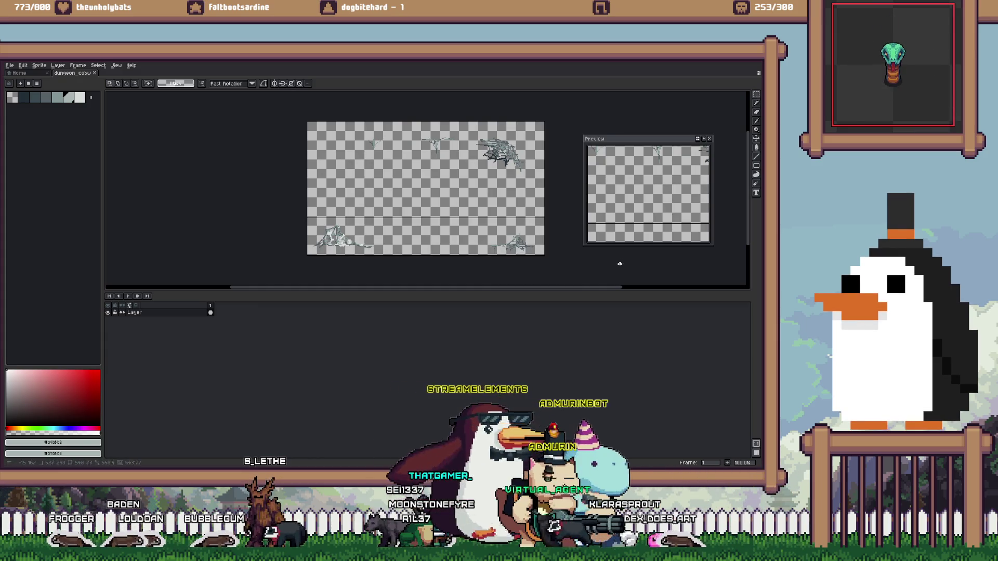
key("Return")
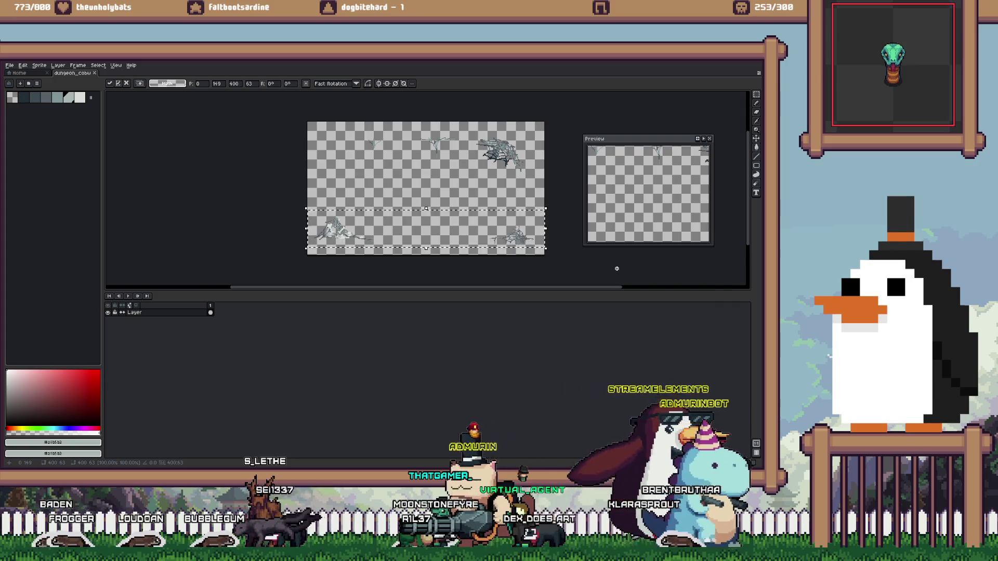
key("alt+Tab")
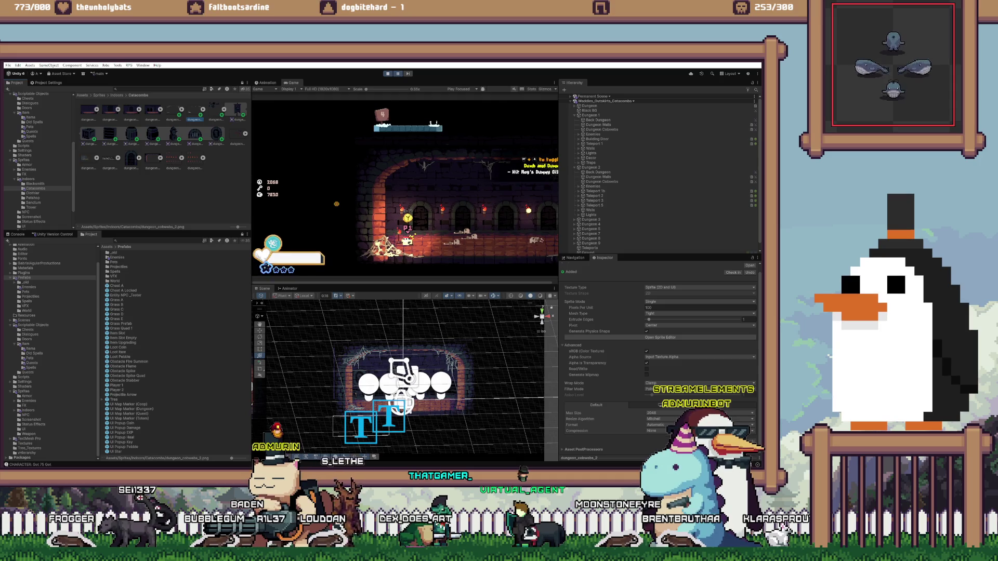
key("alt+Tab")
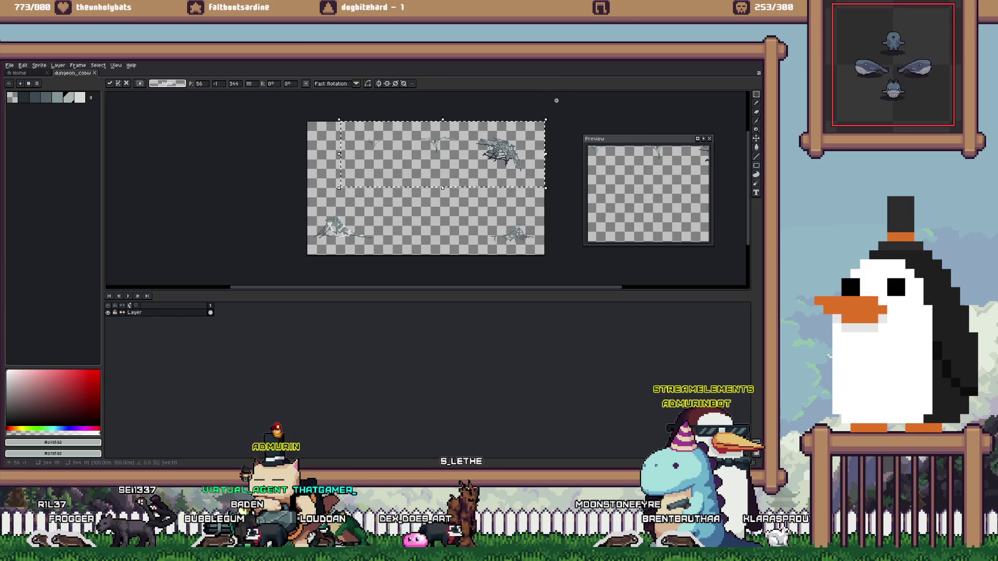
right_click(360, 240)
Save the sheet as dungeon_cobwebs_2.png and review it in Unity
key("alt+Tab")
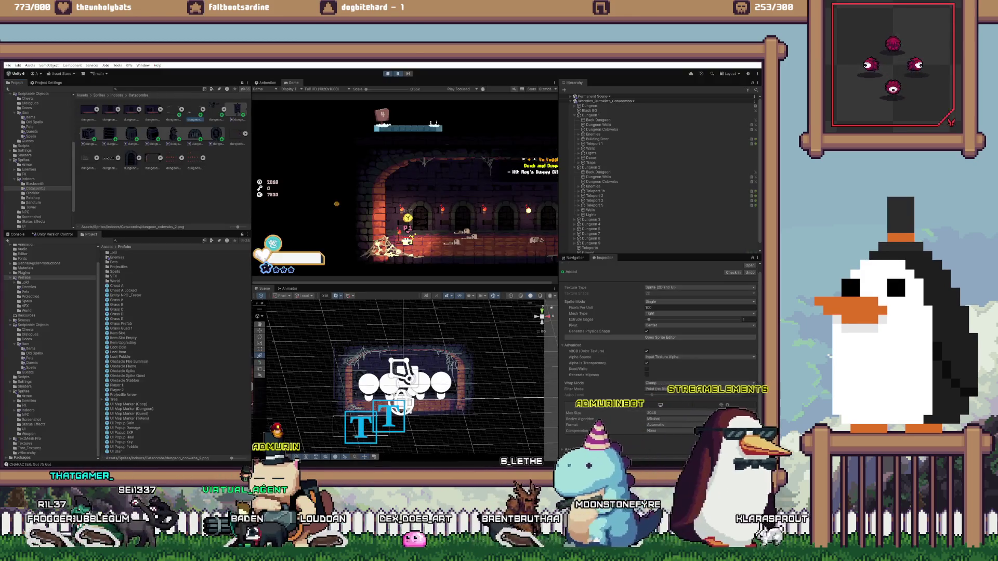
key("alt+Tab")
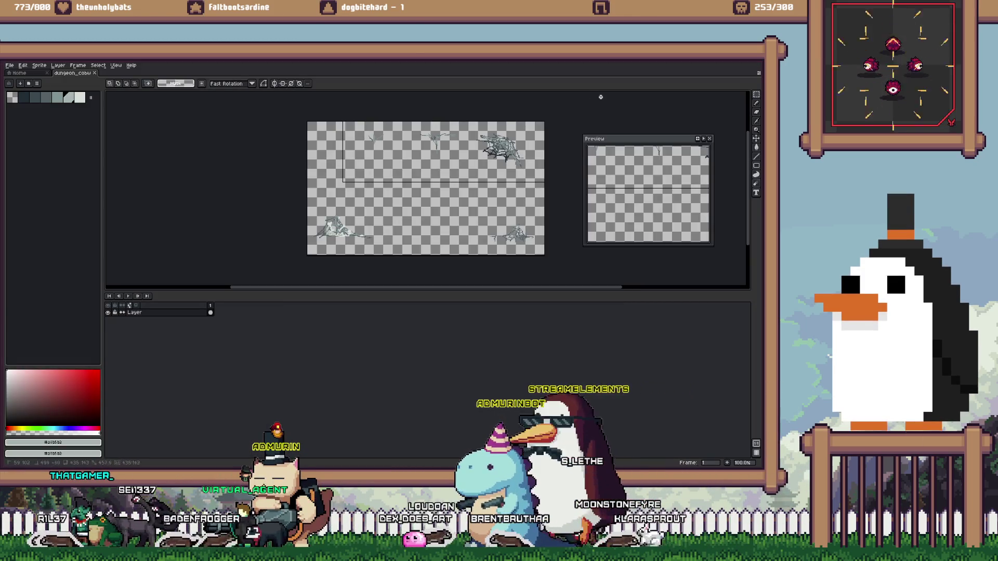
key("ctrl+s")
key("alt+Tab")
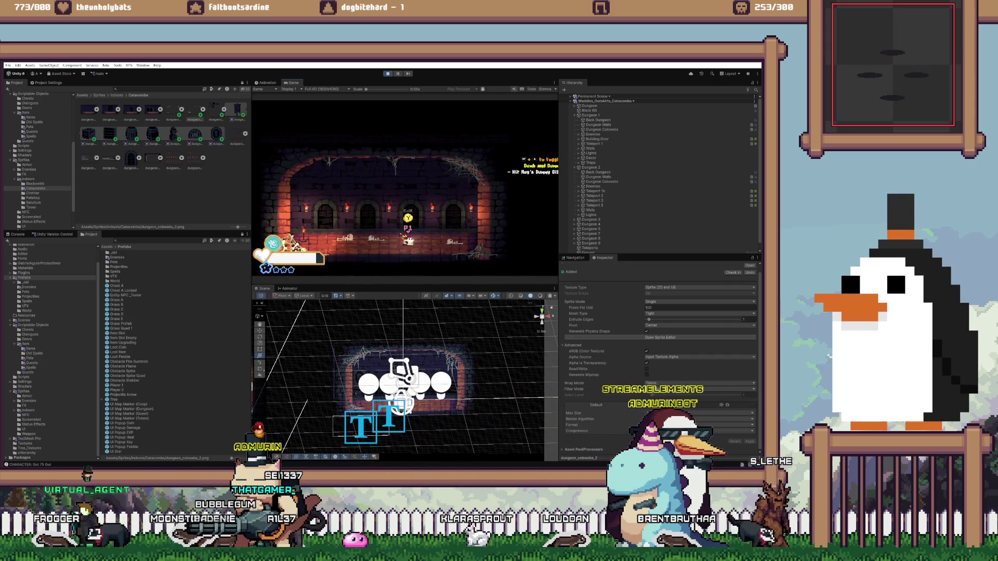
key("alt+Tab")
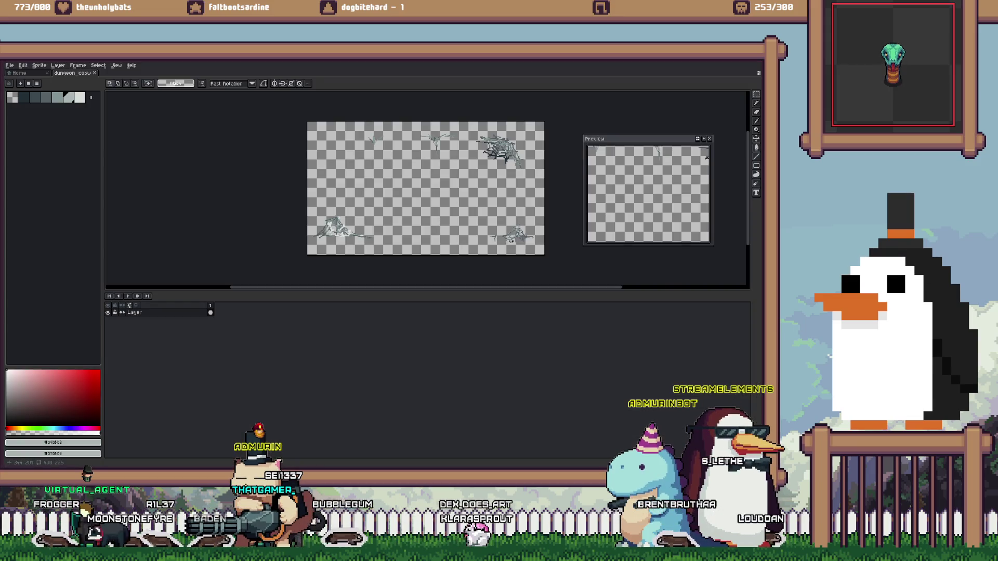
Select the lower-middle strands, move them far left, save, and check them in Unity
scroll(511, 241, "up", 5)
key("e")
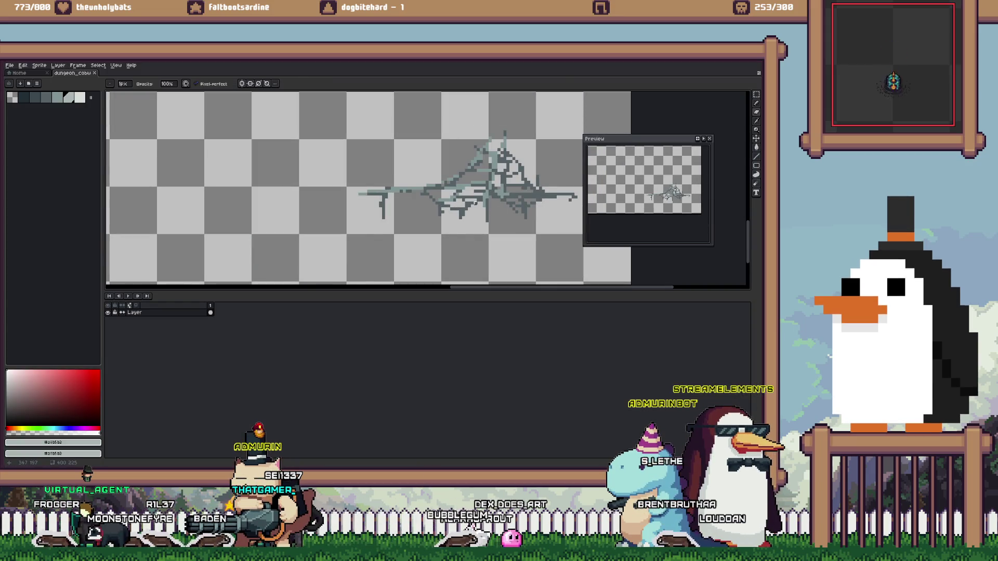
key("m")
left_click_drag(419, 193, 490, 229)
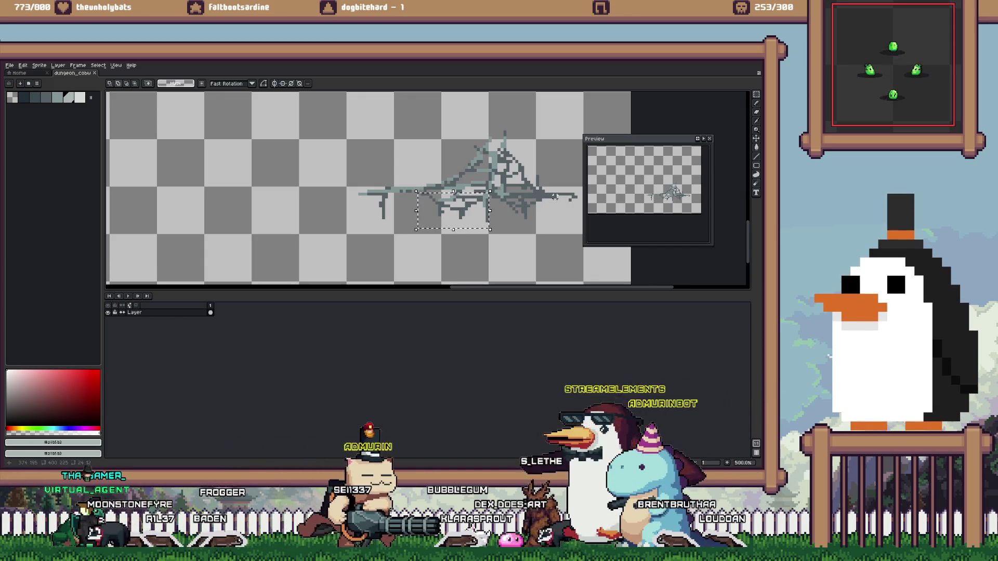
left_click_drag(456, 193, 558, 238, "shift")
left_click_drag(437, 208, 265, 206)
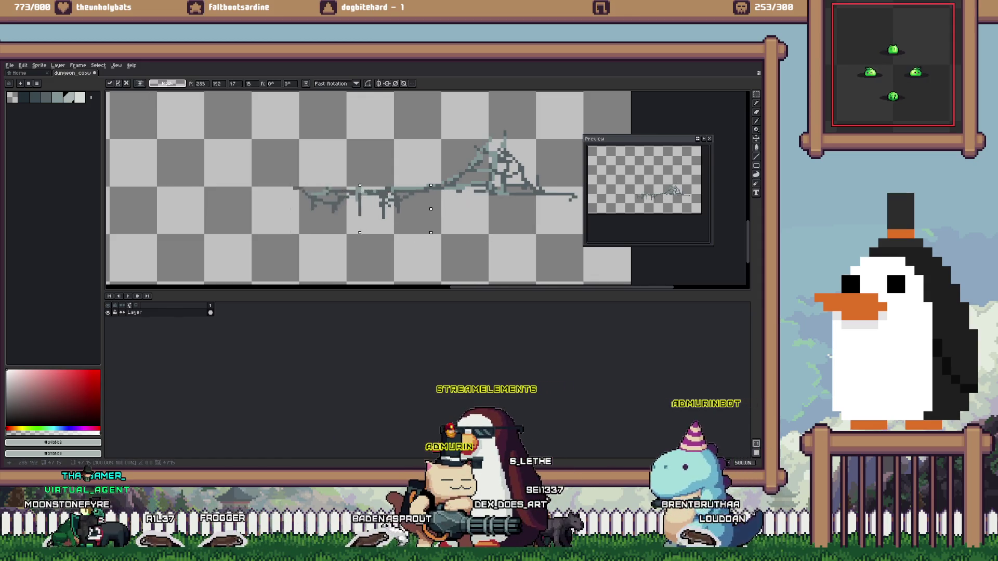
key("ctrl+d")
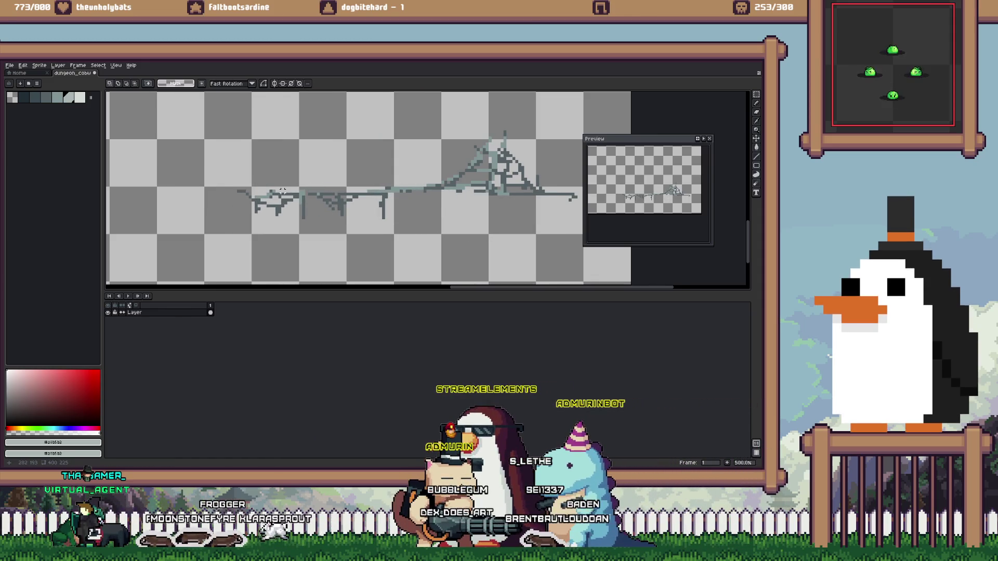
key("ctrl+s")
key("i")
key("alt+Tab")
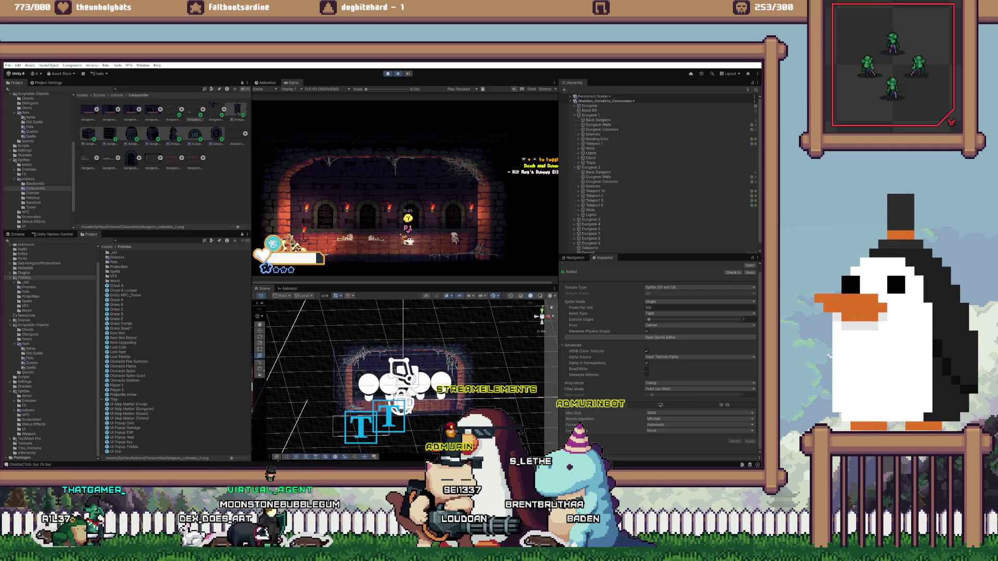
key("alt+Tab")
Transform the strands, trying them right of the second tree before reverting the move
key("ctrl+z")
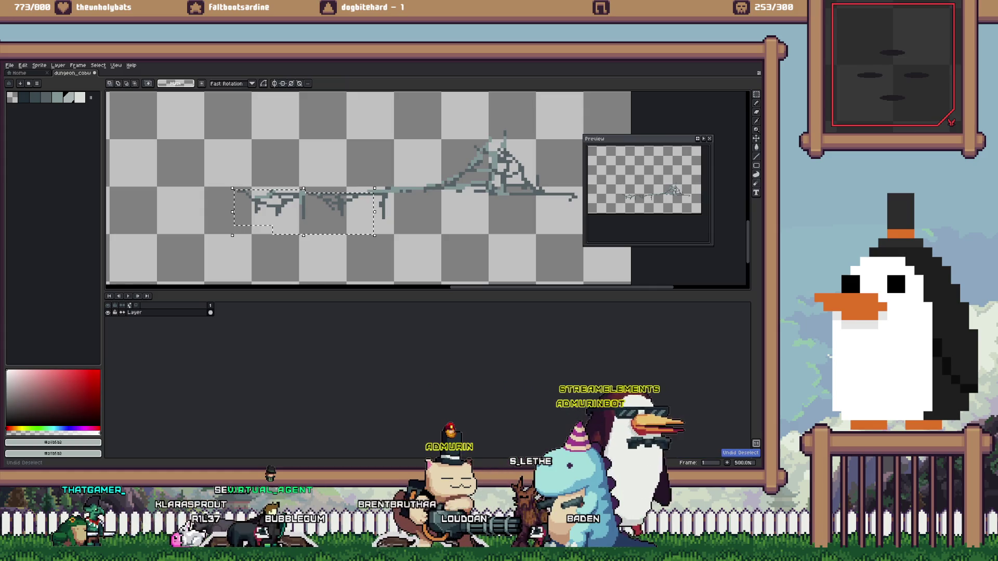
scroll(265, 126, "down", 3)
key("ctrl+t")
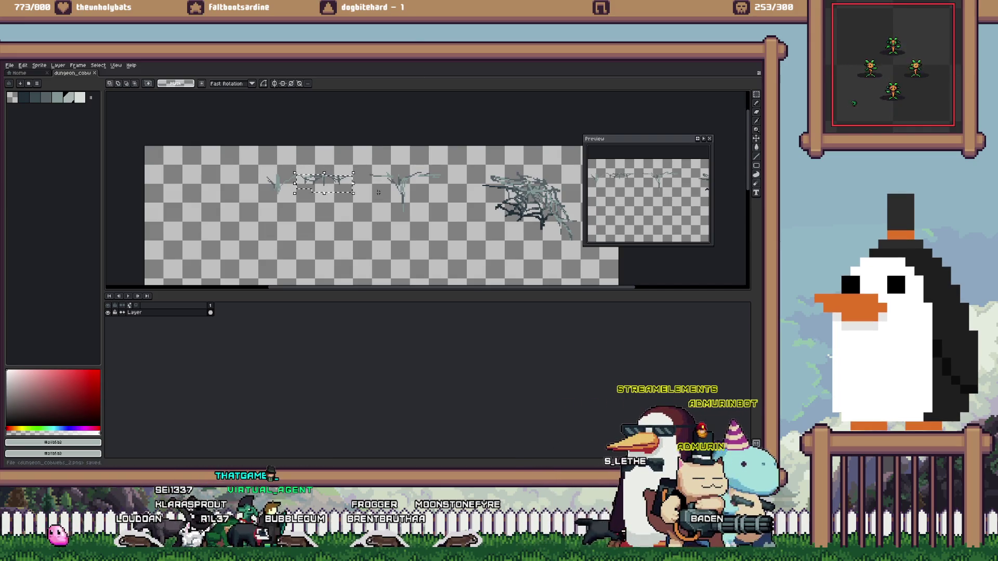
left_click_drag(356, 180, 375, 179)
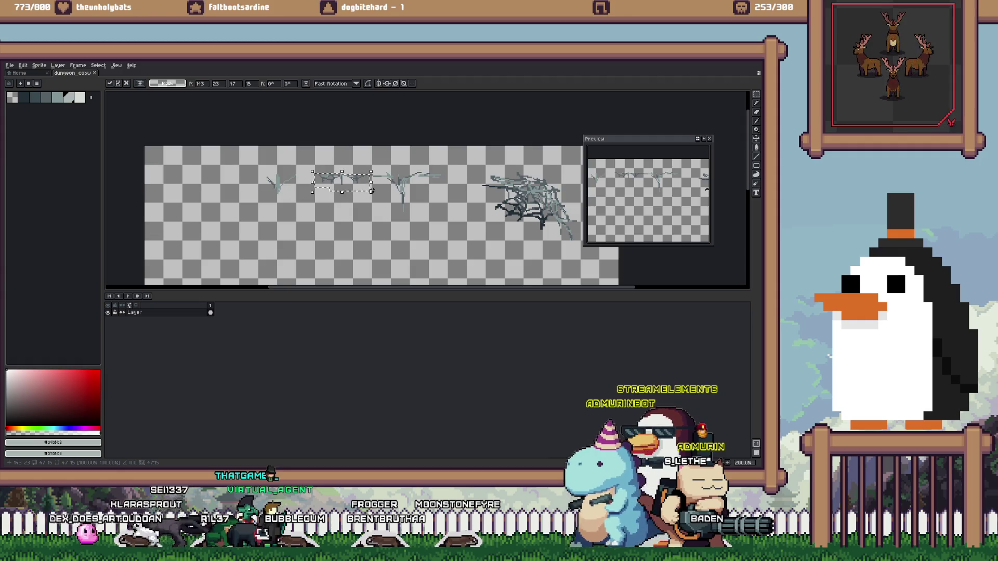
scroll(328, 179, "up", 1)
left_click_drag(328, 180, 464, 183)
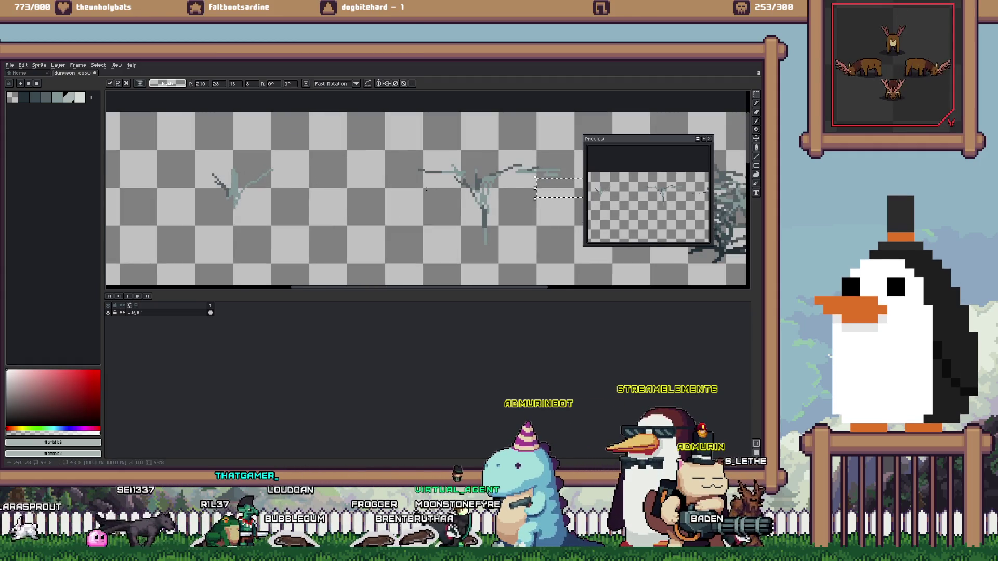
scroll(464, 183, "down", 1)
scroll(464, 183, "up", 1)
key("ctrl+z")
Fine-tune the strand piece's position and check it in Unity
scroll(375, 245, "down", 1)
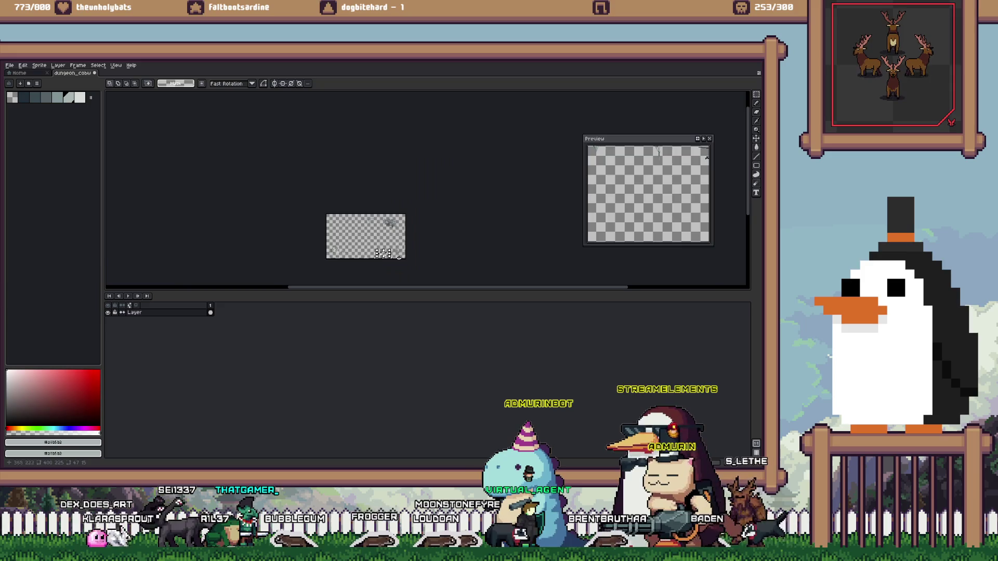
scroll(375, 245, "up", 1)
scroll(333, 177, "down", 2)
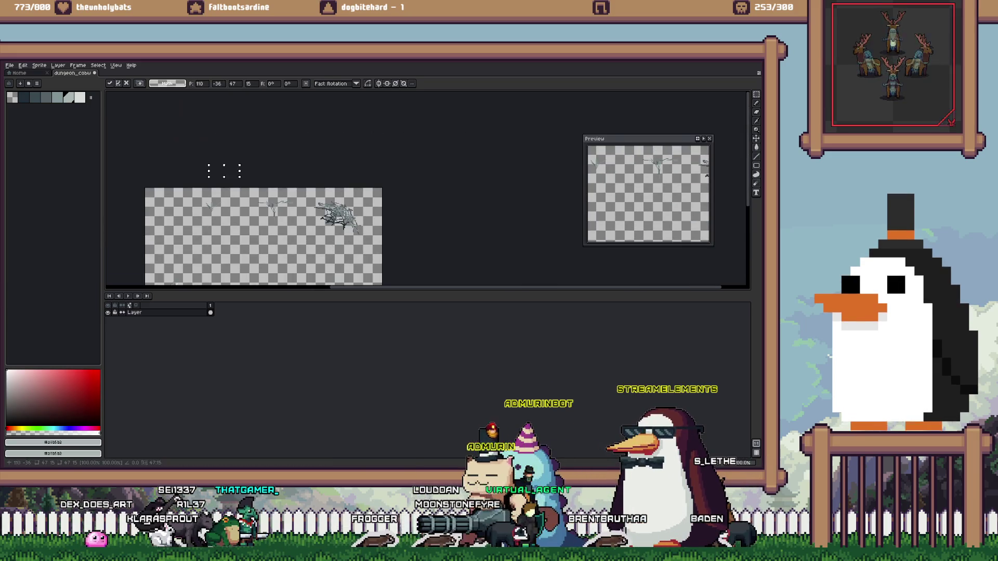
scroll(233, 200, "up", 4)
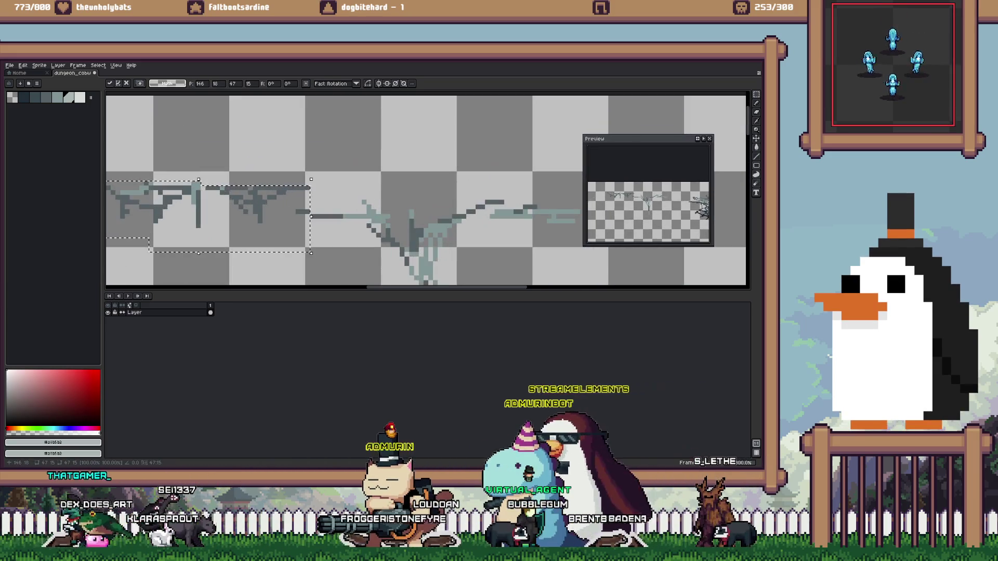
left_click_drag(233, 200, 242, 219)
scroll(427, 190, "down", 3)
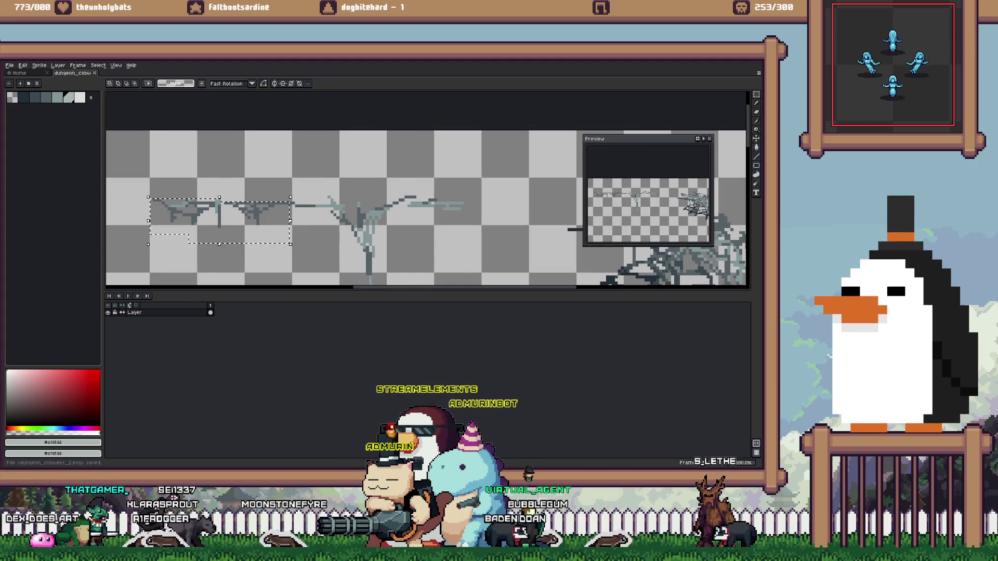
key("alt+Tab")
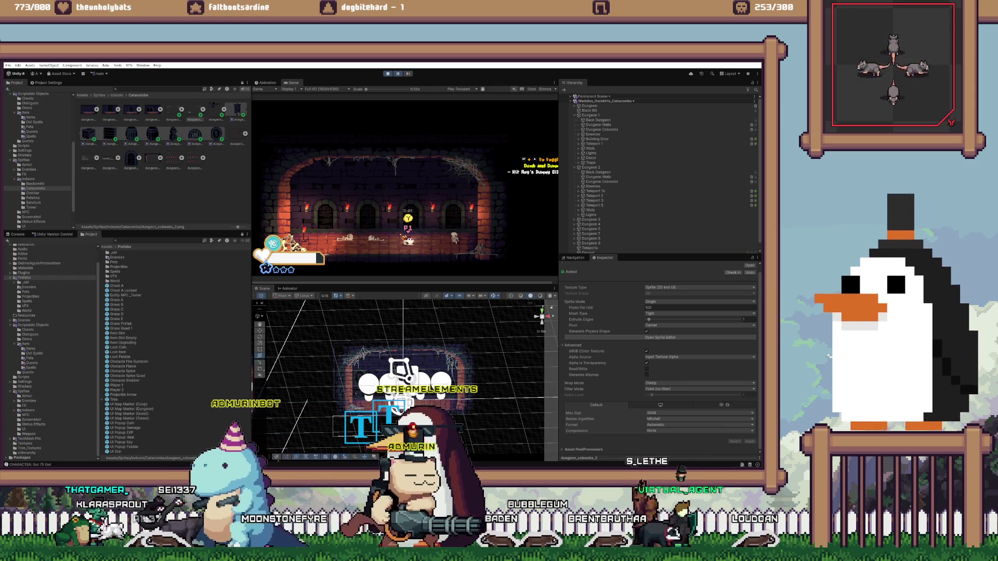
key("alt+Tab")
Add a lighter teal pixel to the cobweb using colours picked from the sprite
scroll(359, 176, "down", 1)
scroll(359, 175, "down", 1)
scroll(359, 176, "down", 1)
scroll(379, 224, "up", 3)
scroll(379, 223, "up", 2)
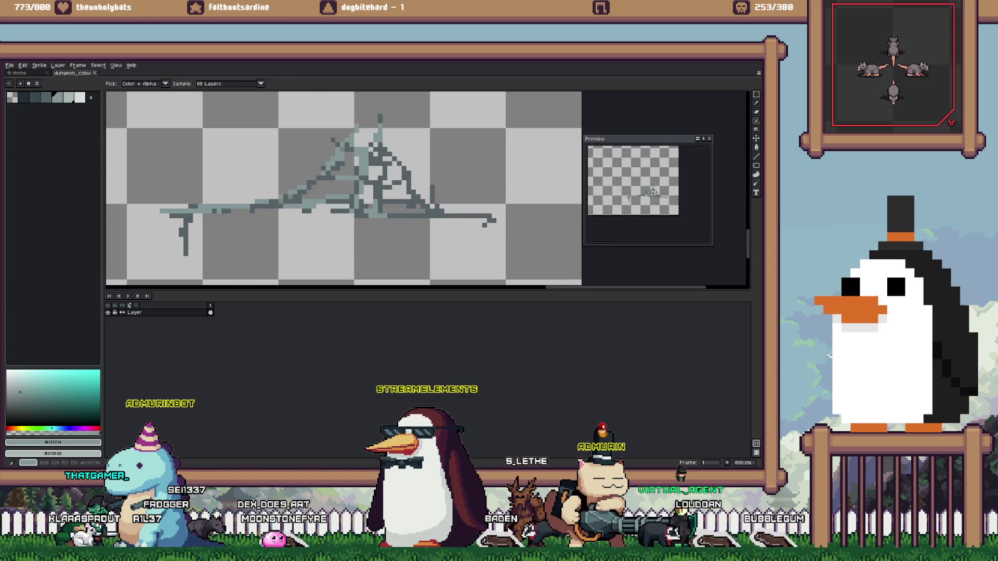
key("b")
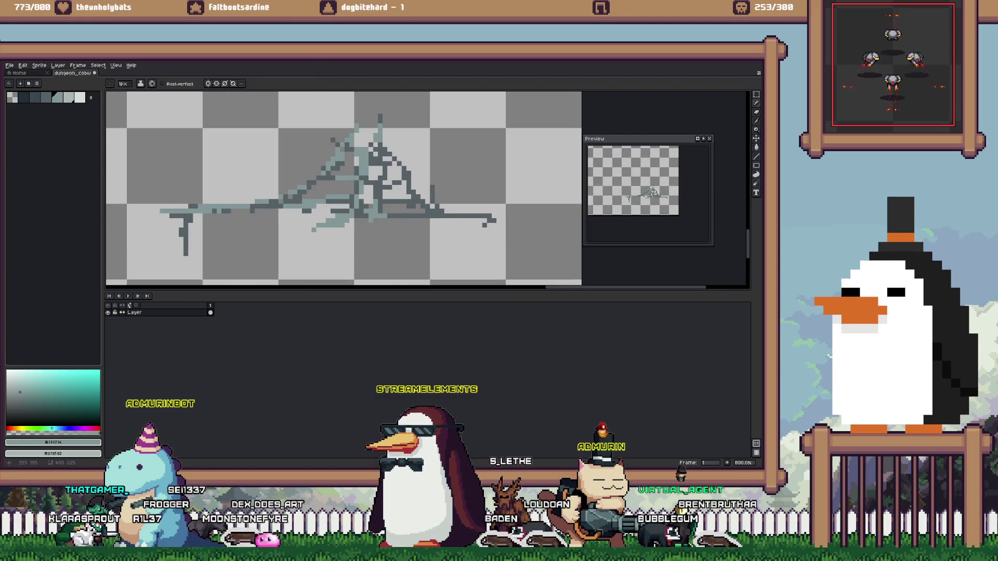
left_click(361, 139, "alt")
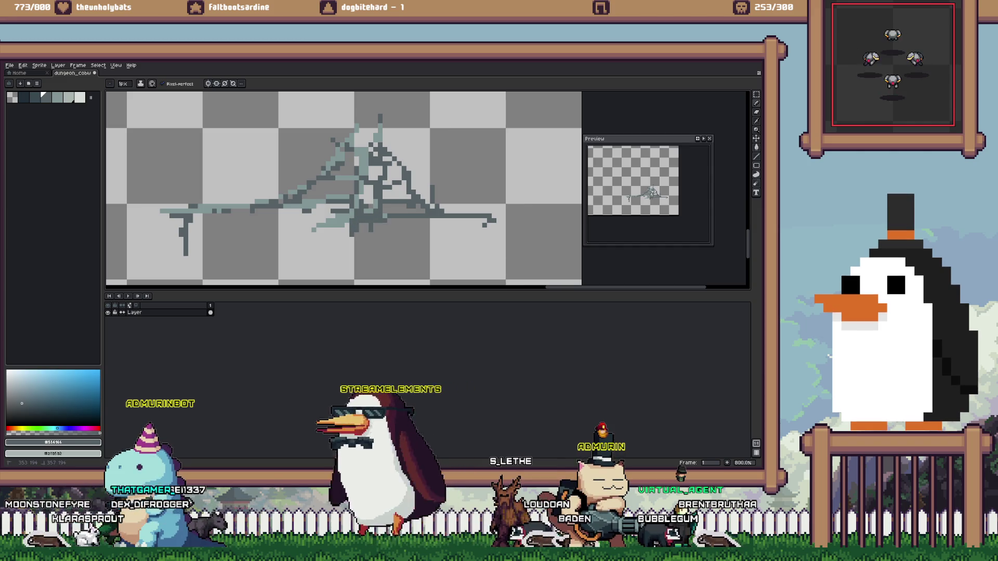
key("alt")
left_click(338, 223, "alt")
left_click(357, 228)
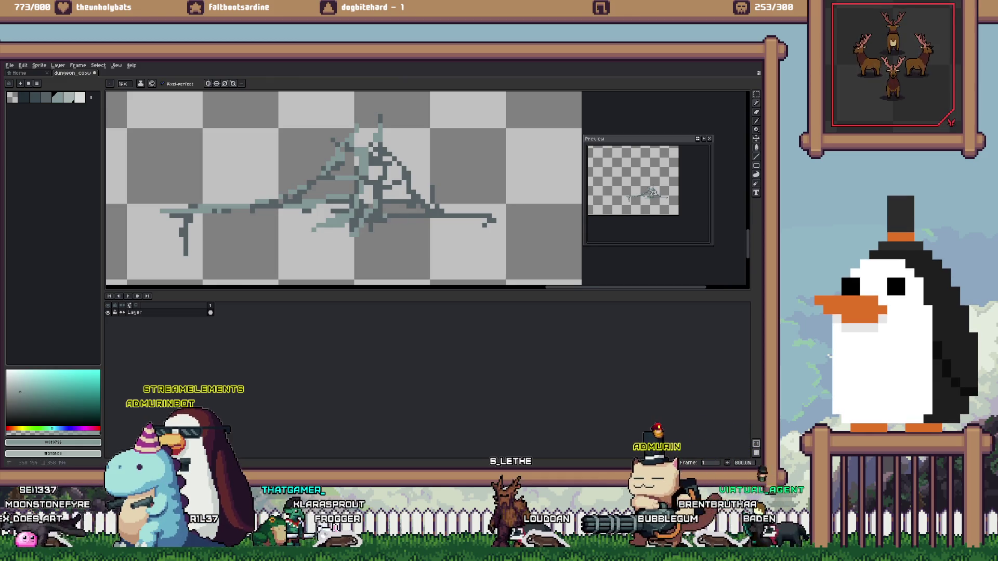
scroll(422, 213, "down", 2)
key("alt+Tab")
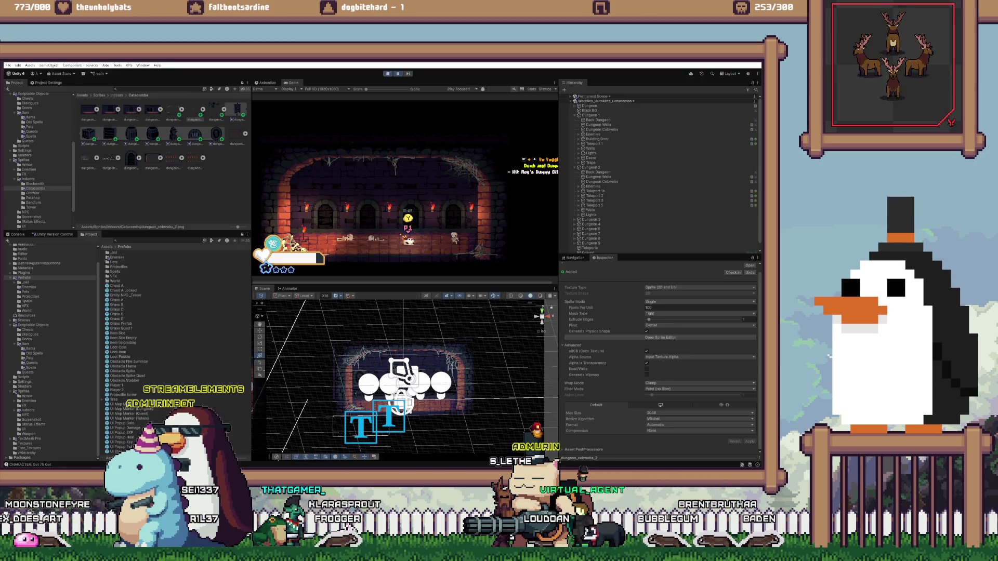
key("alt+Tab")
Shift the lower cobweb strands slightly left, confirm, and check the scene in Unity
scroll(418, 210, "up", 1)
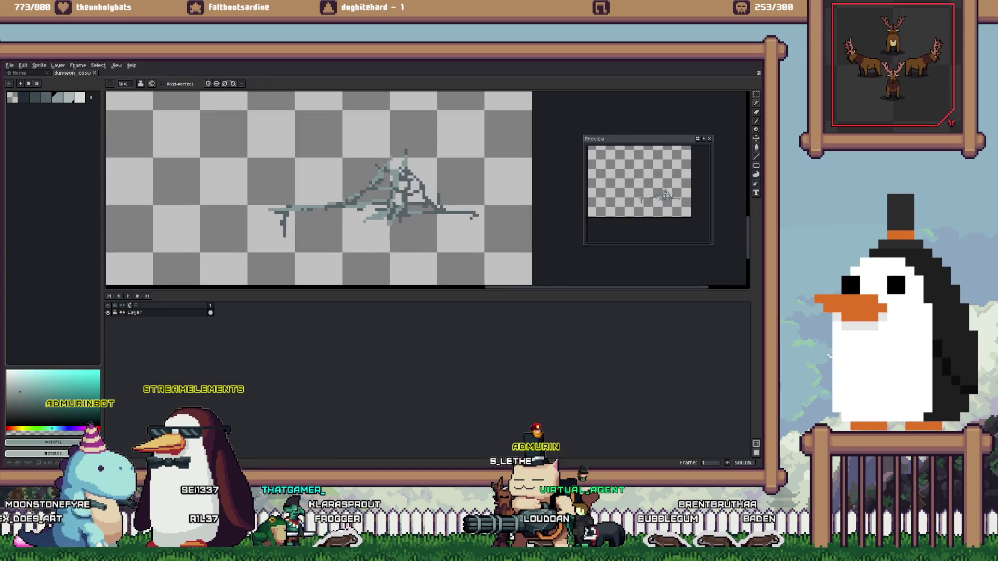
scroll(418, 210, "up", 1)
mouse_move(435, 208)
left_mouse_down()
mouse_move(349, 238)
mouse_move(375, 224)
left_mouse_up()
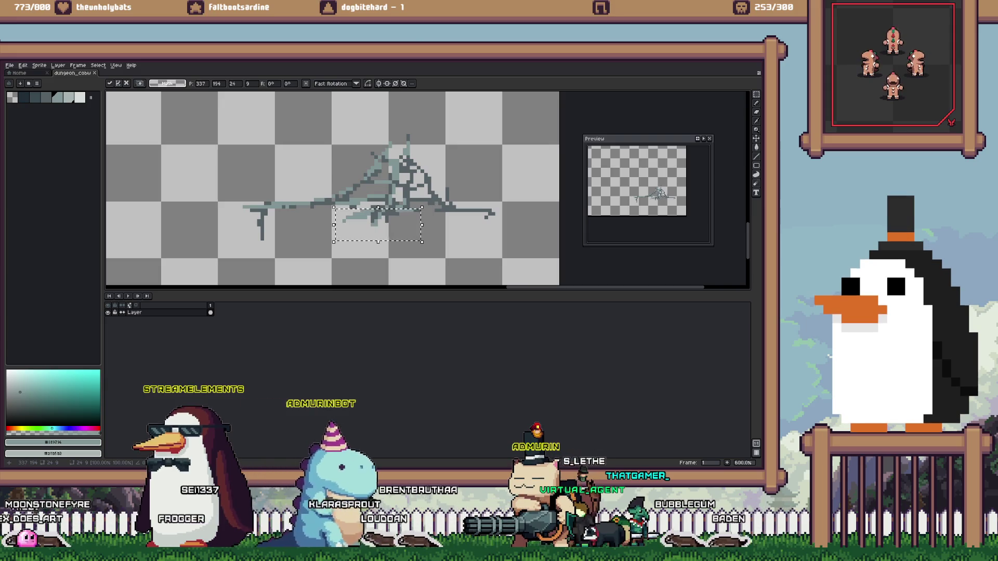
key("Return")
key("ctrl+d")
key("bracketleft")
key("b")
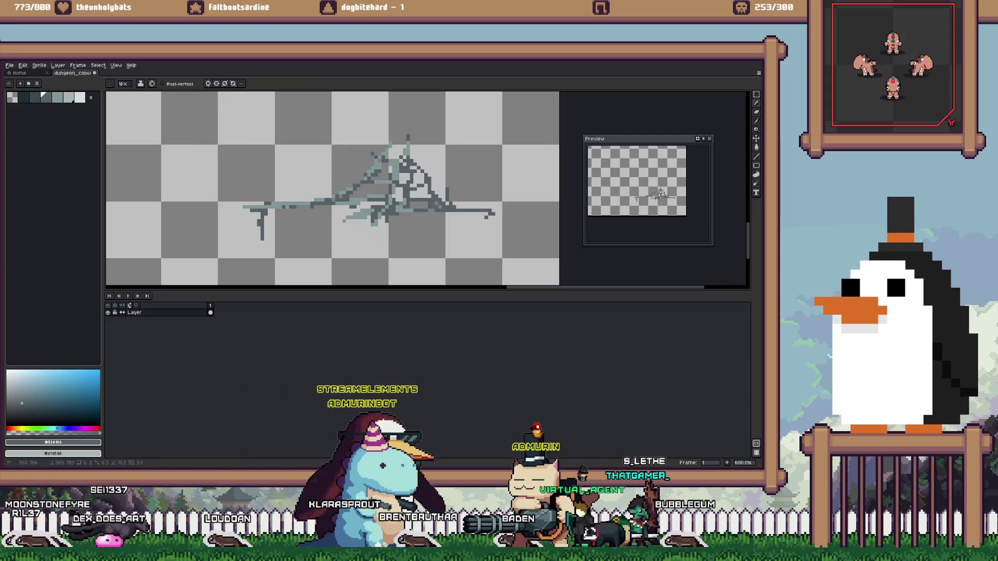
key("alt+Tab")
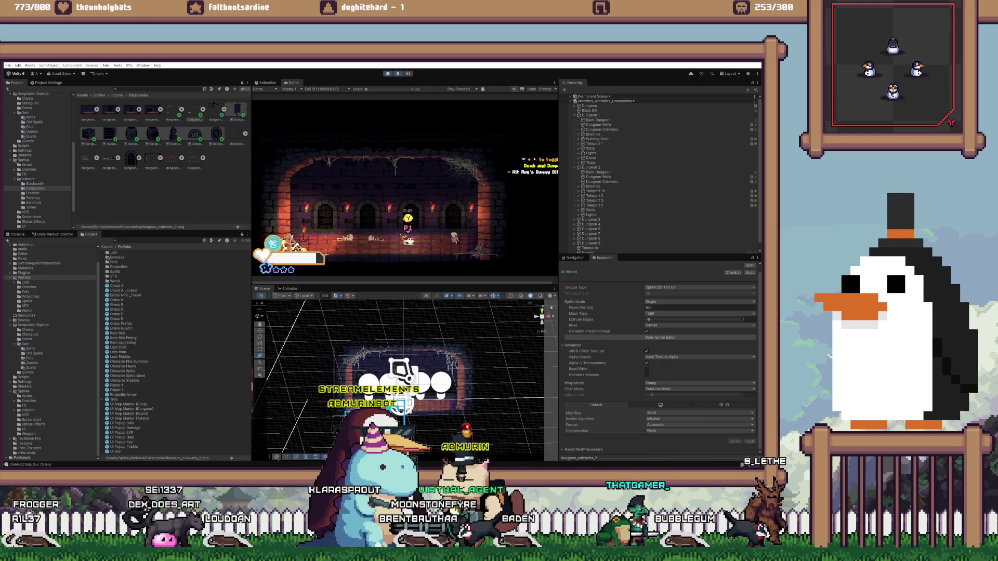
key("alt+Tab")
Marquee-select the strand below the cobweb, move it about 30 px left, and deselect
key("m")
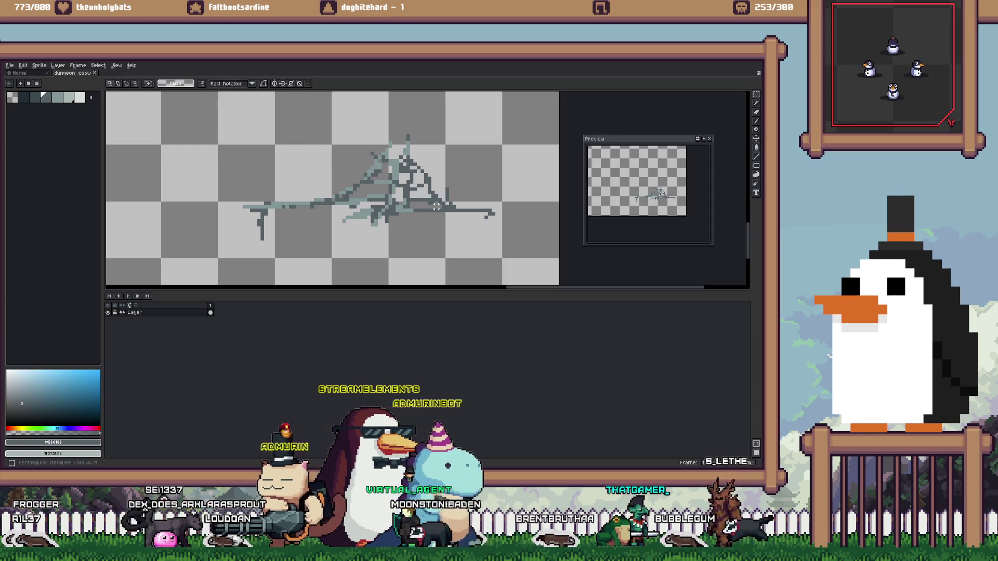
left_click_drag(497, 210, 321, 250)
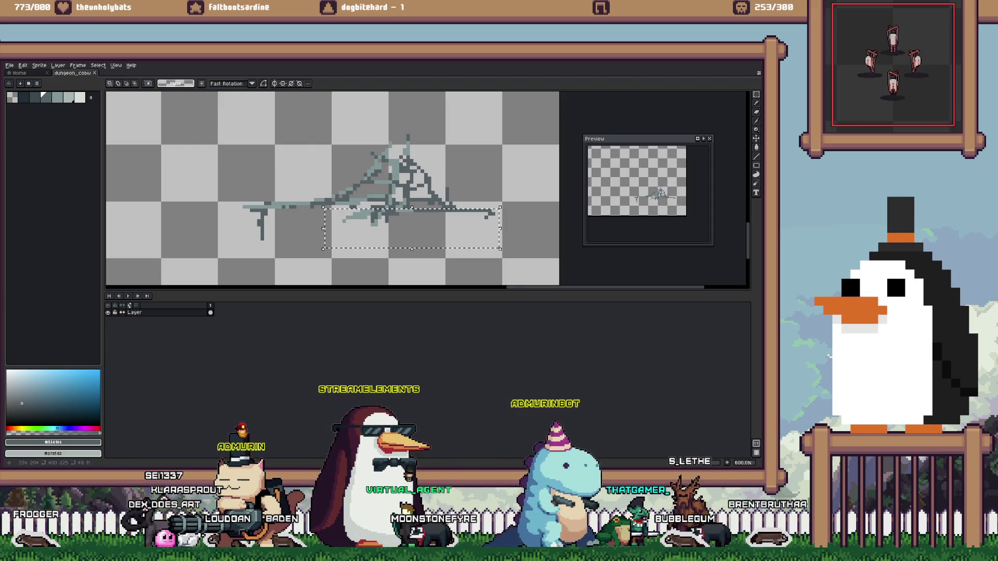
left_click_drag(395, 228, 380, 228)
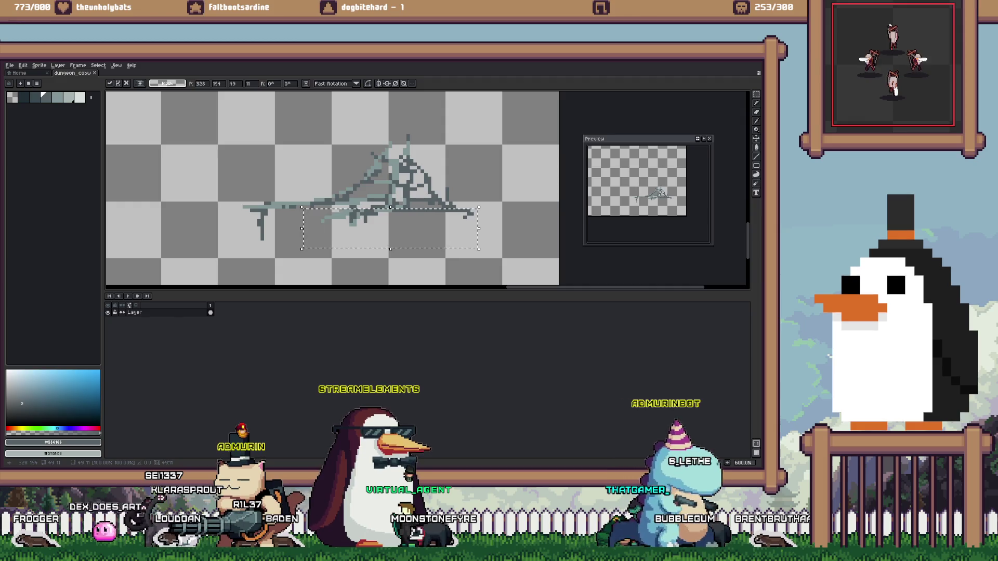
key("ctrl+d")
key("alt+Tab")
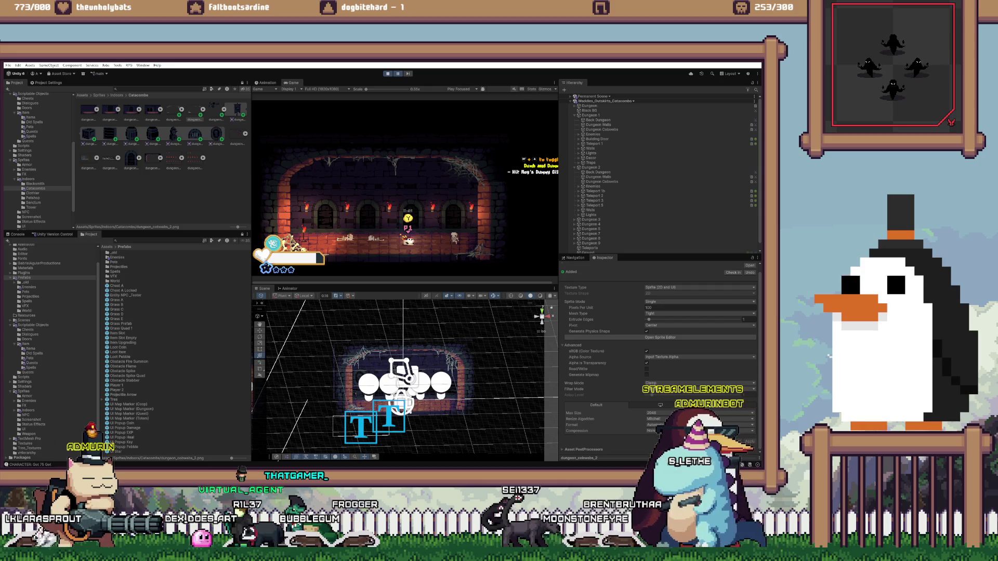
Zoom the Game view to inspect the cobwebs, then show the Play Focused mode options
scroll(405, 187, "up", 6)
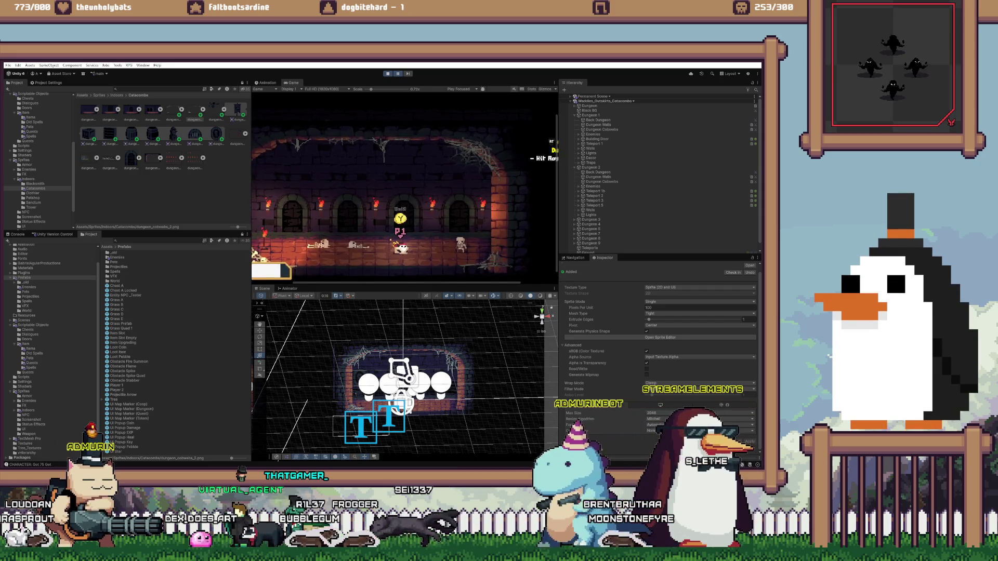
scroll(404, 188, "up", 2)
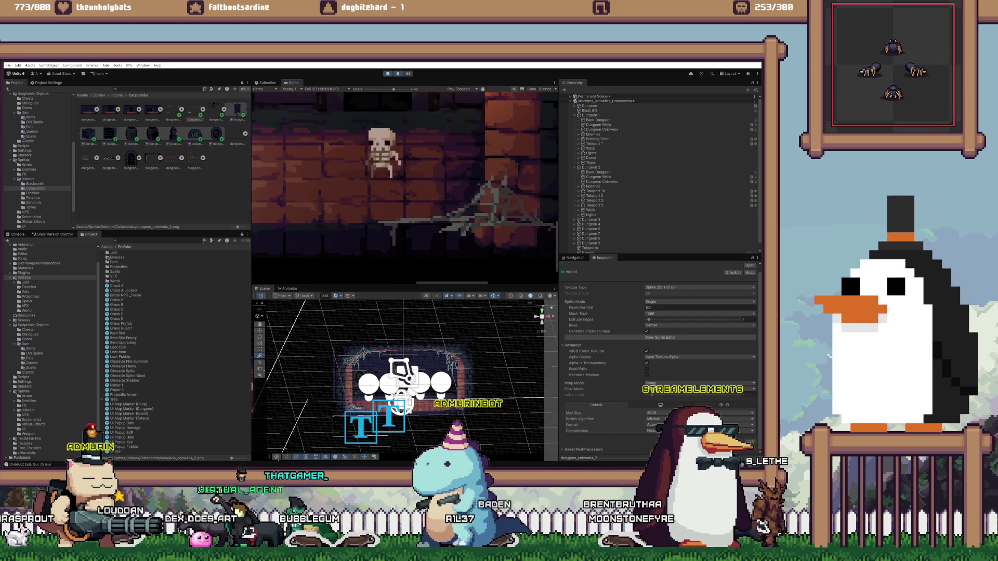
scroll(404, 177, "down", 3)
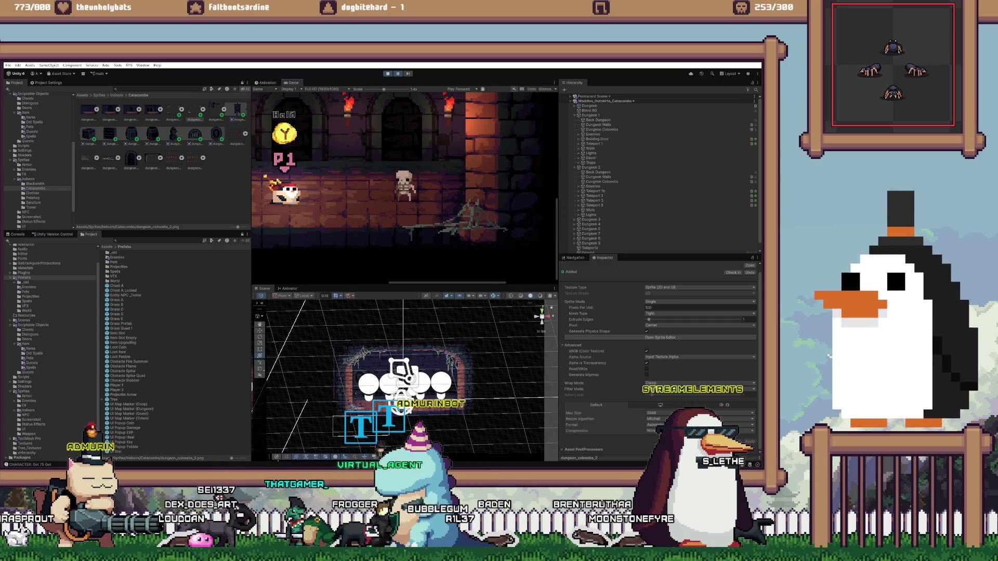
scroll(405, 177, "up", 2)
scroll(404, 177, "up", 2)
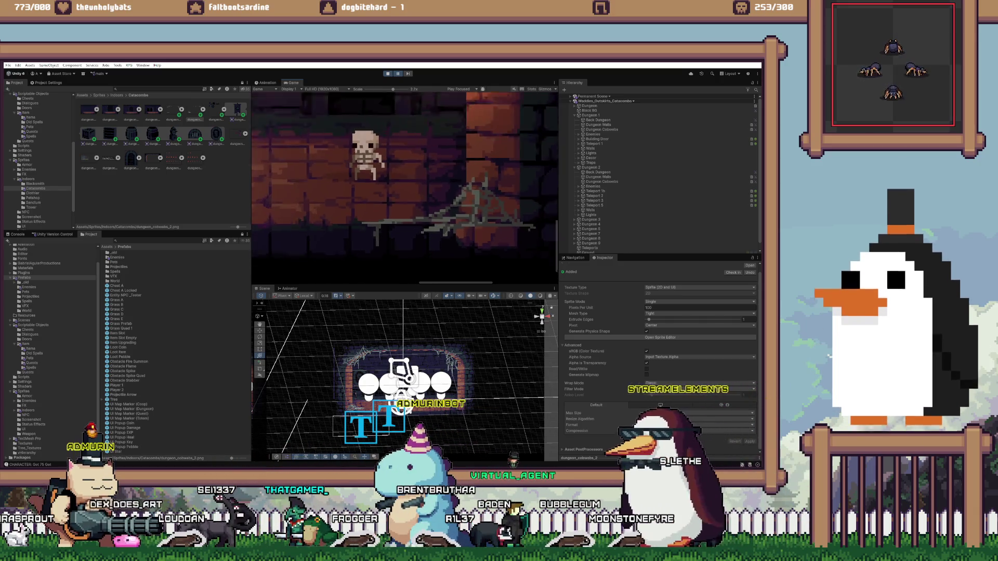
scroll(405, 176, "down", 3)
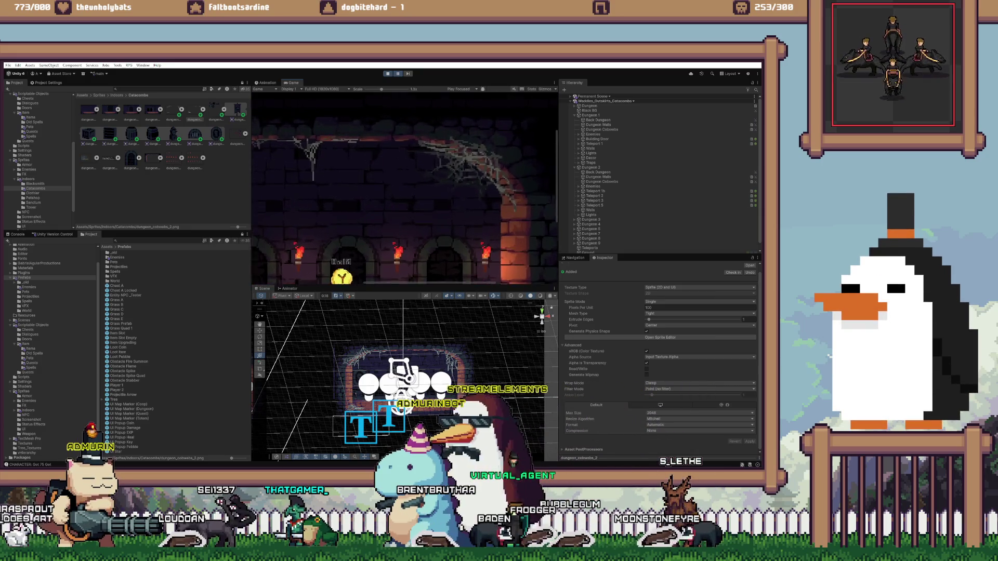
scroll(404, 177, "down", 2)
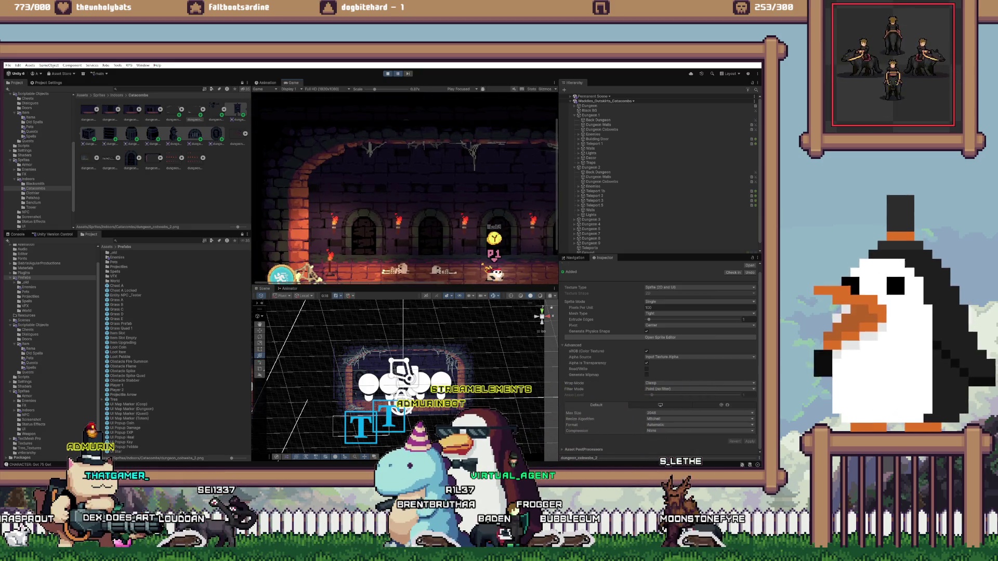
scroll(404, 177, "down", 1)
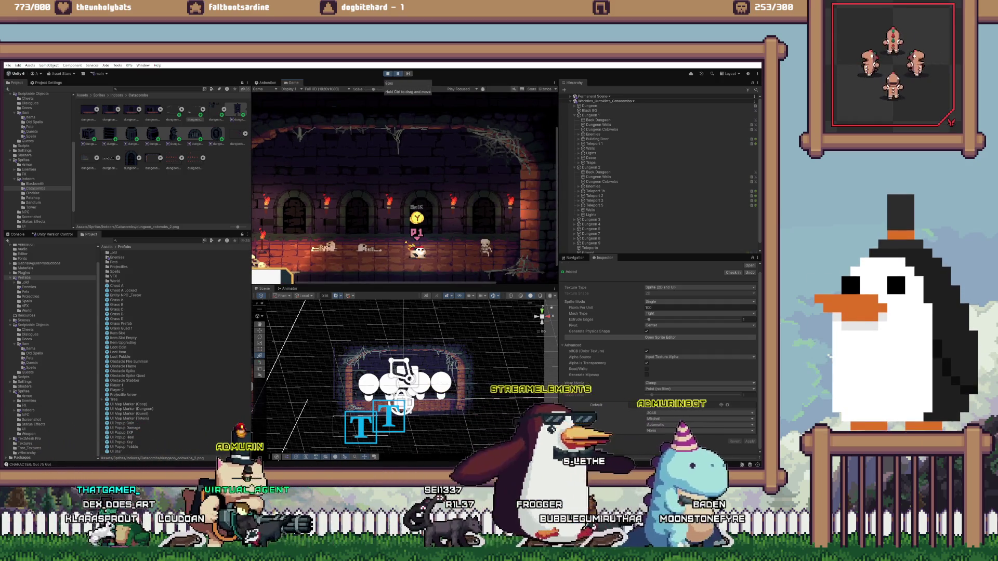
left_click(462, 89)
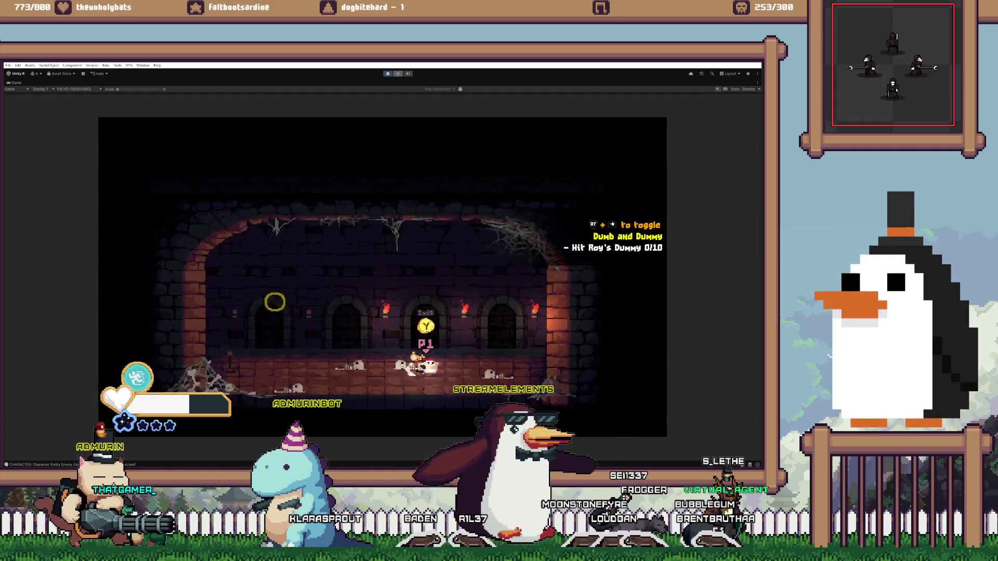
Reset the game's save data from the pause menu's Options > Reset Data
key("Escape")
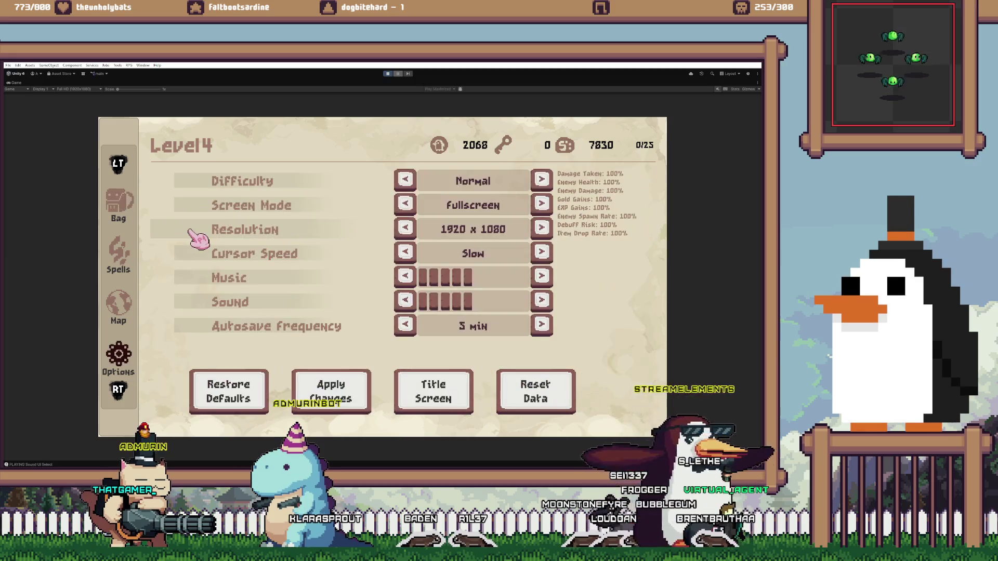
key("Down")
key("Down")
key("Down")
key("Down")
key("Down")
key("Right")
key("Right")
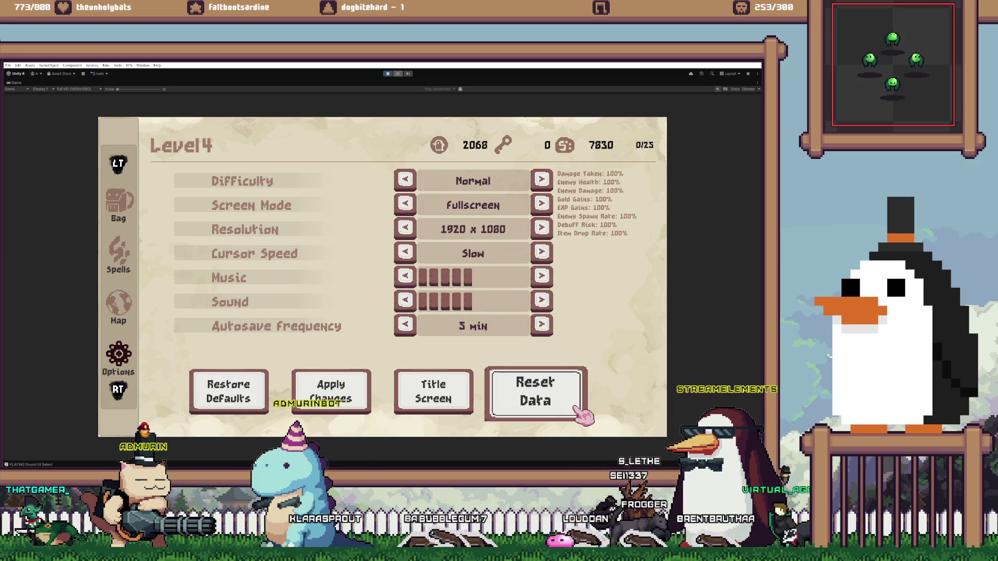
key("Return")
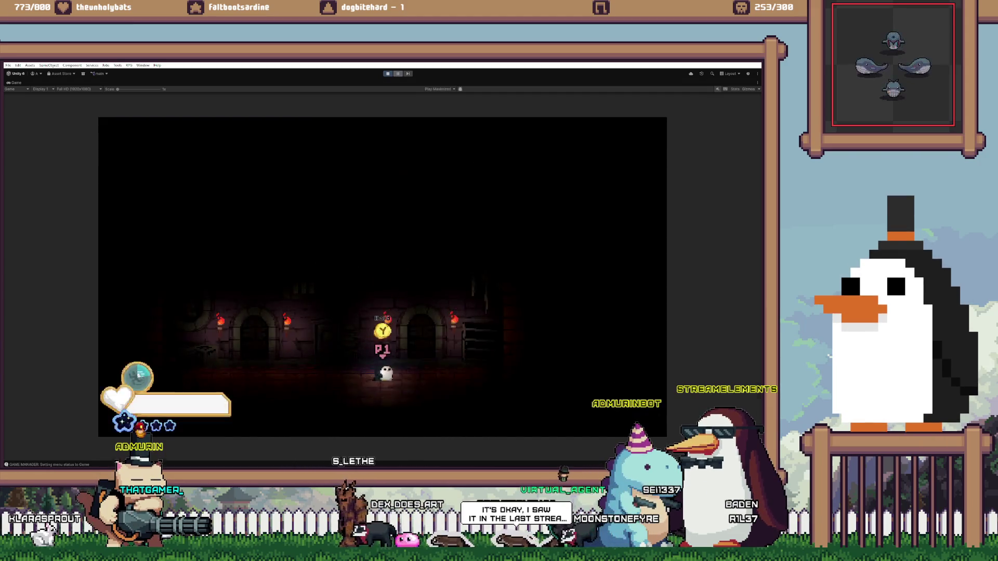
Stop and restart Play mode, then choose Continue on the title menu
key("shift+space")
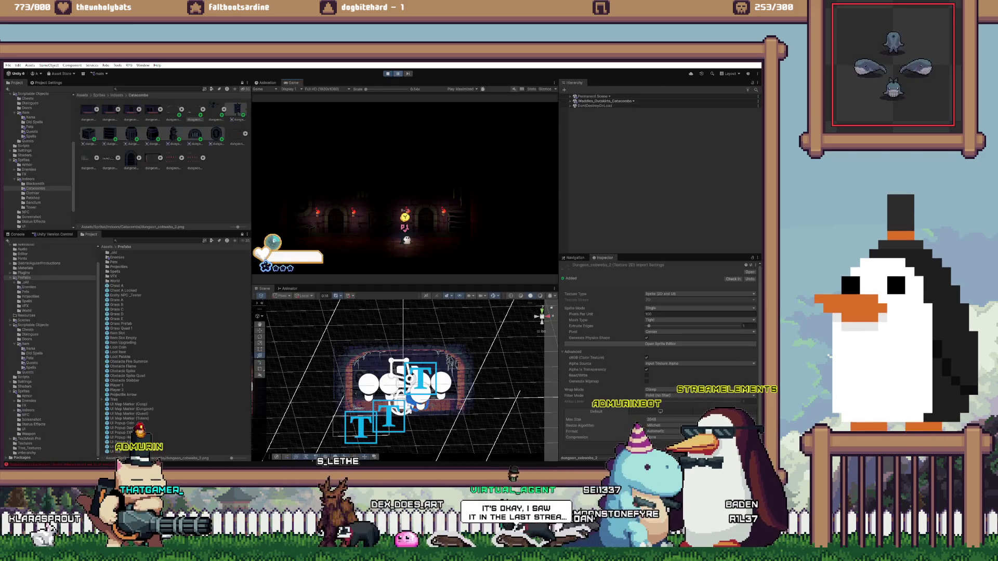
left_click(388, 73)
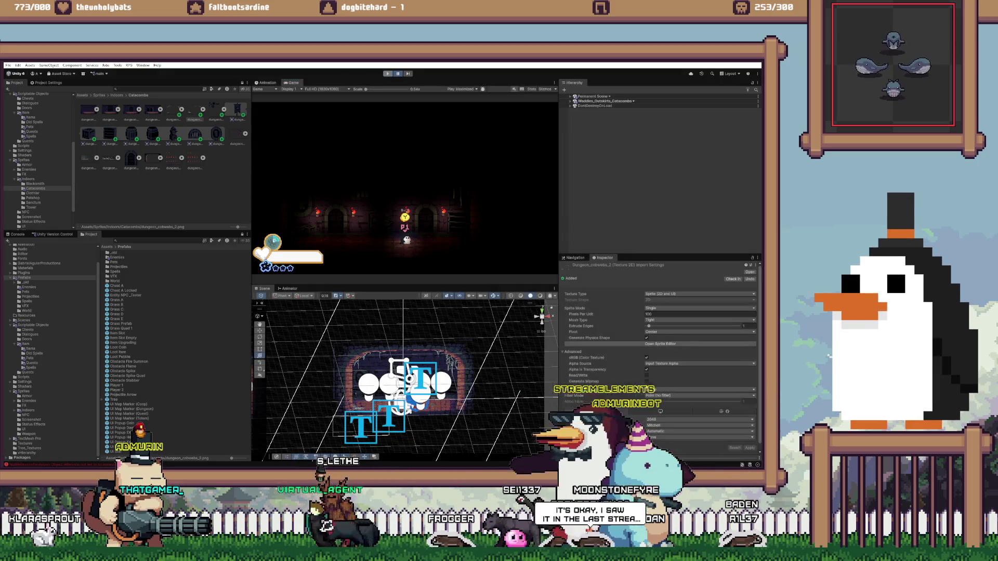
left_click(388, 73)
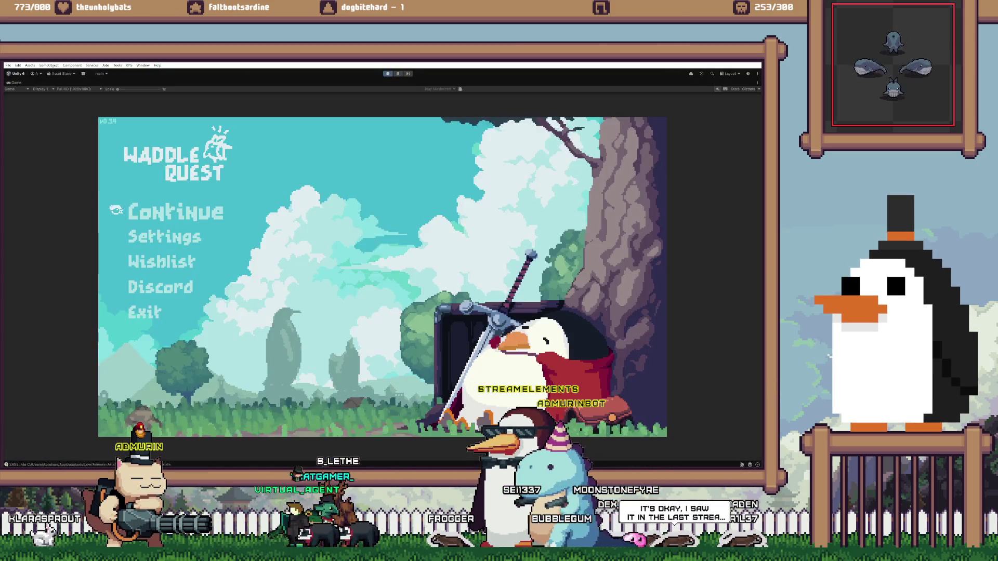
key("Down")
key("Up")
key("Return")
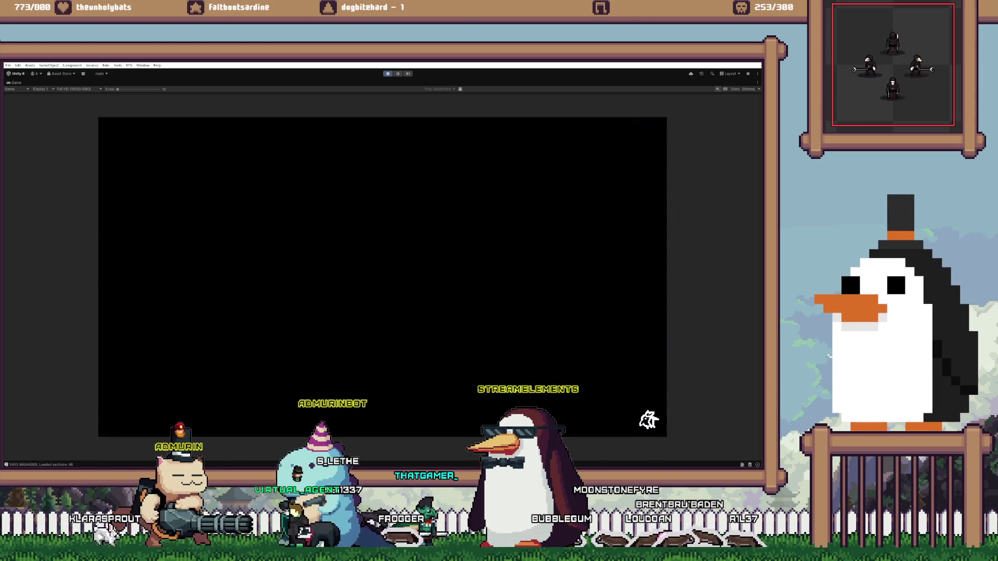
Reset the save data again so the title offers Start Game, and bring up VS Code
key("Escape")
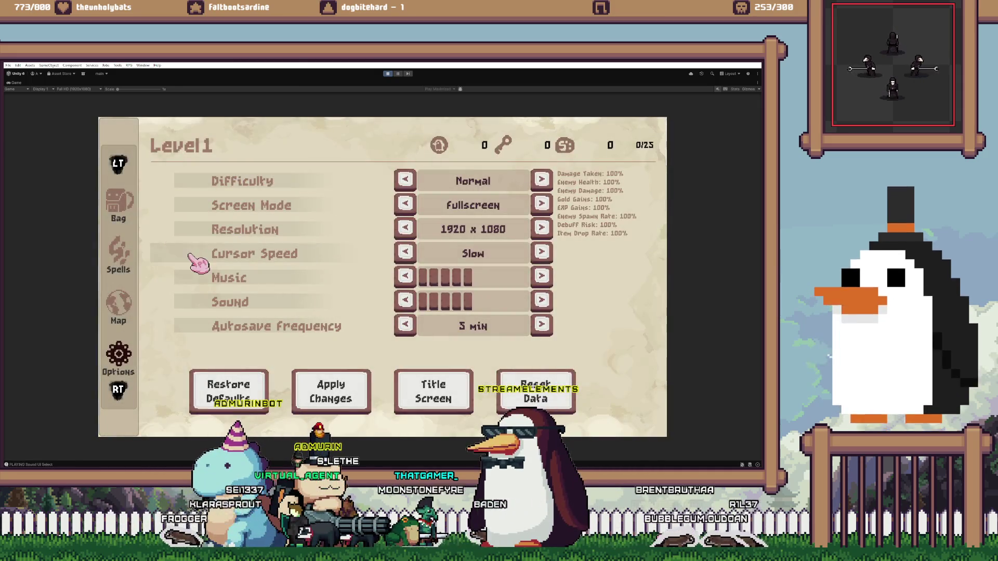
key("Down")
key("Down")
key("Right")
key("Right")
key("Right")
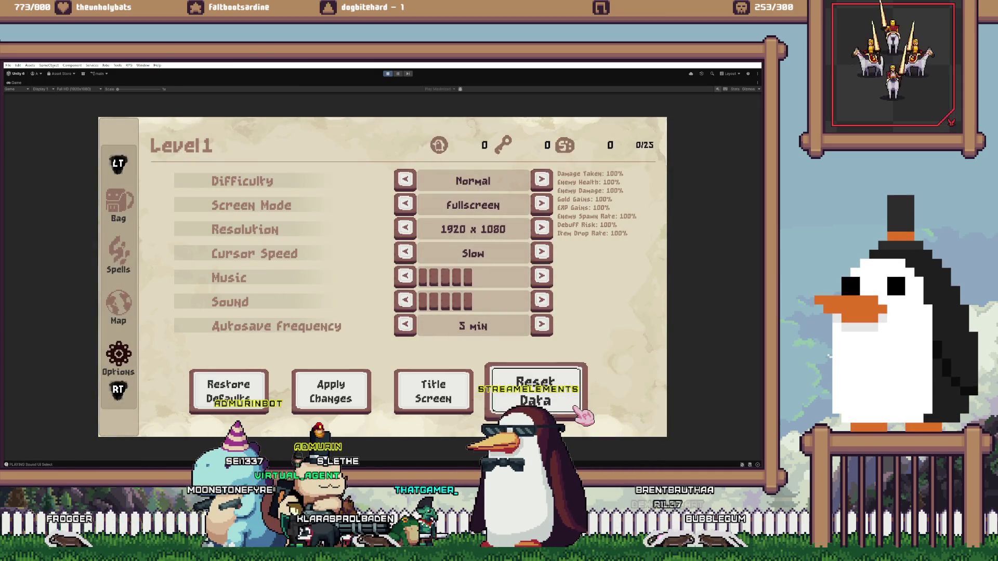
key("Return")
key("Return")
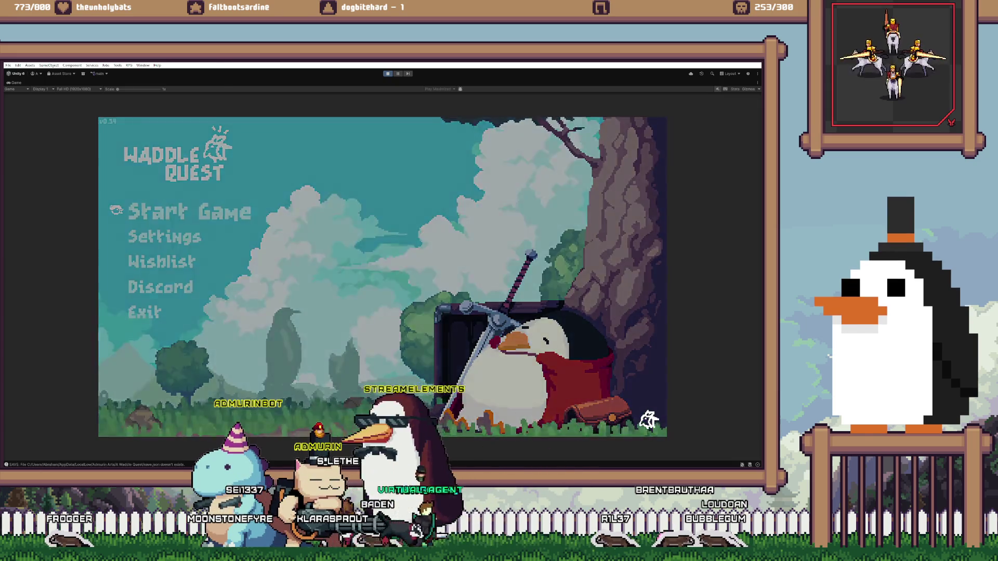
key("alt+Tab")
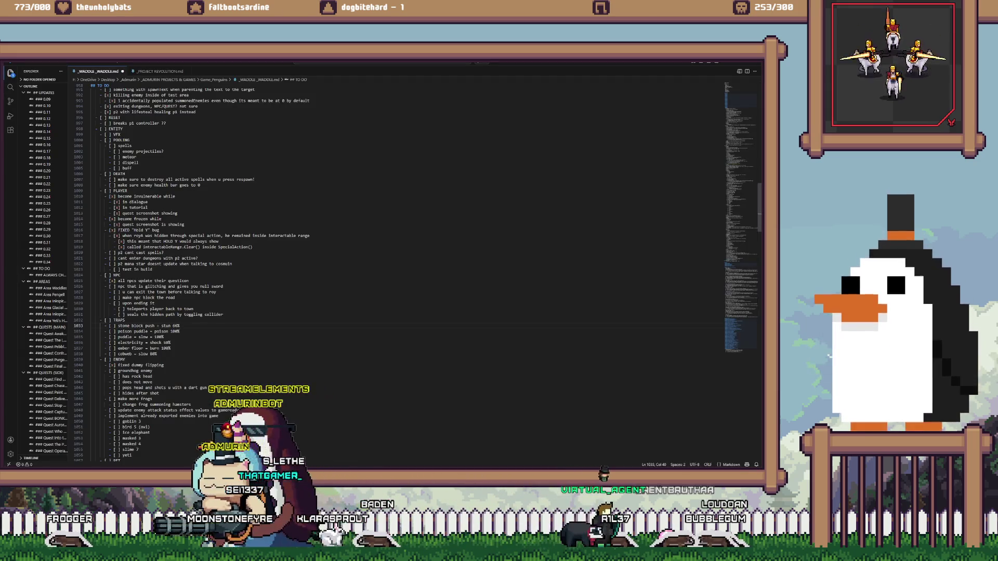
Add 'lock catacombs when game starts until level 6?' under DUNGEON, then return to Unity
scroll(395, 265, "down", 5)
scroll(395, 265, "down", 5)
scroll(395, 266, "down", 5)
scroll(418, 255, "down", 5)
scroll(418, 255, "down", 4)
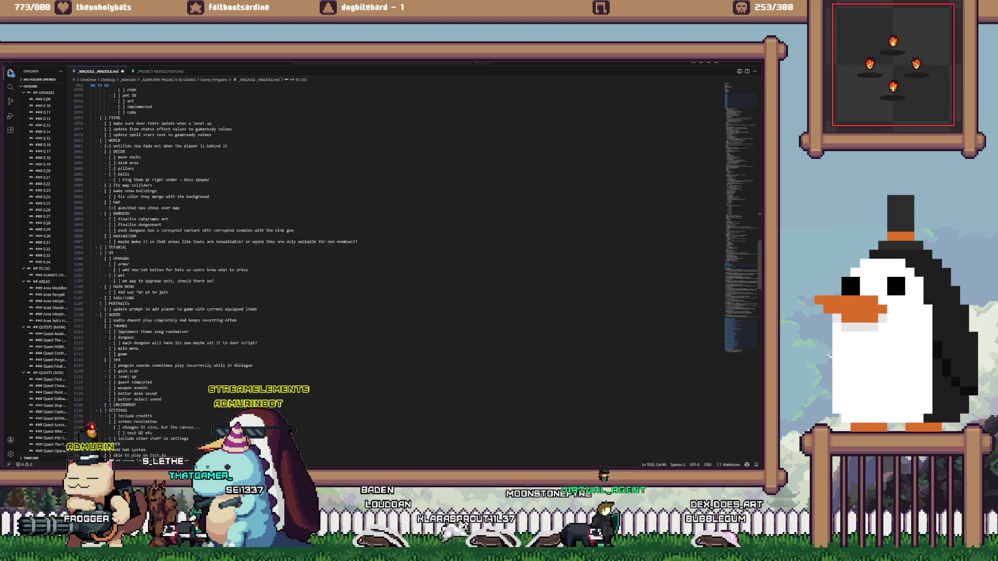
scroll(418, 255, "down", 4)
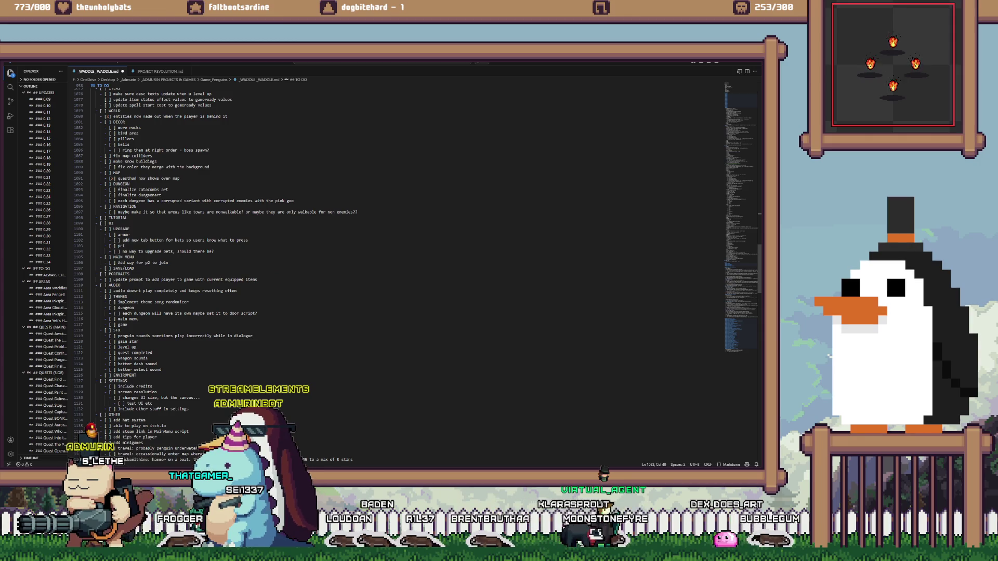
scroll(395, 265, "up", 8)
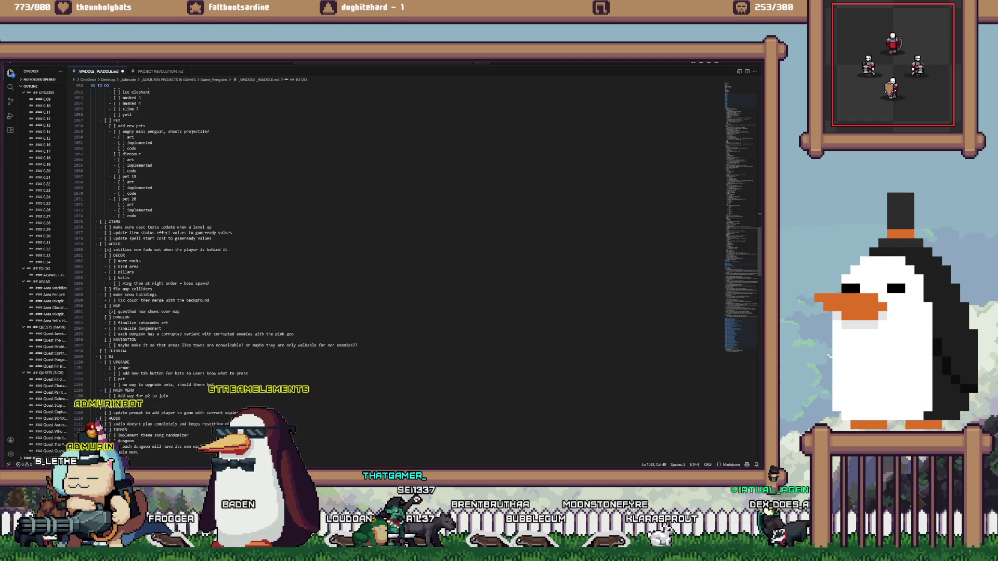
key("Return")
type("- [ ] lock c")
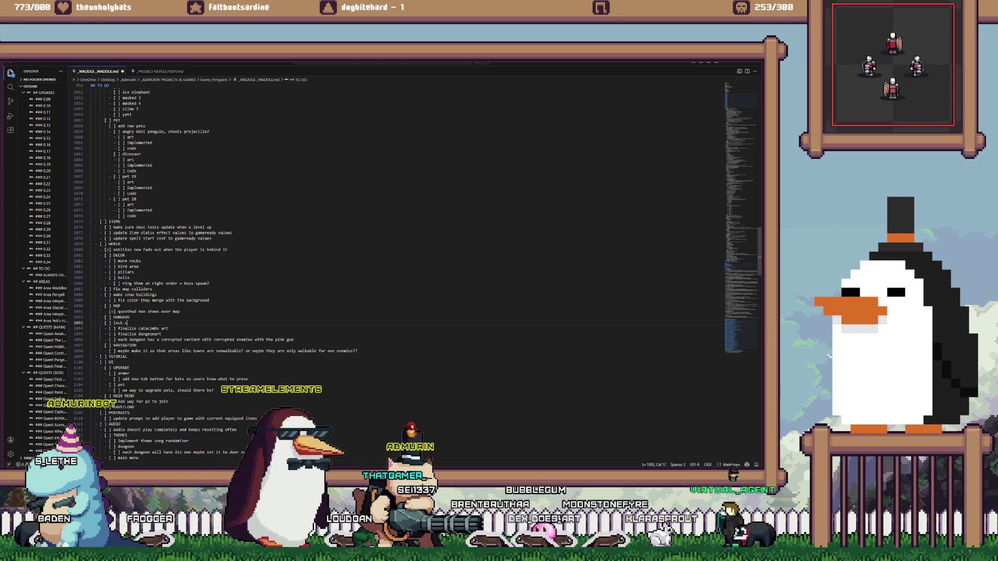
type("atacombs when game starts until level 6")
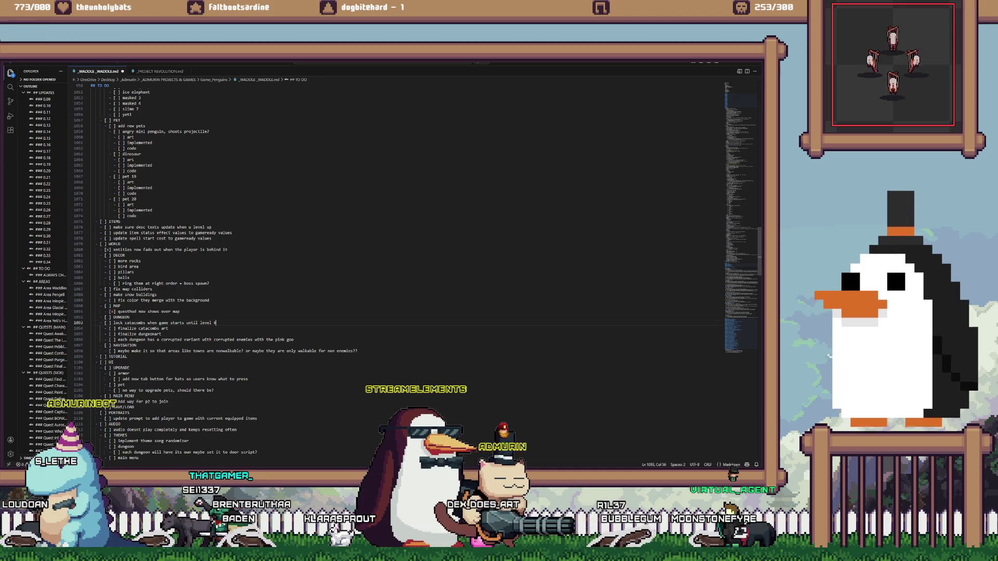
type("?")
left_click(141, 261)
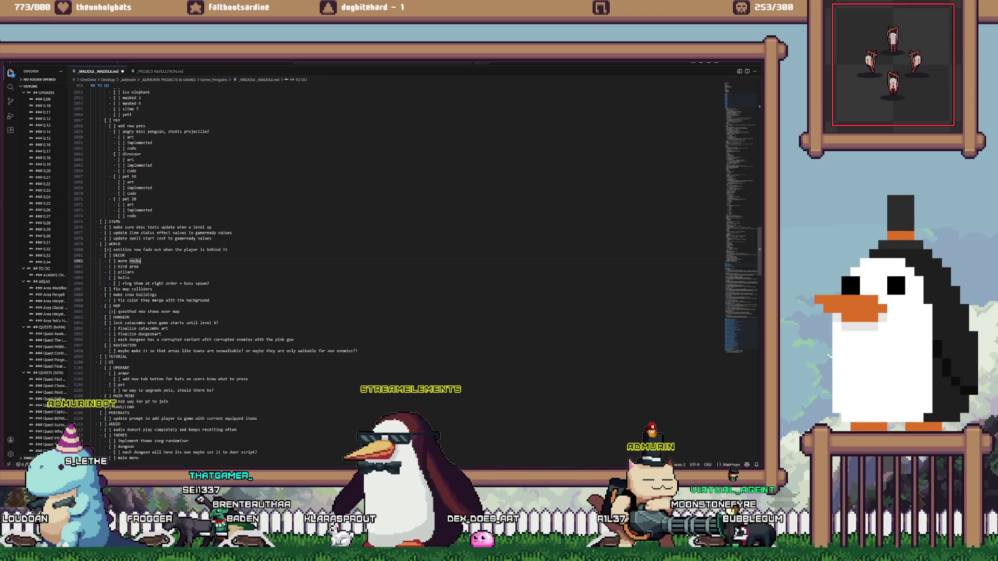
key("alt+Tab")
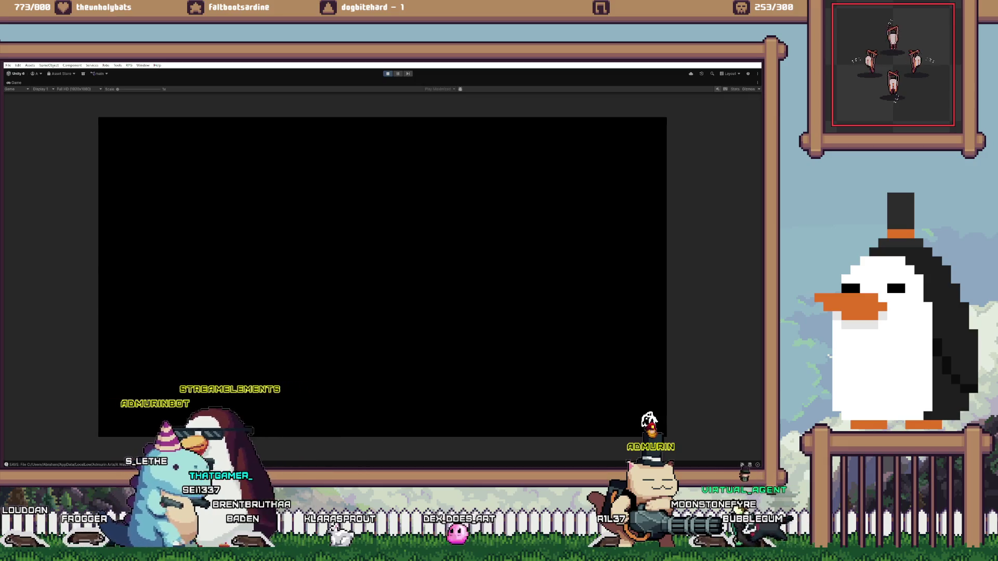
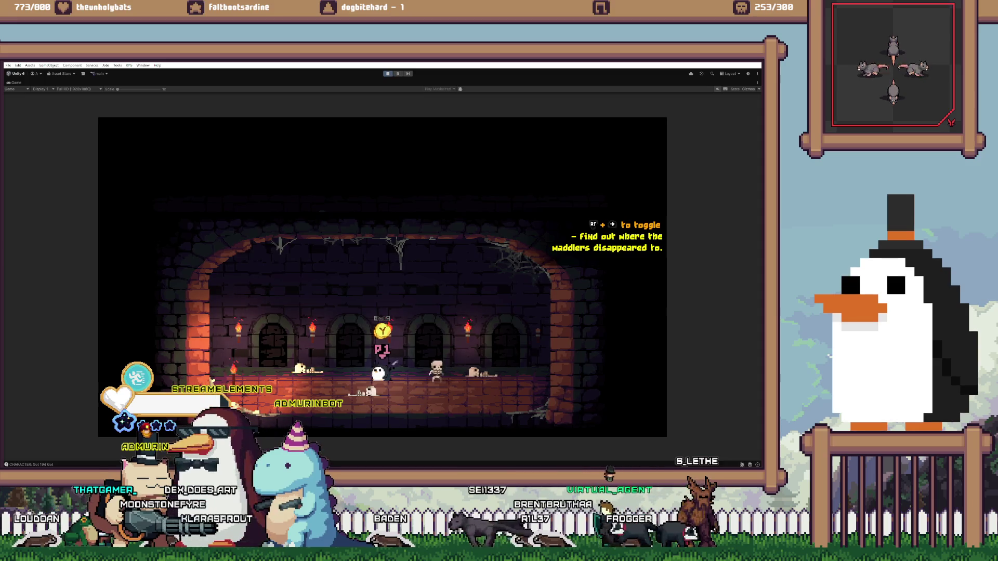
Stop the running game in Unity and switch over to Aseprite
key("ctrl+p")
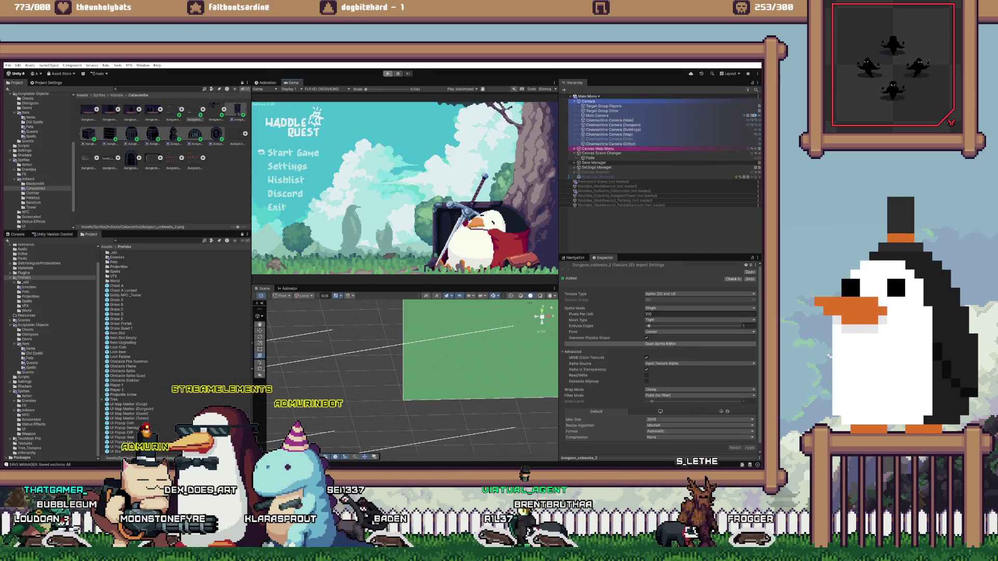
key("alt+Tab")
key("alt+Tab")
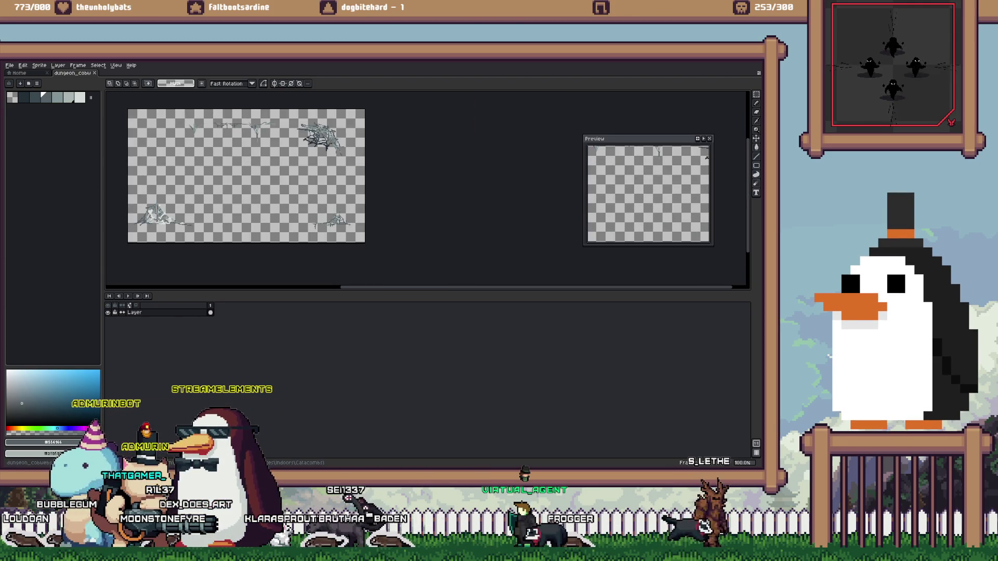
Close the unsaved Sprite-0006 document without saving it
key("alt+Tab")
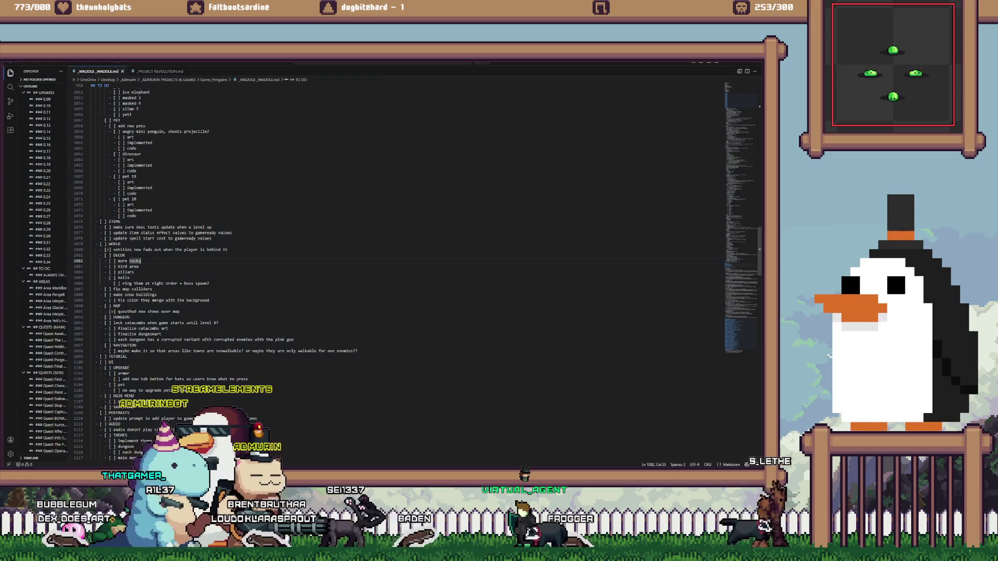
key("alt+Tab")
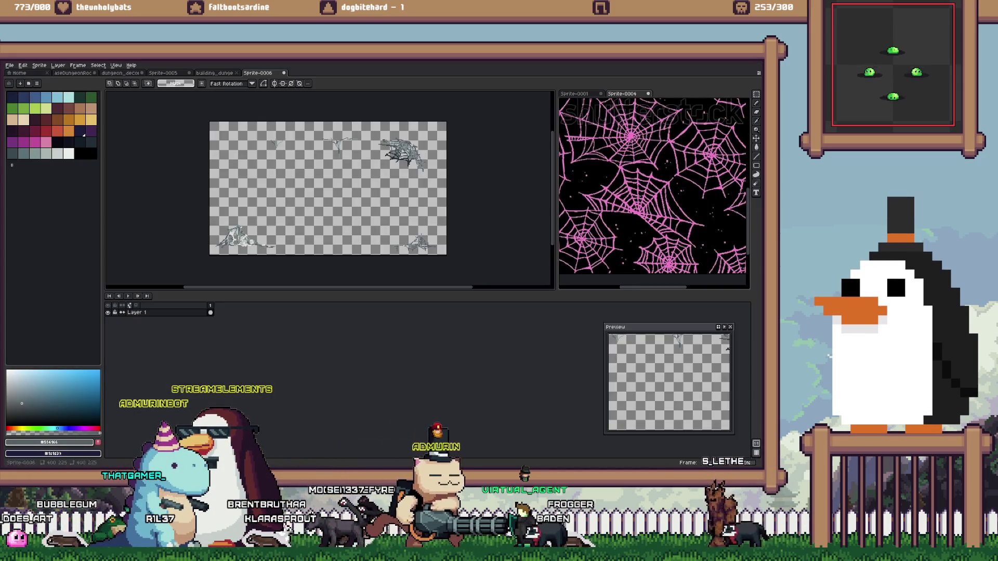
left_click(284, 73)
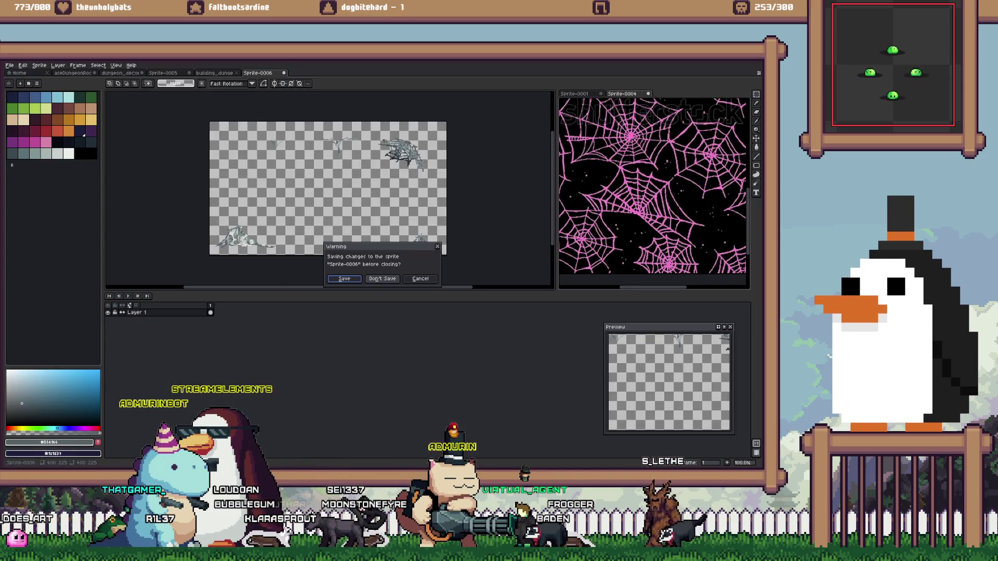
left_click(382, 278)
Browse the open sprite tabs and bring up the catacombs room scene
scroll(315, 219, "down", 2)
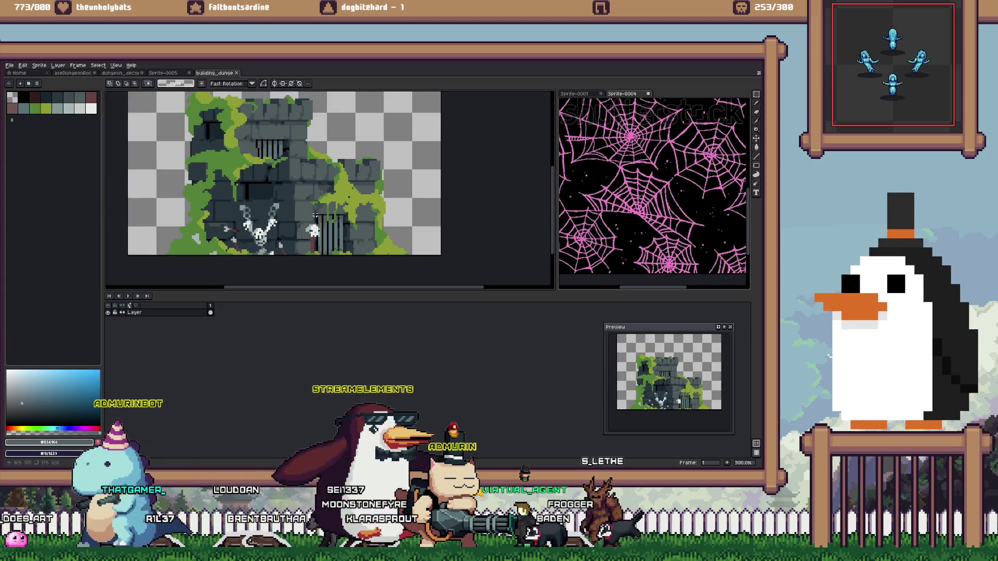
left_click(163, 73)
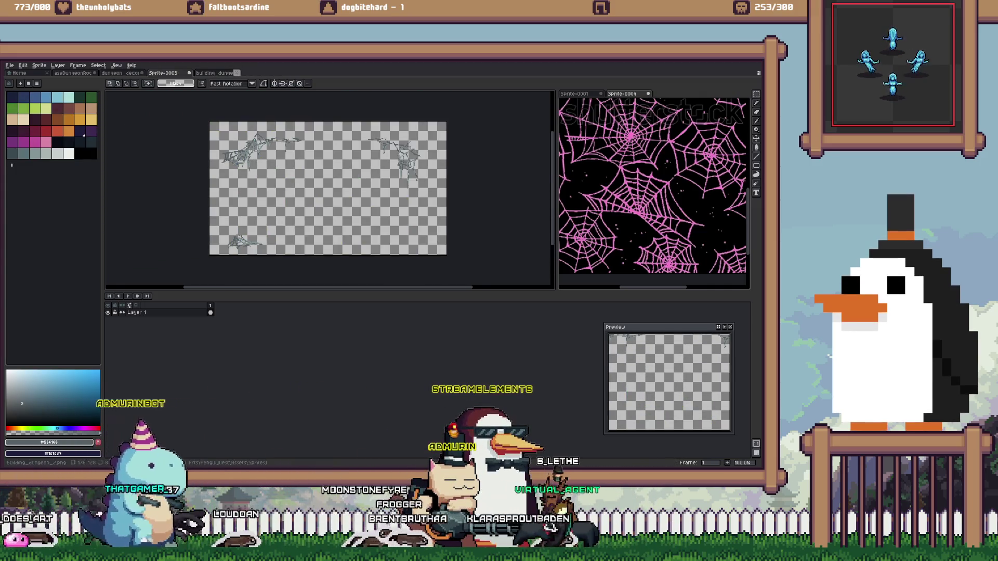
left_click(214, 73)
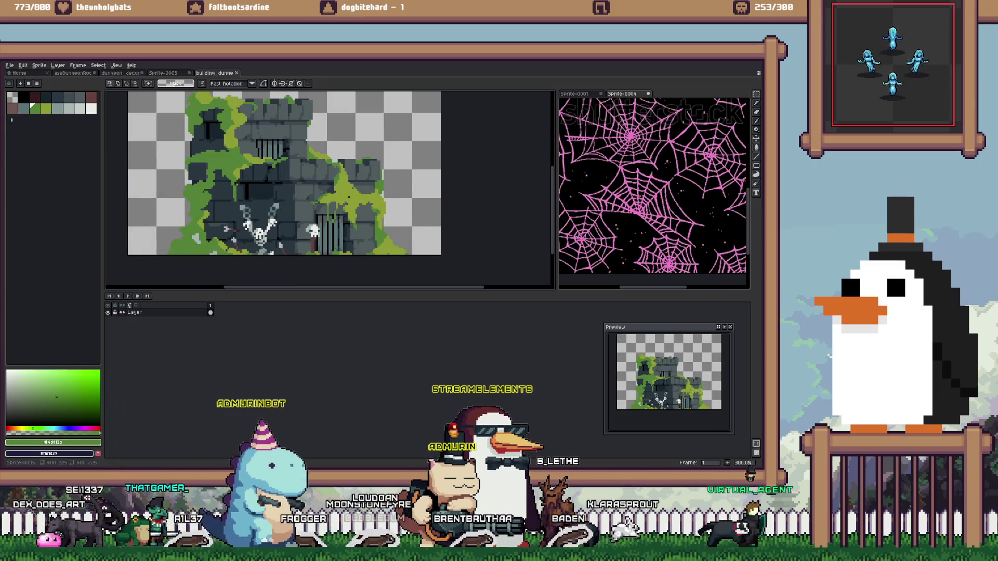
left_click(120, 73)
left_click(73, 73)
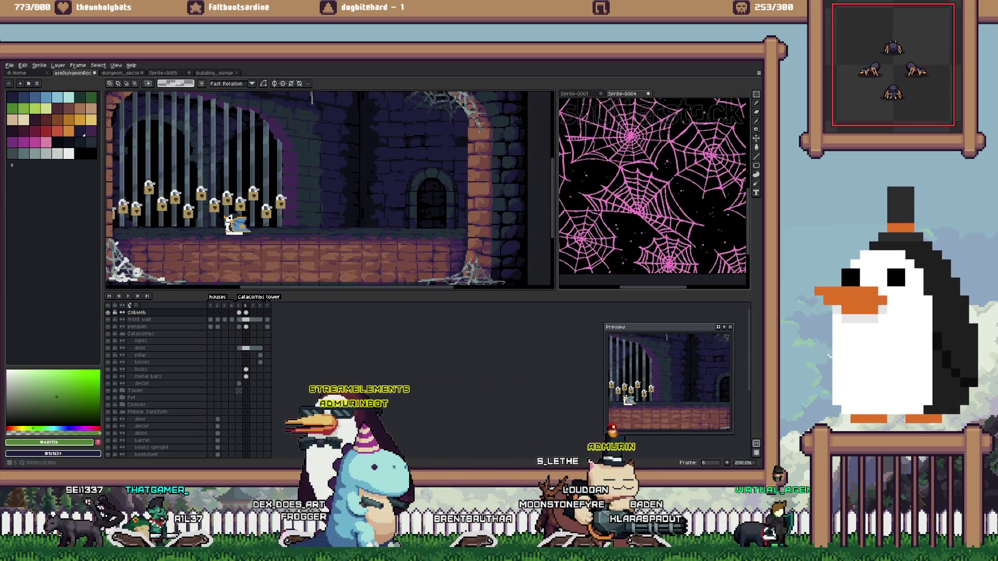
Step back to the previous room frame and zoom and pan to inspect its edges
key("Left")
scroll(284, 220, "down", 1)
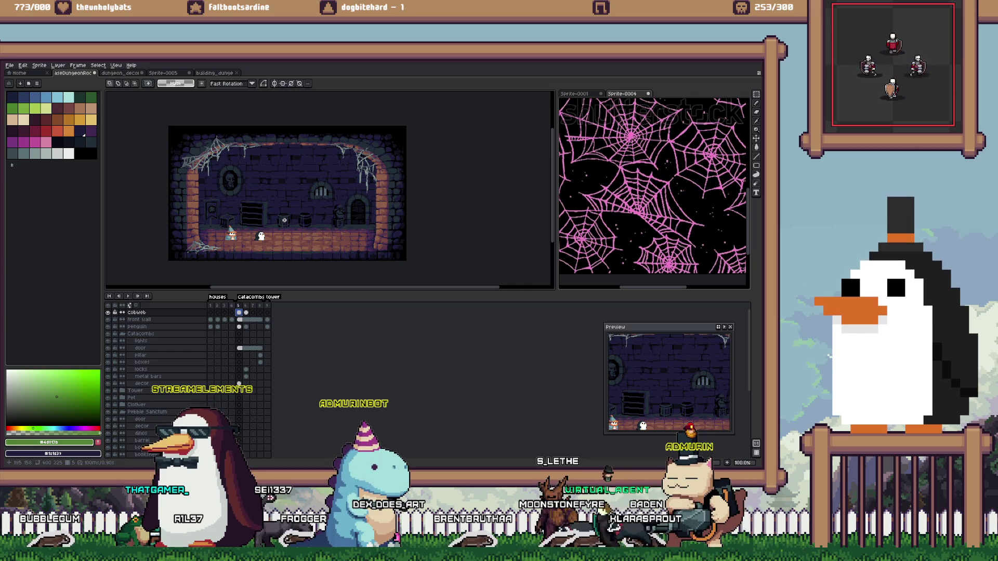
scroll(395, 222, "up", 1)
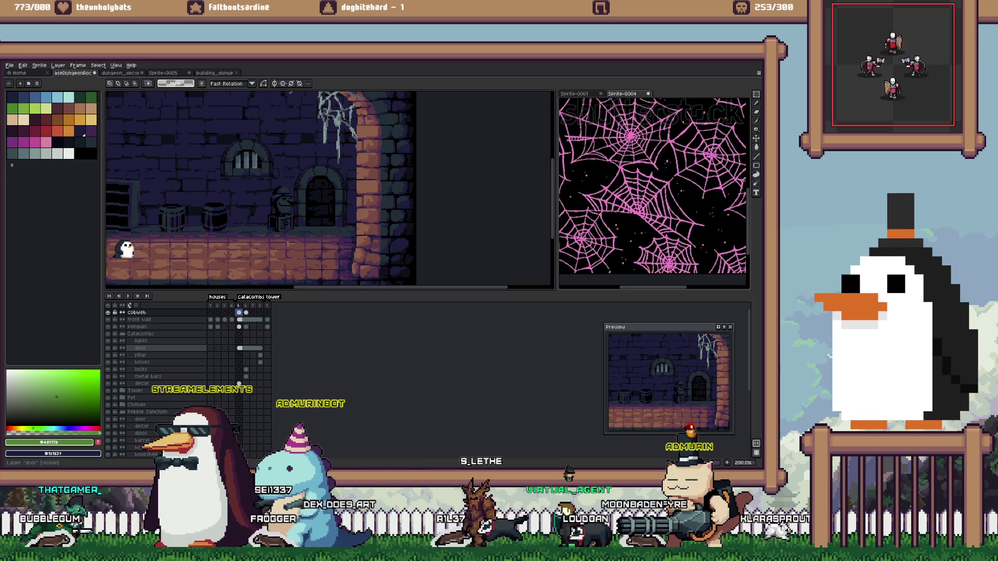
scroll(238, 233, "down", 2)
scroll(237, 232, "up", 1)
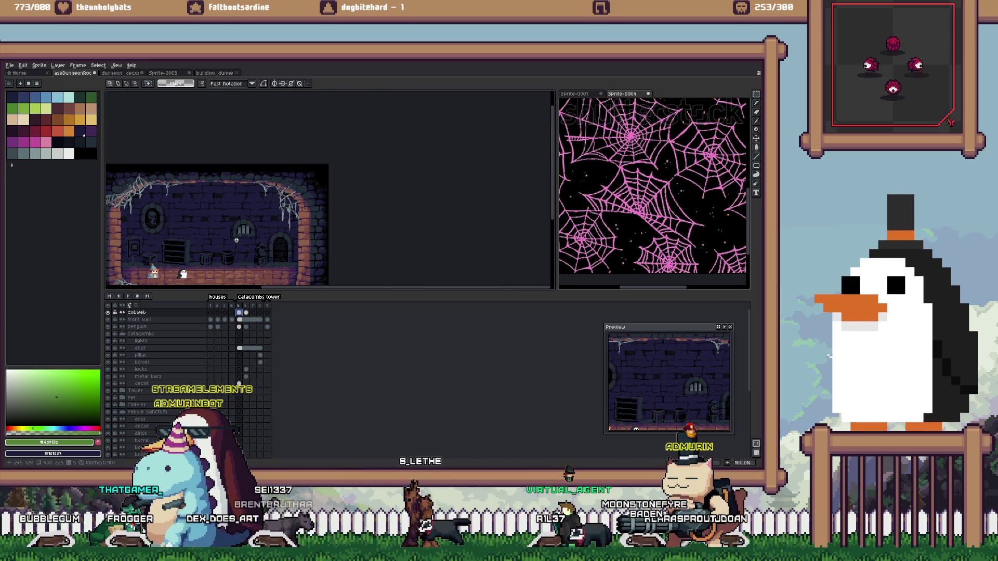
scroll(269, 242, "up", 1)
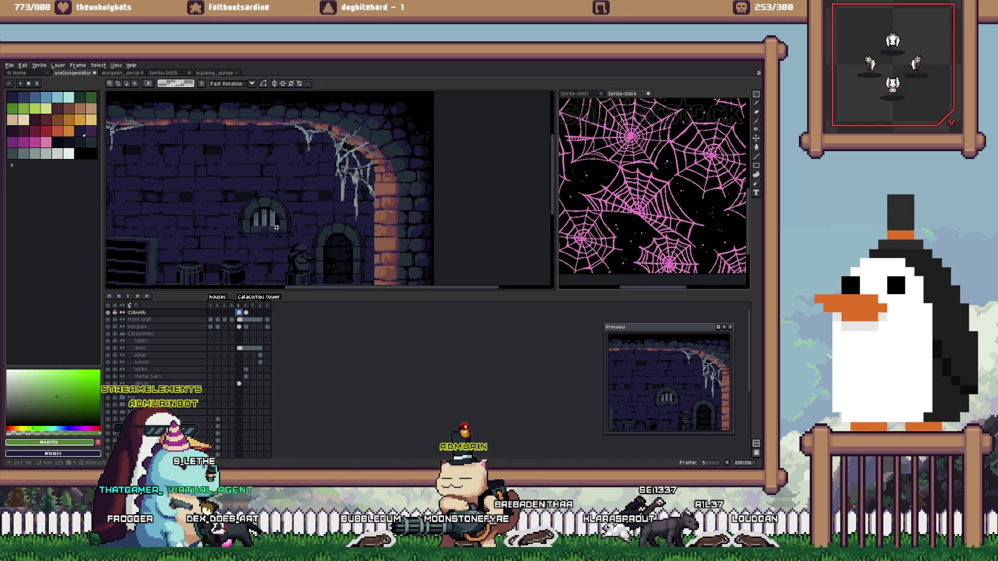
left_click_drag(276, 227, 306, 208)
Advance past frame 6 with bars and locks to the empty room in frame 7
key("Right")
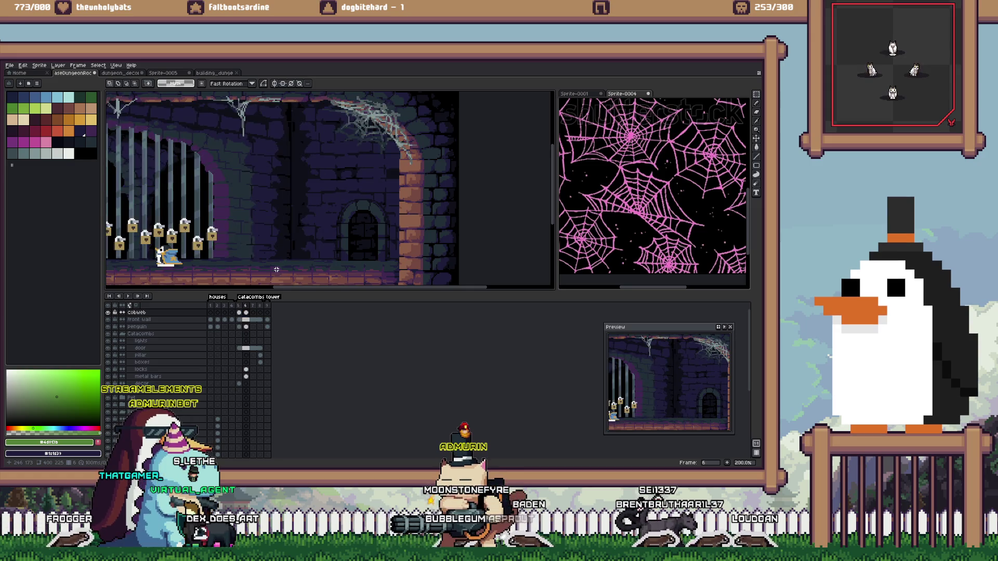
scroll(263, 251, "down", 2)
key("Right")
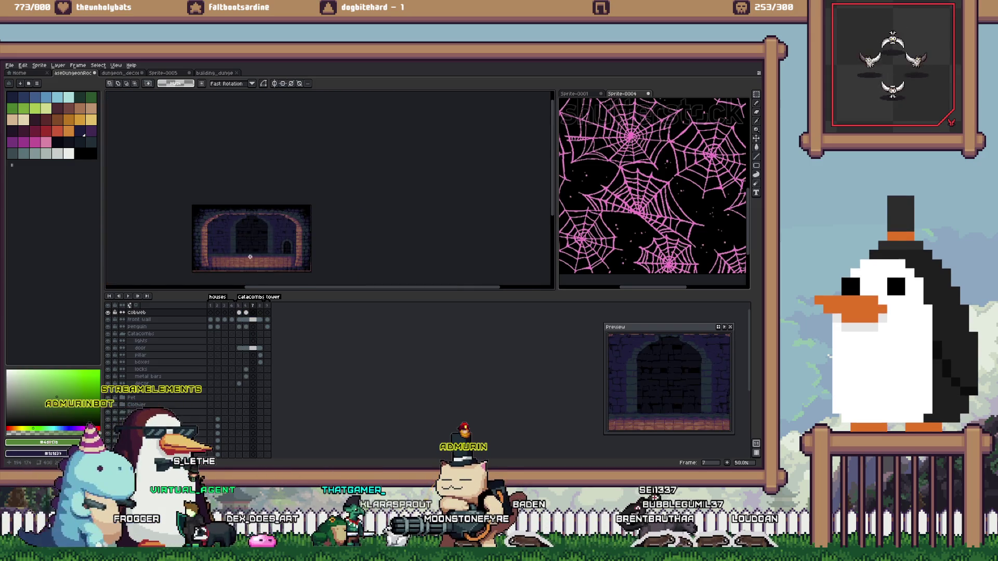
scroll(271, 217, "up", 1)
scroll(270, 217, "up", 1)
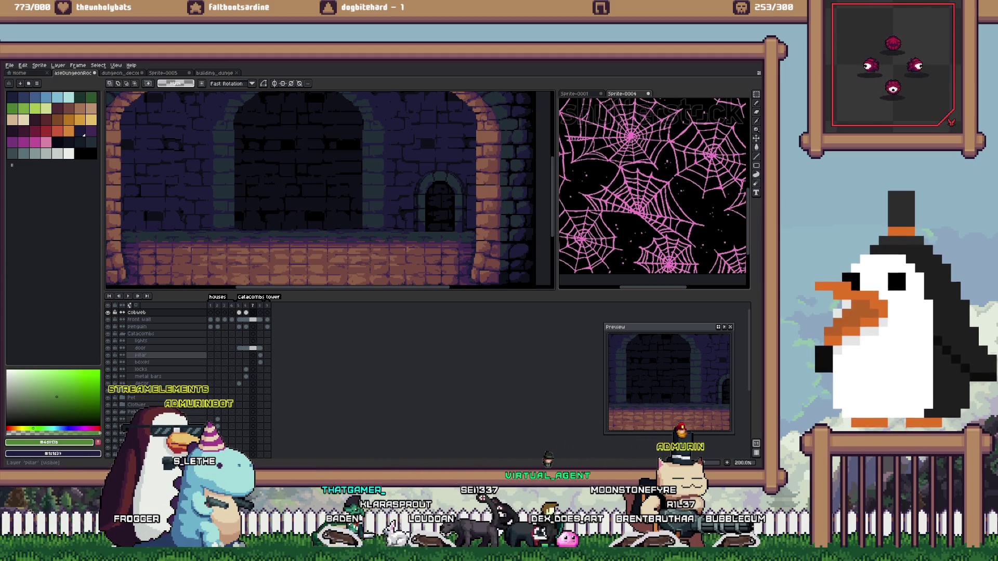
On the door layer, paste a copy of the arched door left of the original
left_click(252, 348)
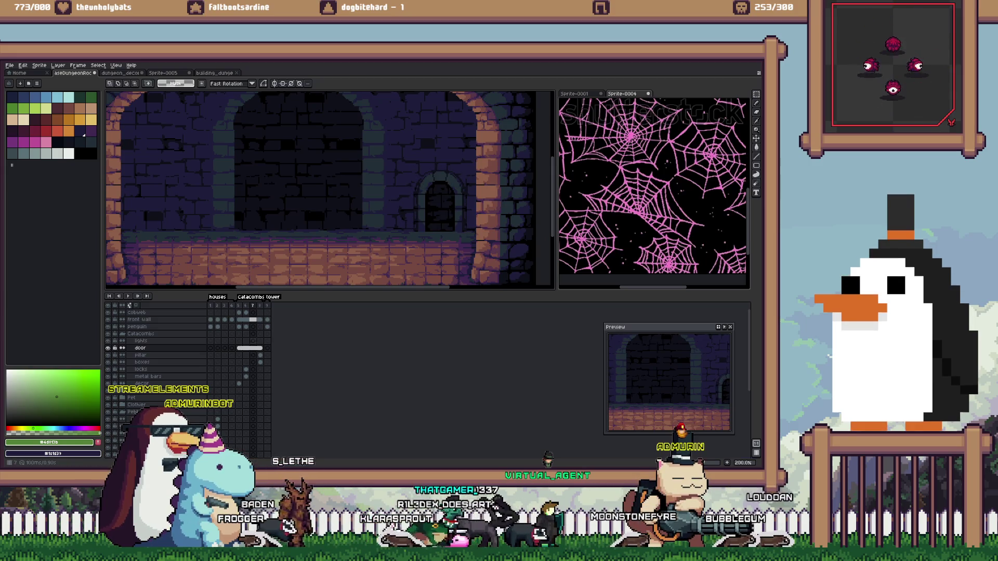
right_click(252, 348)
left_click(264, 361)
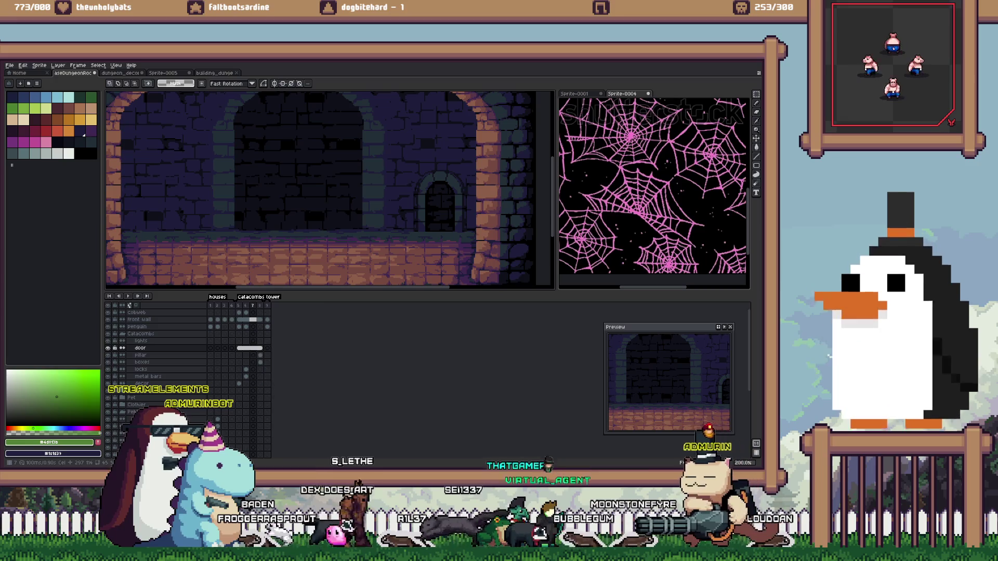
key("ctrl+v")
left_click_drag(441, 202, 303, 202)
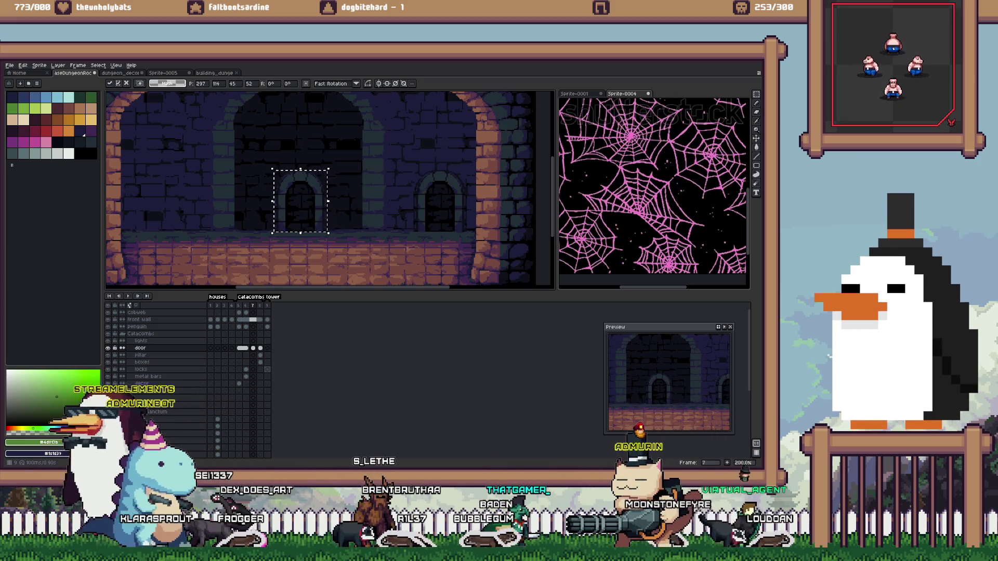
key("ctrl+d")
Adjust the view, then step back to frame 6 with bars and locks
scroll(392, 195, "down", 2)
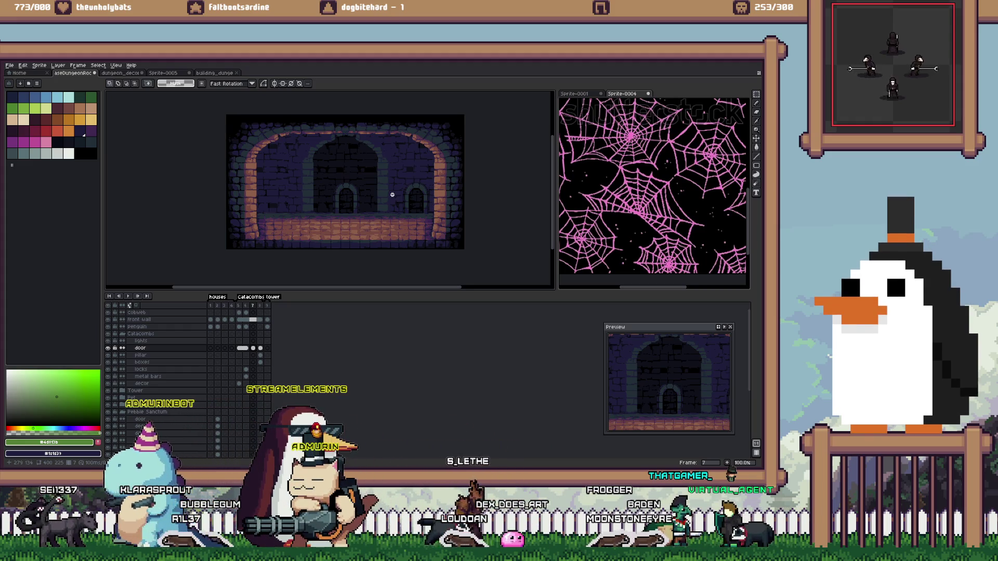
scroll(353, 175, "up", 1)
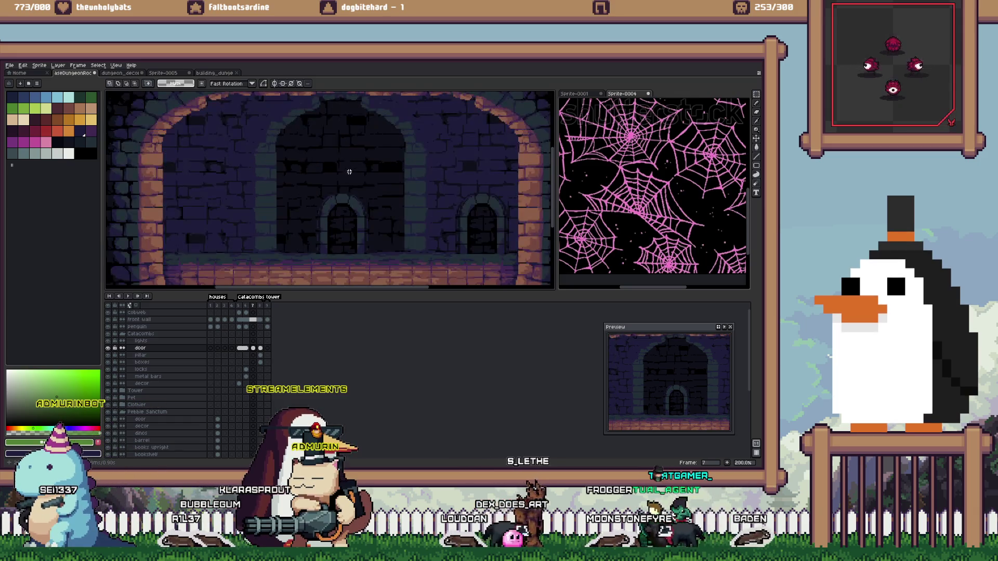
left_click_drag(346, 175, 352, 189)
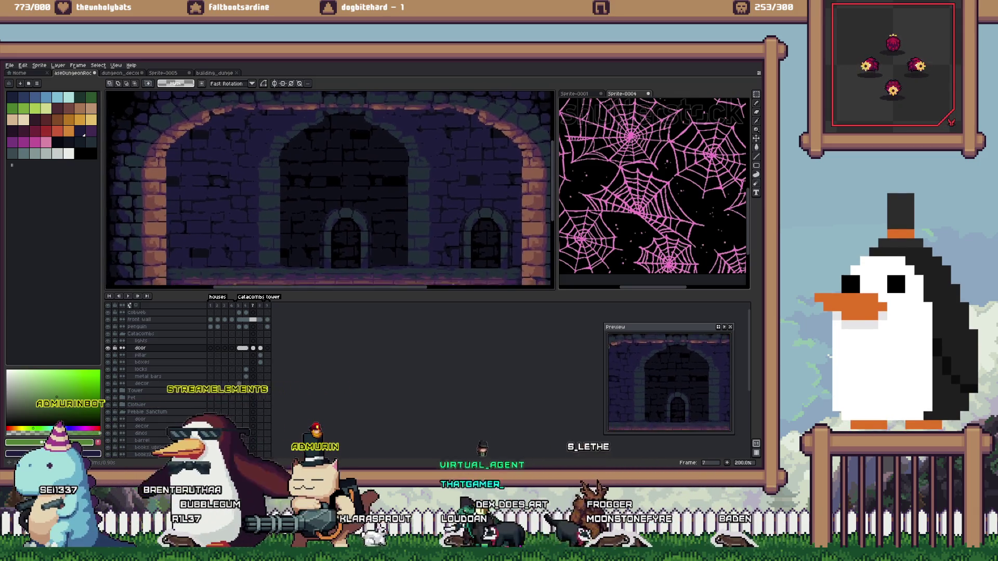
scroll(351, 189, "down", 1)
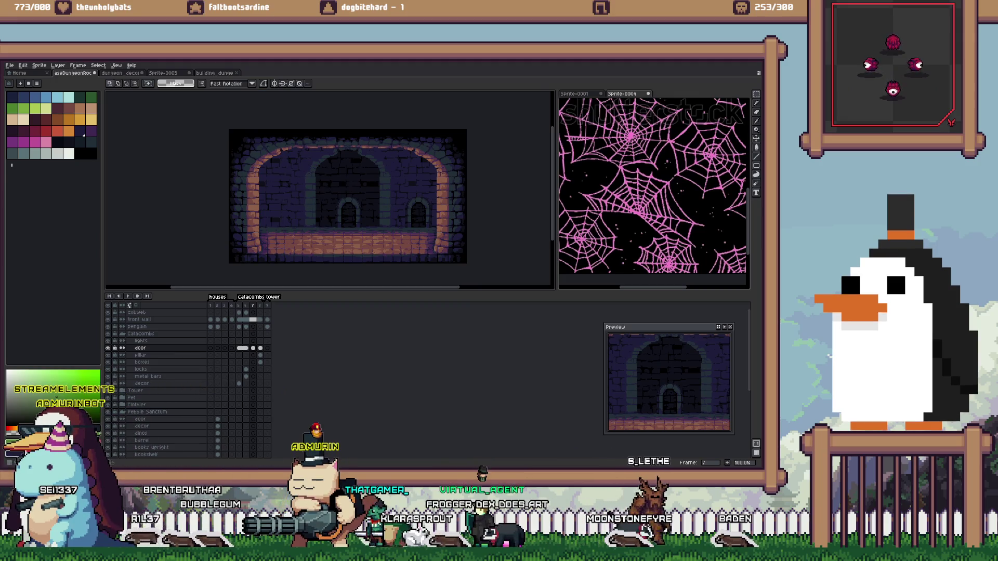
key("Left")
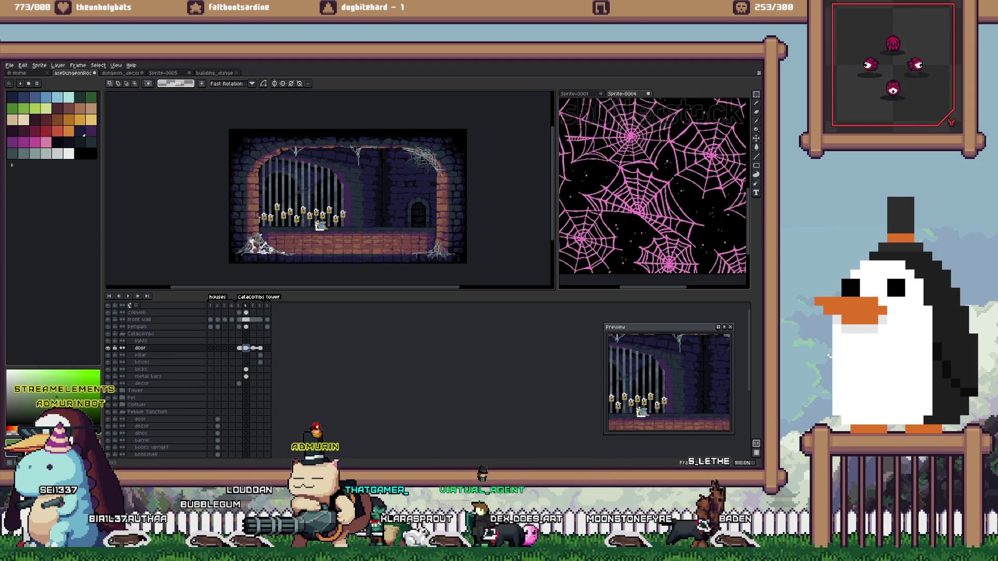
Cycle the sprite tabs back to the dungeon room document and select Catacombs frame 7
key("ctrl+shift+Tab")
key("ctrl+shift+Tab")
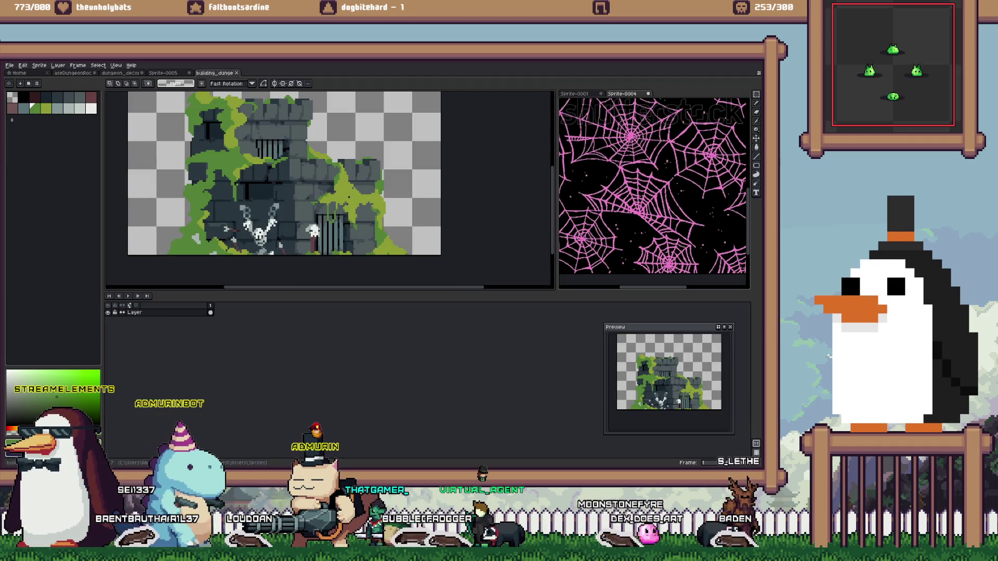
key("ctrl+shift+Tab")
key("ctrl+shift+Tab")
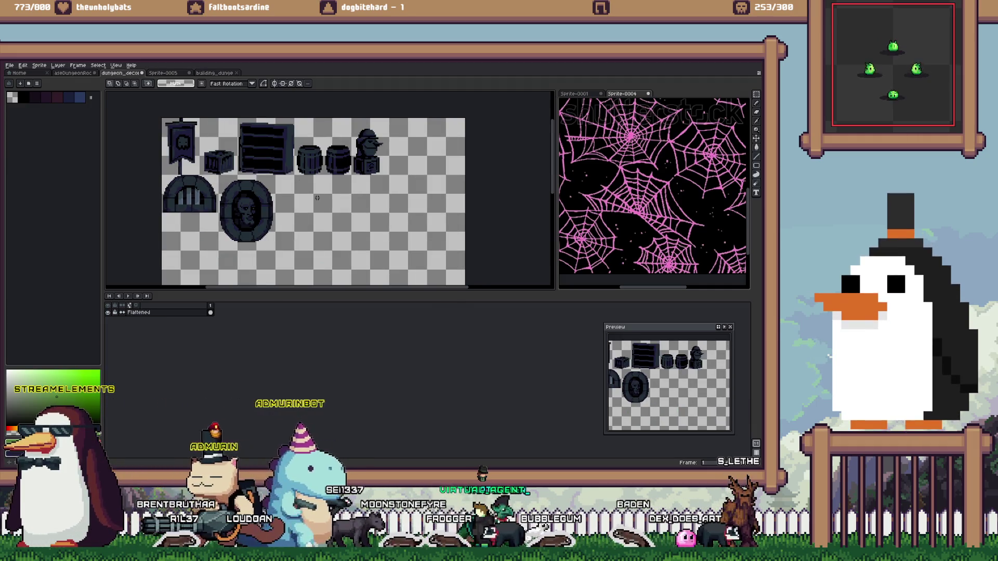
scroll(215, 177, "up", 1)
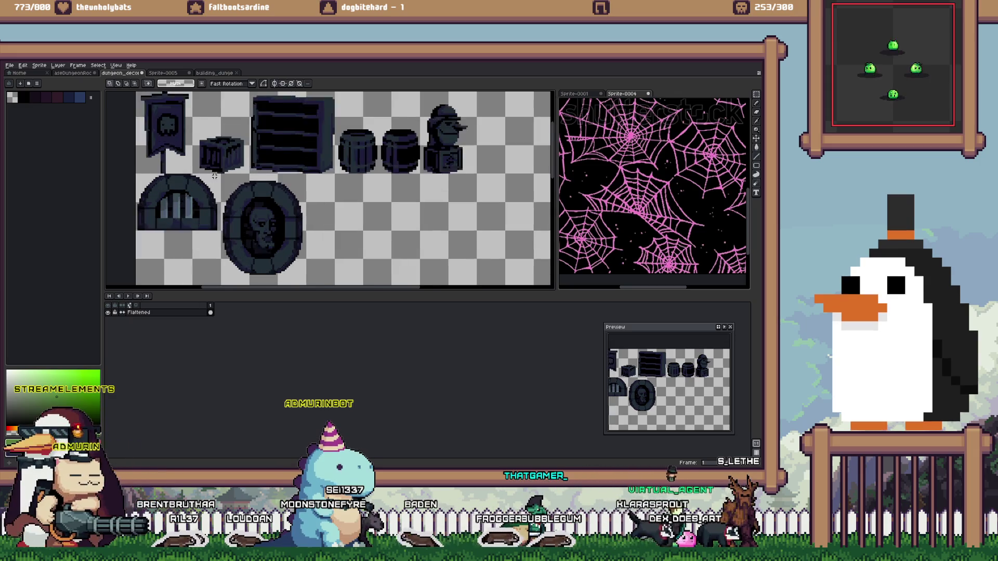
scroll(216, 176, "up", 1)
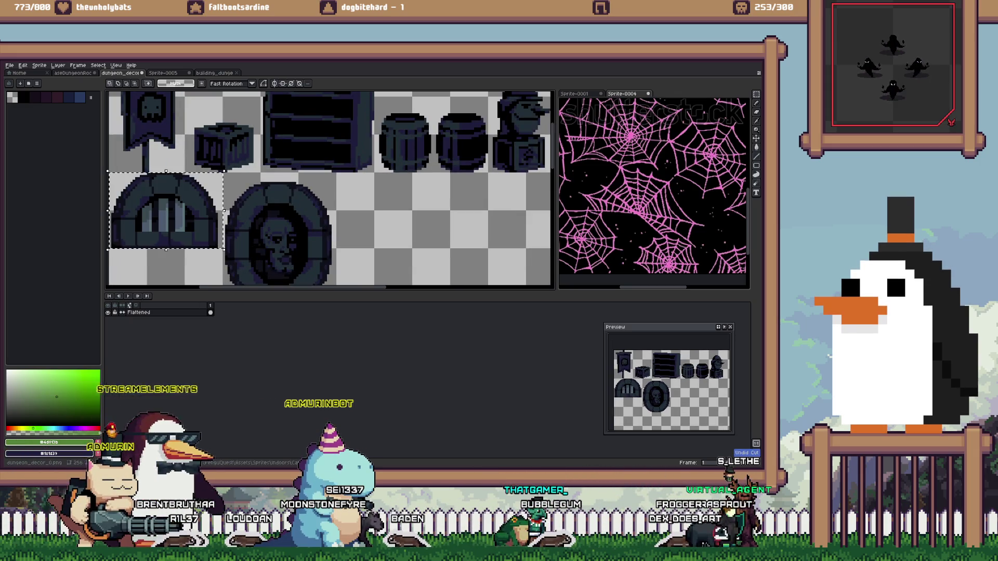
key("ctrl+Tab")
key("ctrl+shift+Tab")
key("ctrl+shift+Tab")
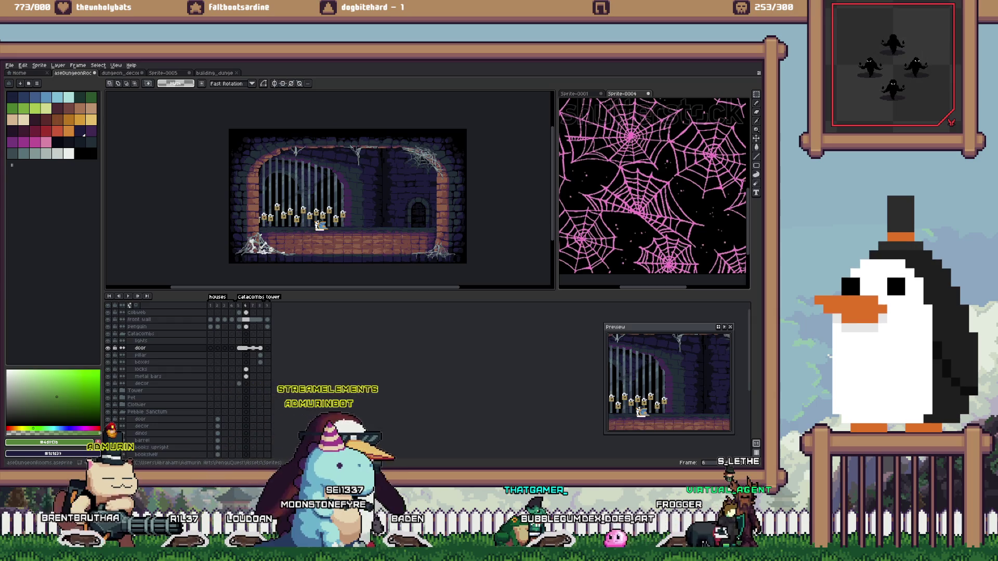
key("ctrl+Tab")
key("ctrl+Tab")
key("ctrl+Tab")
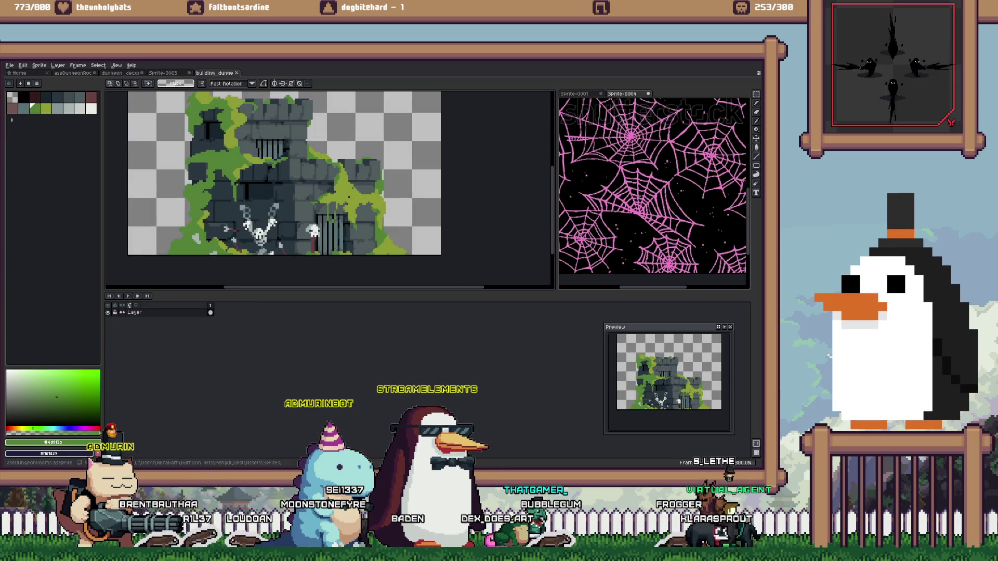
key("ctrl+Tab")
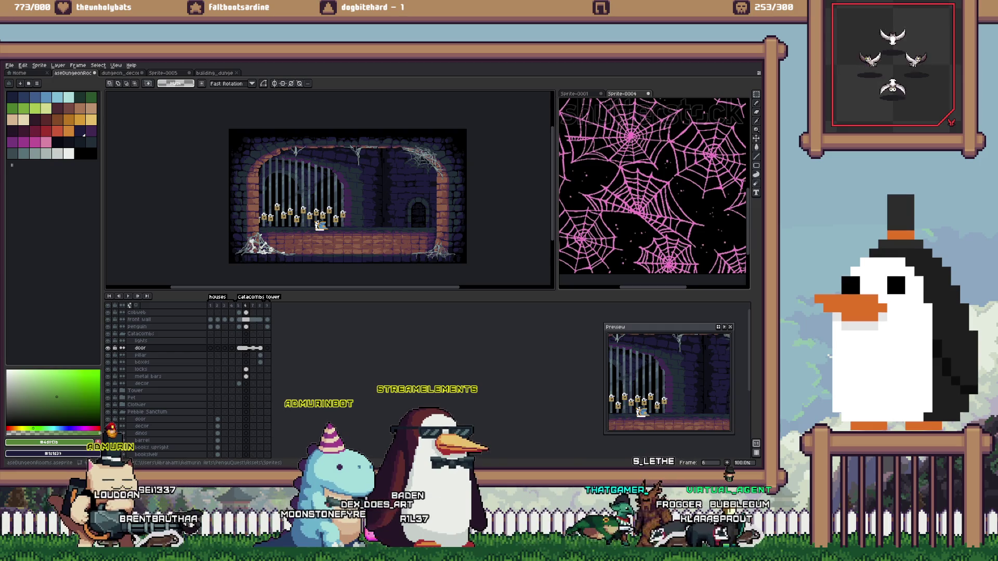
left_click(252, 334)
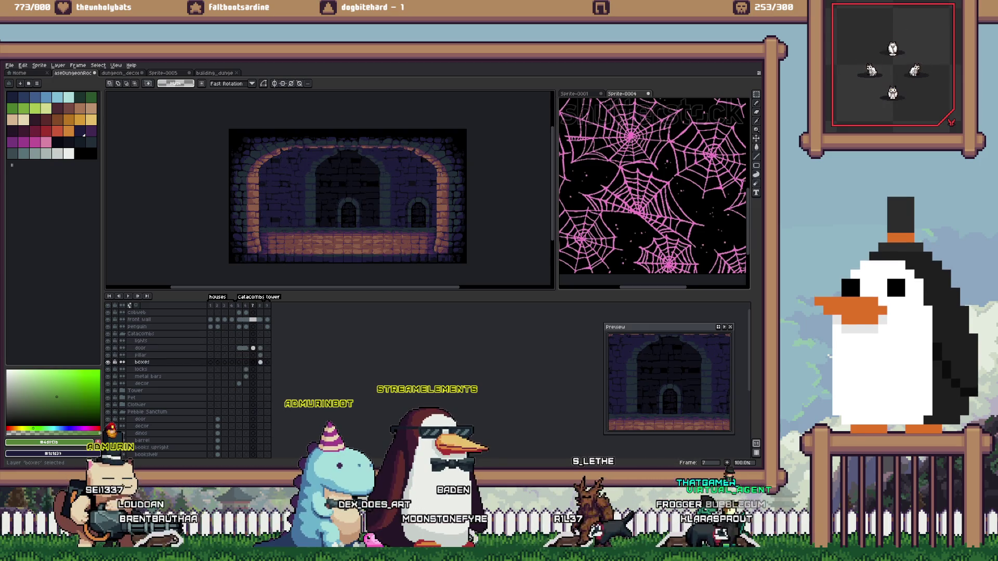
On the decor layer, paste a barred window onto the left wall and place a second copy
left_click(142, 383)
key("ctrl+v")
scroll(271, 177, "up", 1)
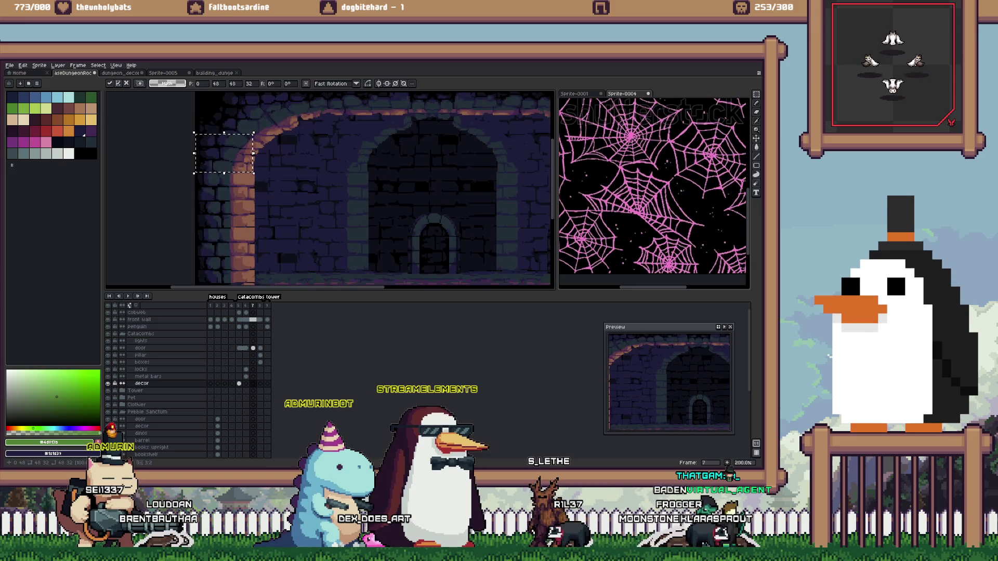
key("Left")
key("Up")
key("Up")
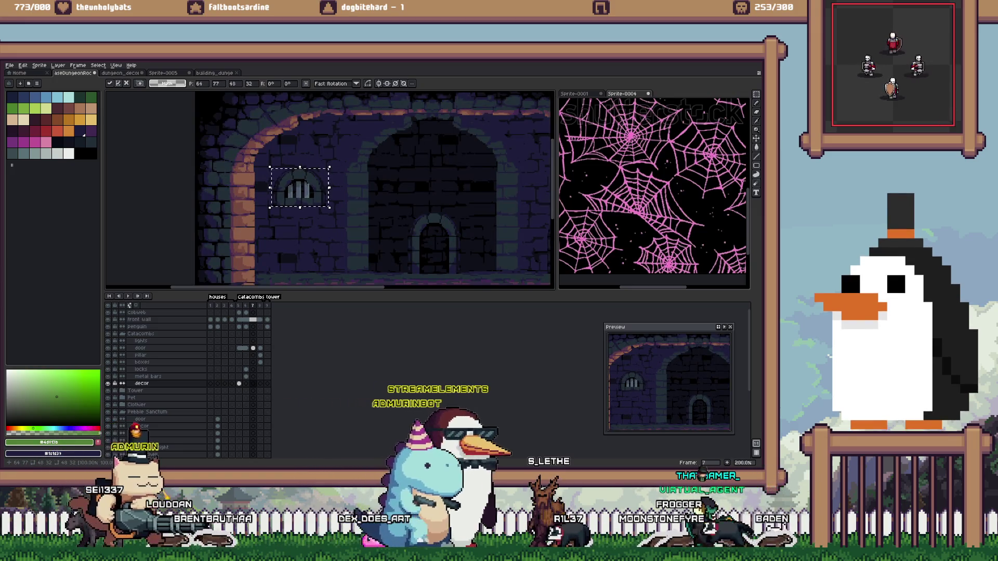
key("Down")
key("Down")
key("Down")
key("Down")
key("Down")
key("Down")
key("Down")
key("Down")
key("Down")
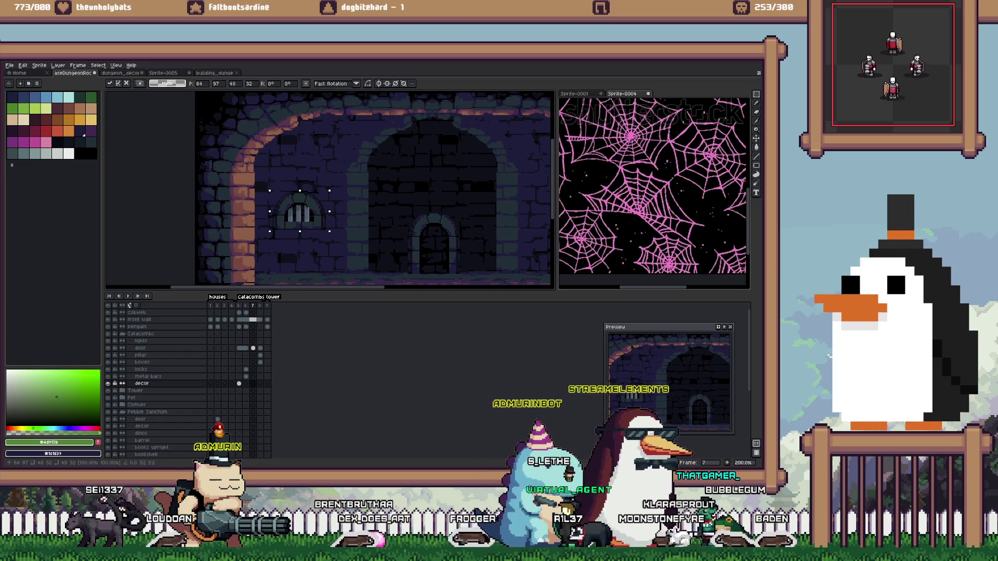
key("ctrl+v")
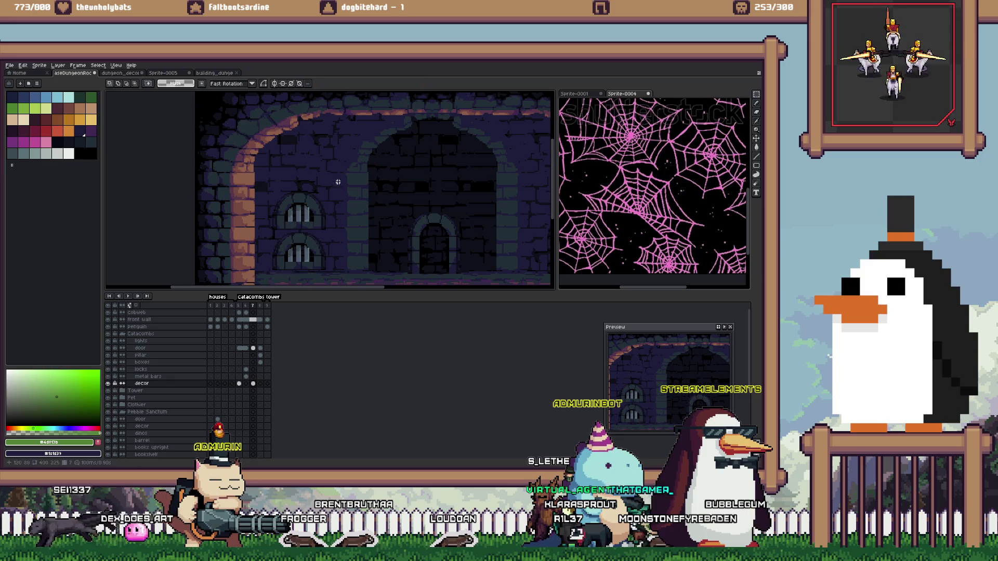
left_click_drag(265, 175, 344, 282)
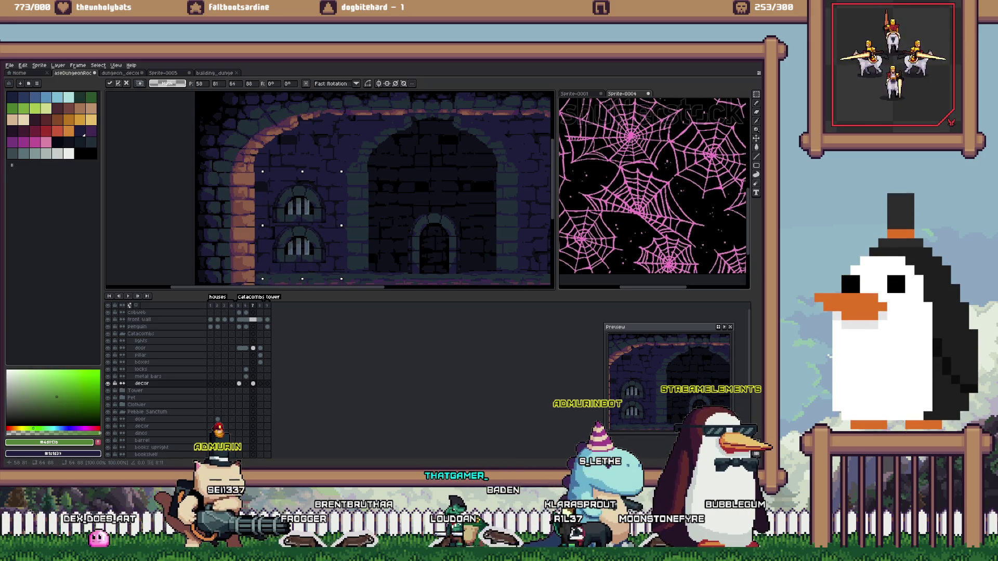
key("Return")
Duplicate the upper barred window just below it, then switch to the dungeon_decor sheet
scroll(302, 200, "up", 1)
left_click_drag(255, 175, 339, 230)
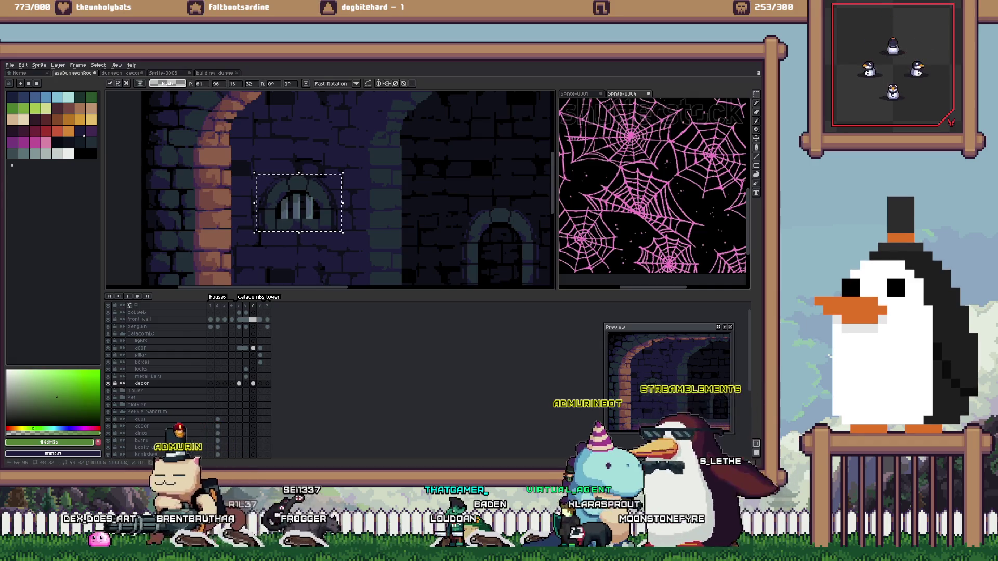
key("ctrl+c")
key("ctrl+v")
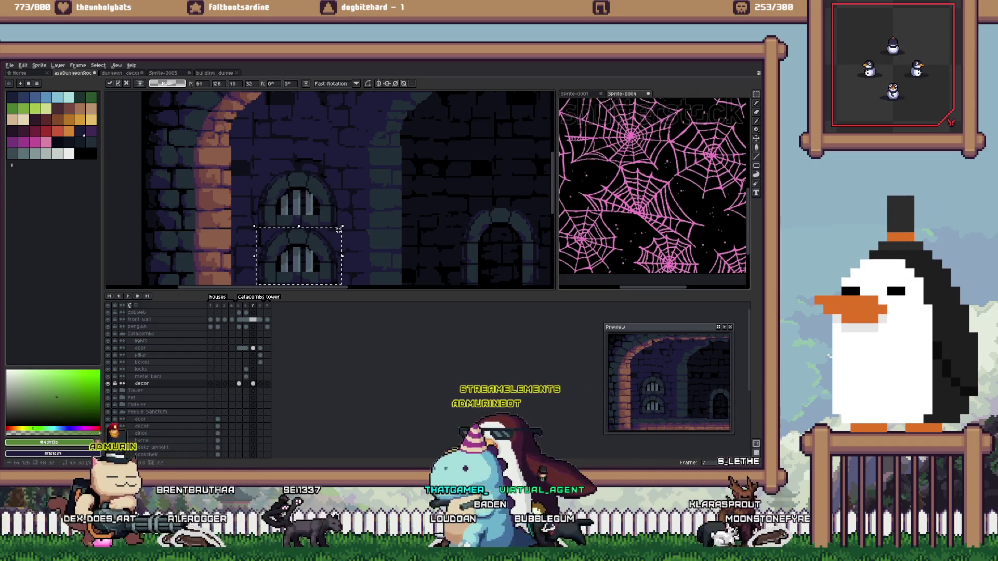
key("Return")
scroll(298, 205, "down", 1)
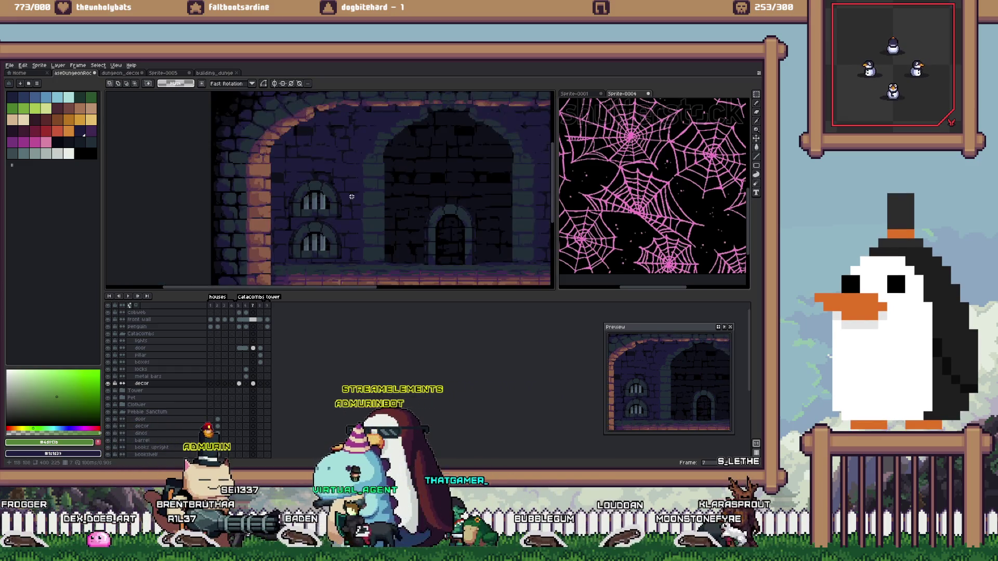
scroll(297, 206, "down", 1)
scroll(298, 205, "down", 1)
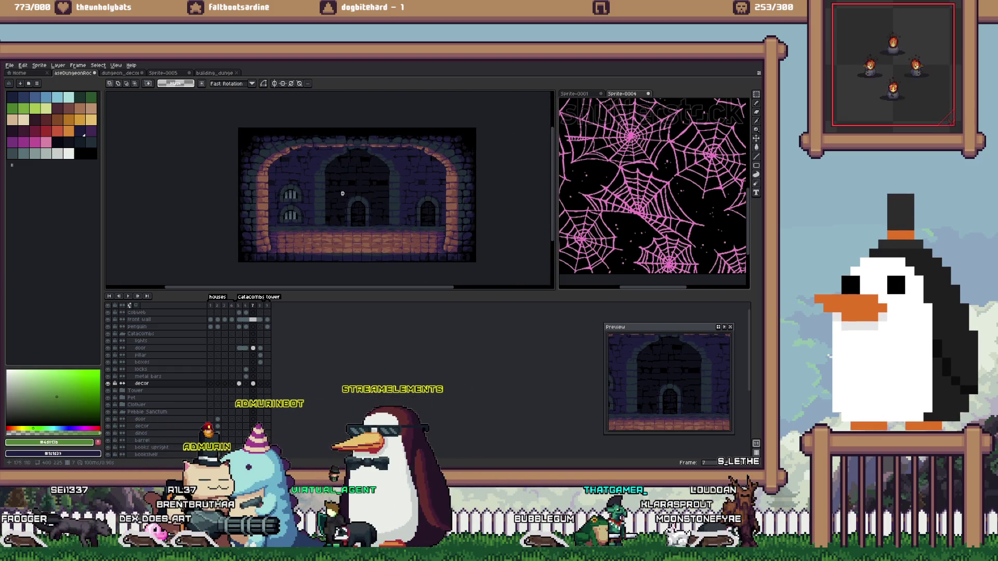
key("ctrl+Tab")
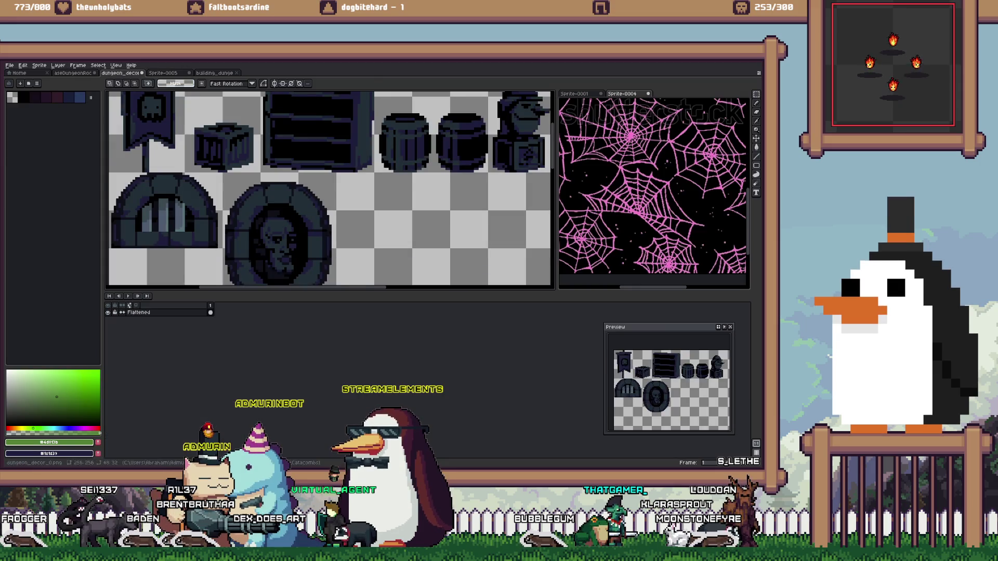
Return to the dungeon room and paste the skull banner, cancelling the rotated placement
scroll(244, 209, "down", 1)
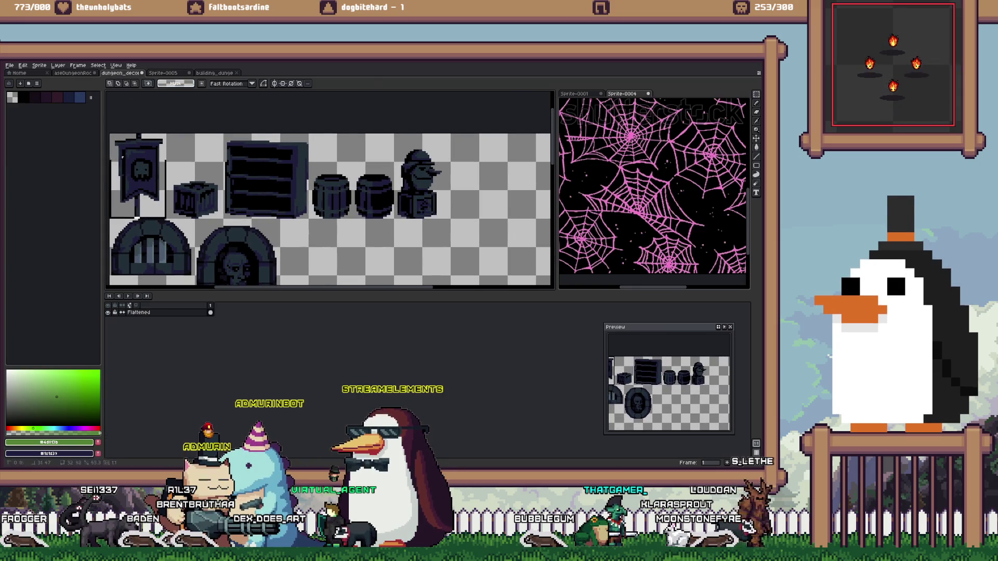
key("ctrl+Tab")
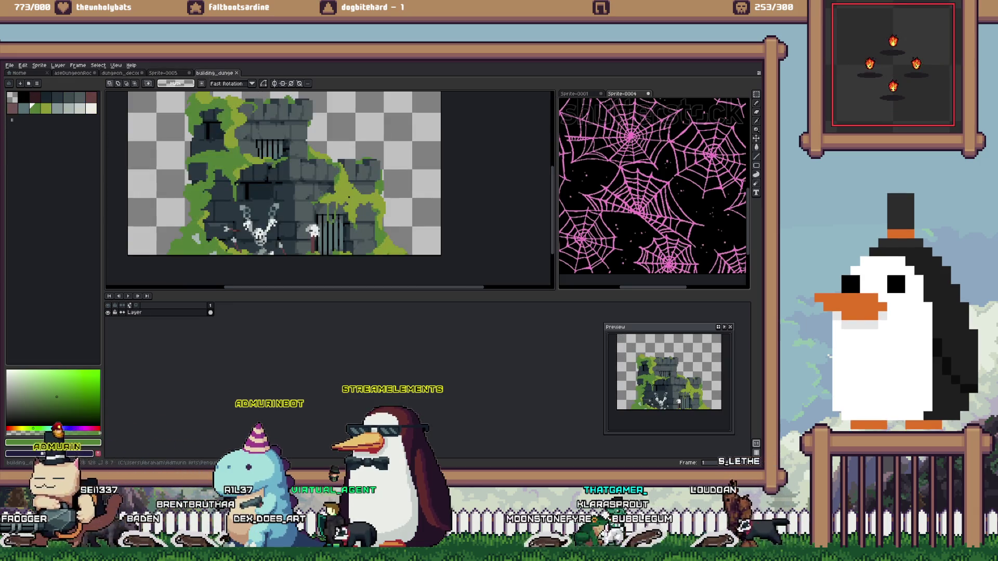
key("ctrl+shift+Tab")
key("ctrl+shift+Tab")
key("ctrl+shift+Tab")
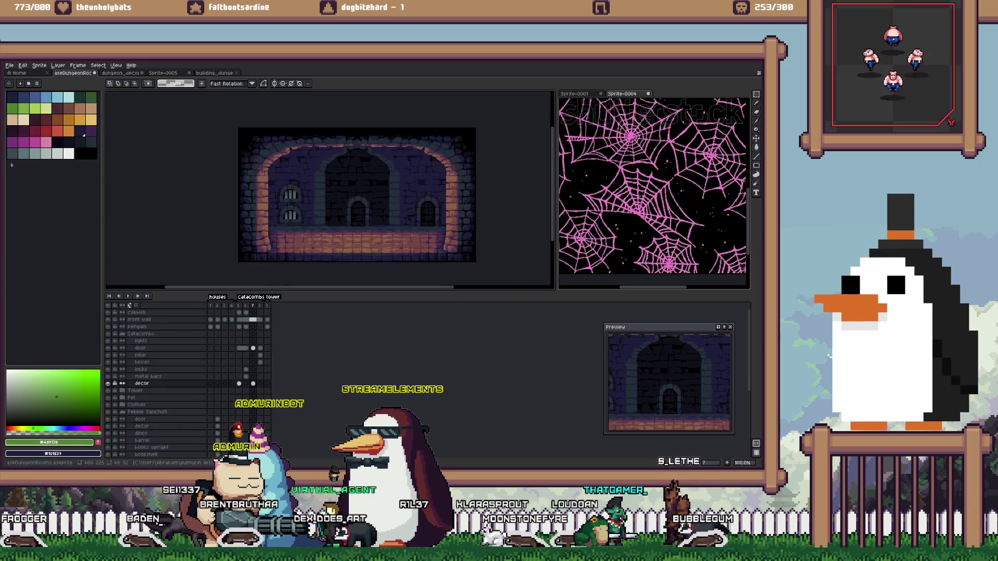
scroll(310, 192, "up", 2)
key("ctrl+shift+d")
mouse_move(164, 153)
left_mouse_down()
mouse_move(348, 180)
mouse_move(297, 174)
left_mouse_up()
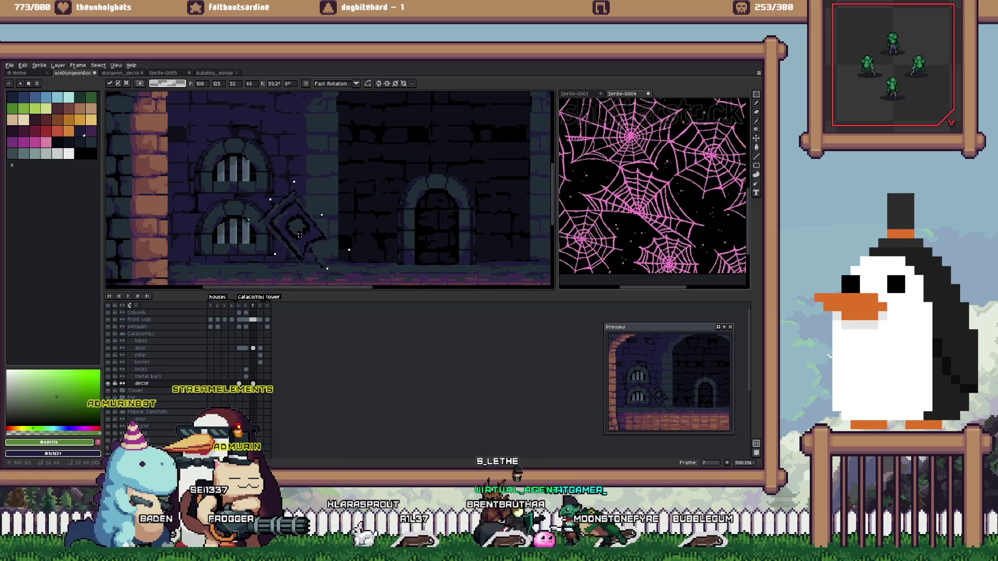
key("Escape")
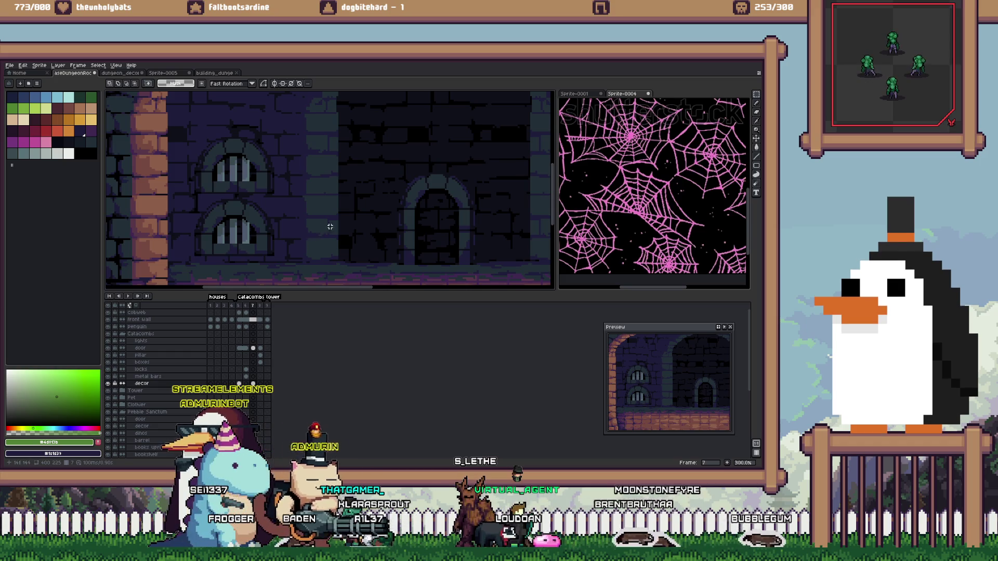
Paste the skull banner again and drop it near the tops of the arches
scroll(328, 227, "down", 1)
scroll(317, 236, "right", 2)
left_click_drag(350, 175, 338, 202)
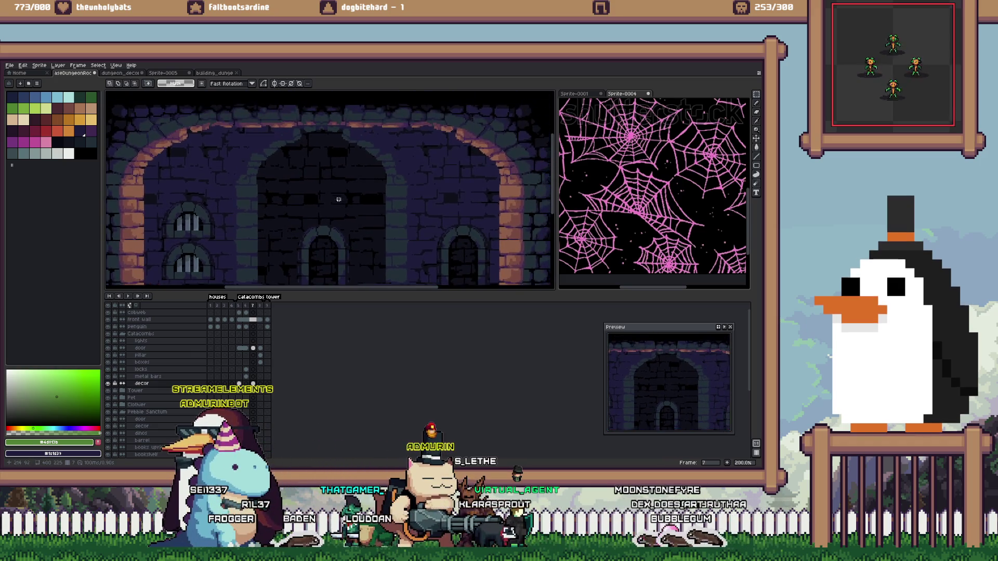
key("ctrl+v")
scroll(298, 167, "up", 2)
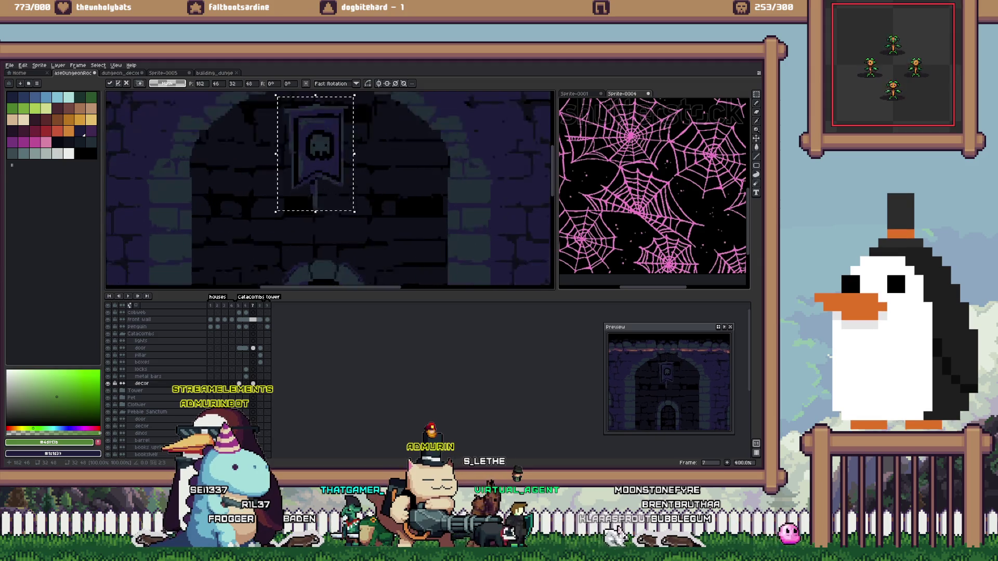
key("Return")
scroll(298, 168, "up", 3)
scroll(299, 167, "up", 2)
Select the whole banner and move it right and down beside an arched doorway
left_click_drag(312, 253, 316, 270)
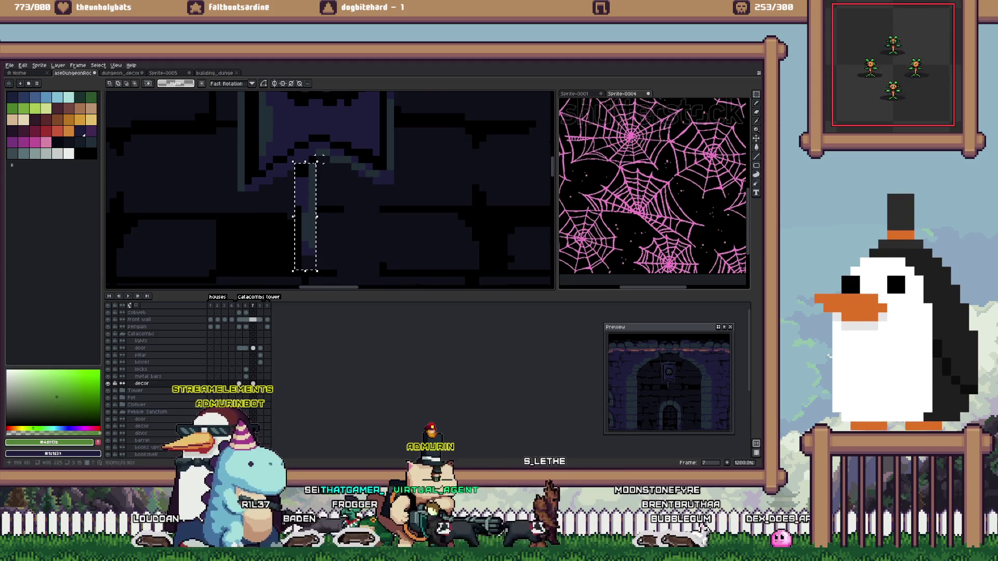
scroll(312, 156, "down", 1)
scroll(311, 156, "down", 1)
scroll(312, 156, "down", 1)
left_click_drag(355, 131, 273, 228)
scroll(326, 183, "down", 2)
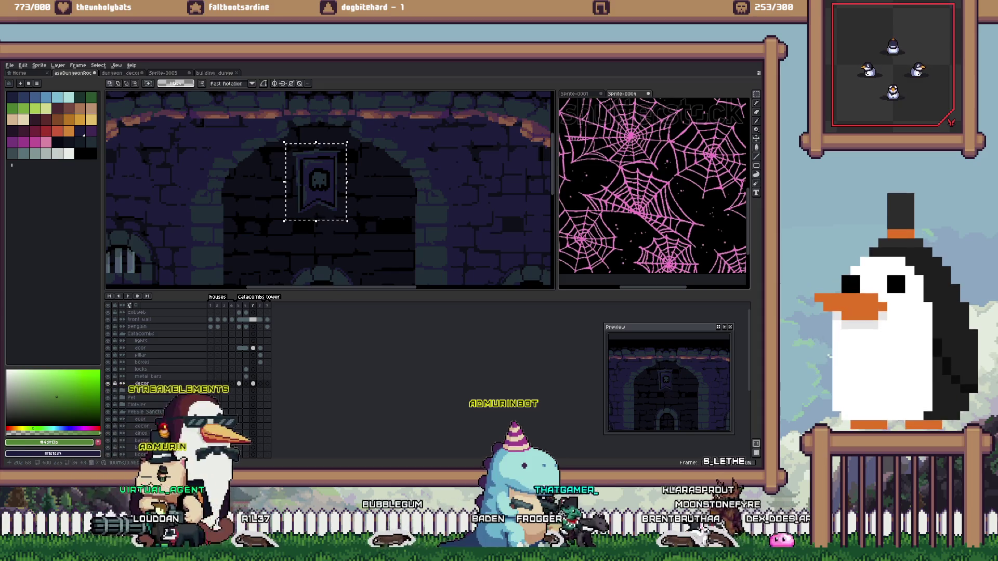
left_click_drag(315, 181, 447, 216)
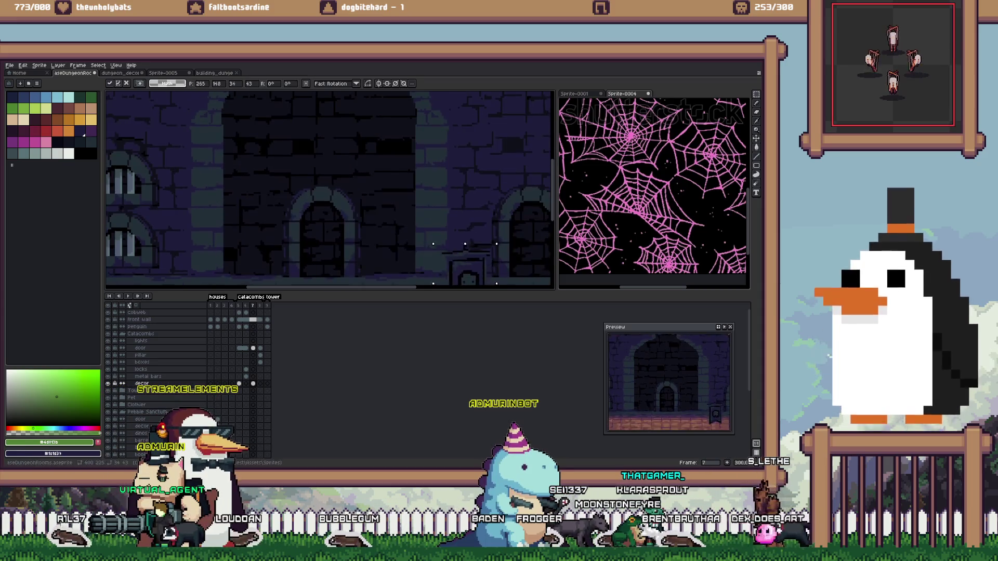
scroll(447, 216, "up", 3)
key("Return")
Review the finished room view and switch to the Unity editor
scroll(442, 157, "down", 3)
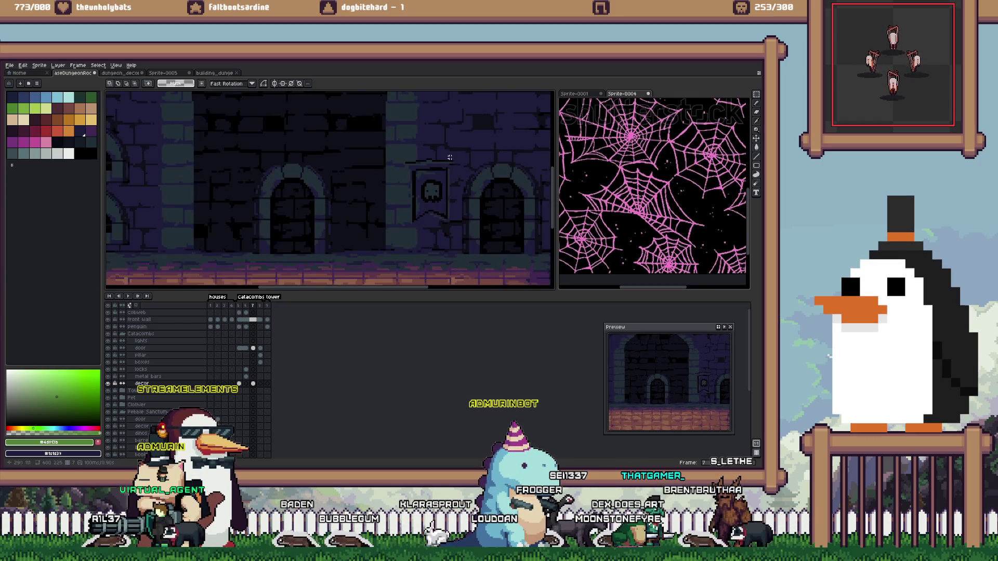
scroll(456, 161, "up", 4)
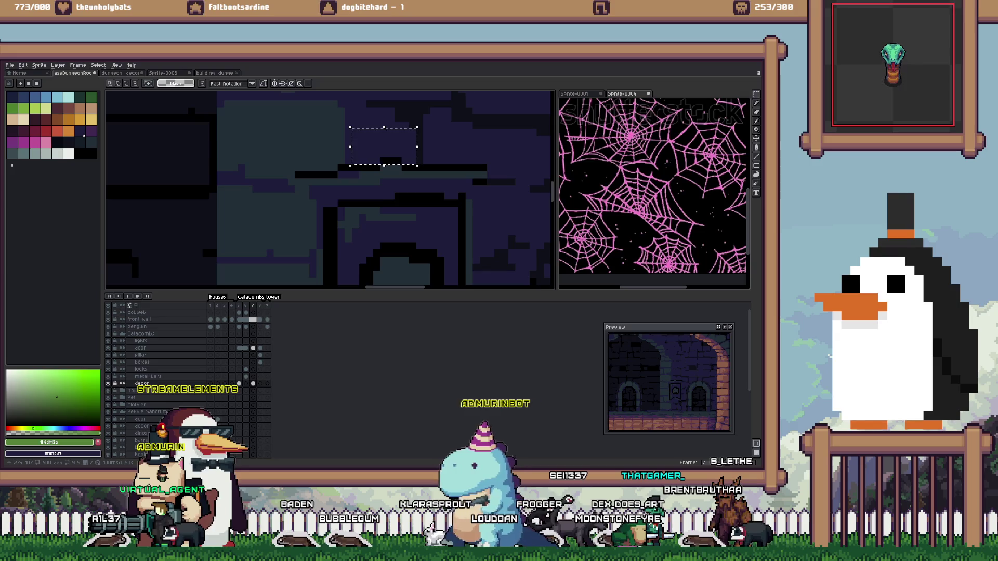
scroll(397, 181, "down", 2)
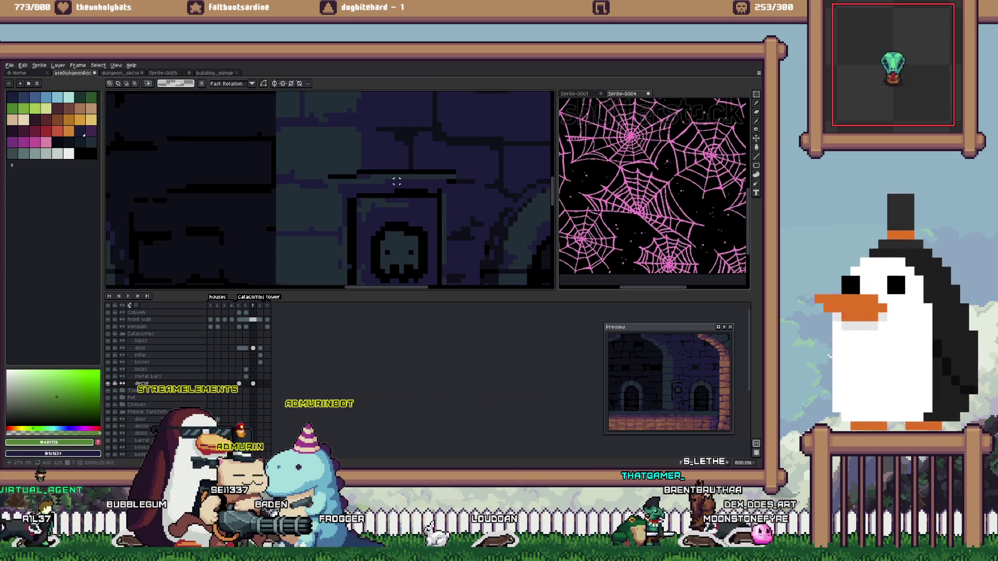
key("alt+Tab")
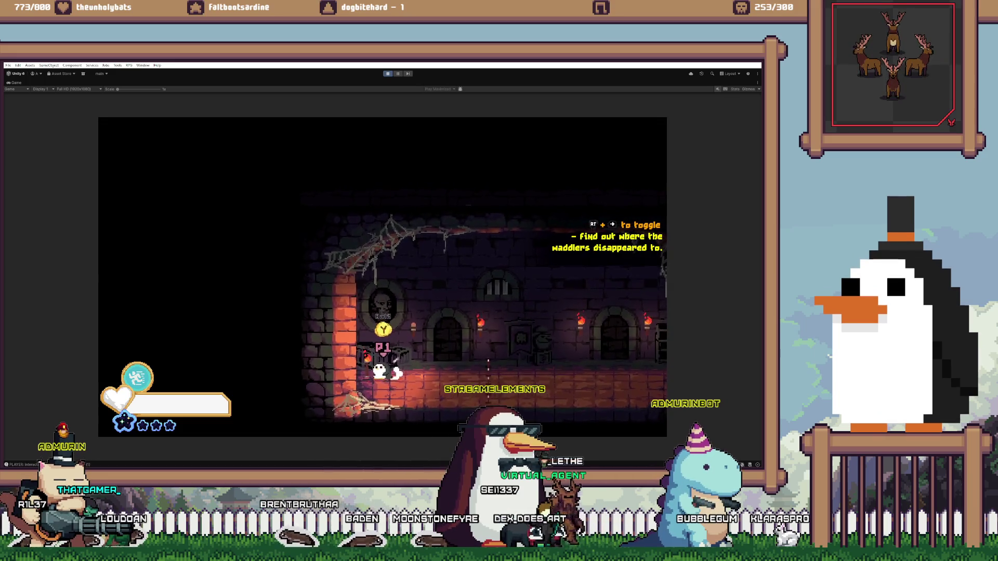
Use Reset Data on the pause menu's Options page to restart the game from scratch
key("Escape")
key("q")
key("Down")
key("Down")
key("Down")
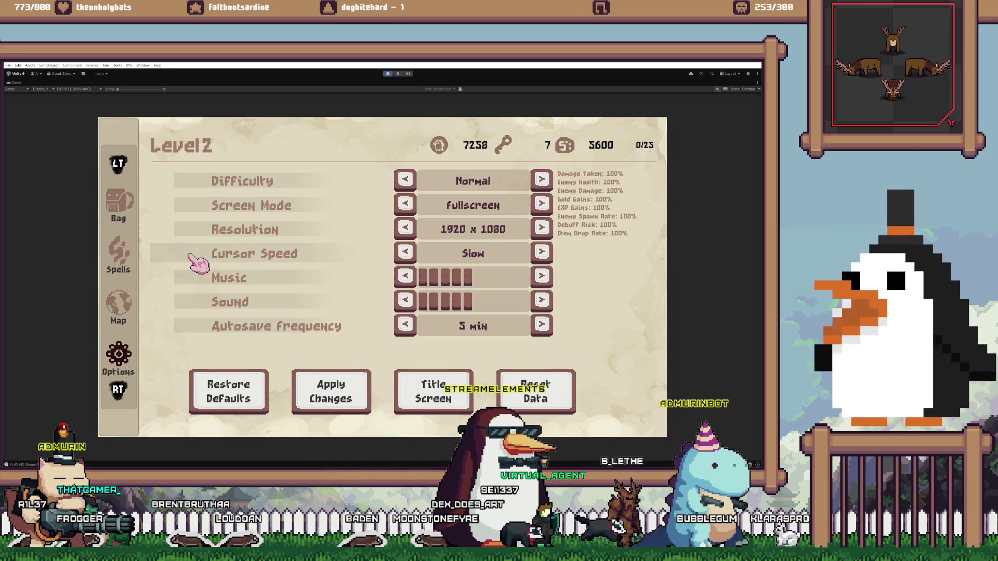
key("Down")
key("Down")
key("Down")
key("Down")
key("Right")
key("Right")
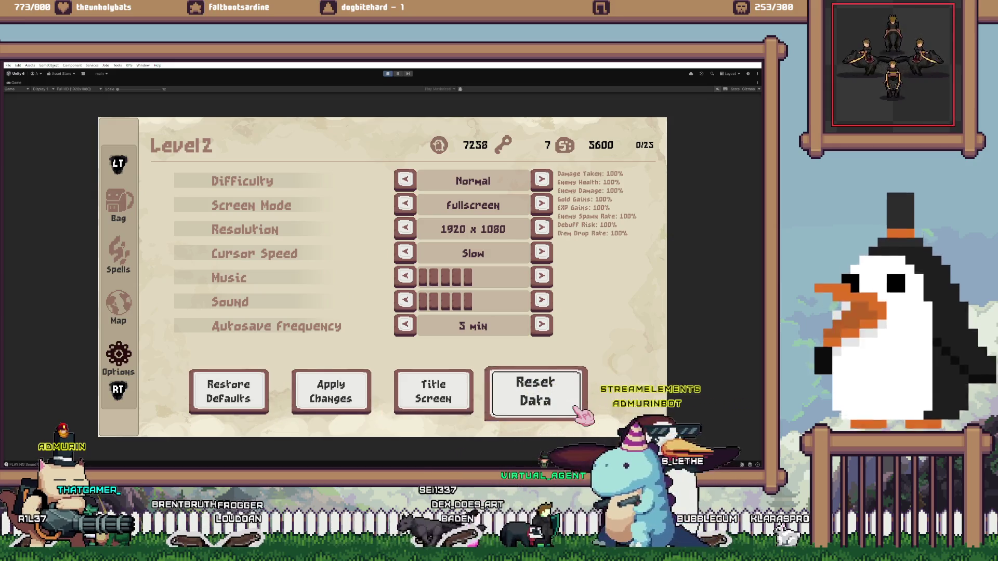
key("Return")
key("Return")
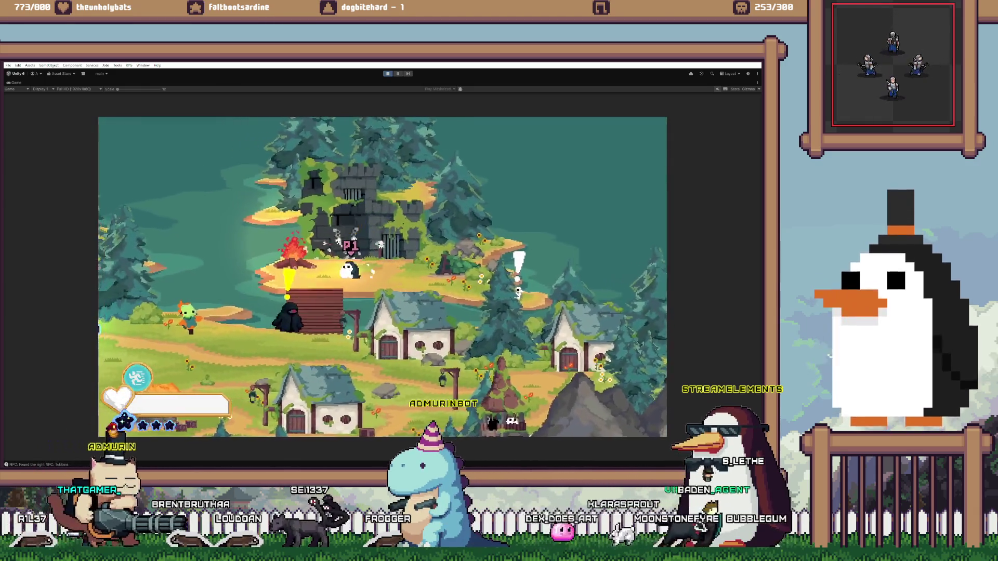
Talk to the Entity, take the Odd Thumb gift, finish the dialogue and walk to the castle gate
key("Return")
key("Return")
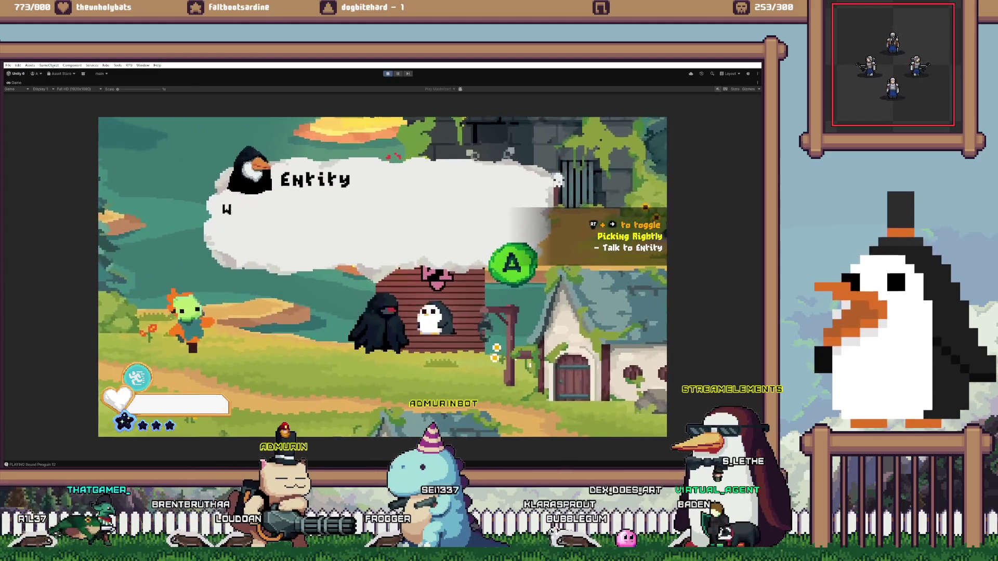
key("Return")
key("Return")
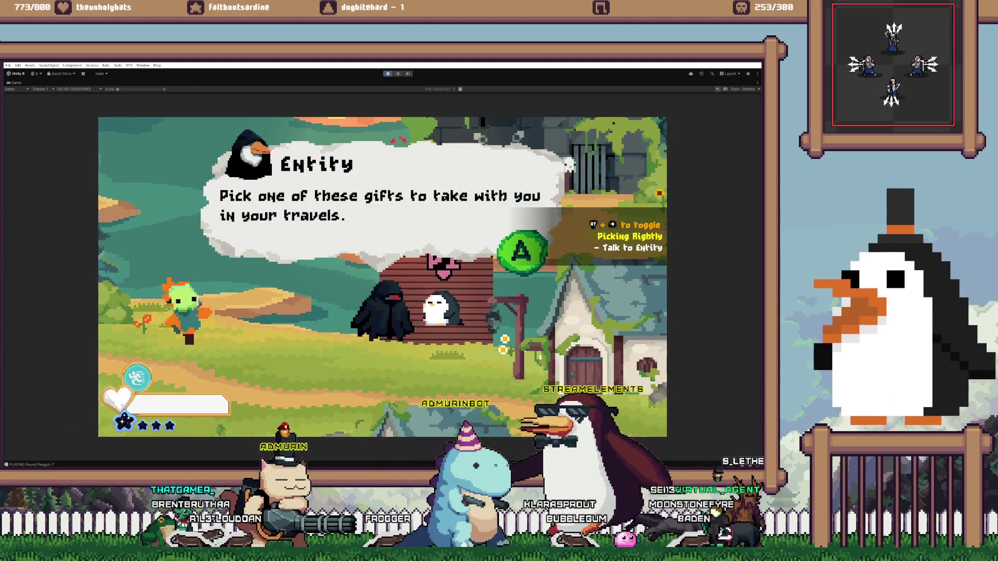
key("Return")
left_click(501, 220)
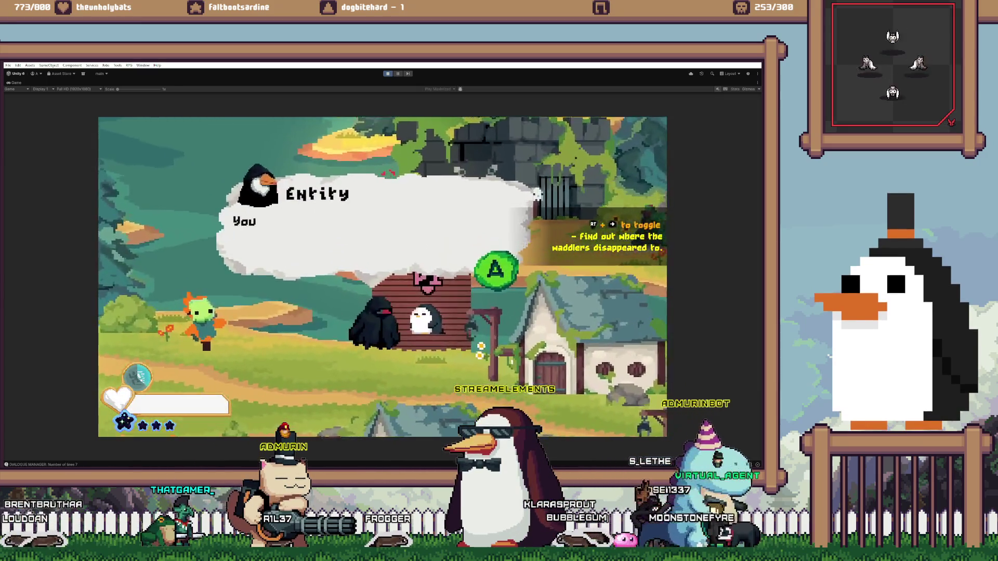
key("Return")
key("Return")
key("Return")
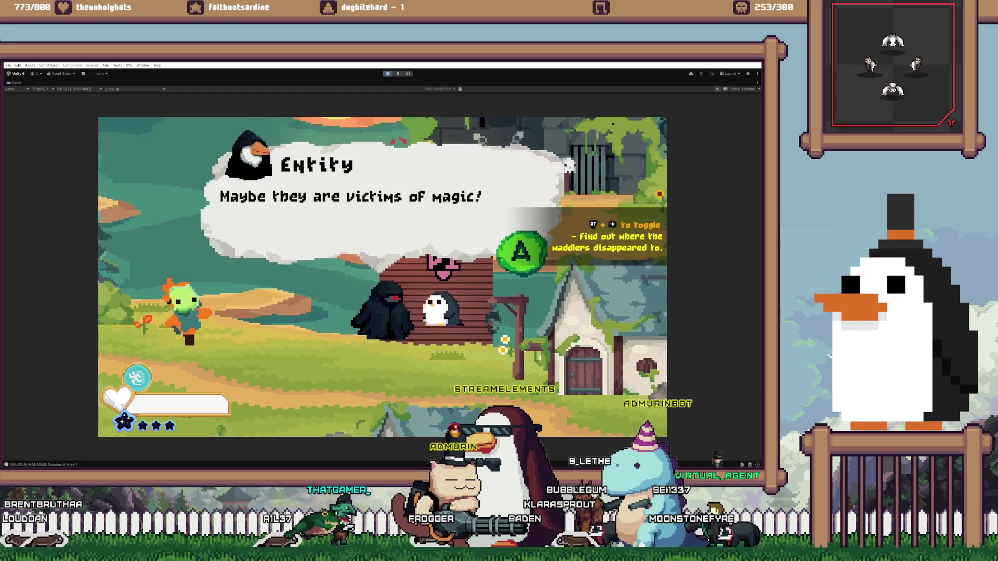
key("Return")
key("Up")
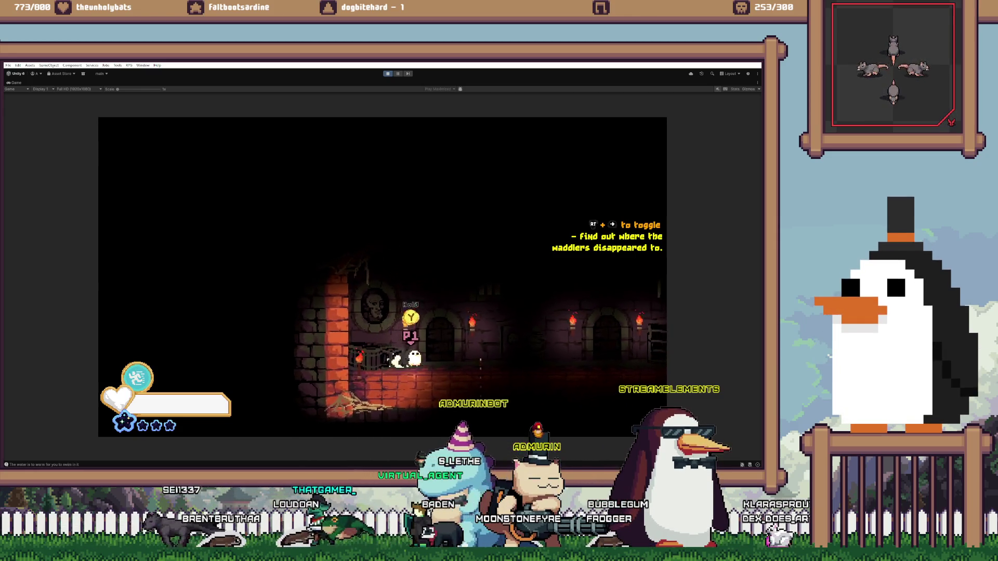
Walk the character right and left along the dungeon corridor, then open the inventory
key("Right")
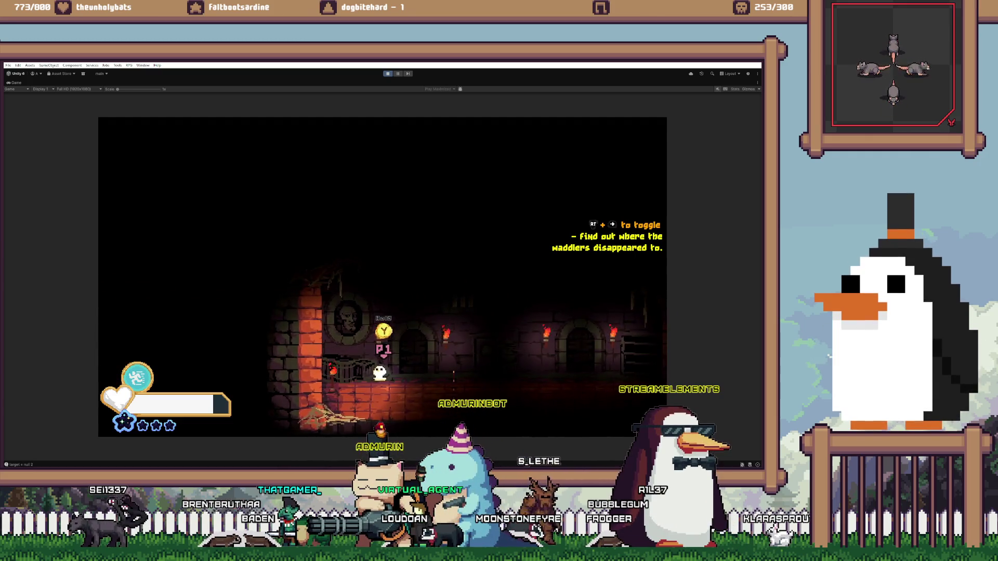
key("Left")
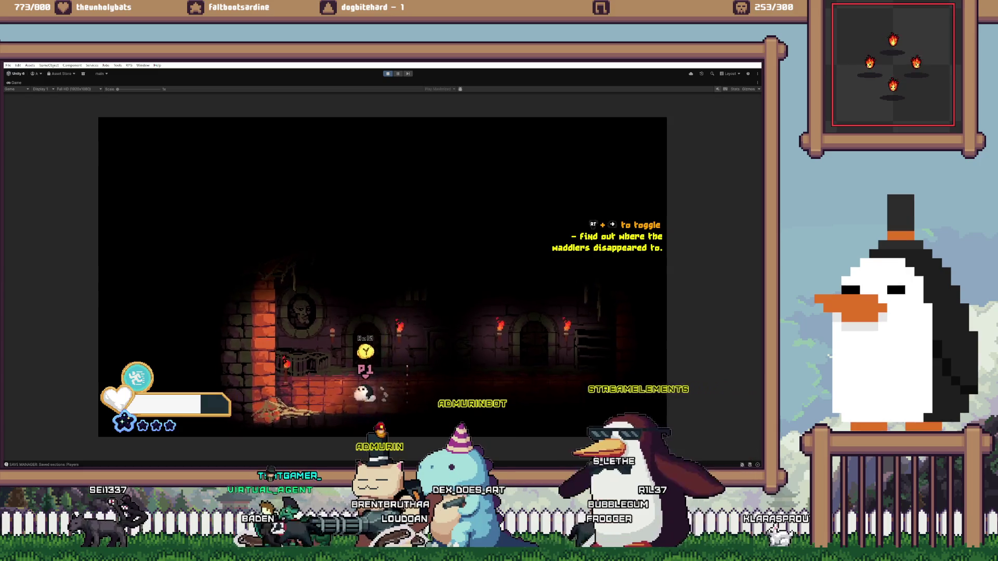
key("Right")
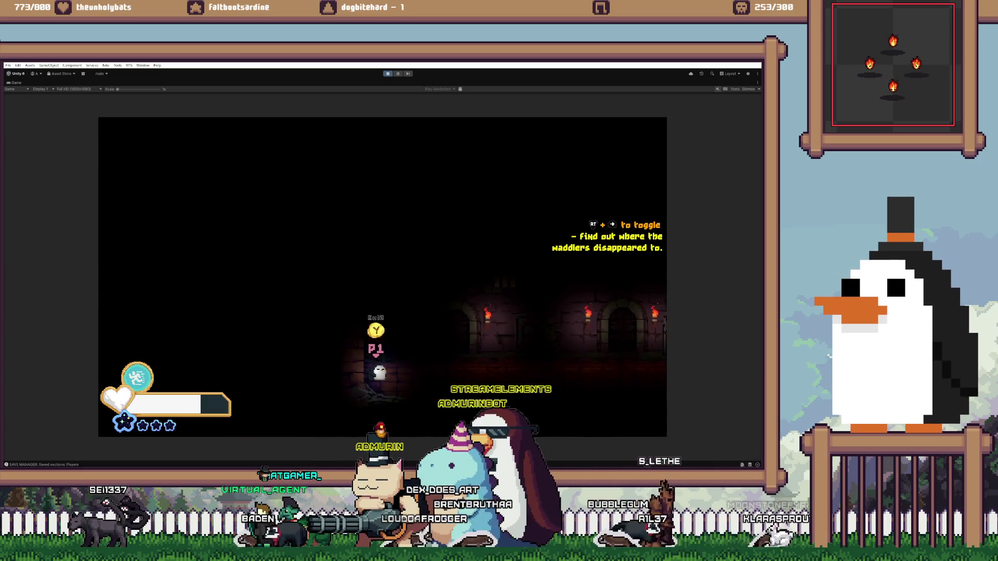
key("Right")
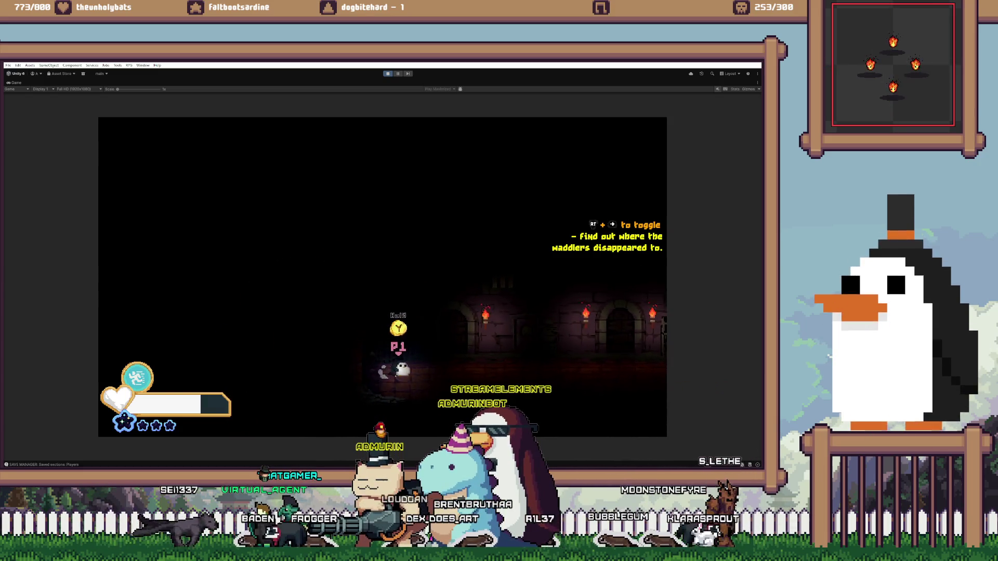
key("Right")
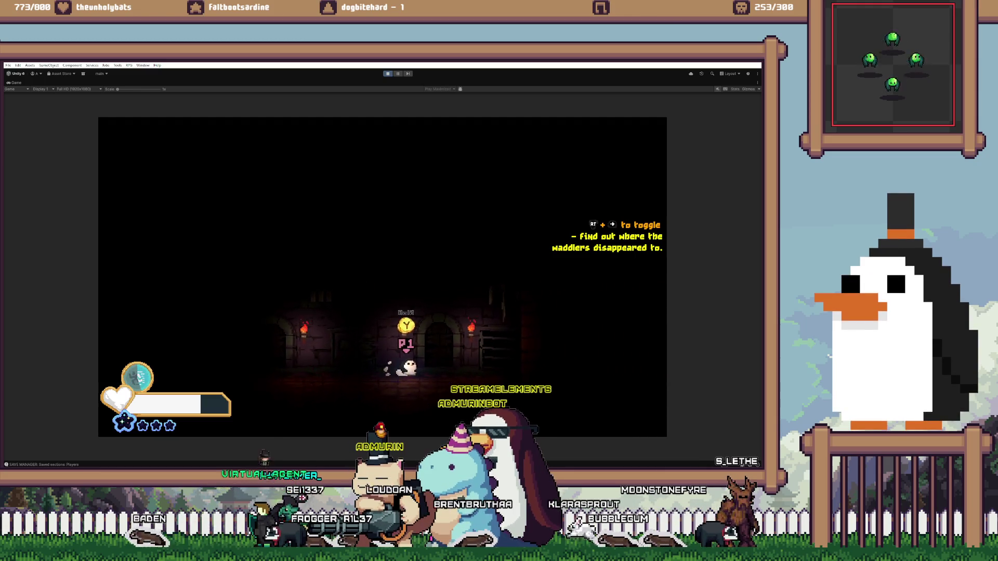
key("Right")
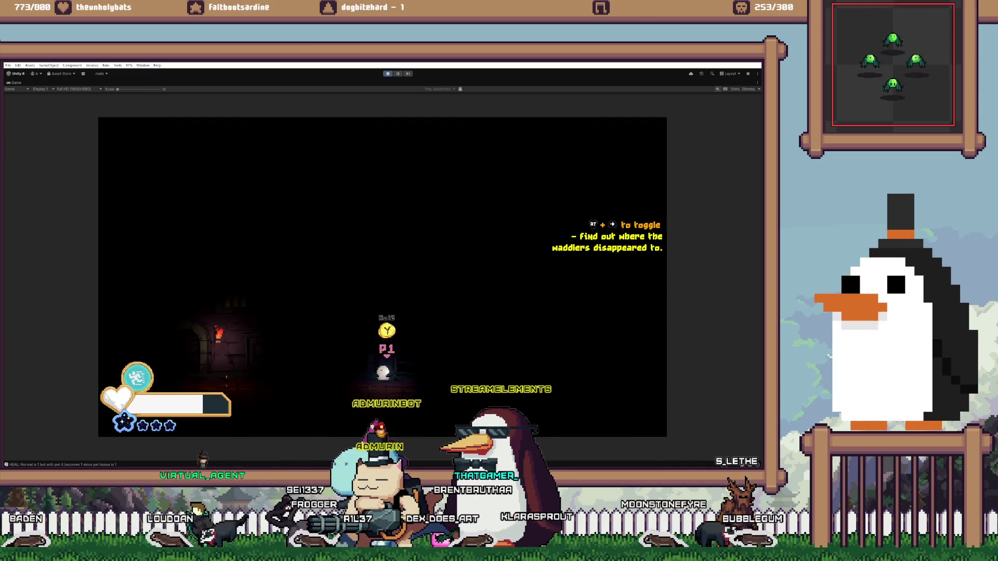
key("Left")
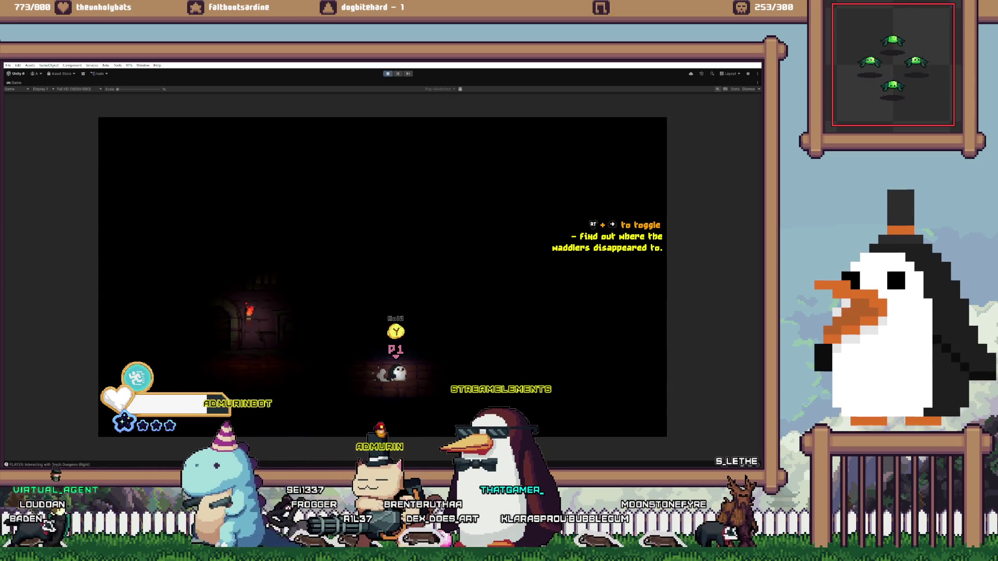
key("Escape")
Browse the inventory's weapon grid around the Starfall weapon
key("Down")
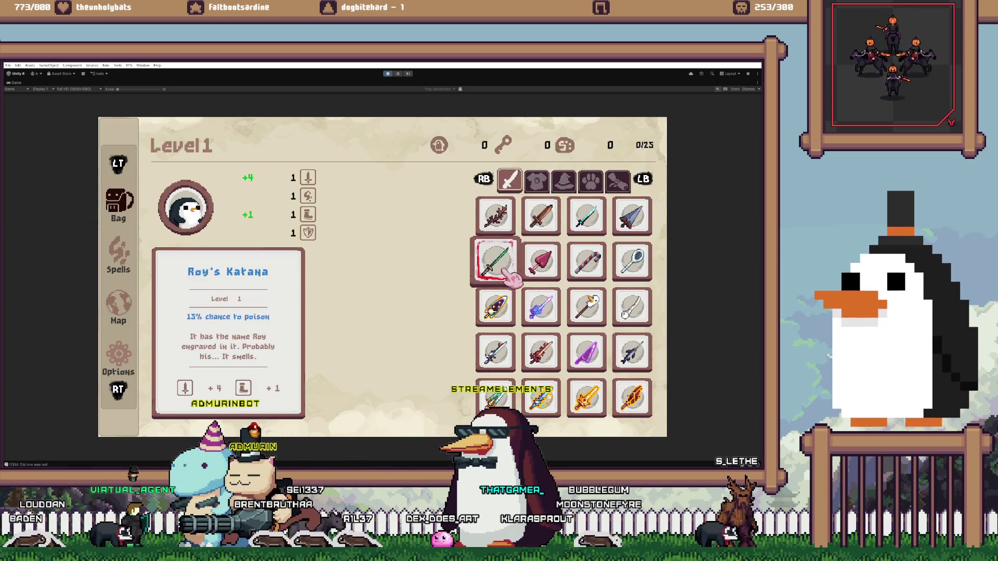
key("Down")
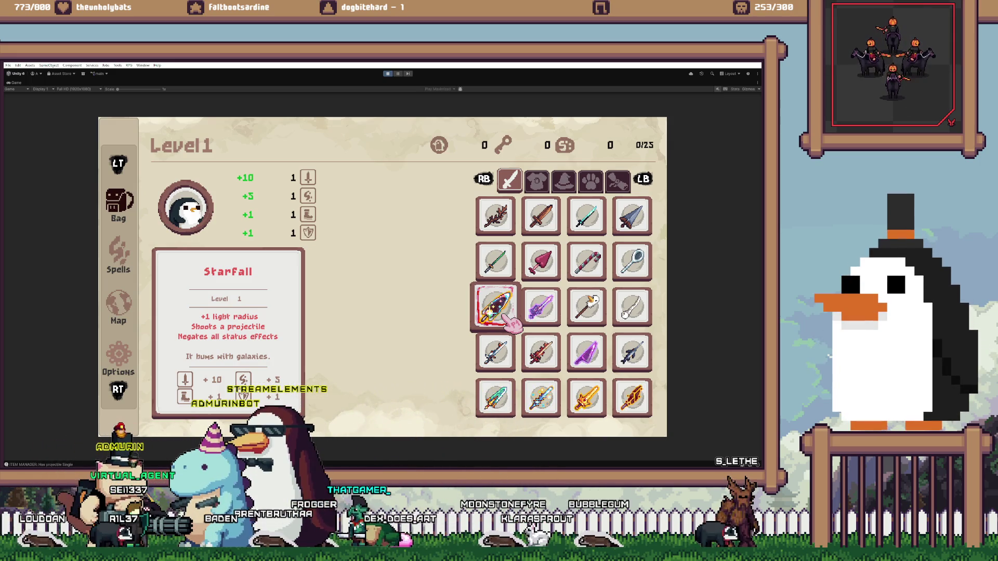
key("Right")
key("Right")
key("Down")
key("Left")
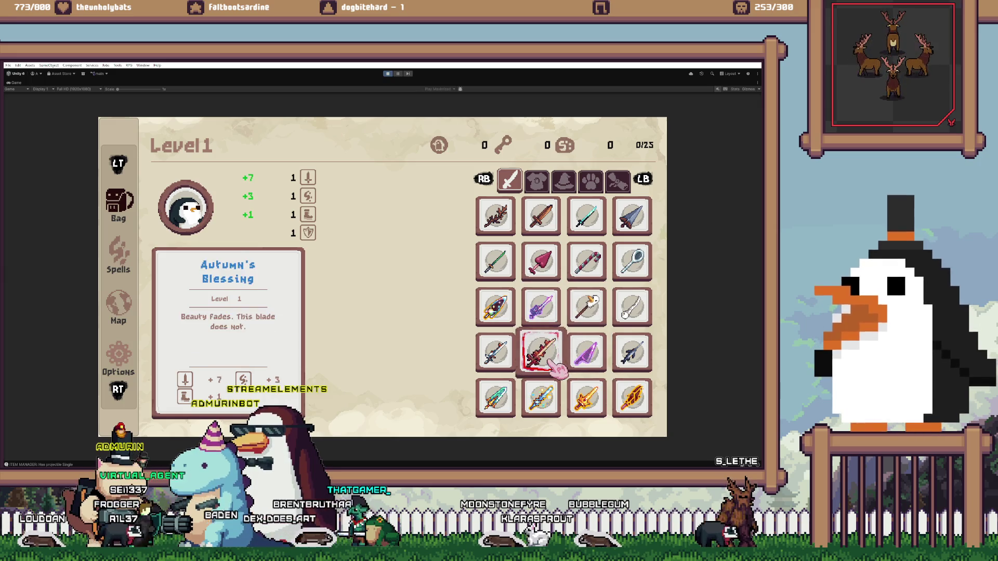
key("Left")
key("Down")
key("Up")
Look through the armour pieces, Nebula Veil and Royal Protector, then resume play
key("Up")
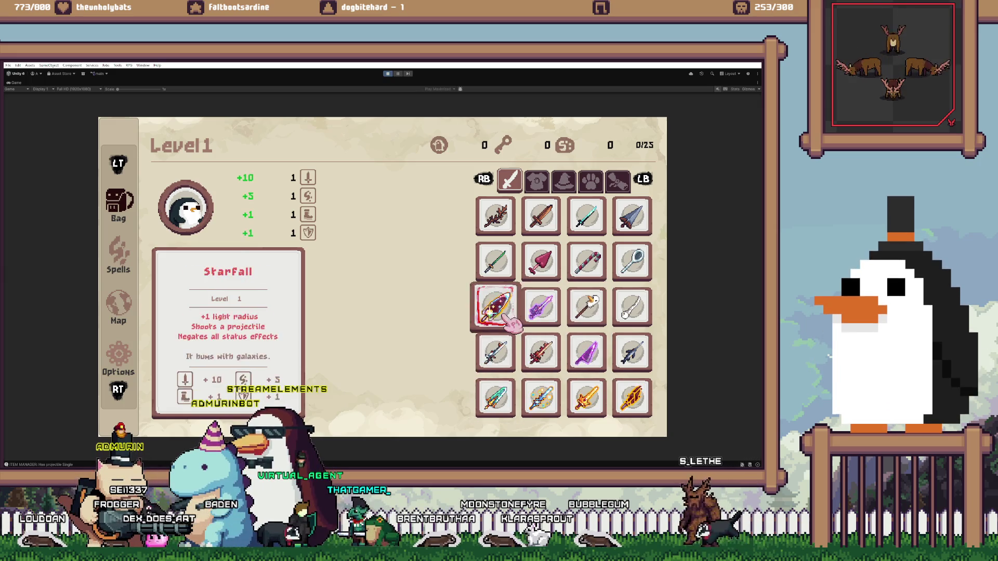
key("Up")
key("e")
key("Down")
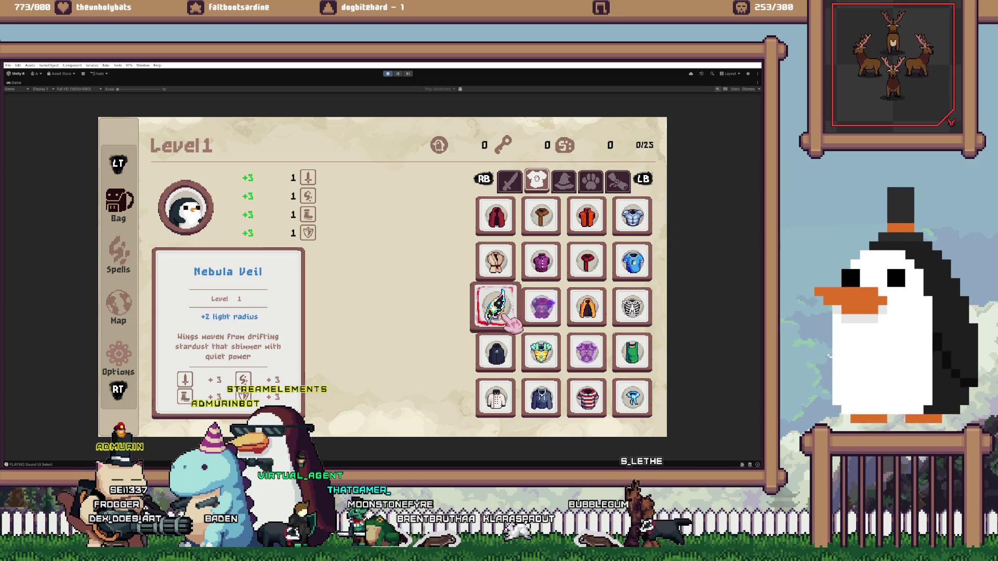
key("Down")
key("Right")
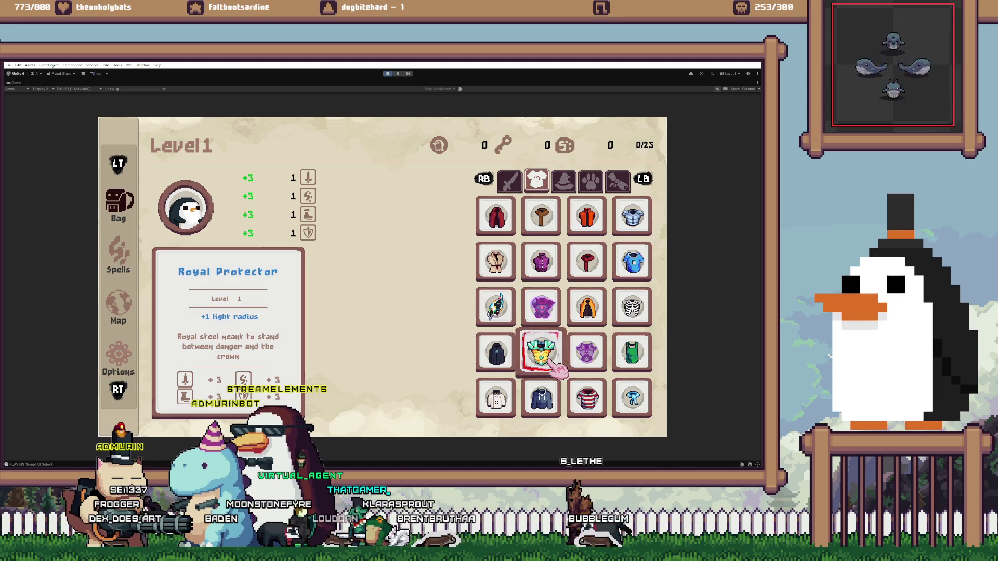
key("Escape")
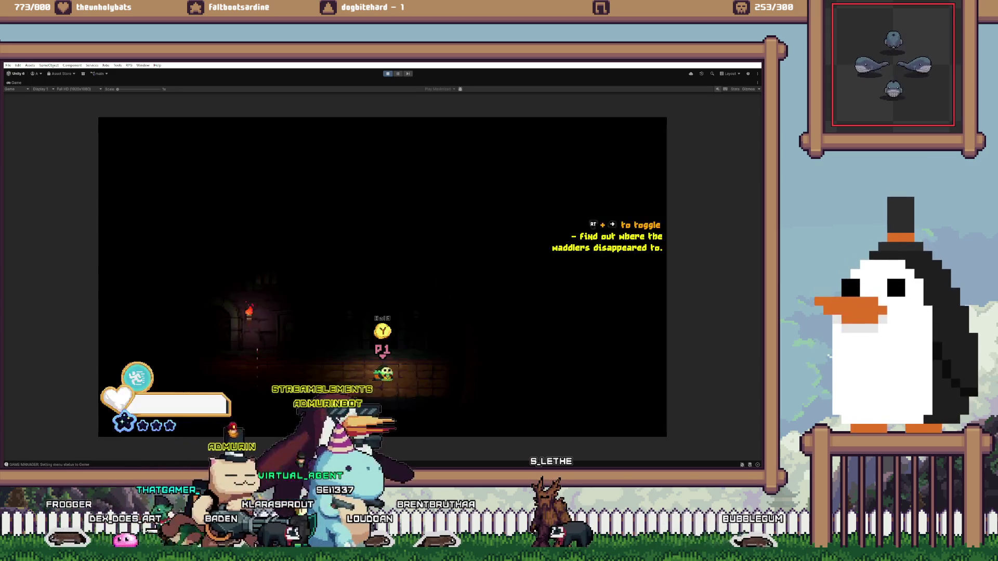
key("Left")
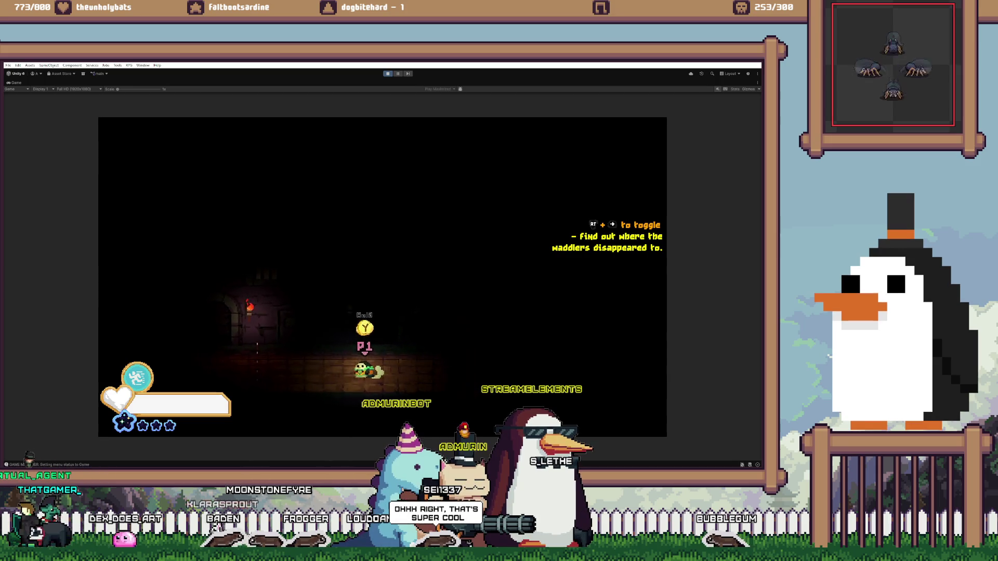
Flip through the armour, hats (Cosmic Glasses) and pets (Silver), then walk left
key("Escape")
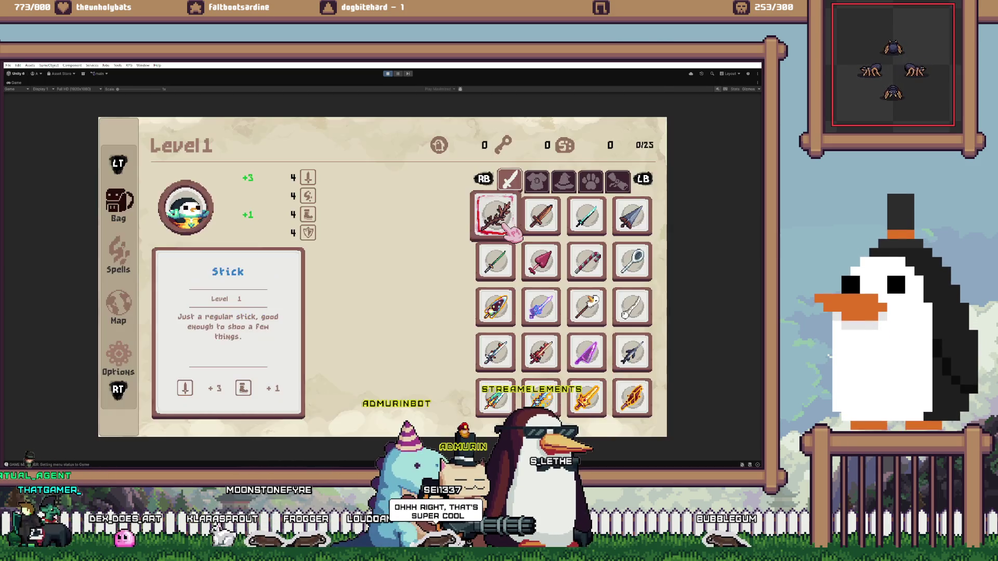
key("Down")
key("e")
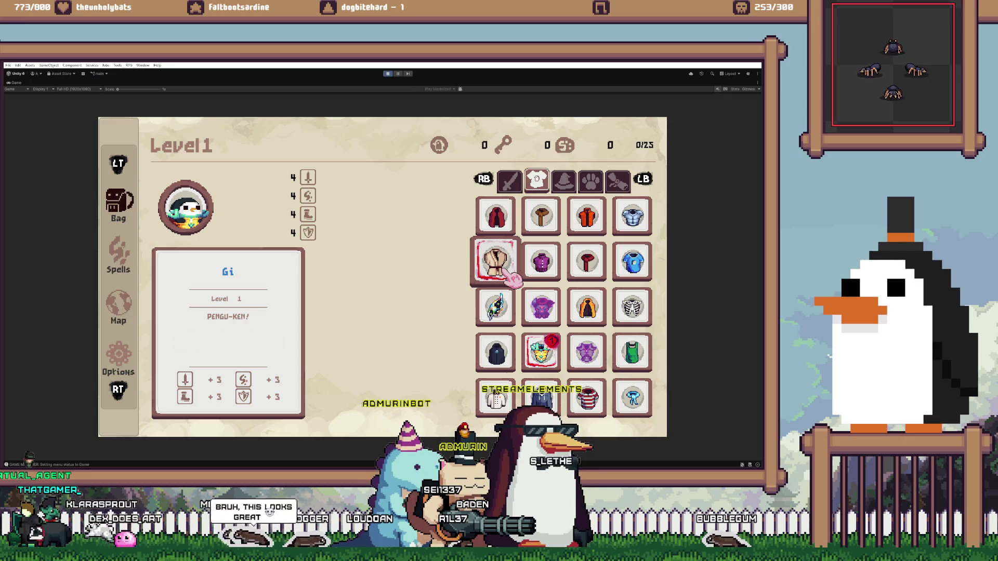
key("Down")
key("q")
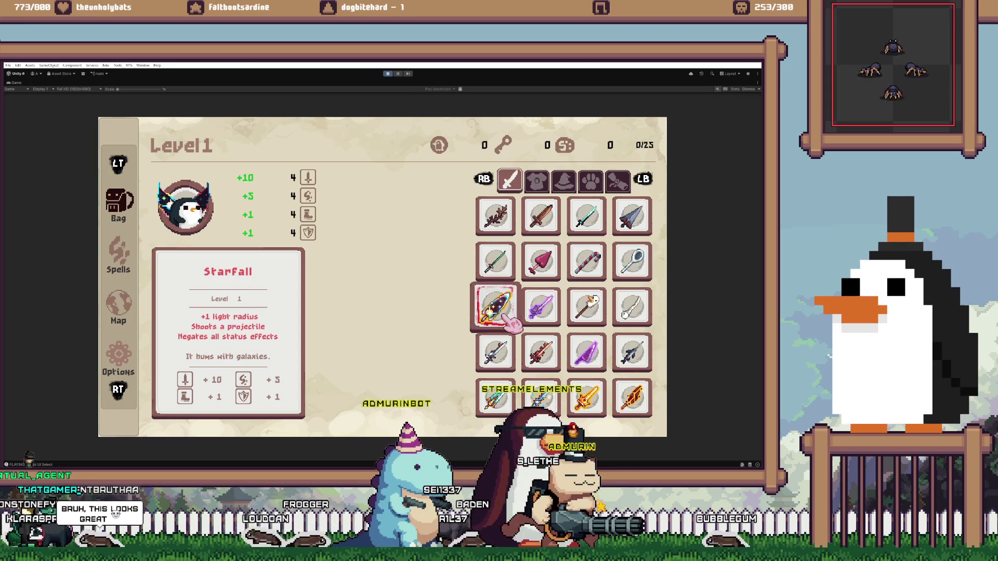
key("e")
key("e")
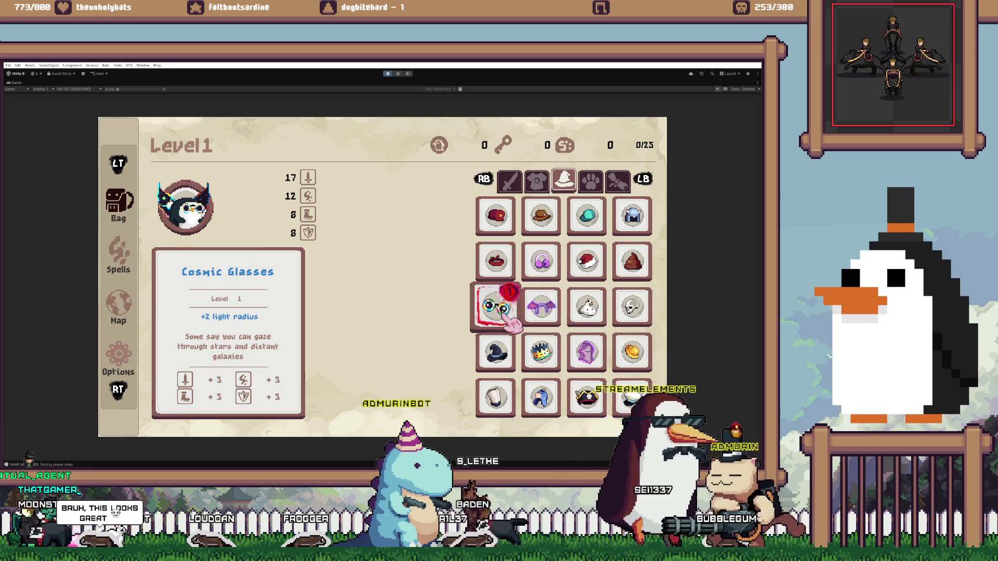
key("e")
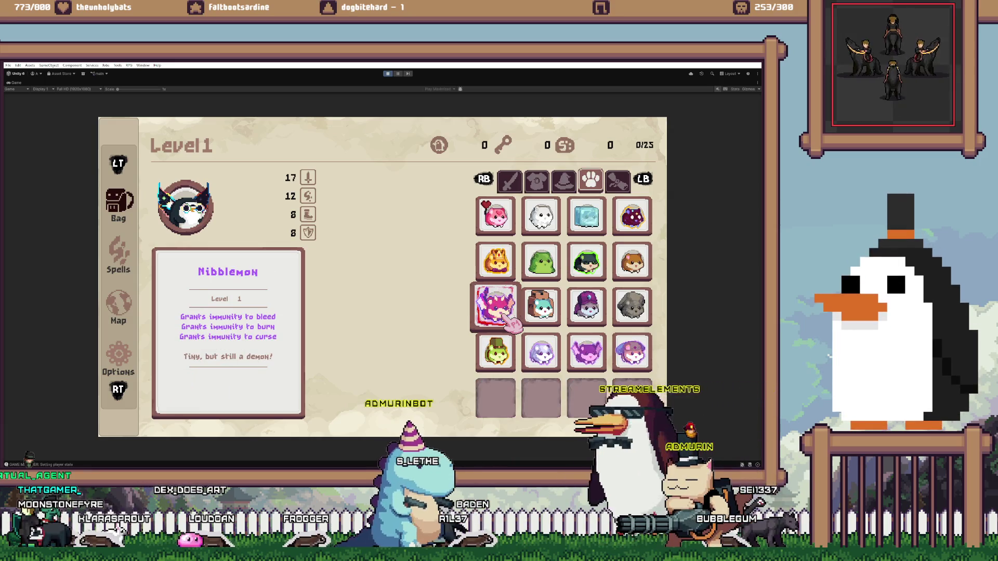
key("Right")
key("Down")
key("Right")
key("Right")
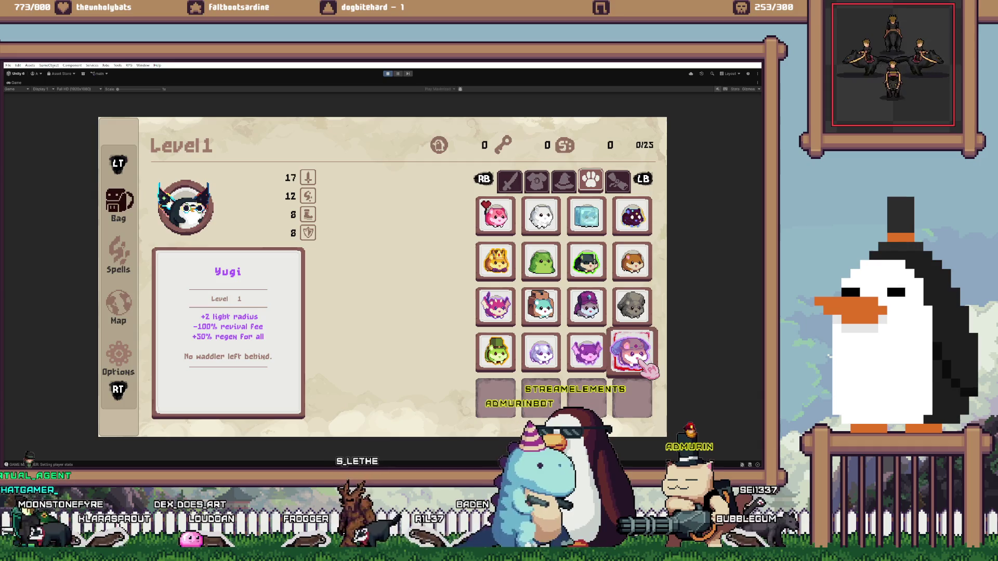
key("Escape")
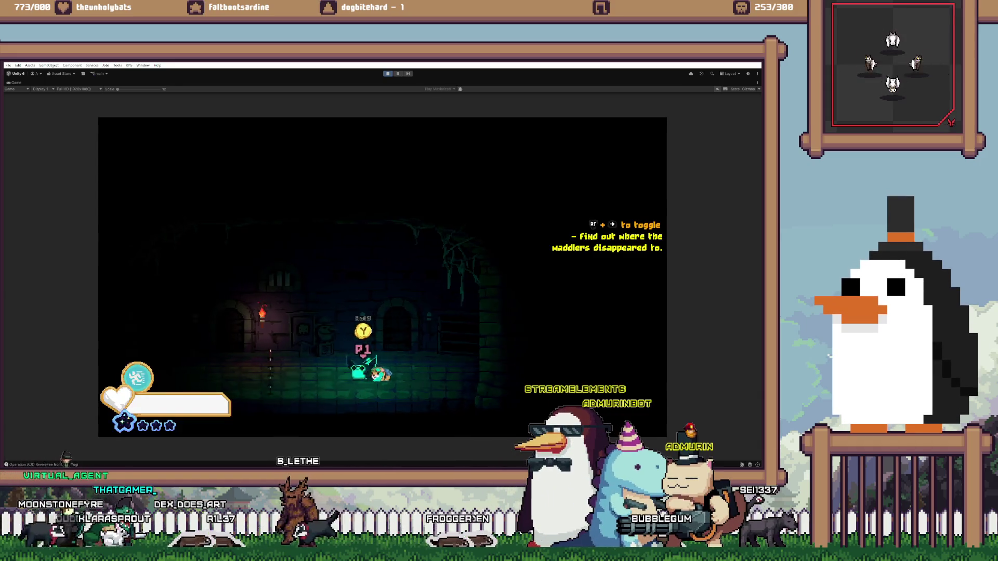
key("Left")
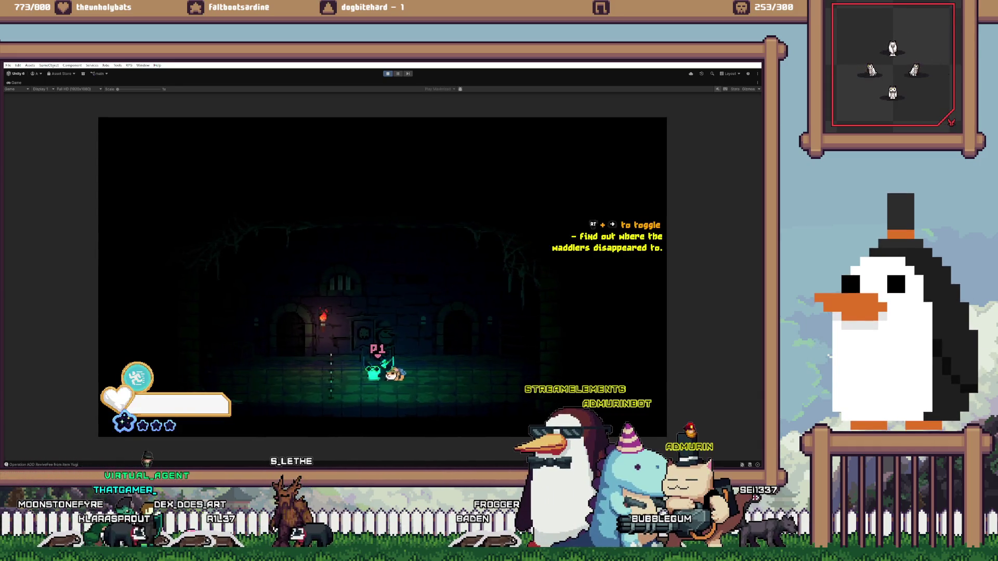
key("Left")
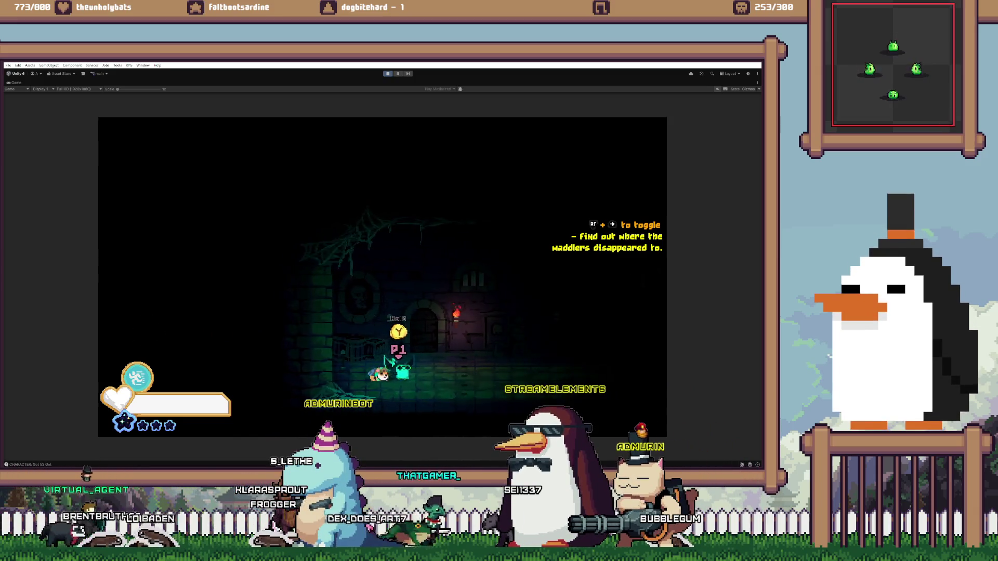
Equip the Boo pet in place of Amor from the inventory's Pets tab
key("Tab")
key("e")
key("e")
key("e")
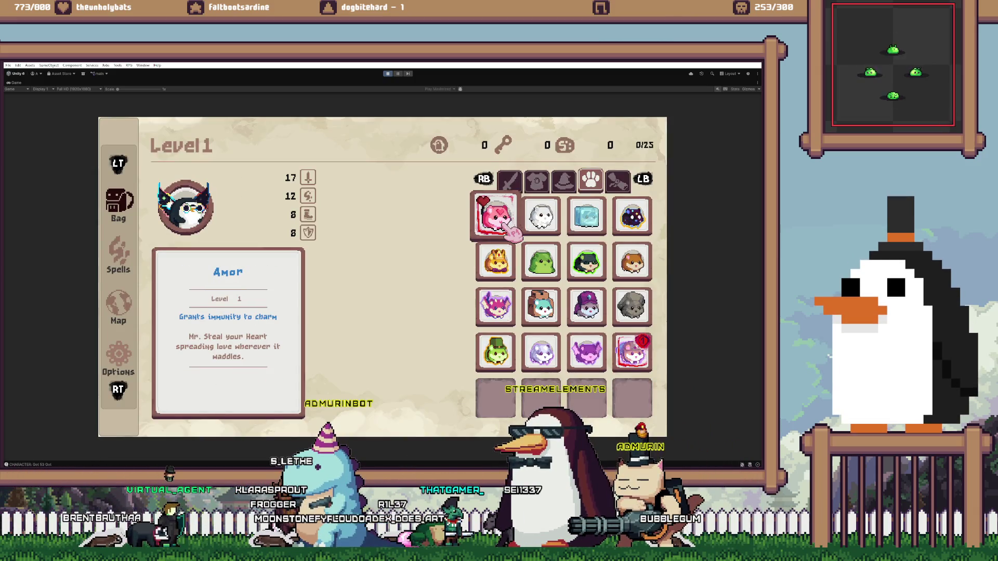
key("Right")
key("Return")
key("Tab")
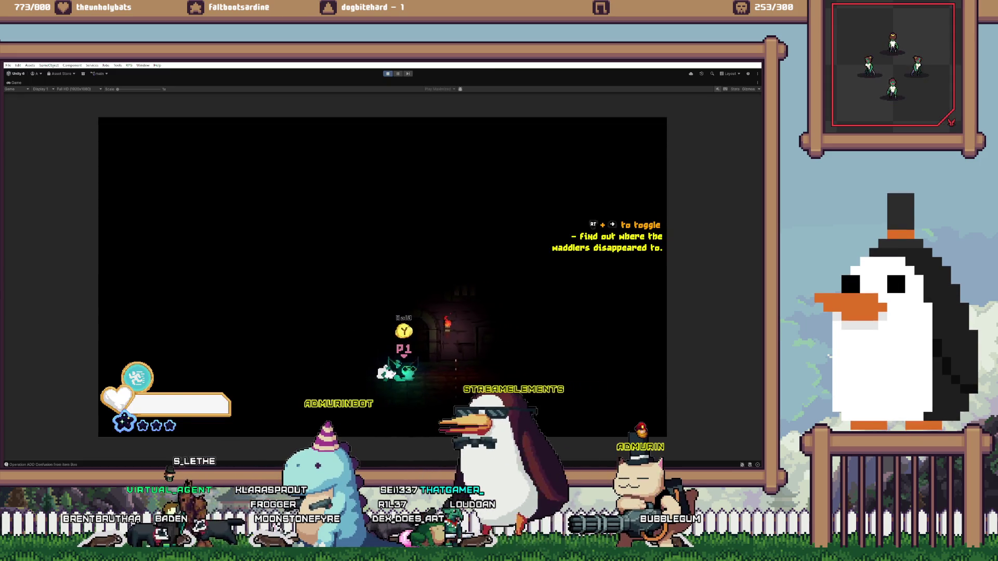
Swap the equipped pet to Brrry and restore the full editor layout
key("Tab")
key("e")
key("e")
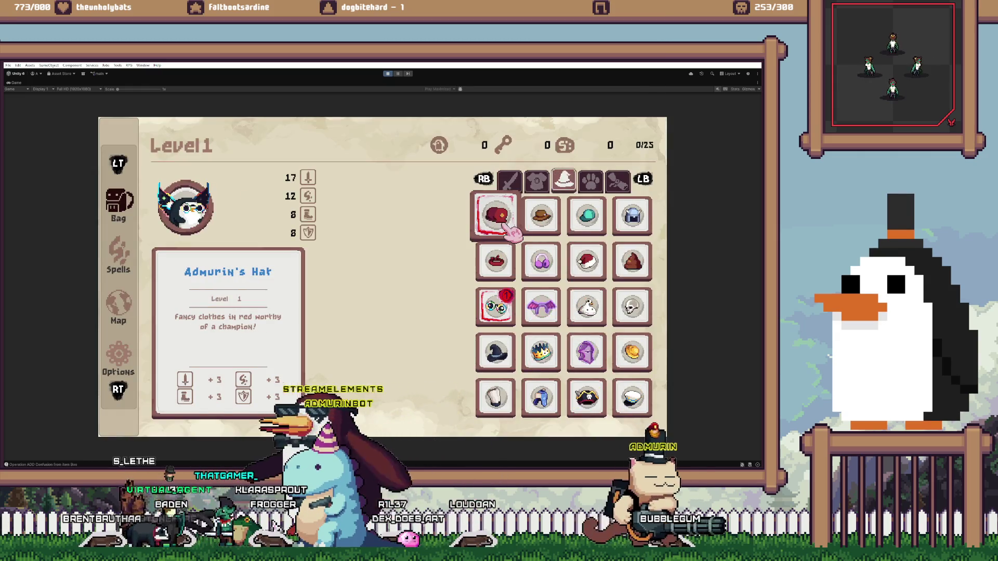
key("e")
key("Right")
key("Right")
key("Return")
key("Tab")
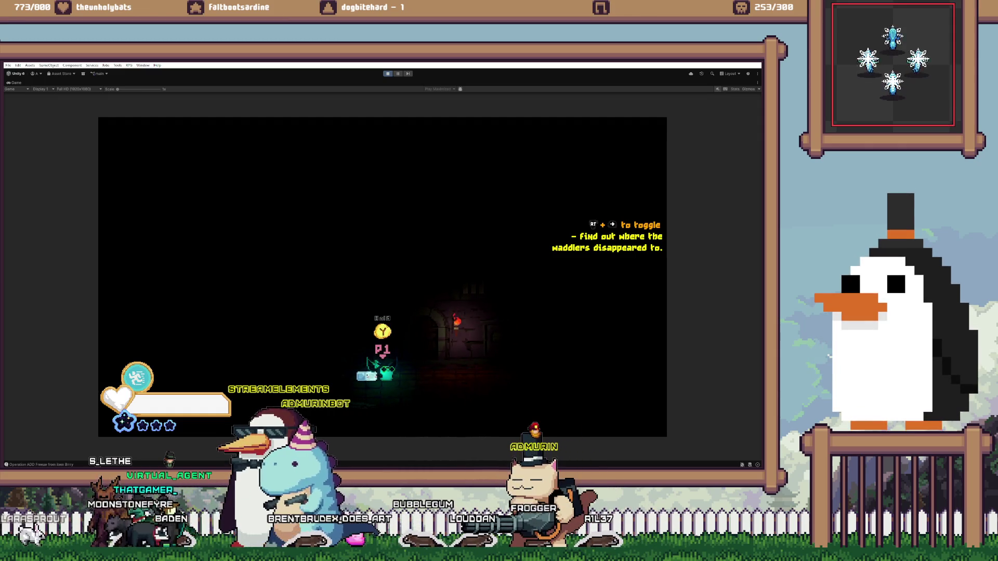
key("shift+space")
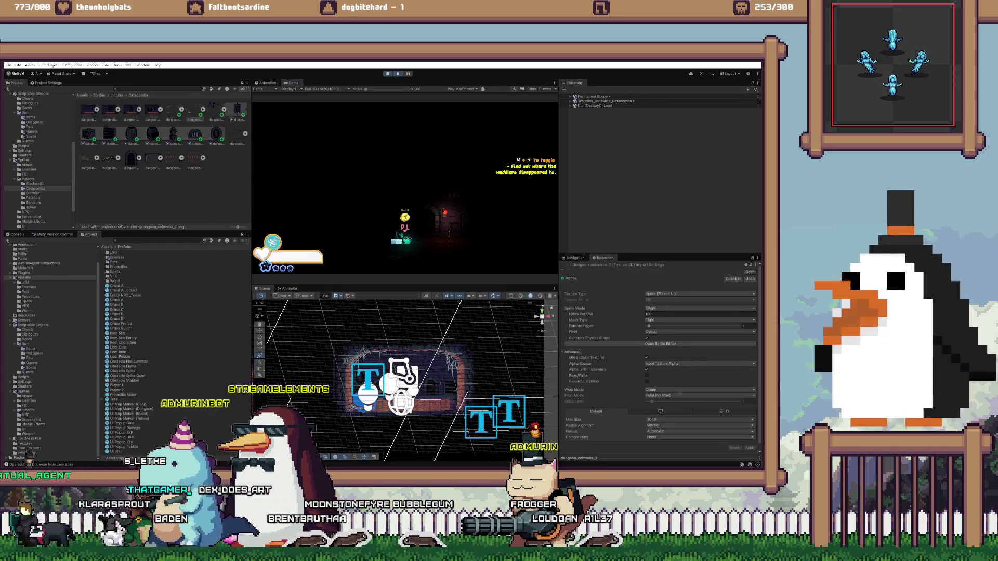
Frame the player, select the Entity Pet Hamster C(Clone) under Player 1, and stop Play mode
scroll(404, 187, "up", 3)
scroll(404, 379, "up", 5)
key("f")
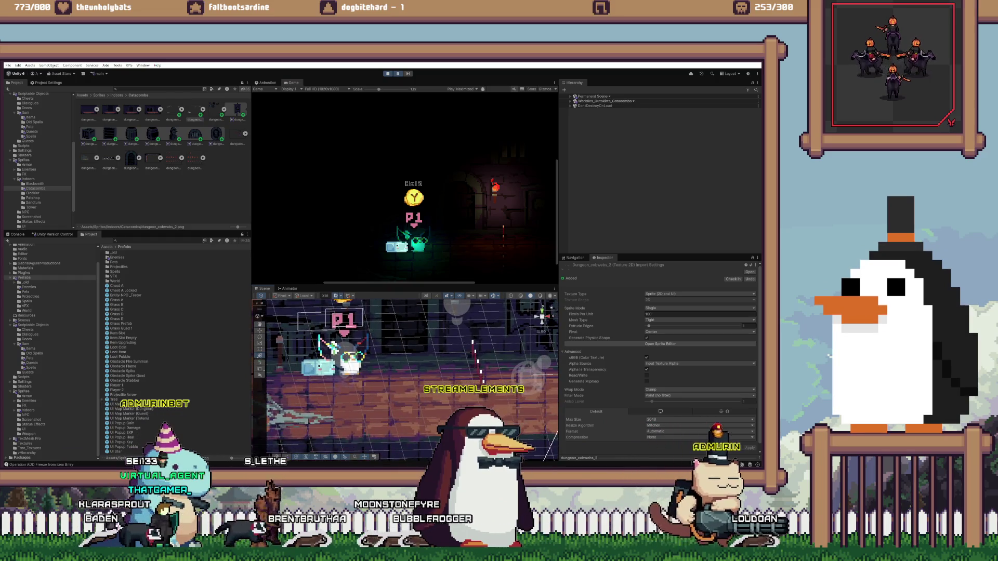
left_click(317, 367)
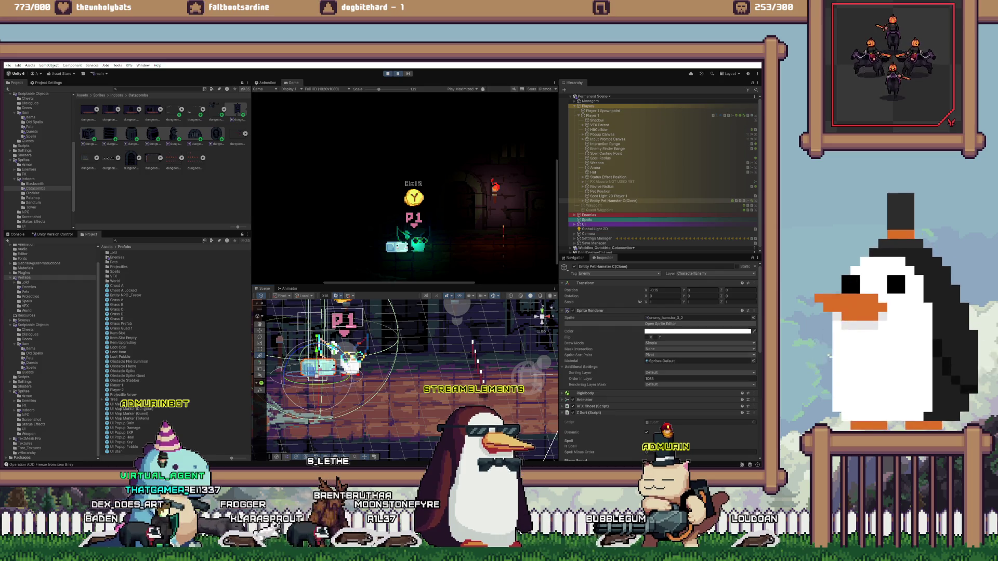
key("ctrl+p")
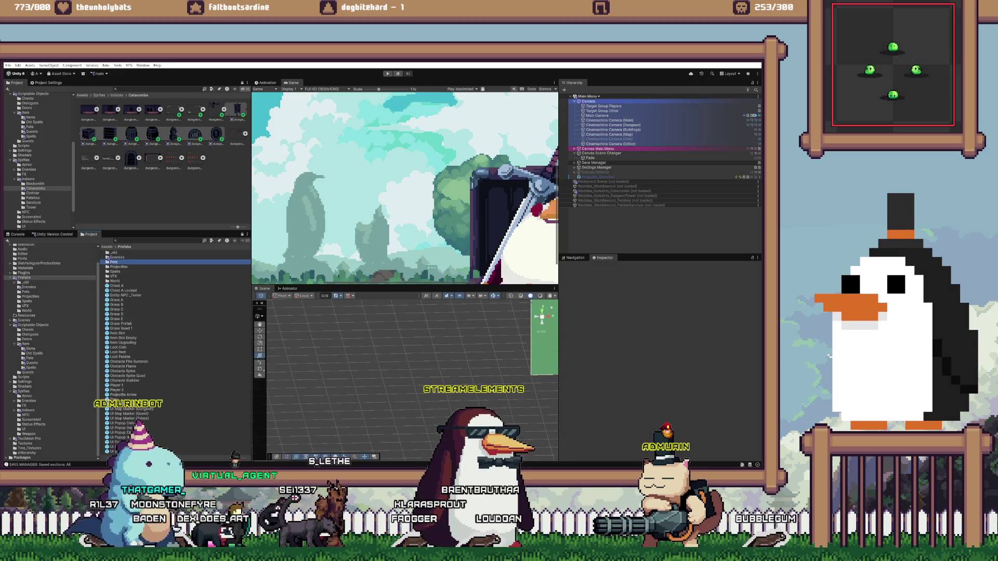
In the Pets prefabs folder, assign Glitch_Mat to Entity Pet Hamster M's Sprite Renderer material
double_click(113, 261)
key("ctrl+a")
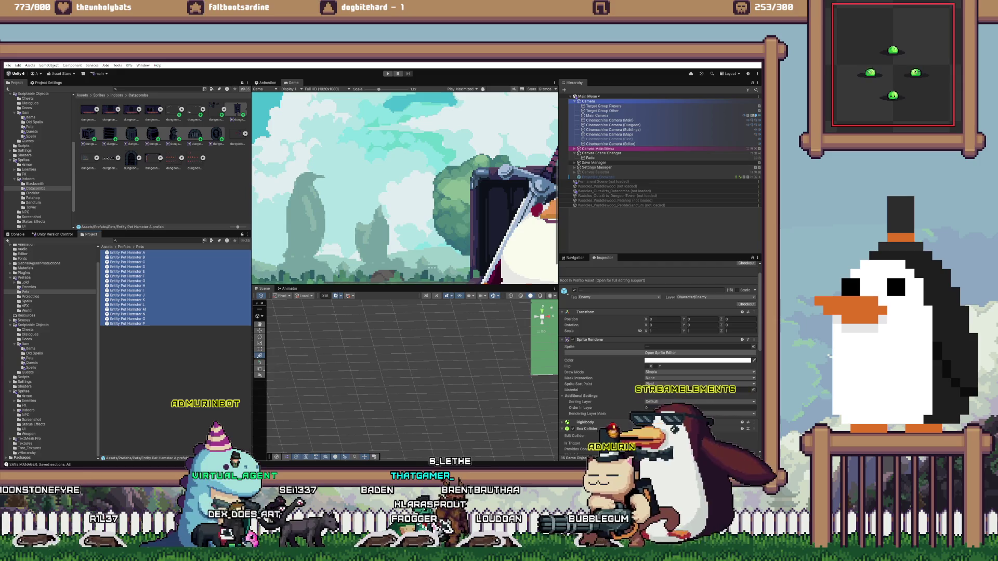
left_click(128, 253)
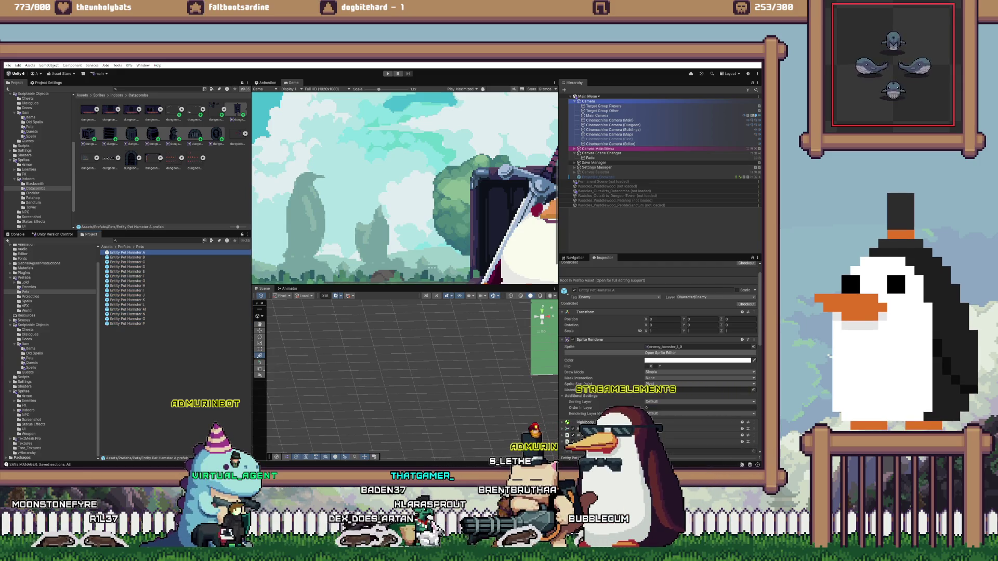
key("Down")
key("Down")
key("Down")
key("Down")
key("Down")
key("Down")
key("Down")
key("Down")
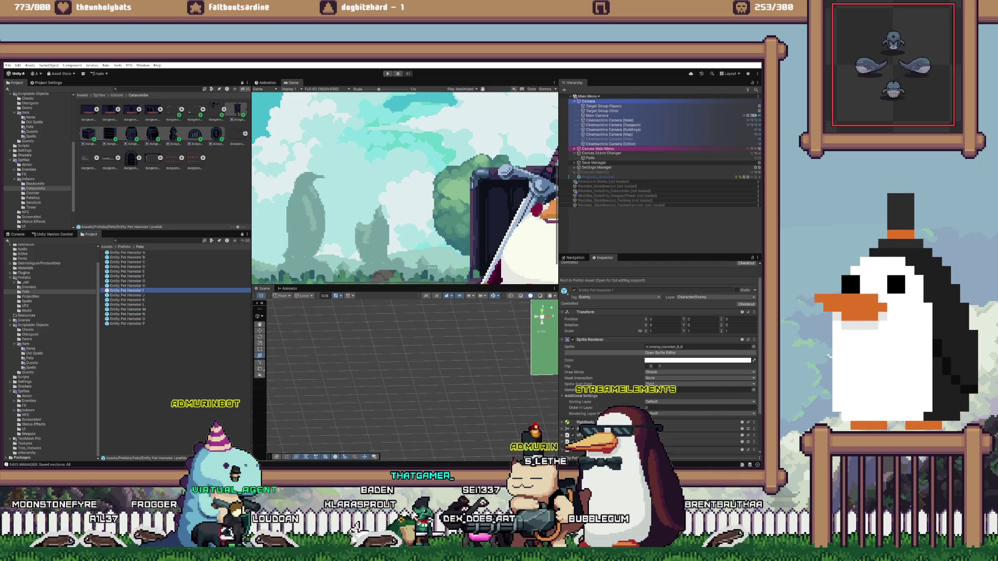
key("Down")
key("Down")
key("Down")
key("Down")
key("Down")
key("Down")
key("Up")
key("Up")
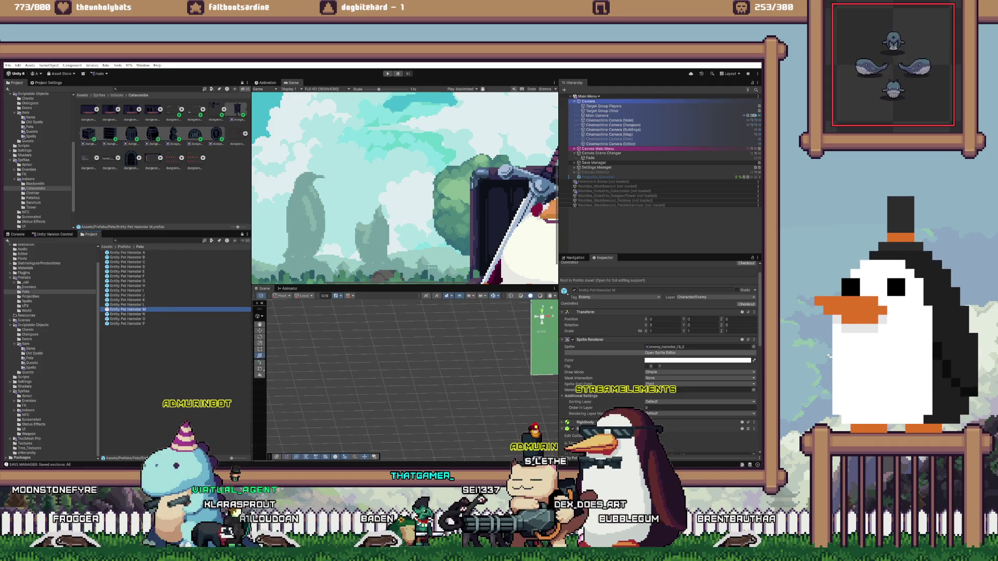
left_click_drag(127, 310, 25, 268)
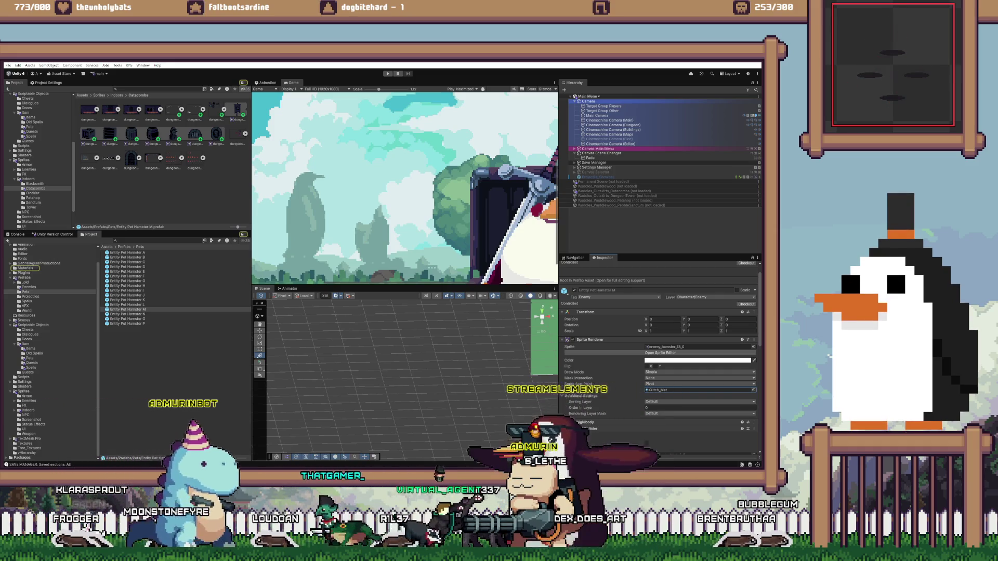
left_click_drag(699, 390, 699, 390)
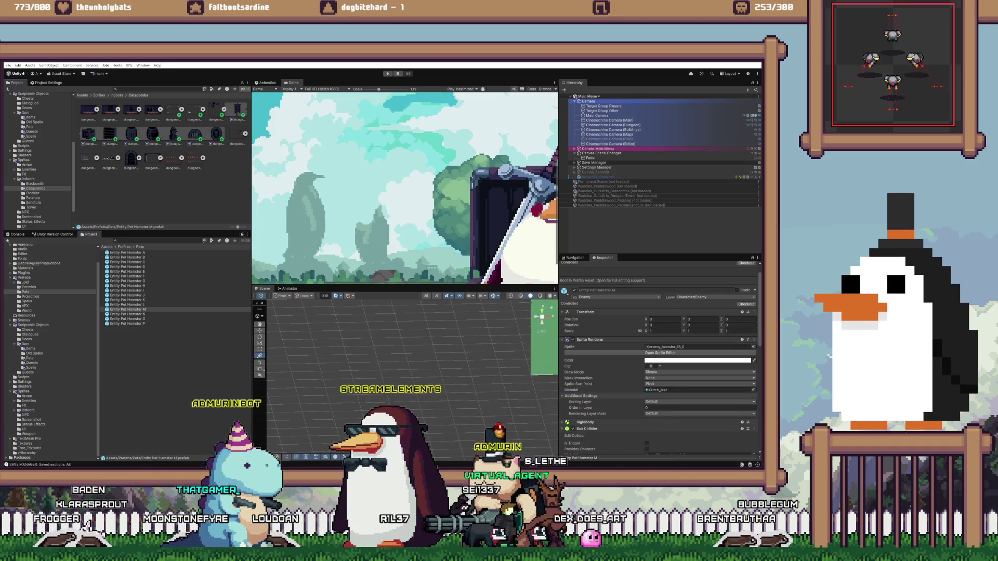
left_click(699, 390)
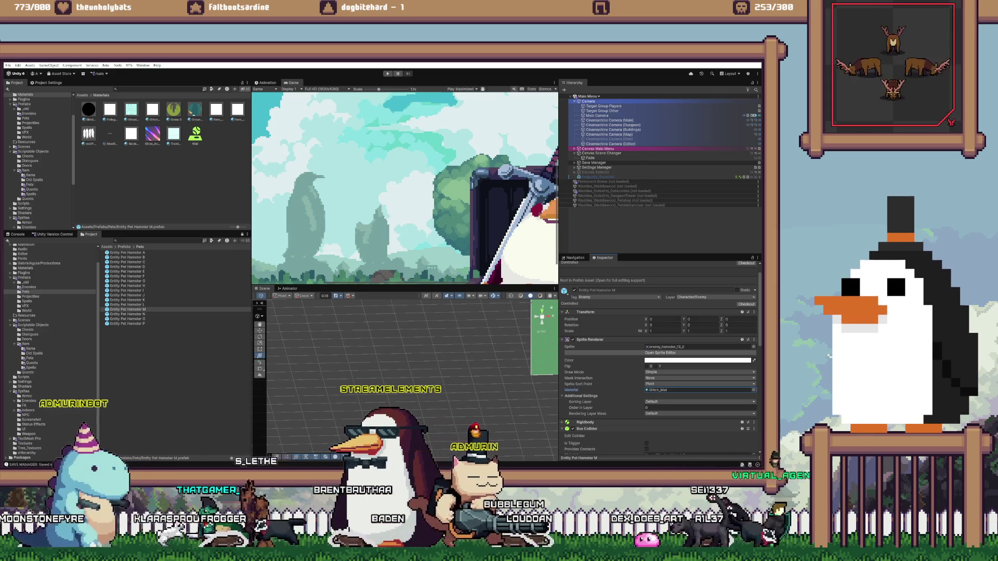
Check that Entity Enemy Bird B's sprite uses the Sprite-Lit-Default material
left_click(25, 287)
left_click(126, 290)
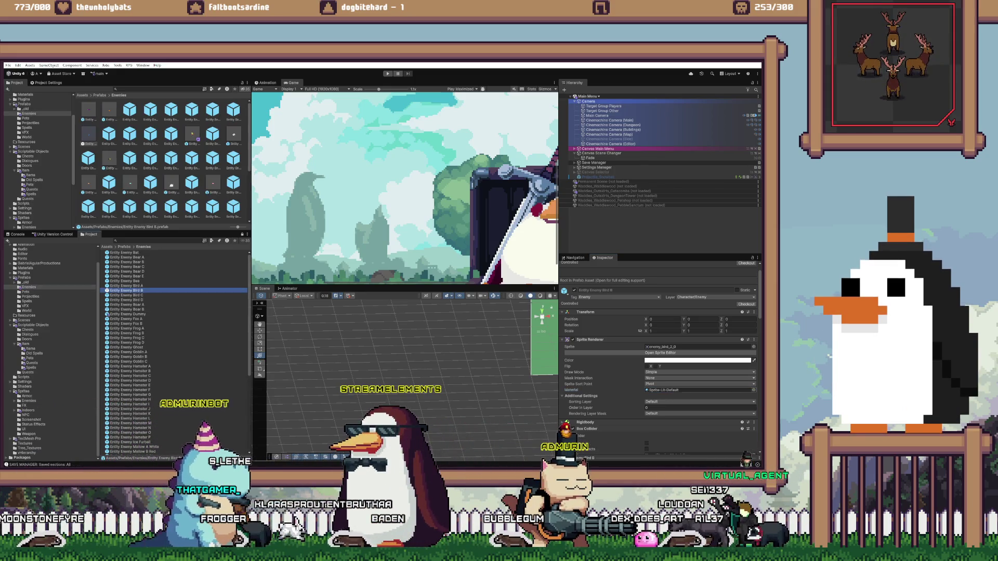
left_click(676, 390)
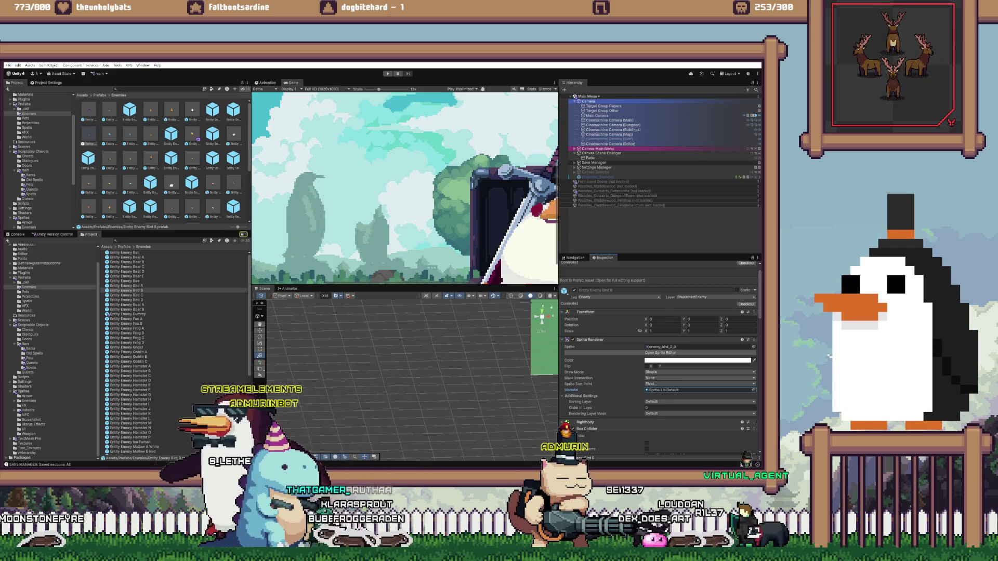
double_click(676, 390)
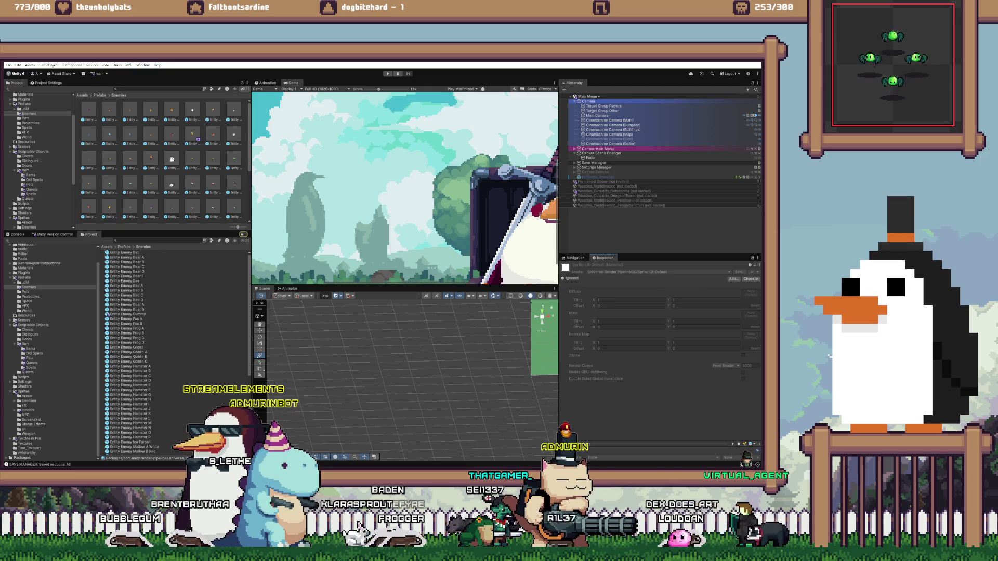
left_click(575, 258)
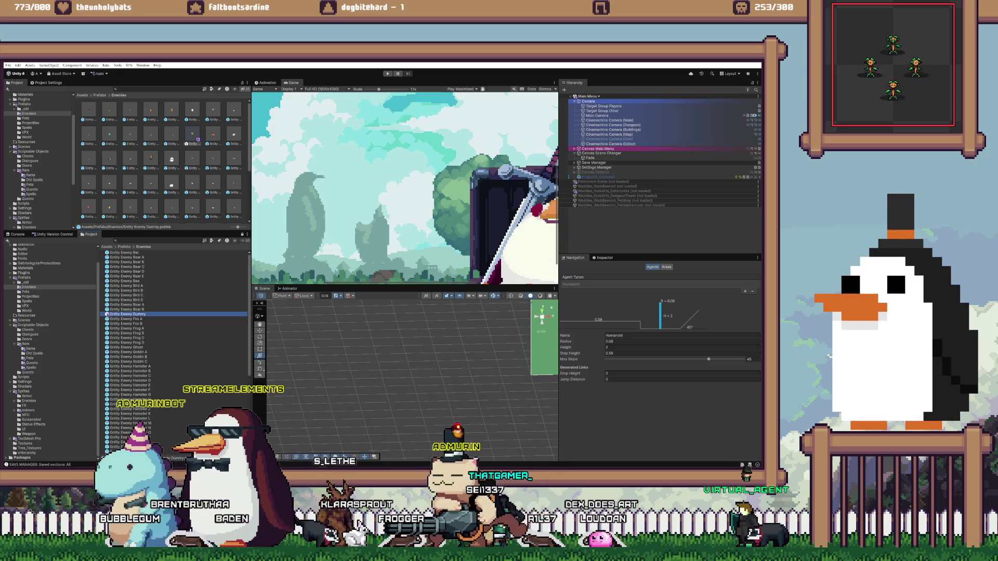
Open Entity Enemy Dummy in Prefab Mode and browse to the Pets item data folder
double_click(128, 314)
left_click(605, 258)
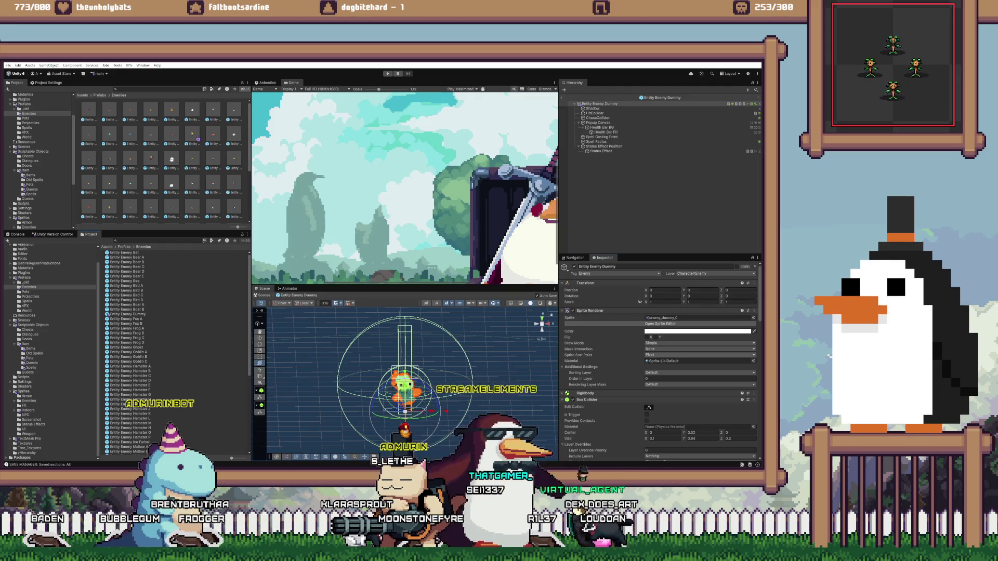
left_click(671, 361)
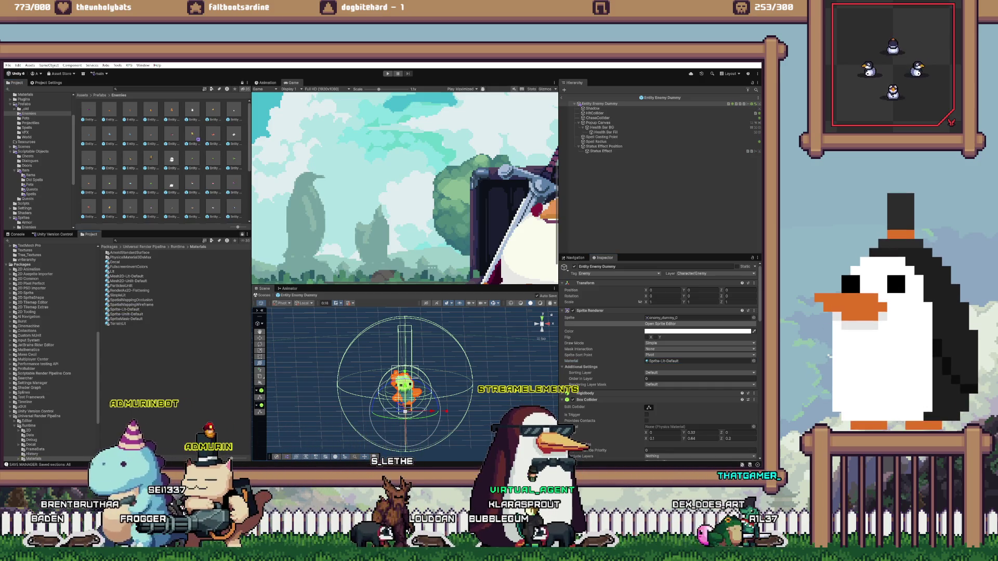
left_click(29, 185)
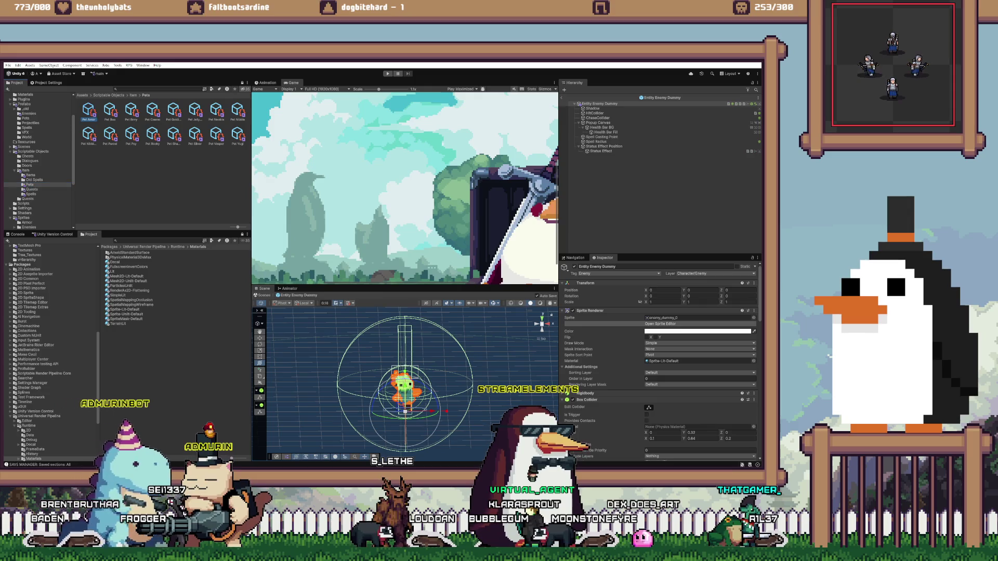
Select the fifteen hamster pet prefabs in the Pets prefabs folder
left_click(89, 110)
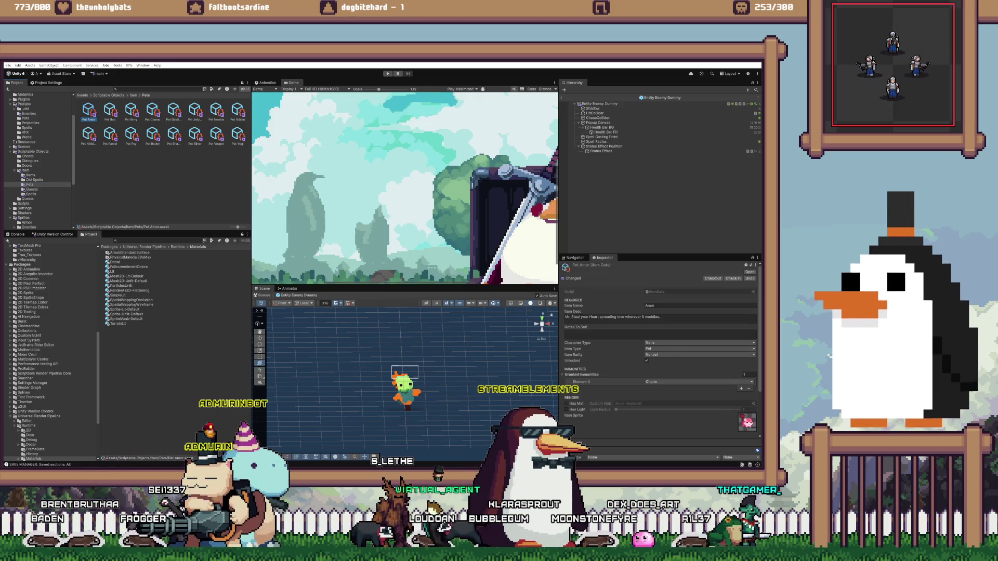
left_click(25, 118)
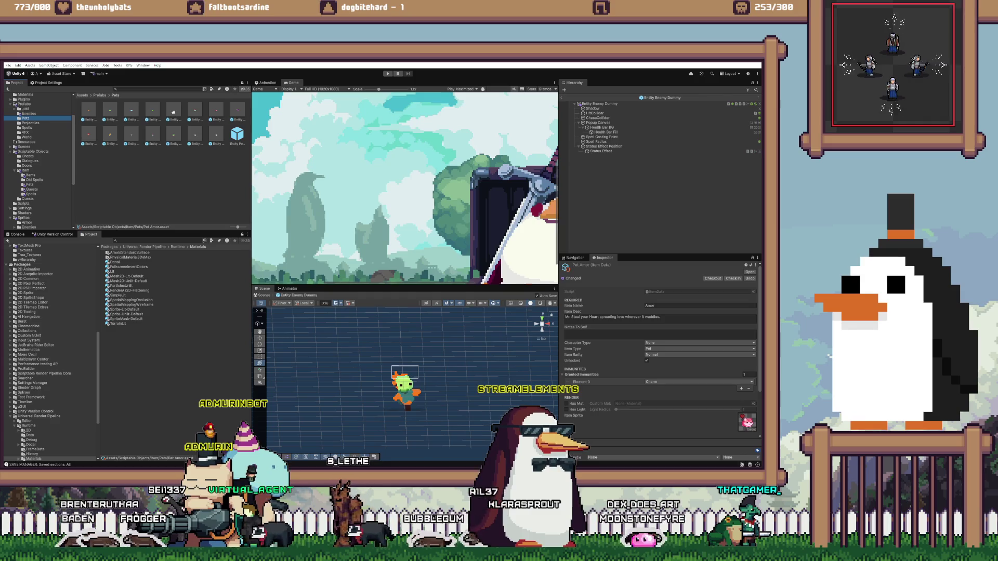
left_click(88, 110)
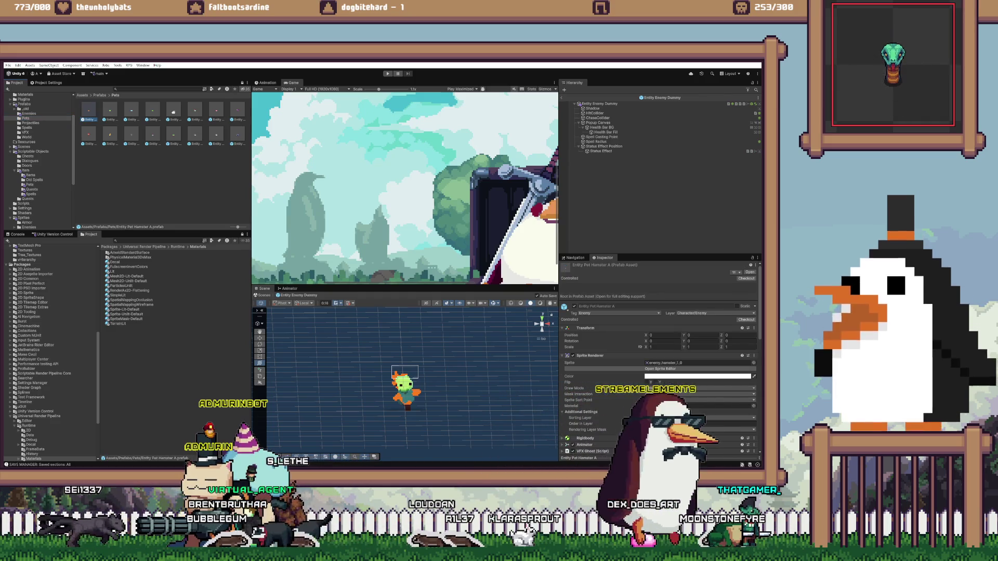
left_click(237, 110, "shift")
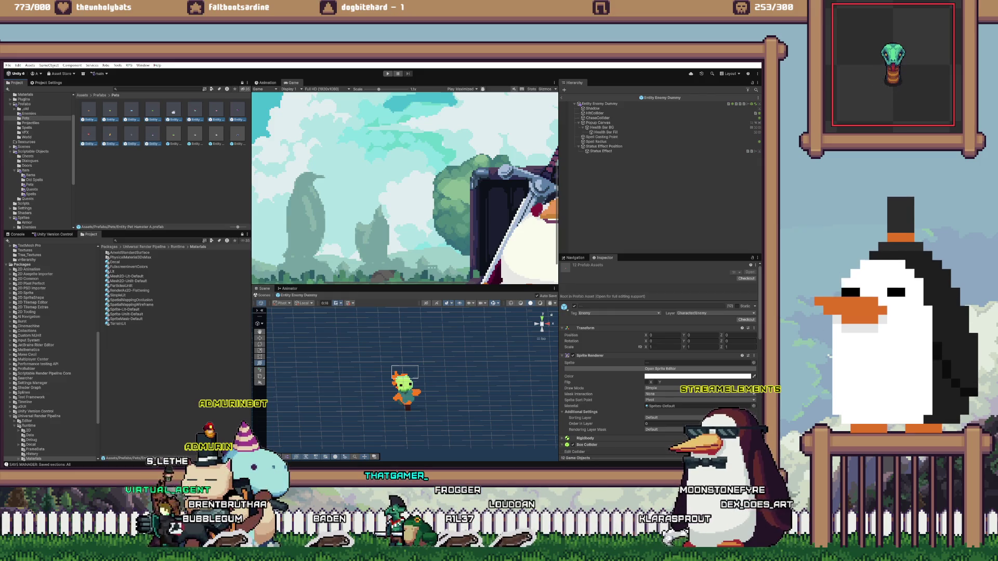
left_click(174, 136)
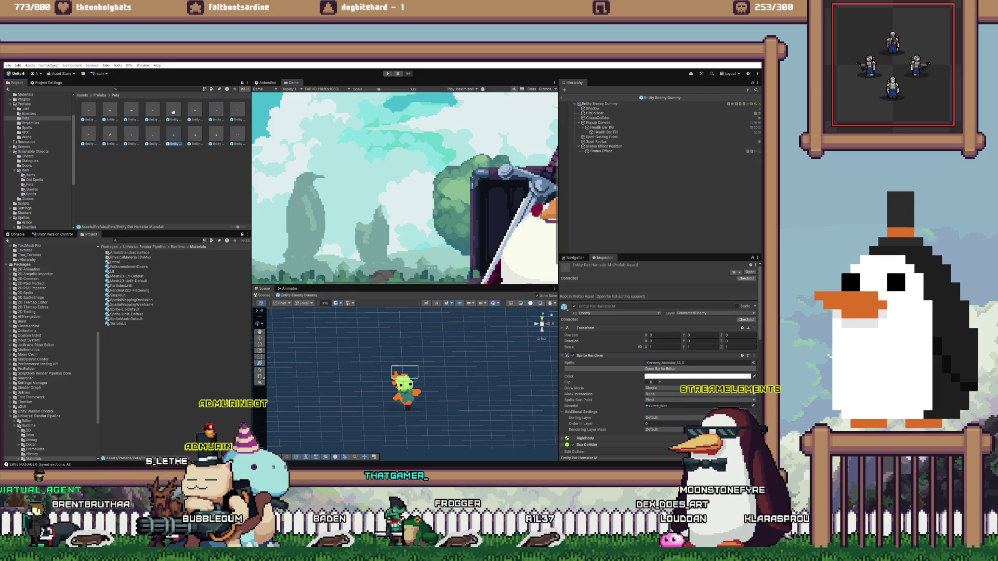
left_click(89, 110, "shift")
left_click(216, 136, "ctrl")
left_click(237, 136, "ctrl")
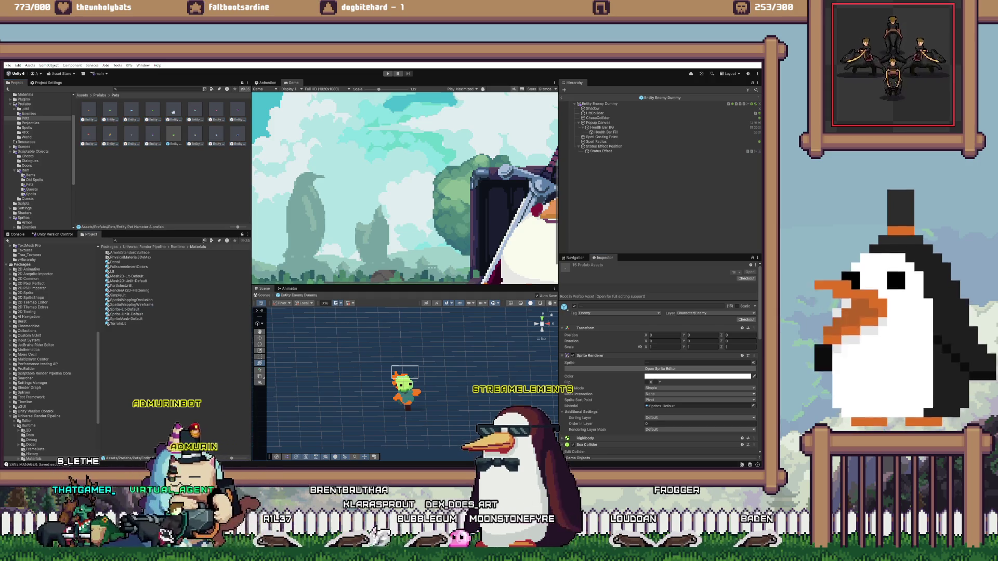
Replace their Sprites-Default material with Sprite-Lit-Default, show the Enemies prefabs, and start playing
left_click(699, 406)
left_click_drag(125, 310, 696, 406)
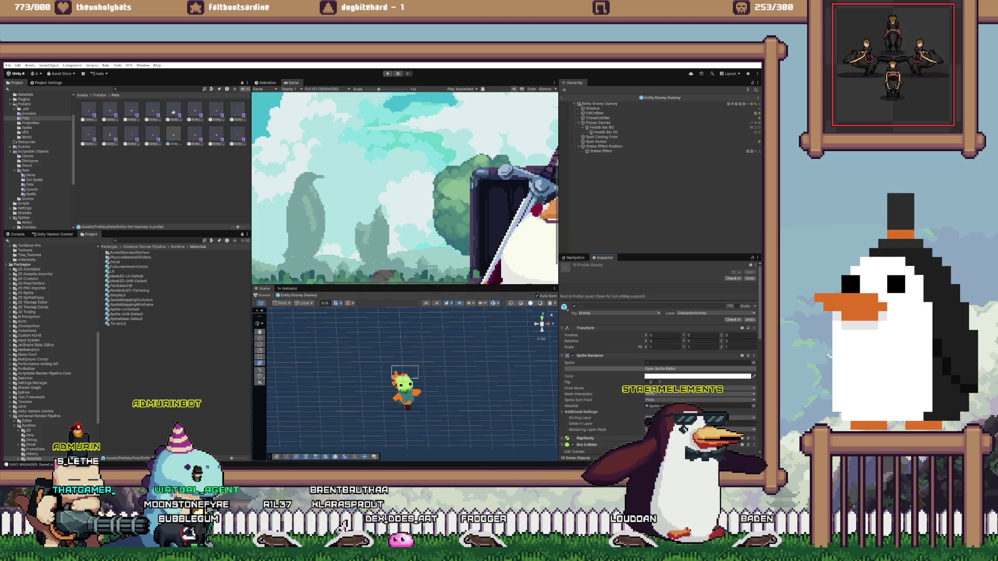
scroll(47, 349, "up", 5)
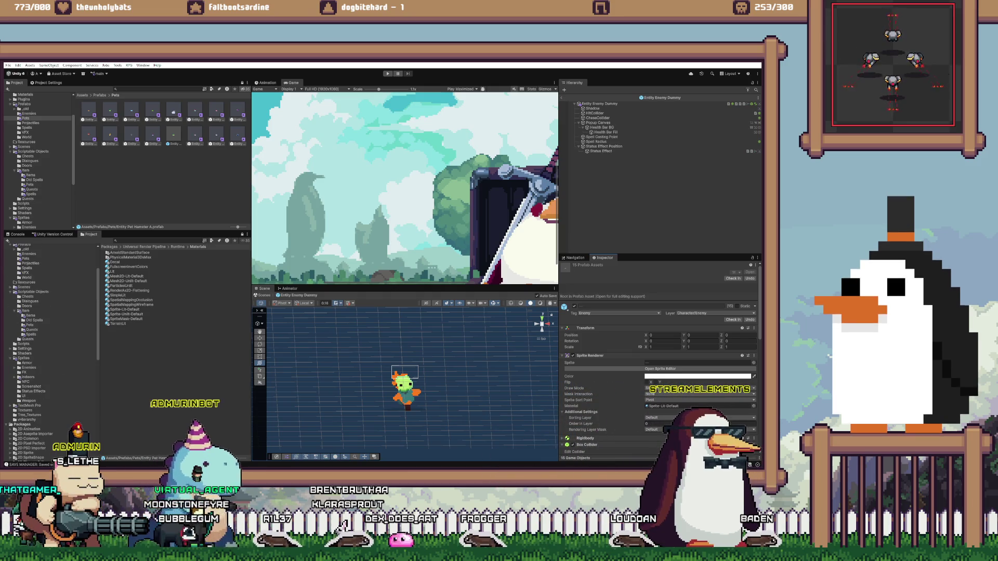
left_click(151, 134)
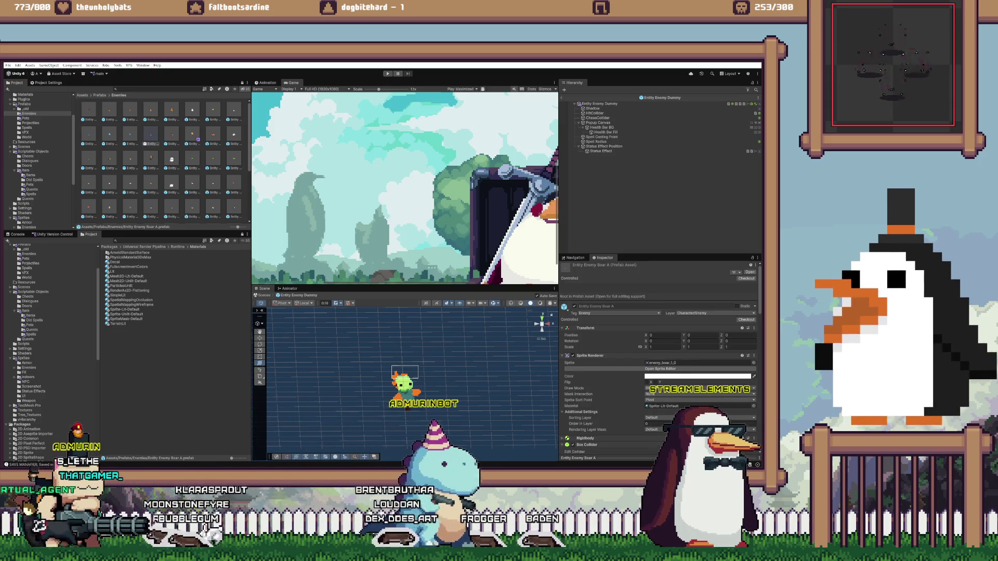
key("ctrl+p")
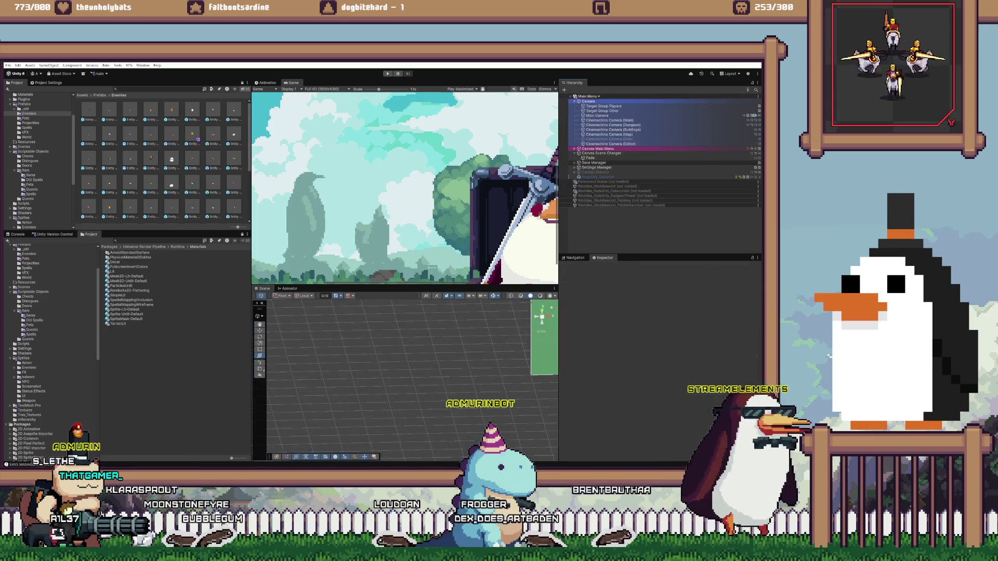
Get past the title screen and equip the Chosen One pet from the inventory
key("Return")
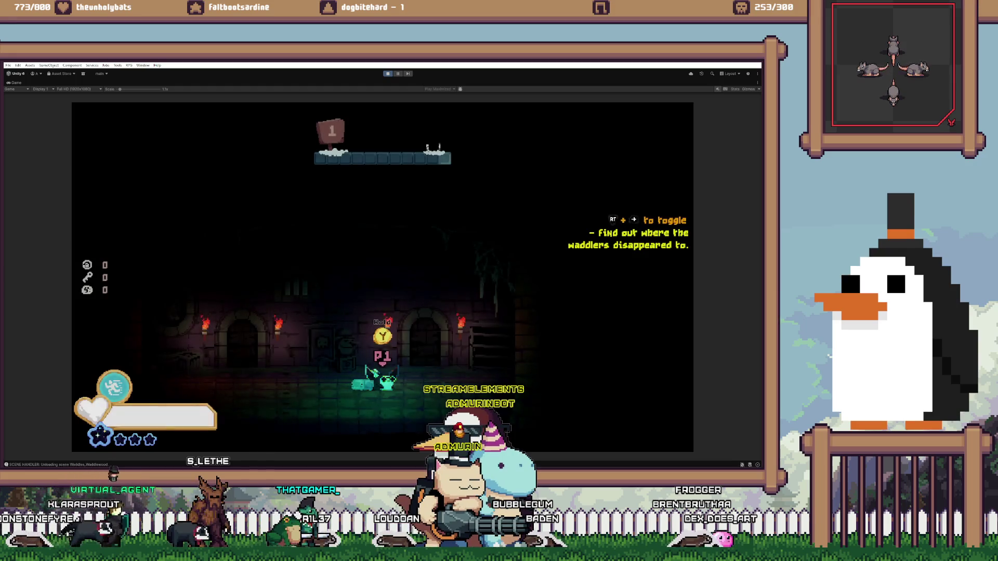
key("e")
key("e")
key("e")
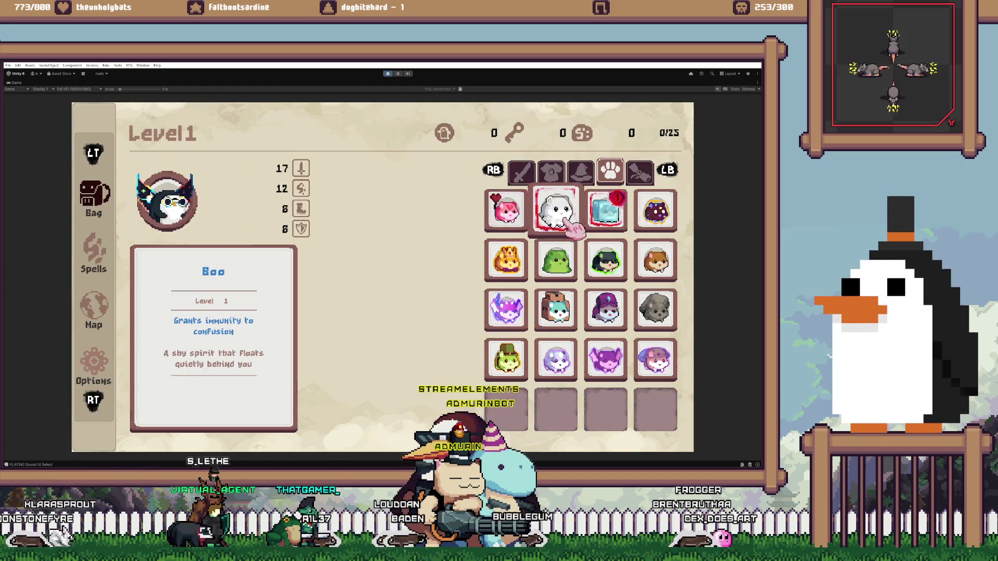
key("Escape")
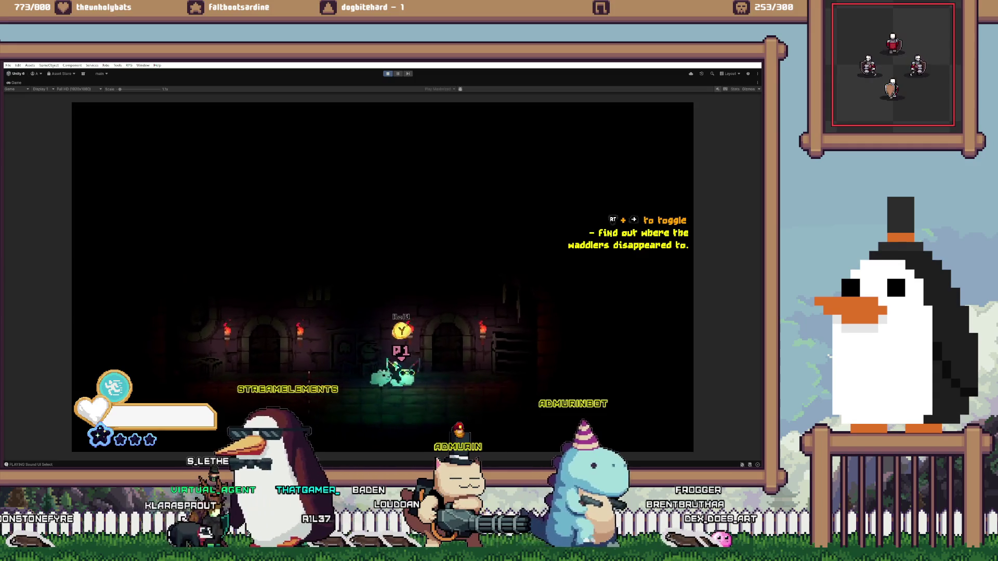
key("d")
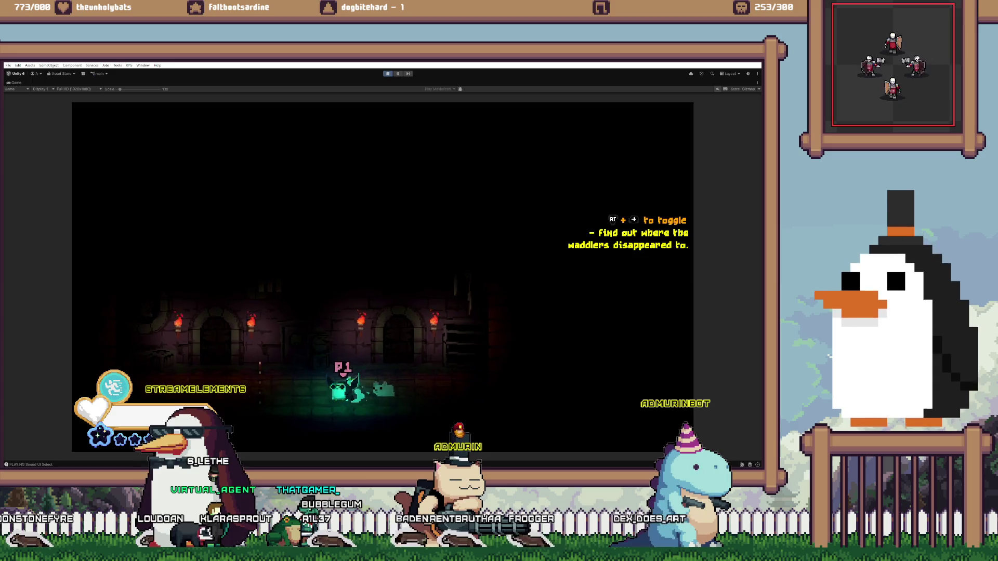
key("Escape")
key("e")
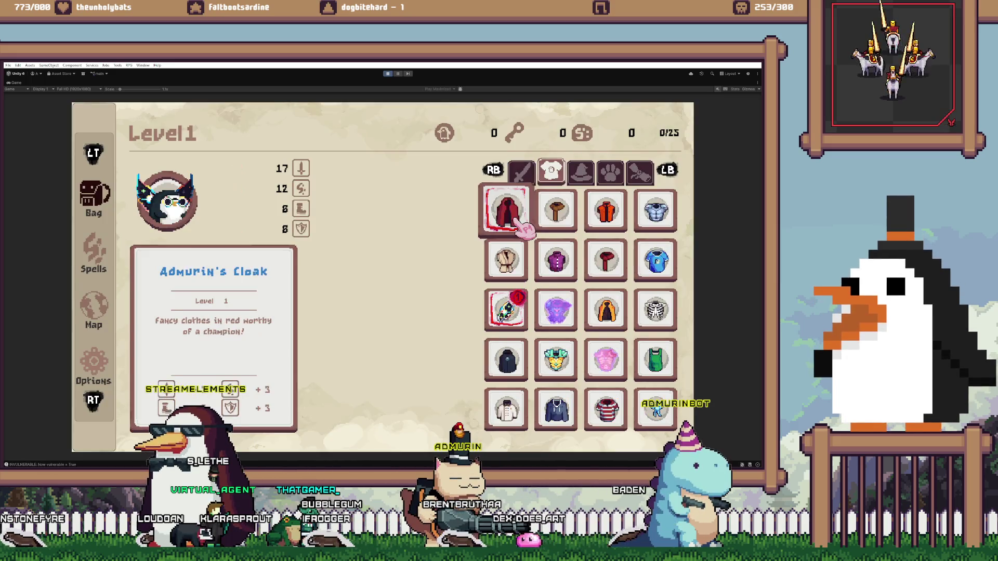
key("e")
key("e")
key("s")
key("d")
key("d")
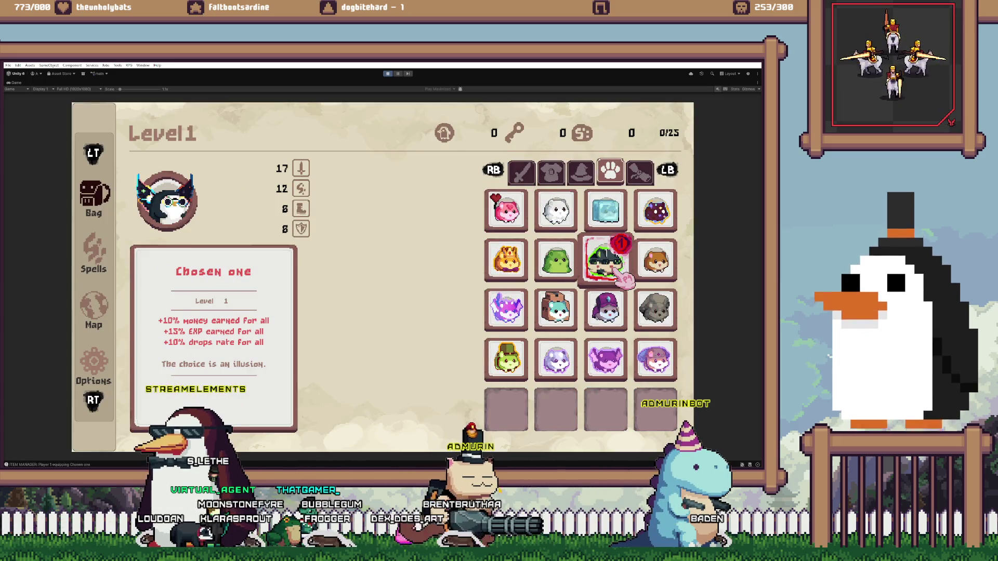
key("Escape")
key("d")
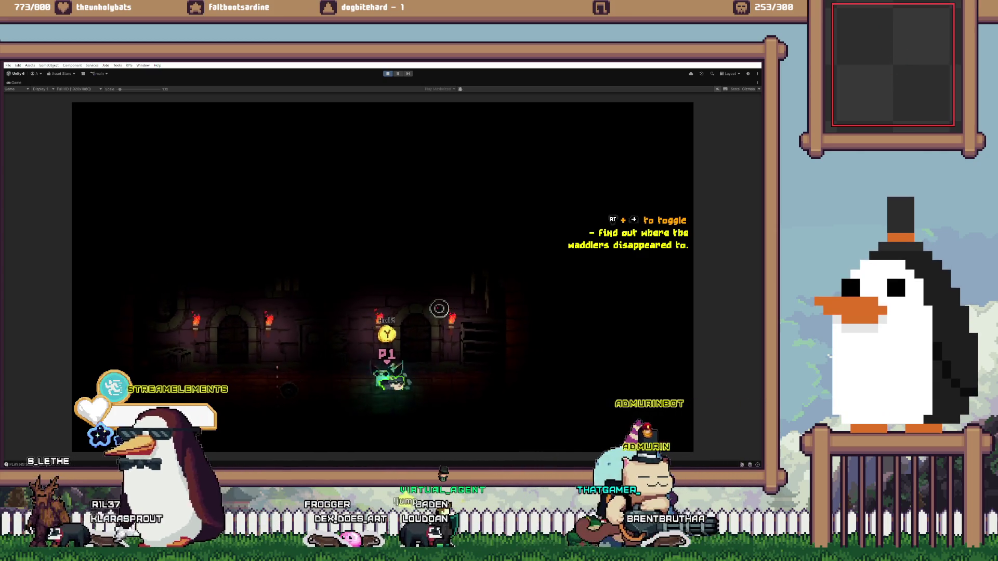
Fight through the enemy rooms into the lit skeleton room, then restore the editor layout
key("a")
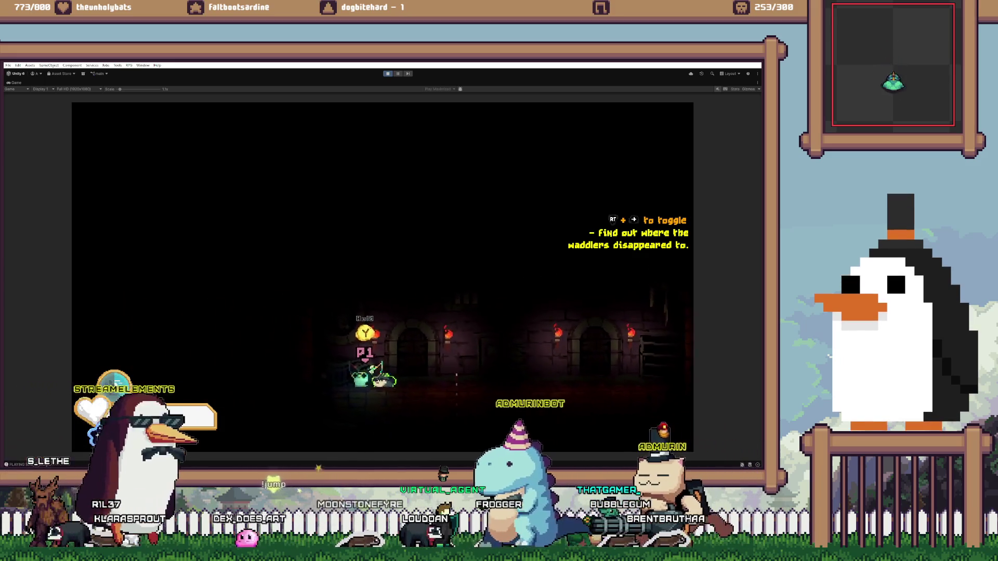
key("d")
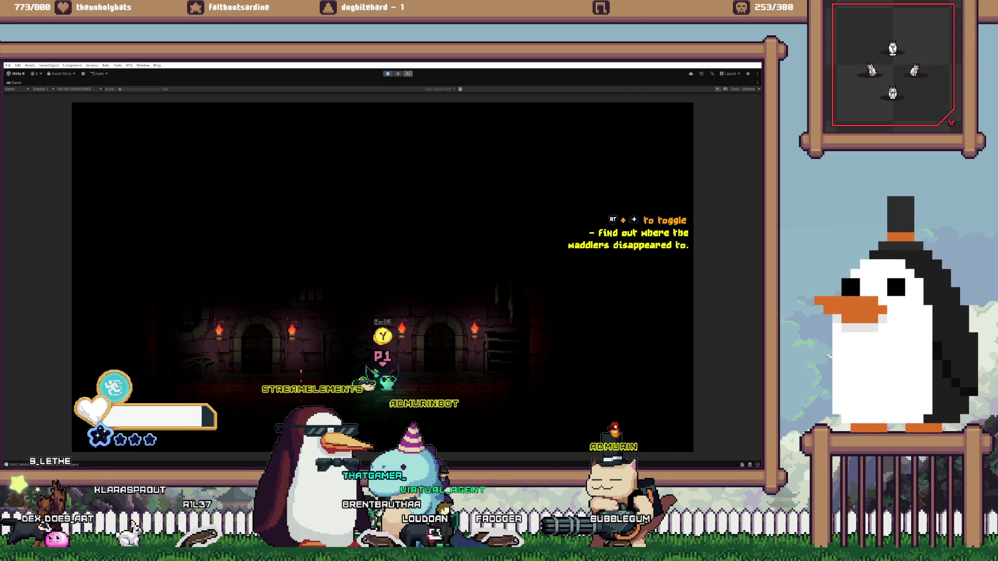
key("d")
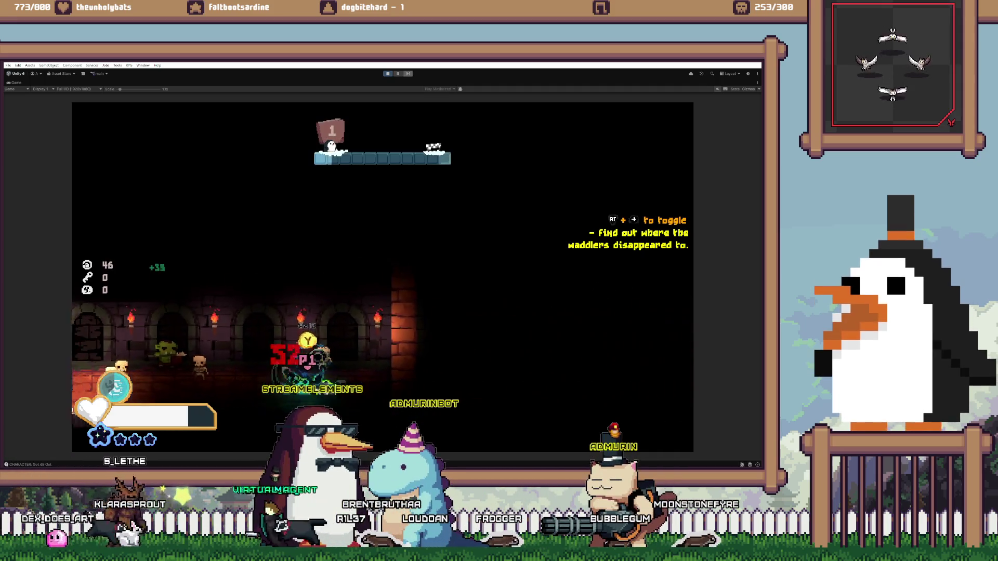
key("a")
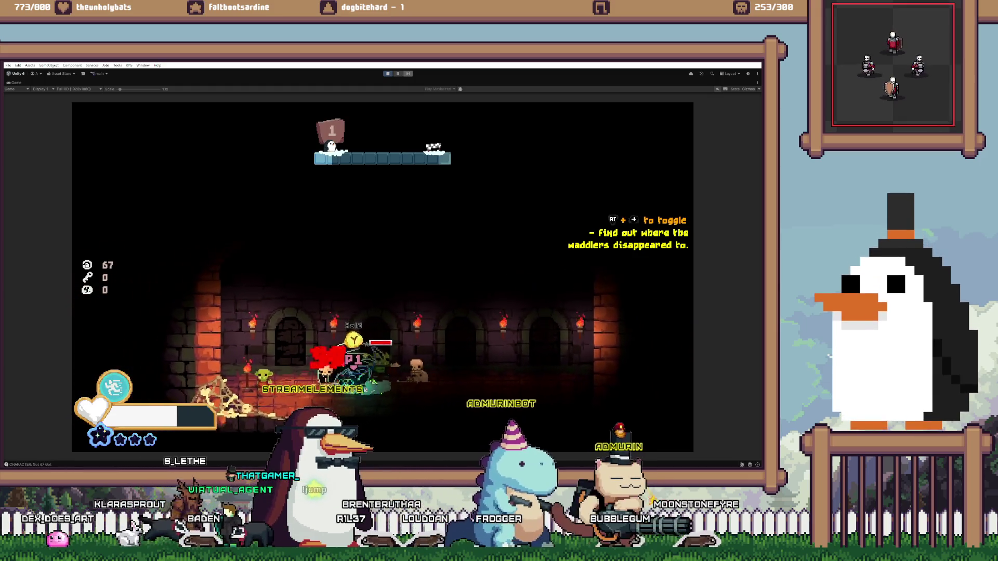
key("a")
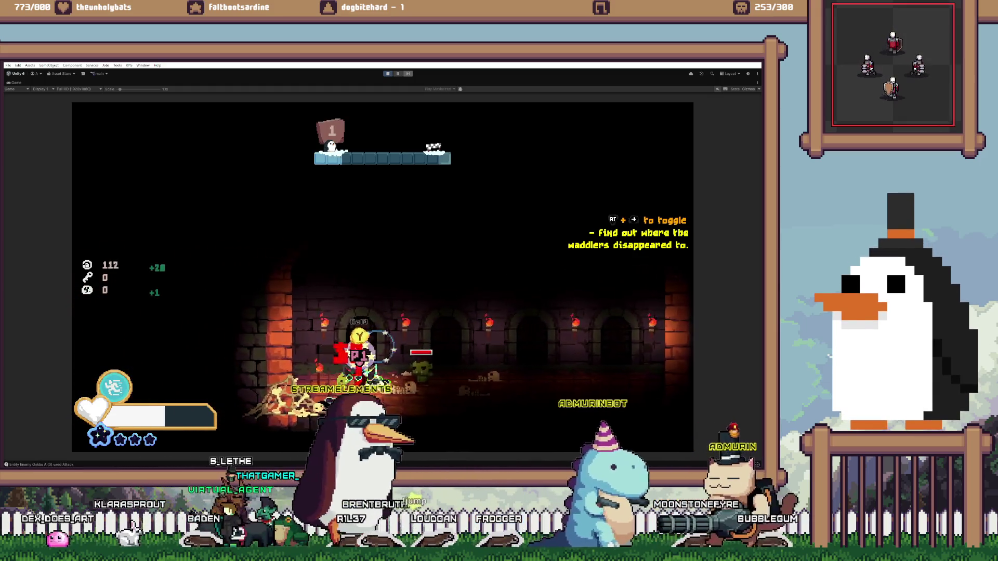
key("d")
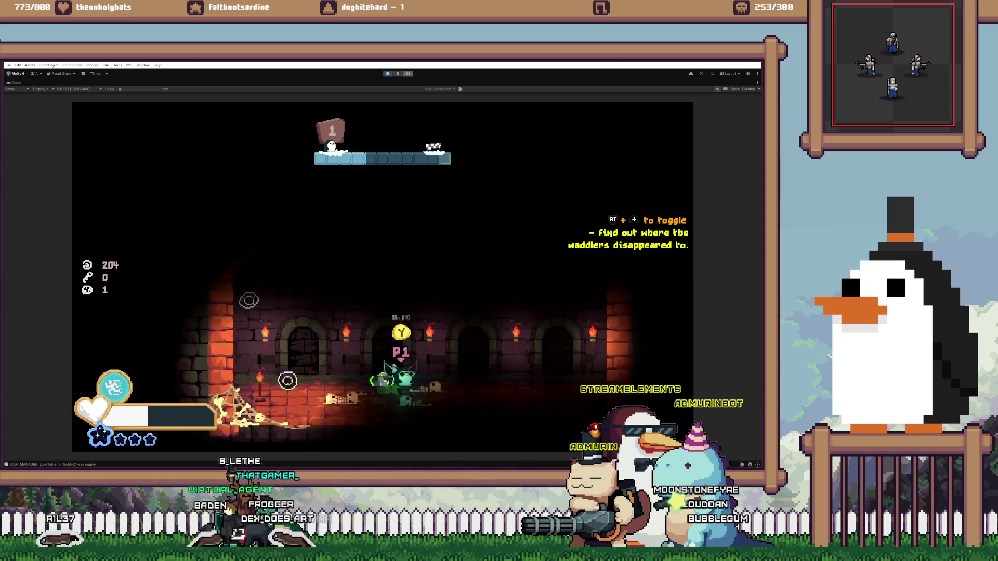
key("w")
key("a")
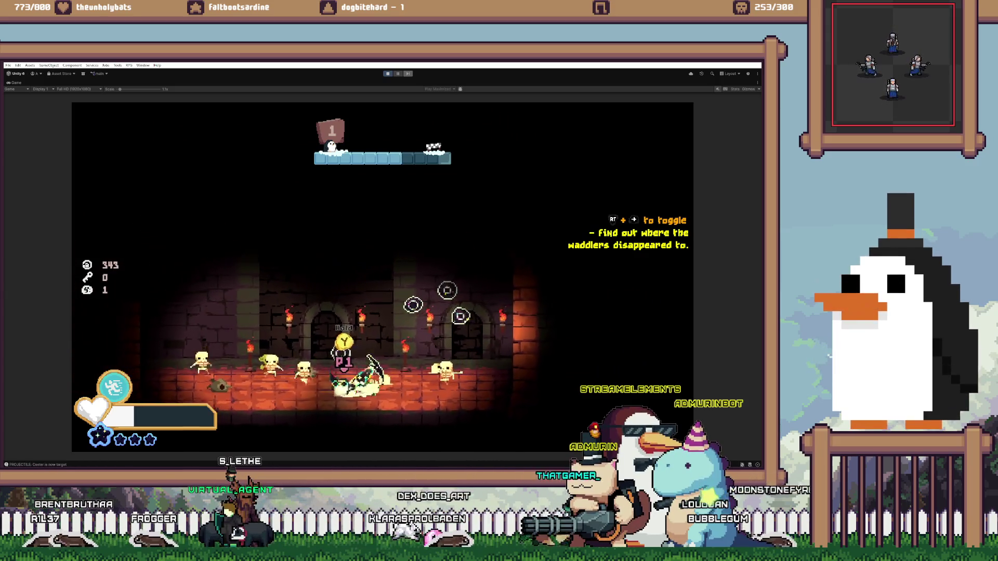
key("d")
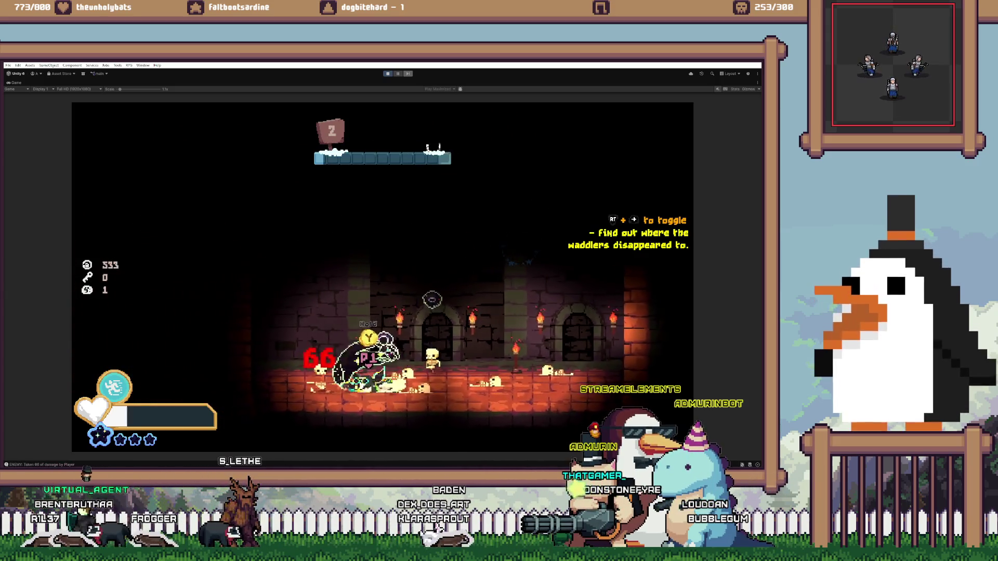
key("d")
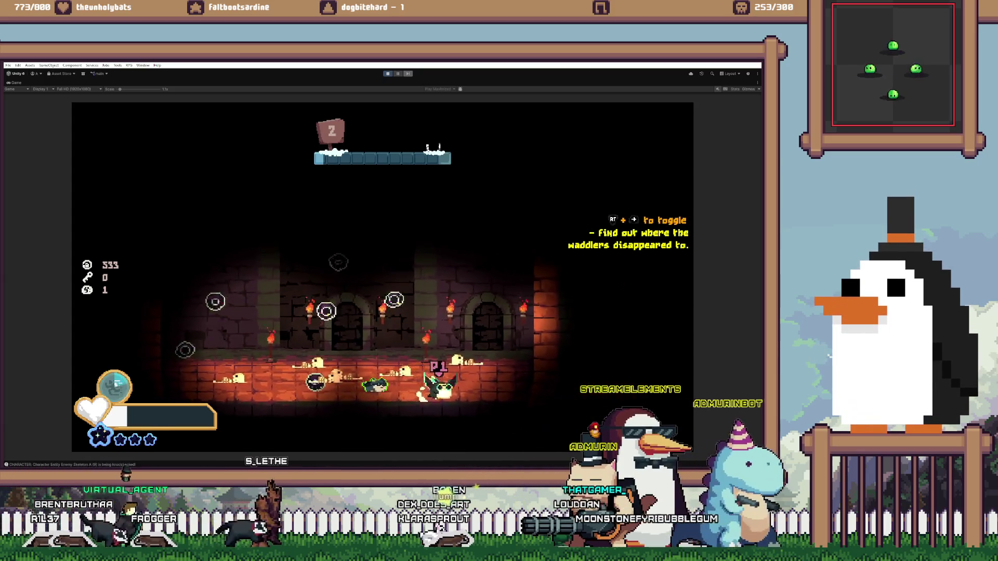
key("d")
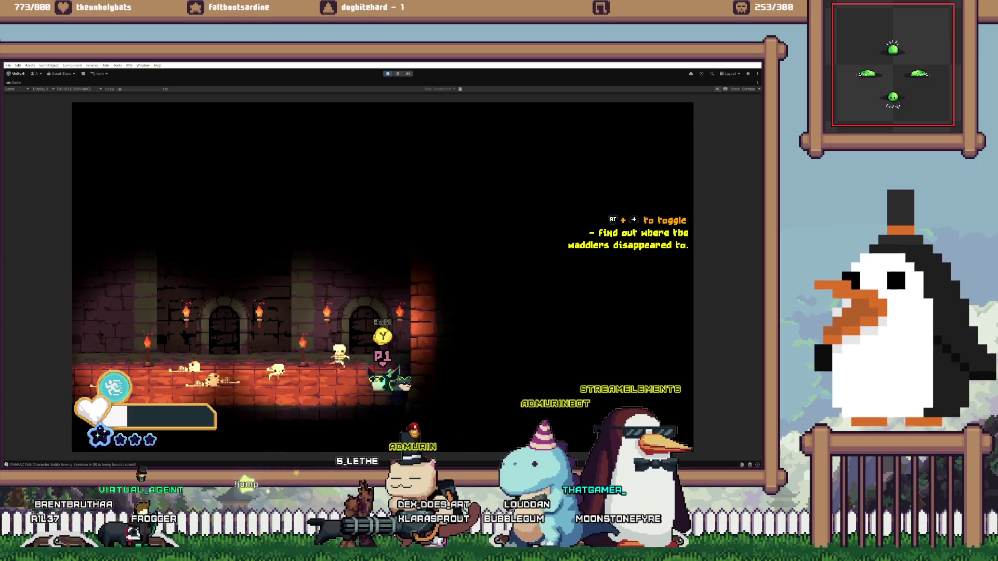
key("shift+space")
Shrink the Game view's scale to show more of the catacomb room
scroll(405, 188, "down", 2)
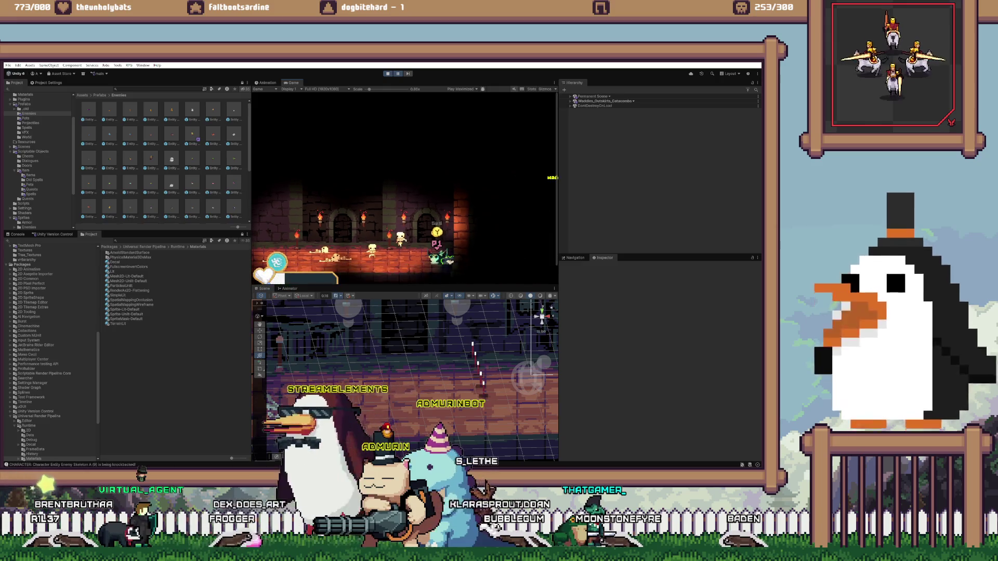
scroll(554, 158, "down", 1)
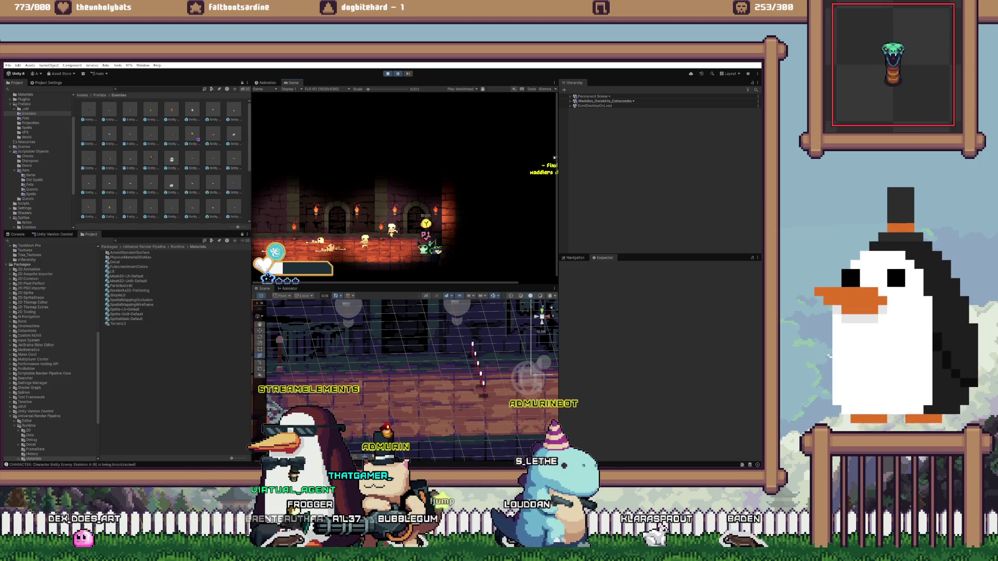
Back in Aseprite, zoom in and pick the dark #202e37 colour for the Pencil
key("alt+Tab")
scroll(339, 231, "down", 8)
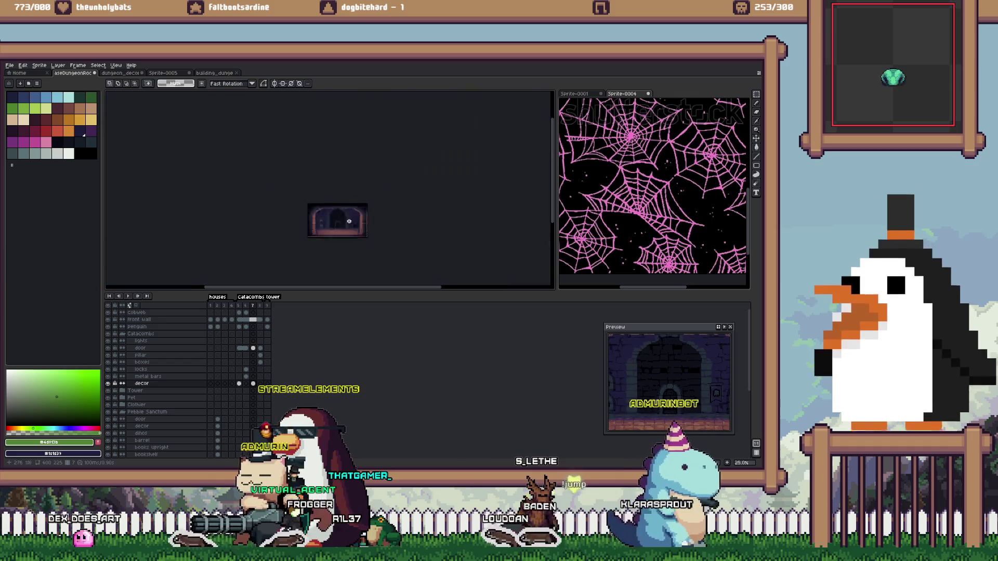
scroll(328, 242, "up", 1)
scroll(325, 244, "up", 1)
scroll(325, 246, "up", 1)
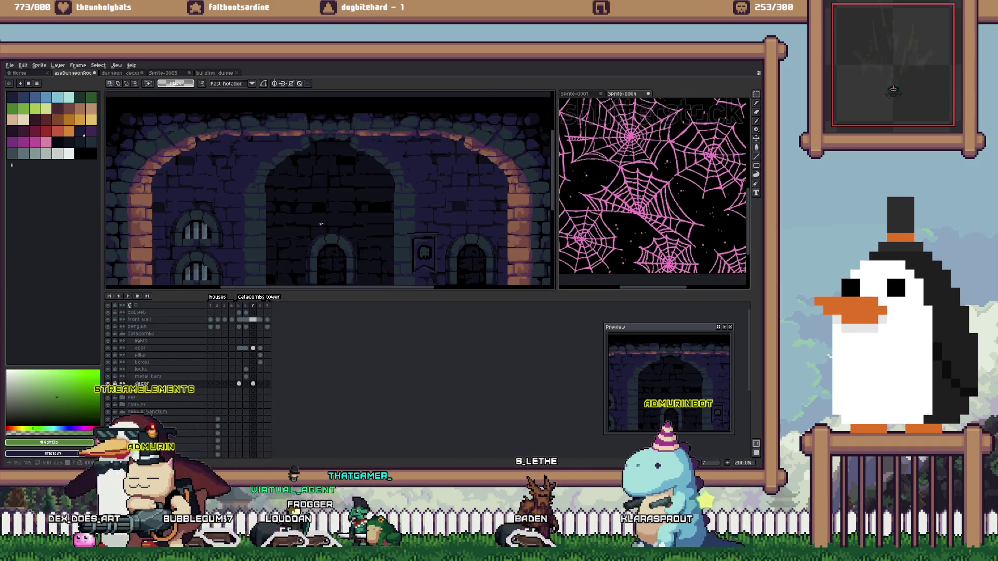
scroll(324, 247, "up", 1)
key("i")
left_click(84, 136)
key("b")
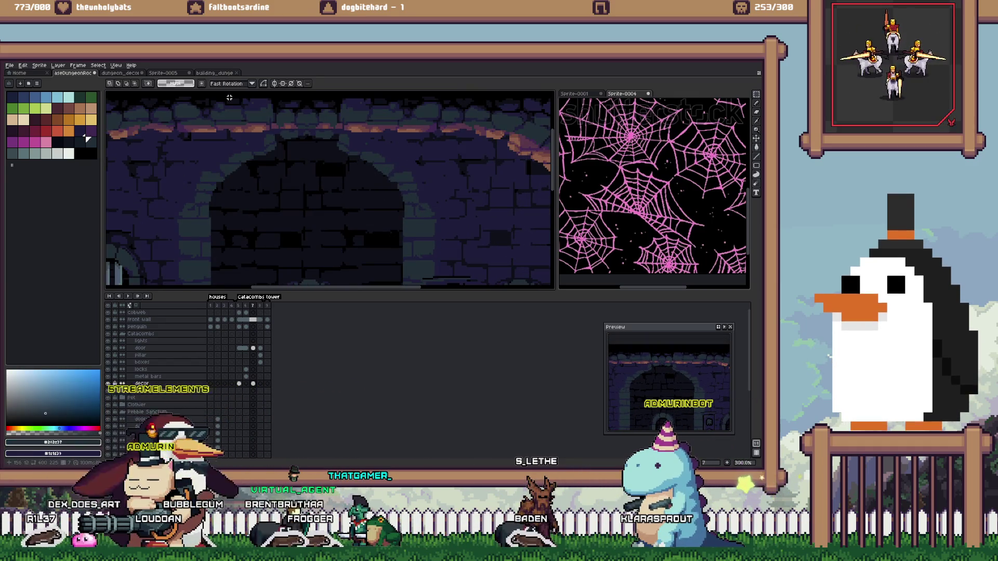
Sketch faint curved chandelier arms down from the arch top in the decor layer
scroll(307, 133, "up", 3)
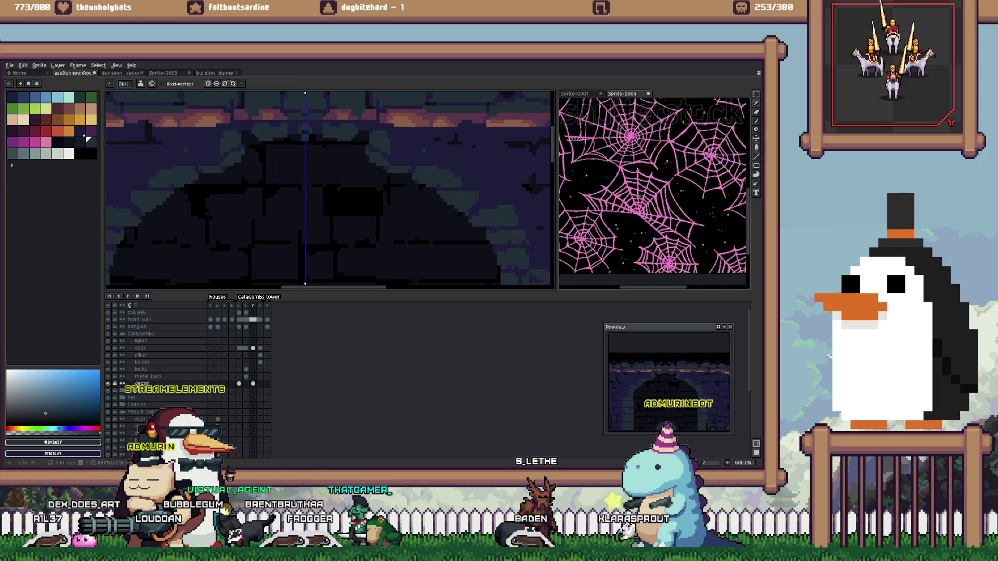
scroll(330, 189, "down", 2)
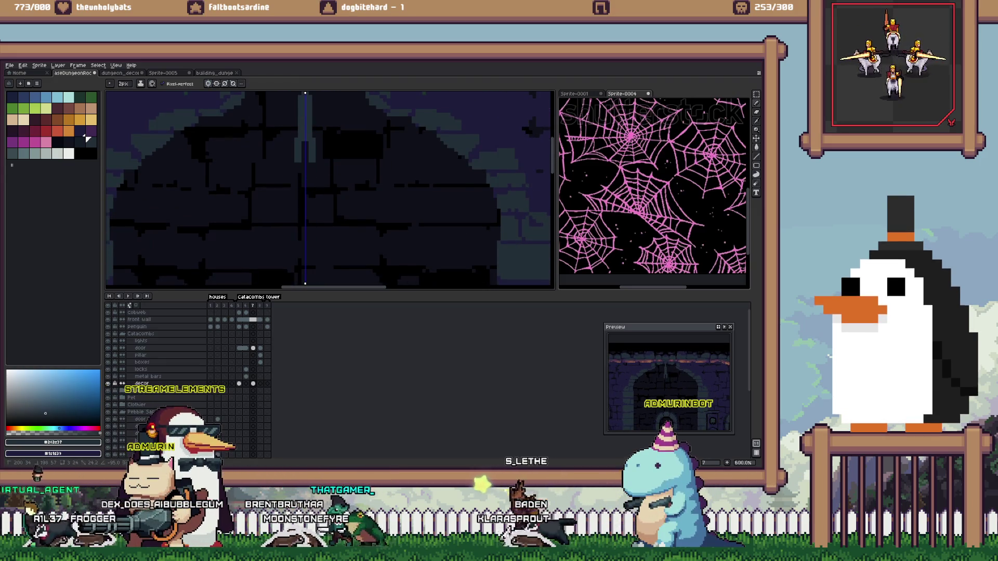
key("ctrl+z")
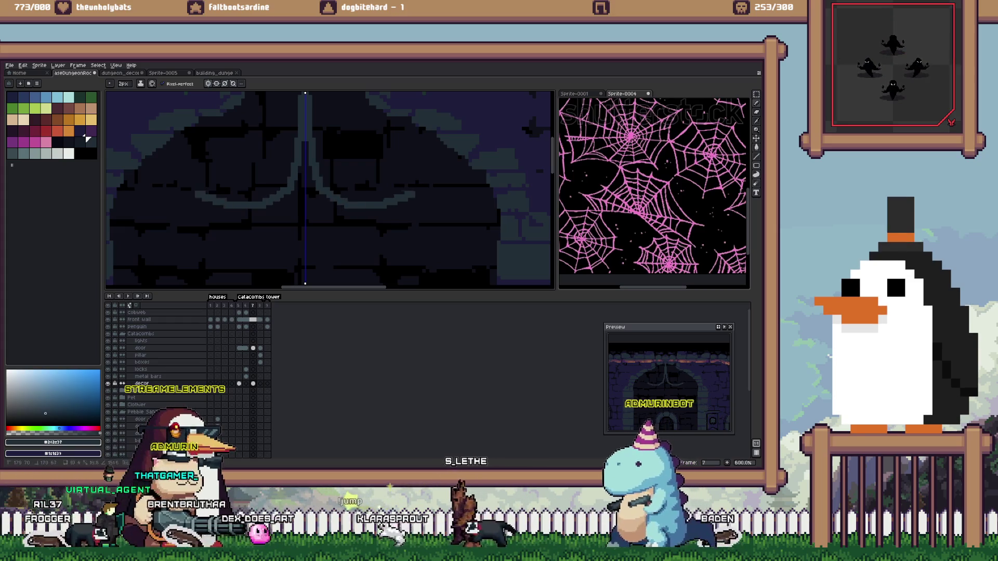
key("ctrl+z")
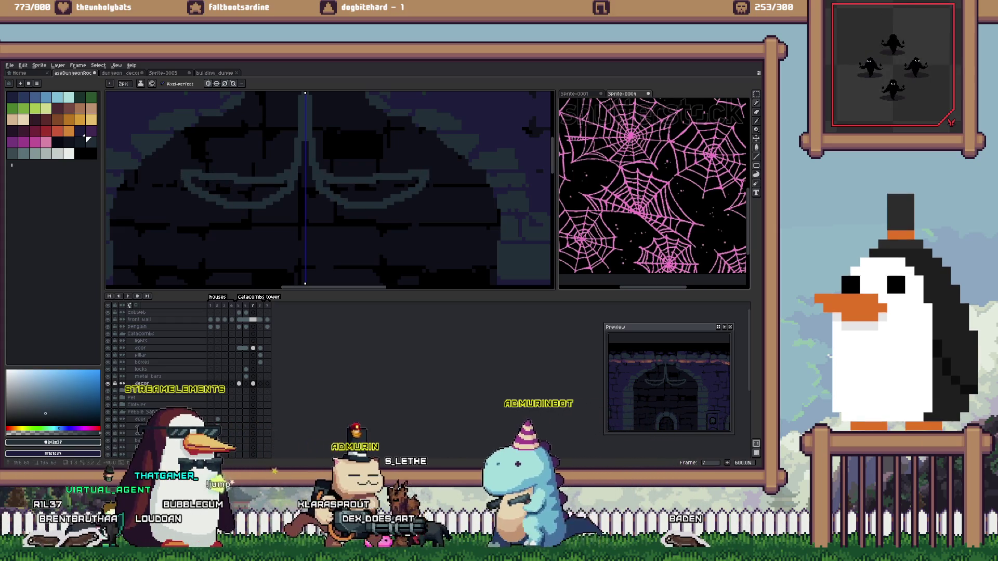
key("v")
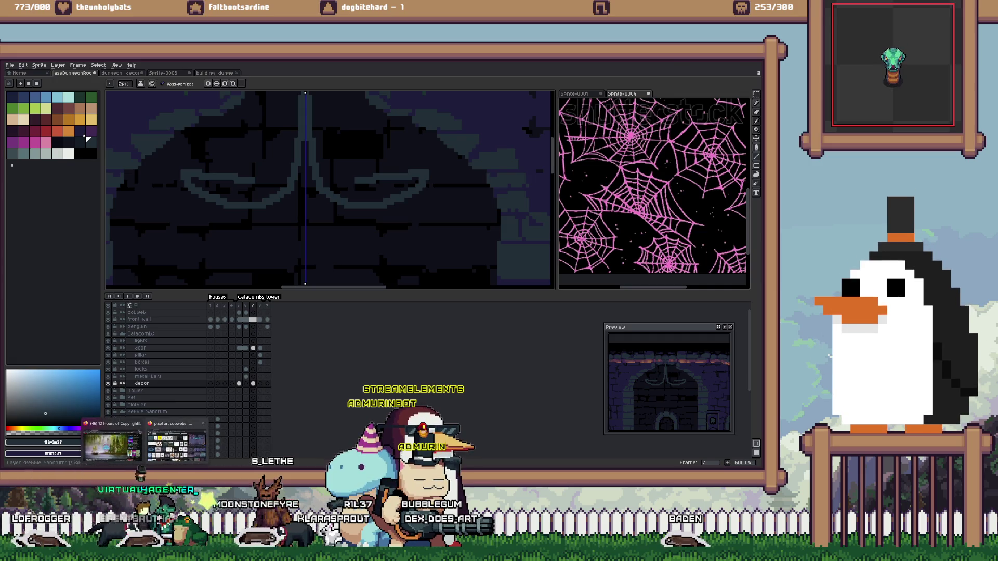
Change the Google image search from cobwebs to 'pixel art chandilier'
left_click(177, 446)
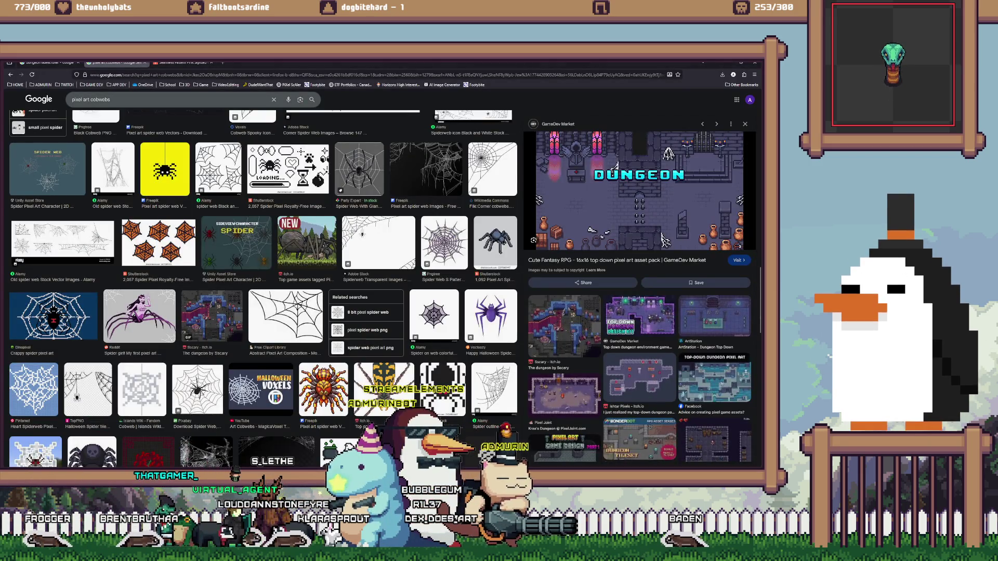
double_click(100, 100)
type("chandil")
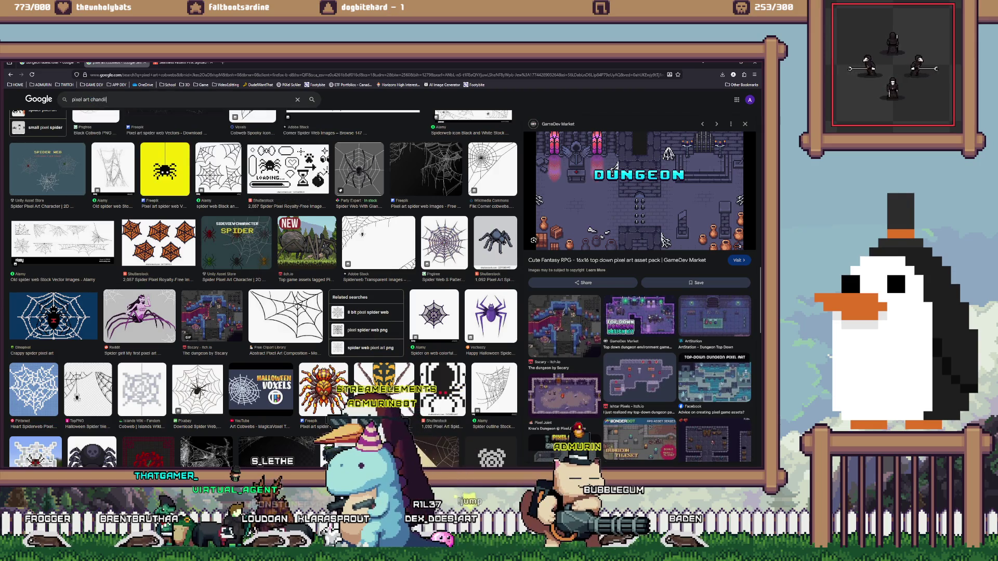
type("ier\\")
key("Return")
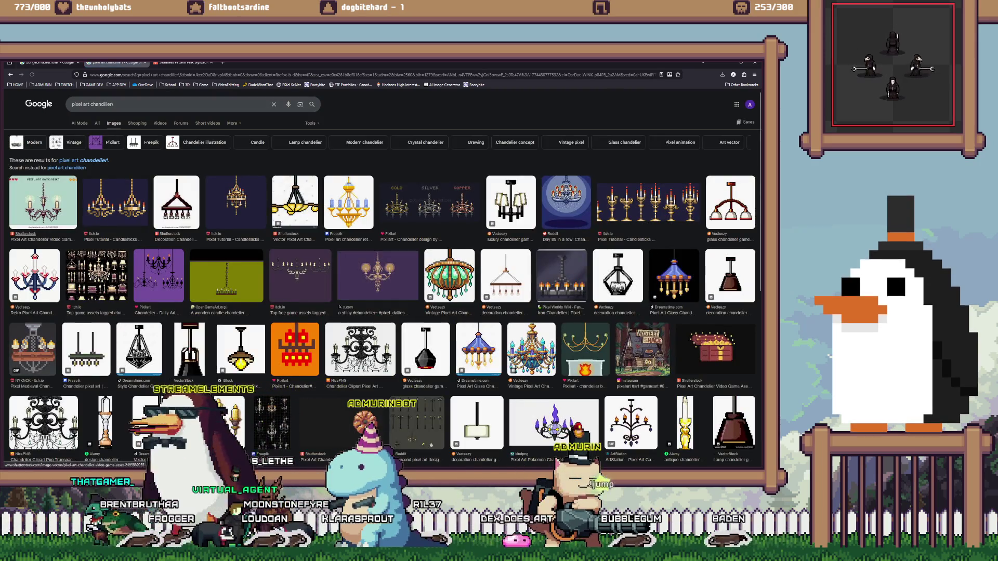
Copy the itch.io candlesticks-and-chandeliers image and return to Aseprite
left_click(116, 202)
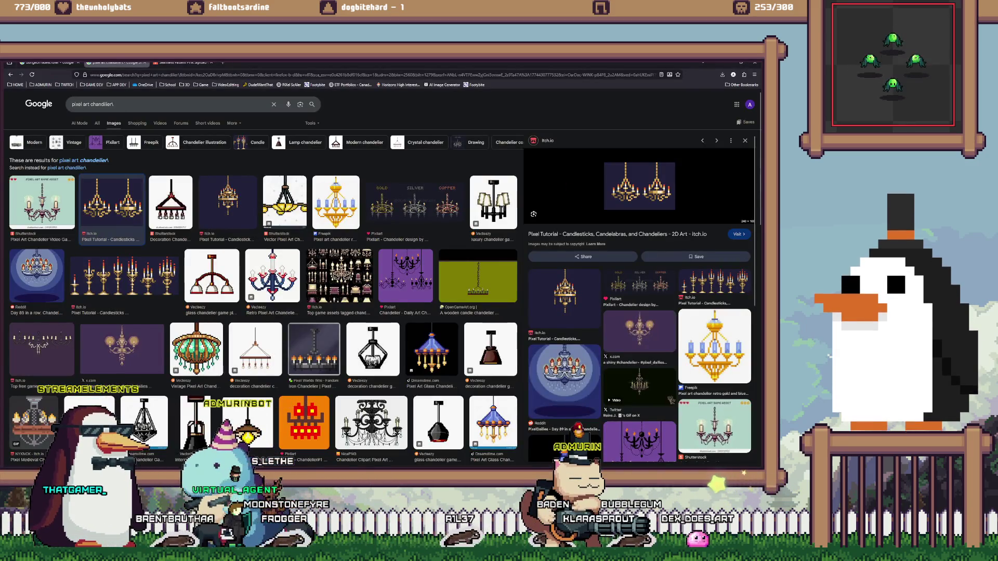
right_click(621, 194)
left_click(637, 305)
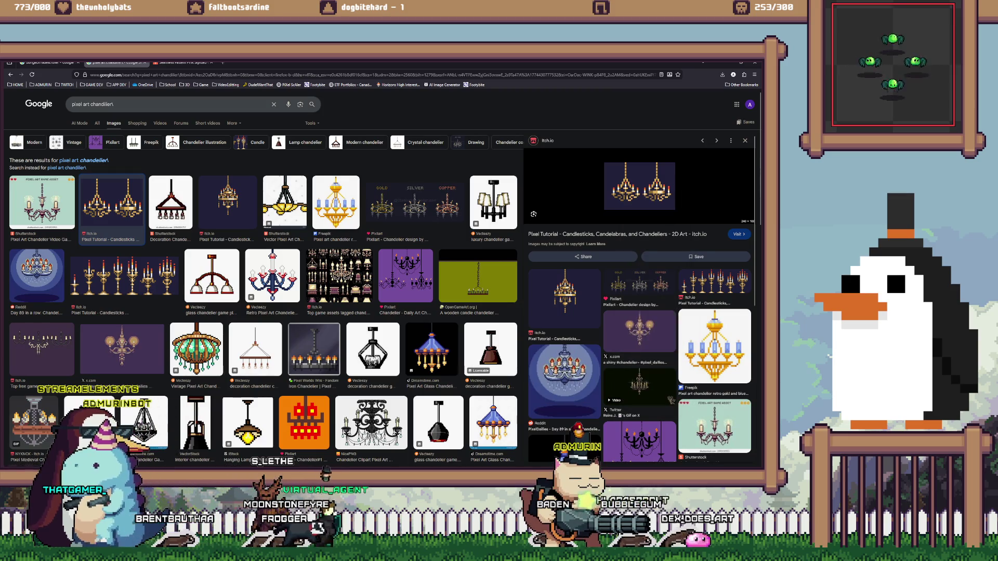
key("alt+Tab")
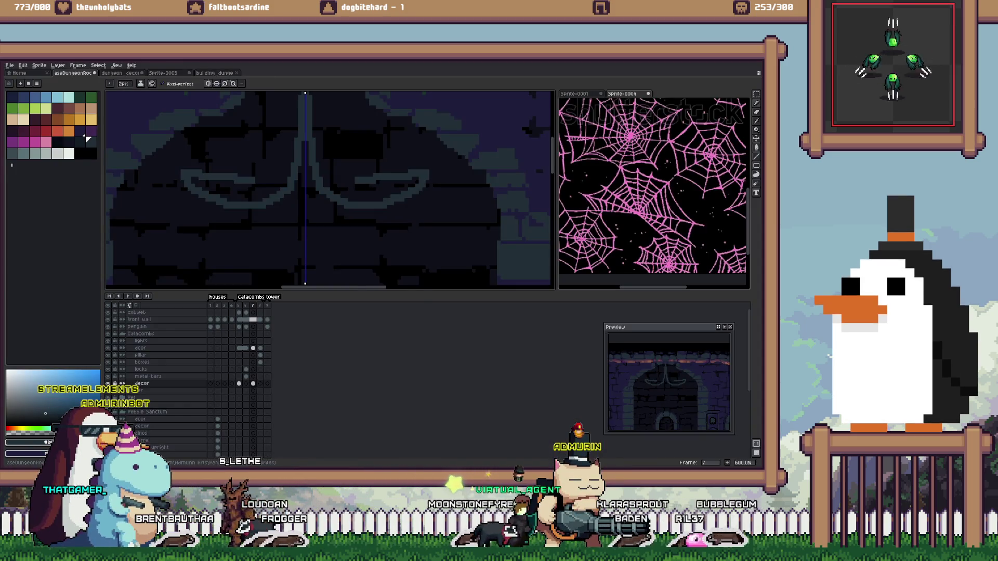
Paste the chandelier as new Sprite-0007, dock it in the right pane, and return to dungeon_decor
key("ctrl+alt+v")
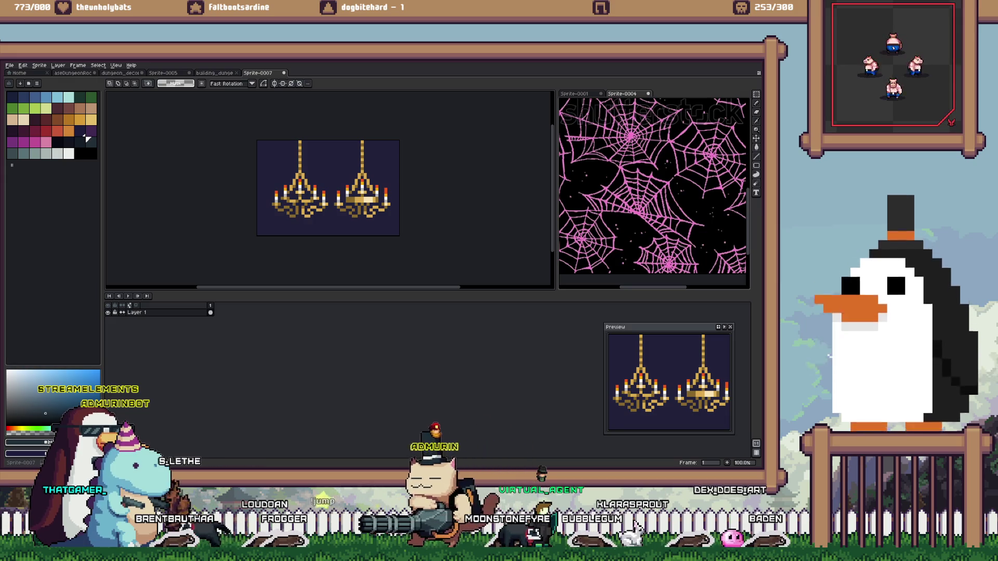
left_click_drag(258, 73, 653, 193)
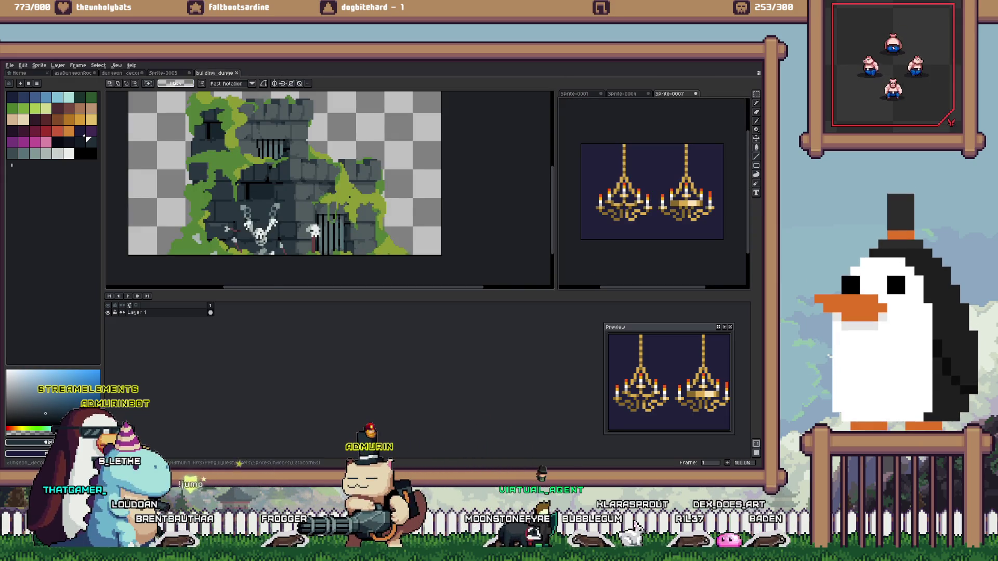
key("ctrl+shift+Tab")
key("ctrl+shift+Tab")
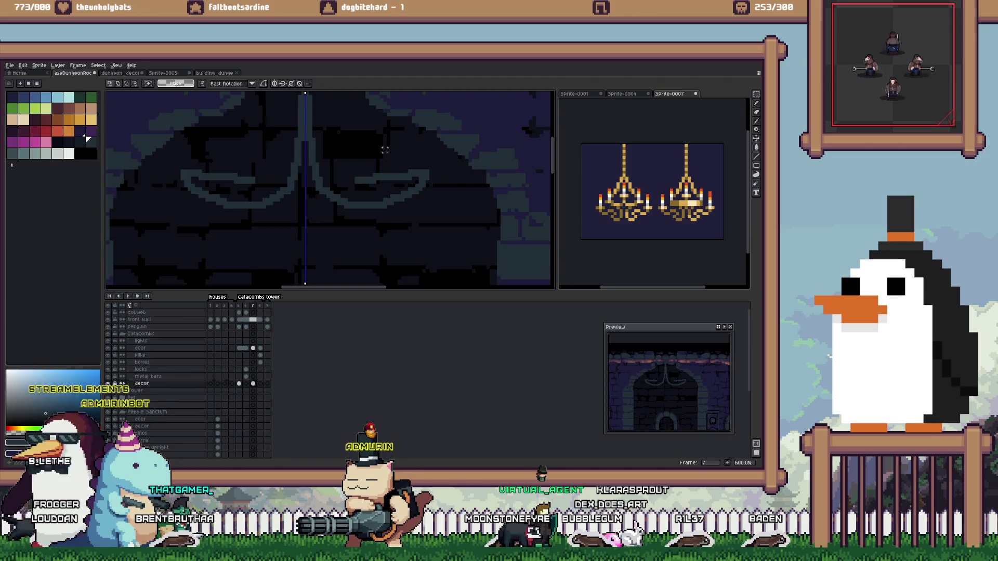
Undo the two old chandelier arm strokes, then pencil a symmetric pendant and mirrored curved arms
key("ctrl+z")
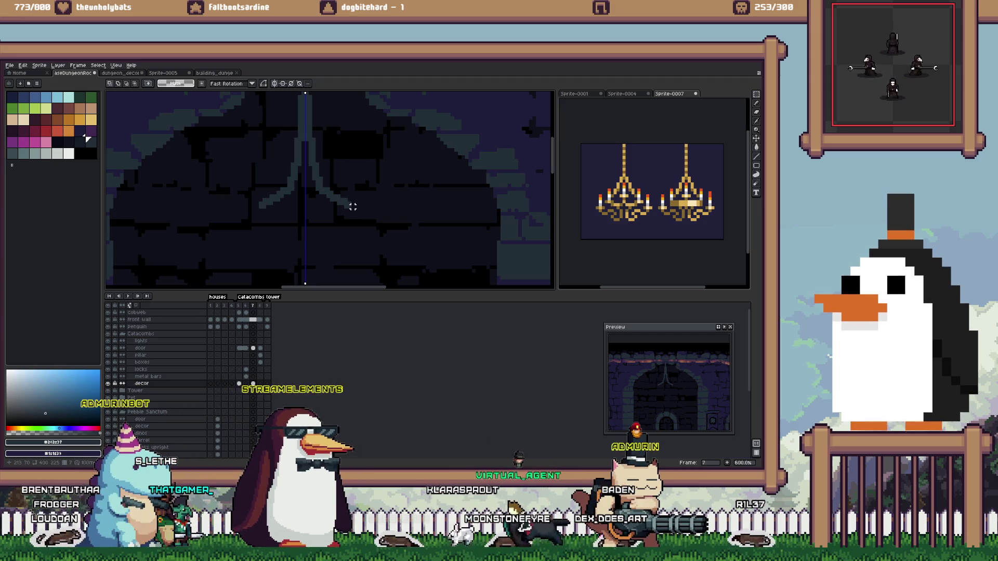
key("ctrl+z")
key("b")
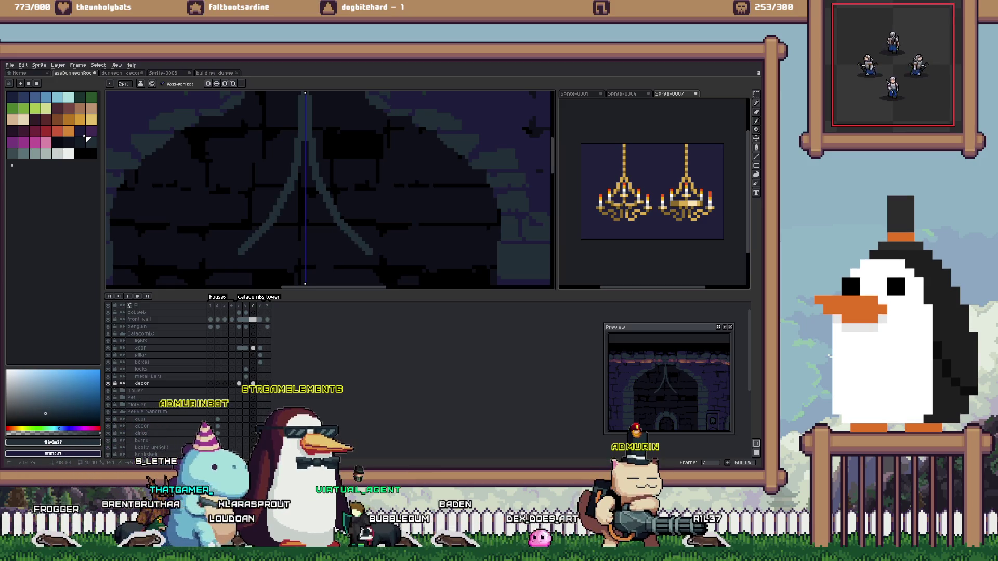
scroll(330, 190, "down", 2)
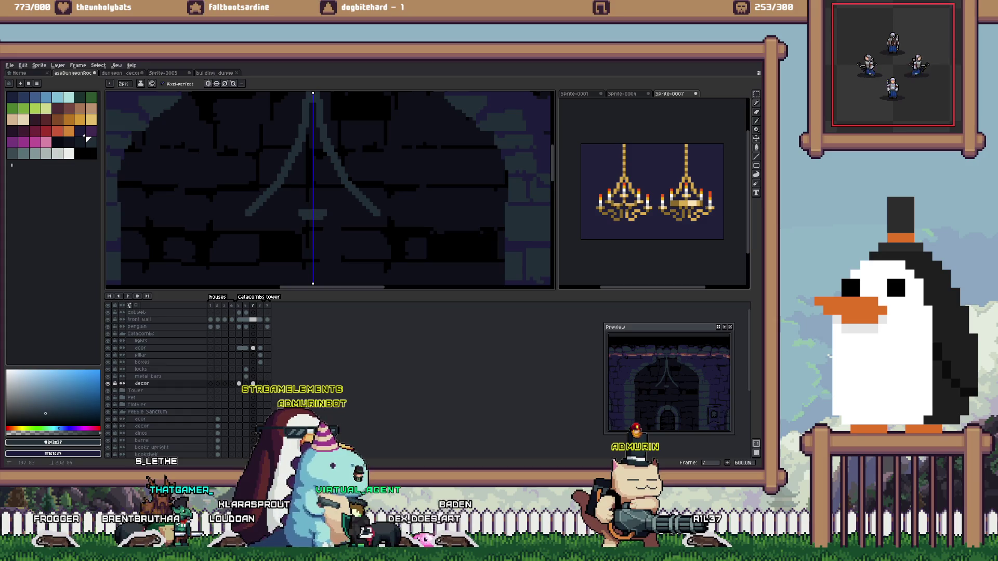
left_click_drag(308, 214, 312, 242)
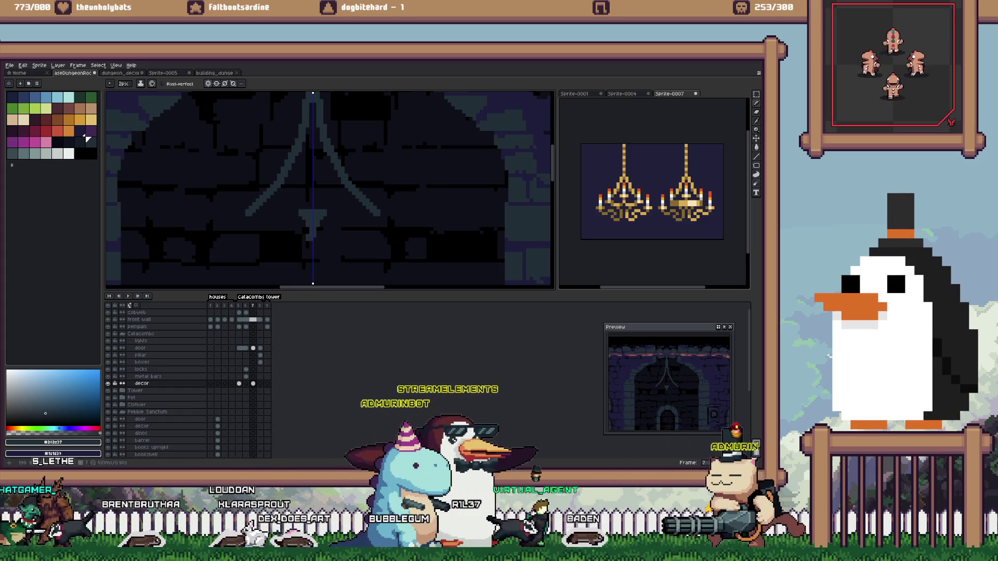
left_click_drag(242, 228, 311, 242)
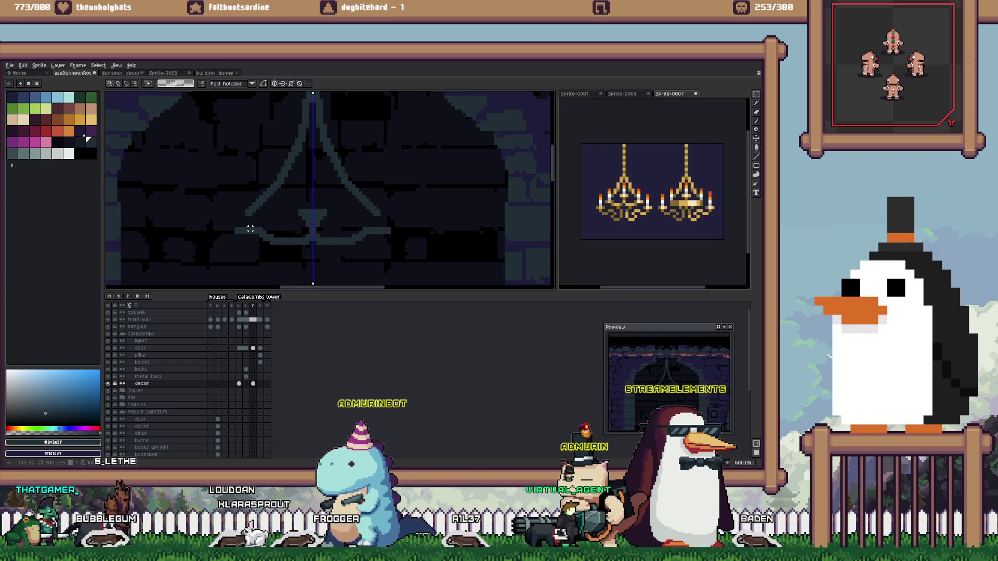
Add short side arms, vertical candle strokes and curled lower arm ends to the chandelier
scroll(246, 233, "up", 3)
left_click_drag(242, 205, 267, 210)
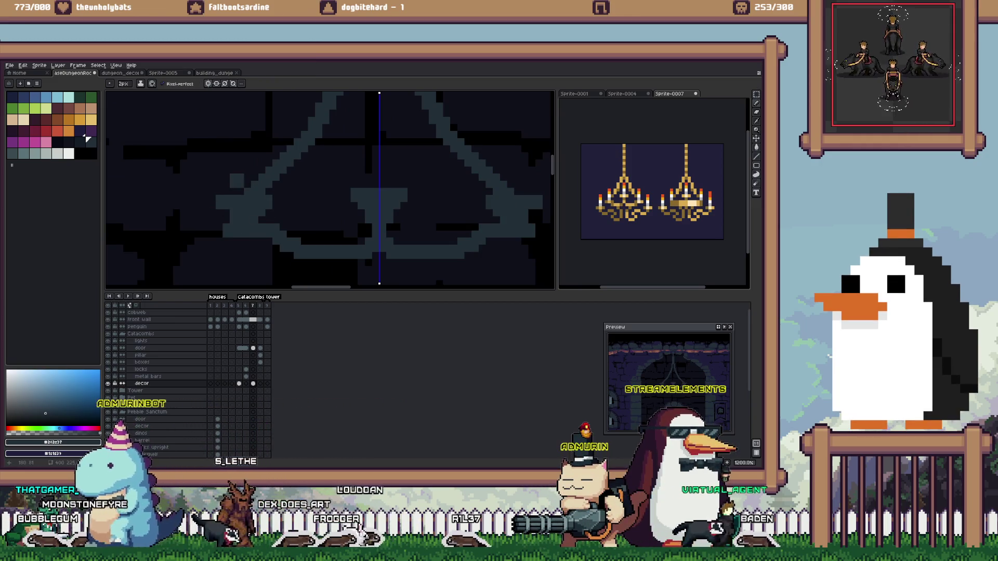
left_click_drag(242, 187, 242, 161)
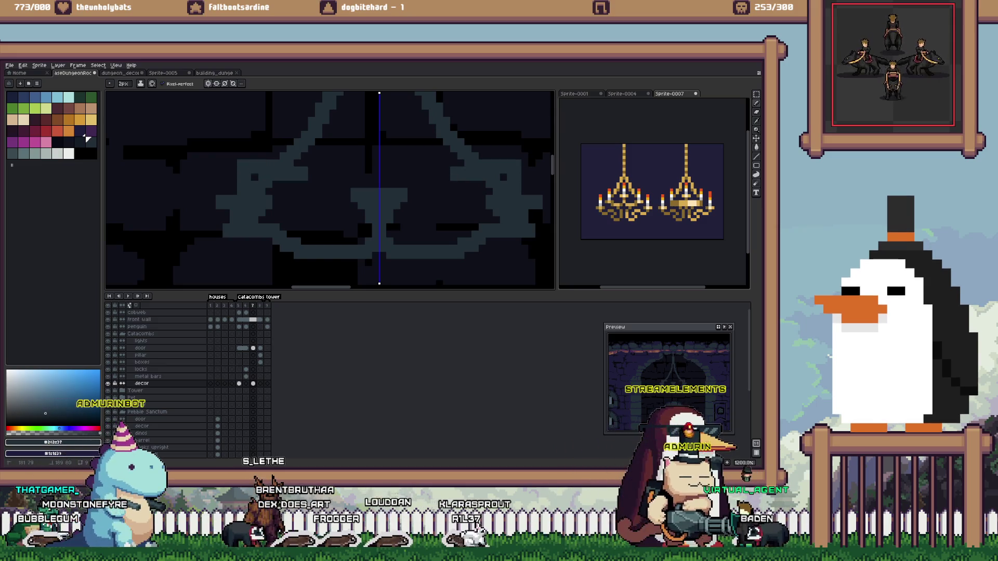
scroll(382, 198, "down", 3)
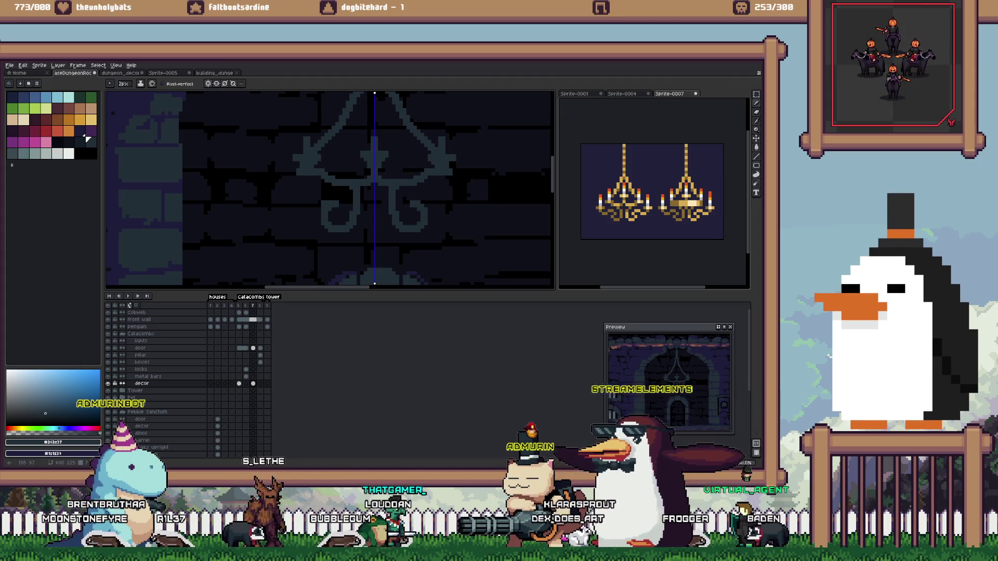
left_click_drag(322, 200, 277, 191)
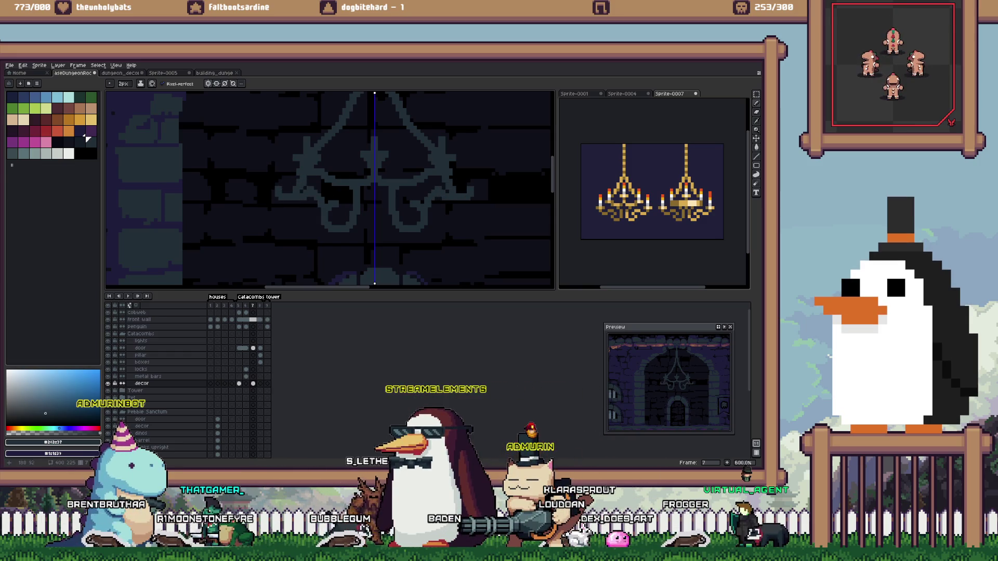